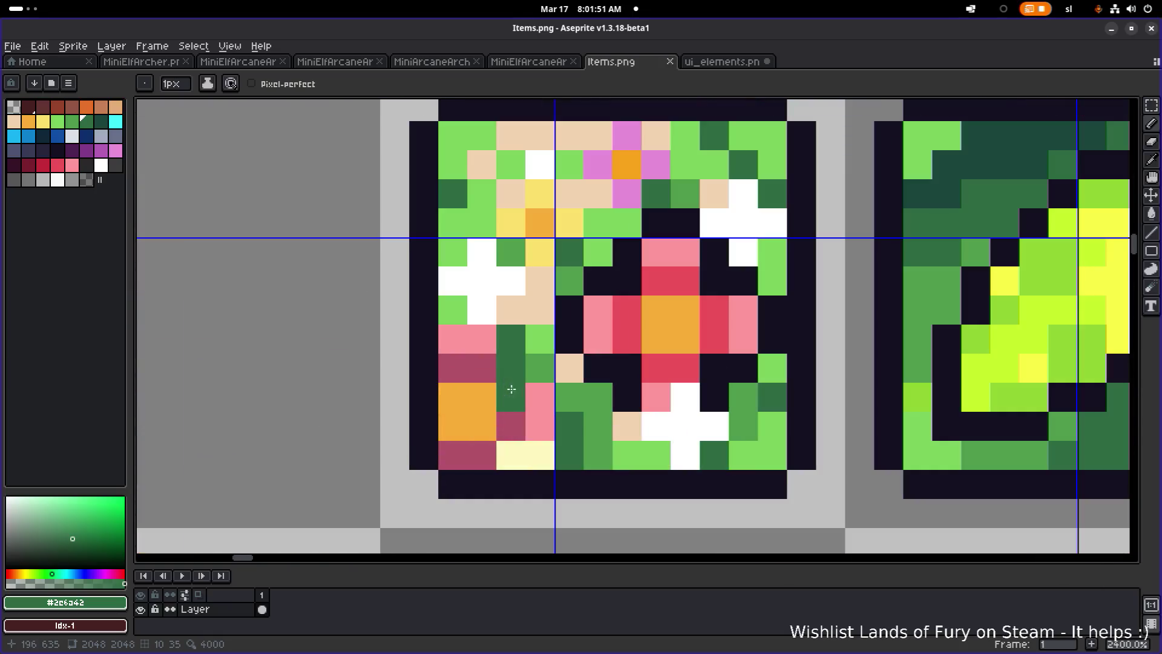
Select and copy the green, blue and red dragon icons on the Items.png sheet.
key("alt+Tab")
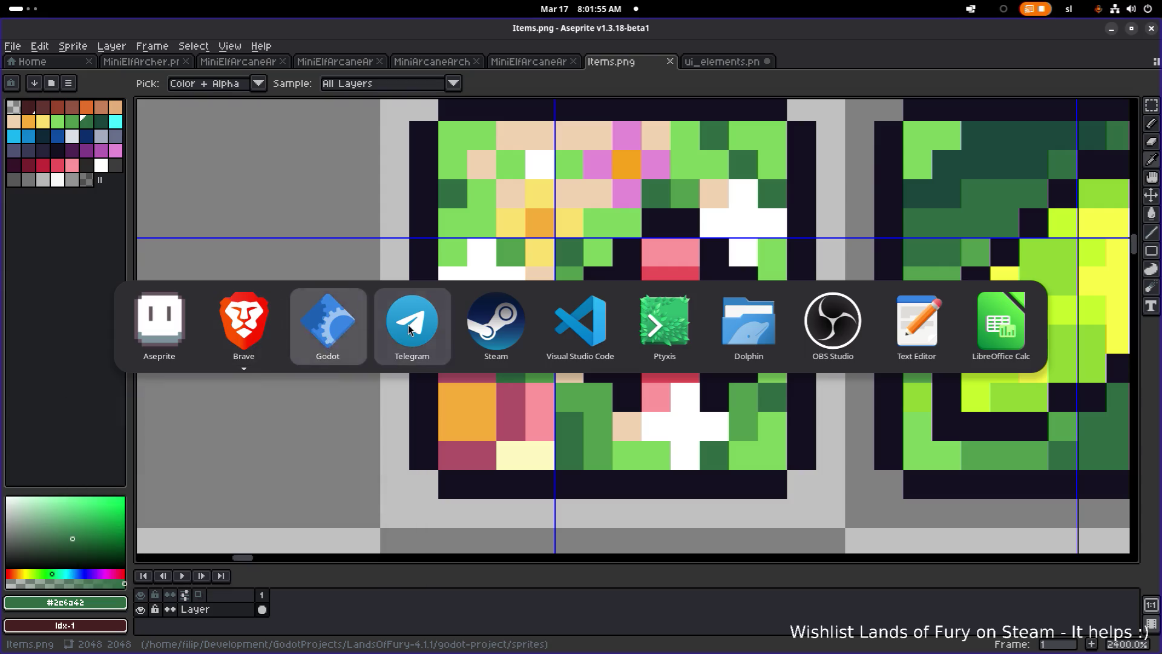
left_click(351, 326)
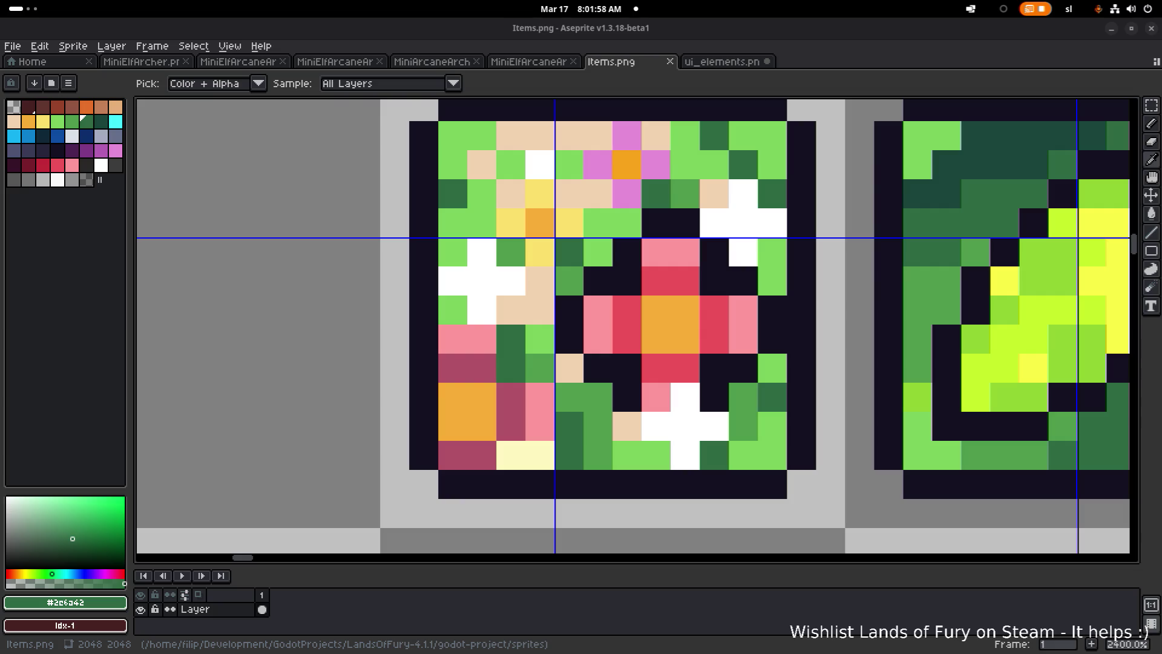
scroll(535, 263, "down", 8)
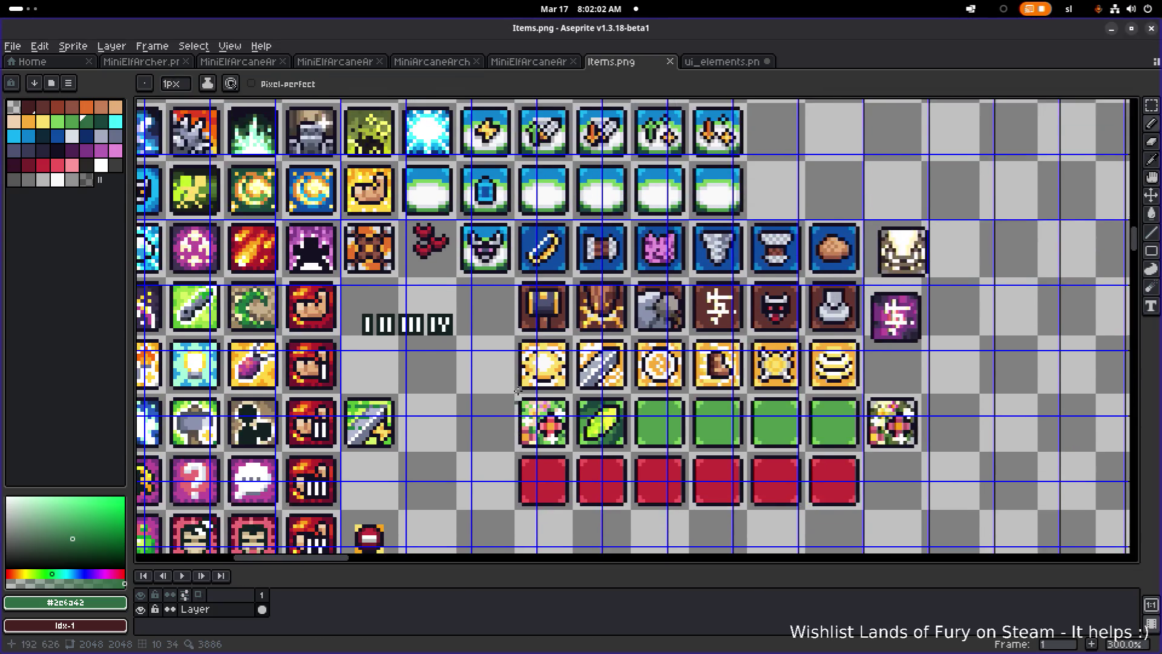
scroll(479, 310, "down", 1)
left_click_drag(266, 339, 443, 369)
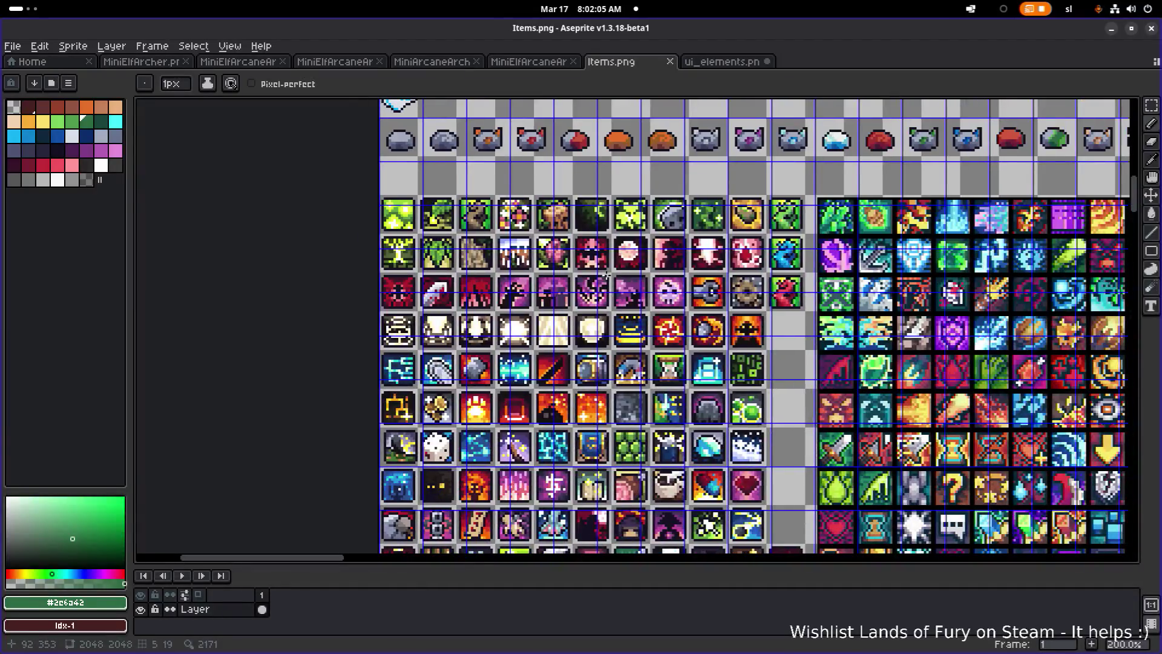
left_click_drag(628, 388, 478, 404)
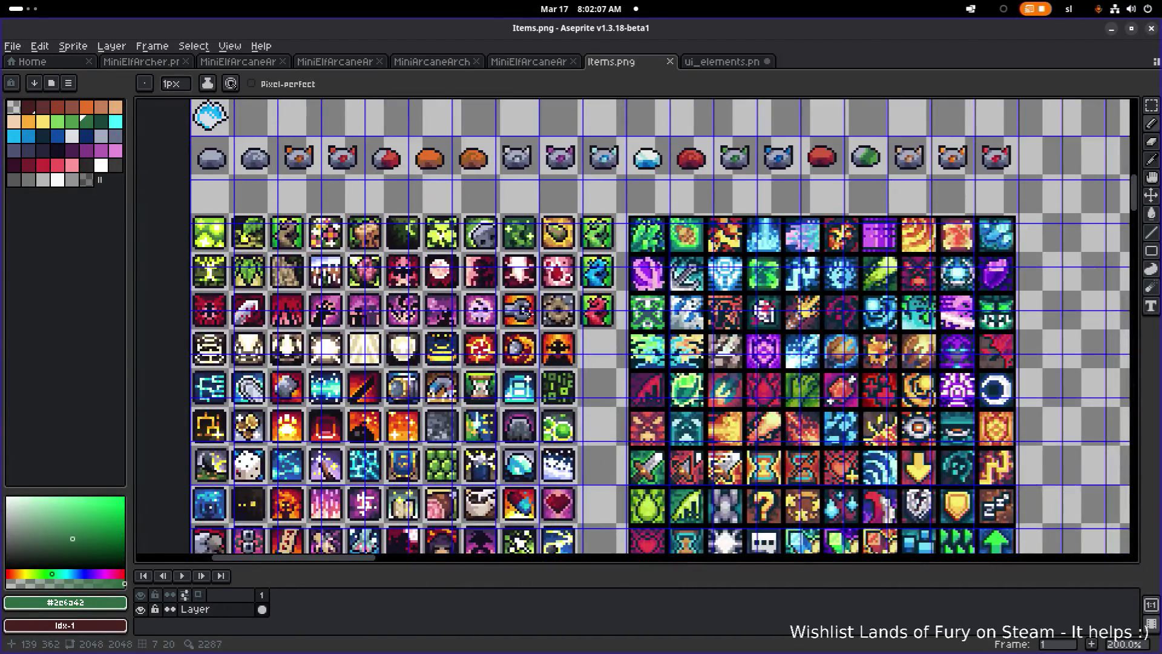
scroll(637, 309, "up", 1)
key("m")
left_click_drag(651, 345, 585, 162)
key("ctrl+c")
Paste the three dragon icons into the empty column beside the green item tiles.
scroll(585, 163, "down", 1)
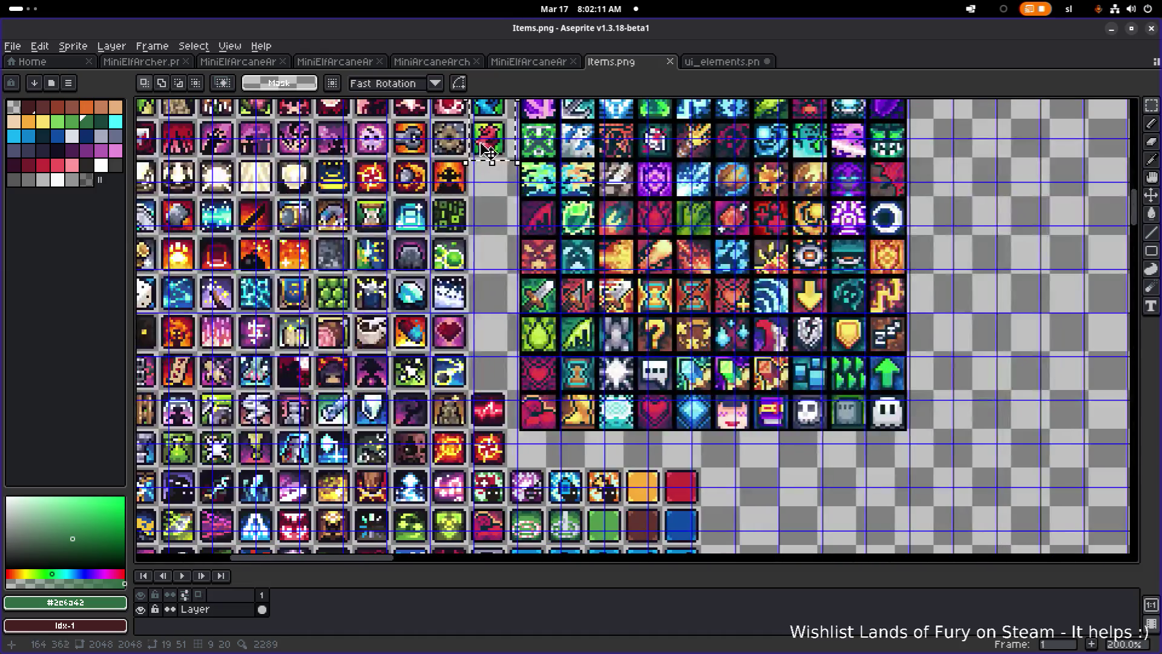
key("ctrl+v")
left_click_drag(764, 470, 766, 507)
scroll(766, 507, "up", 1)
scroll(607, 245, "down", 10)
mouse_move(647, 154)
left_mouse_down()
mouse_move(772, 407)
mouse_move(801, 538)
left_mouse_up()
scroll(593, 286, "down", 3)
mouse_move(712, 343)
left_mouse_down()
mouse_move(668, 348)
mouse_move(668, 364)
mouse_move(699, 351)
mouse_move(715, 360)
left_mouse_up()
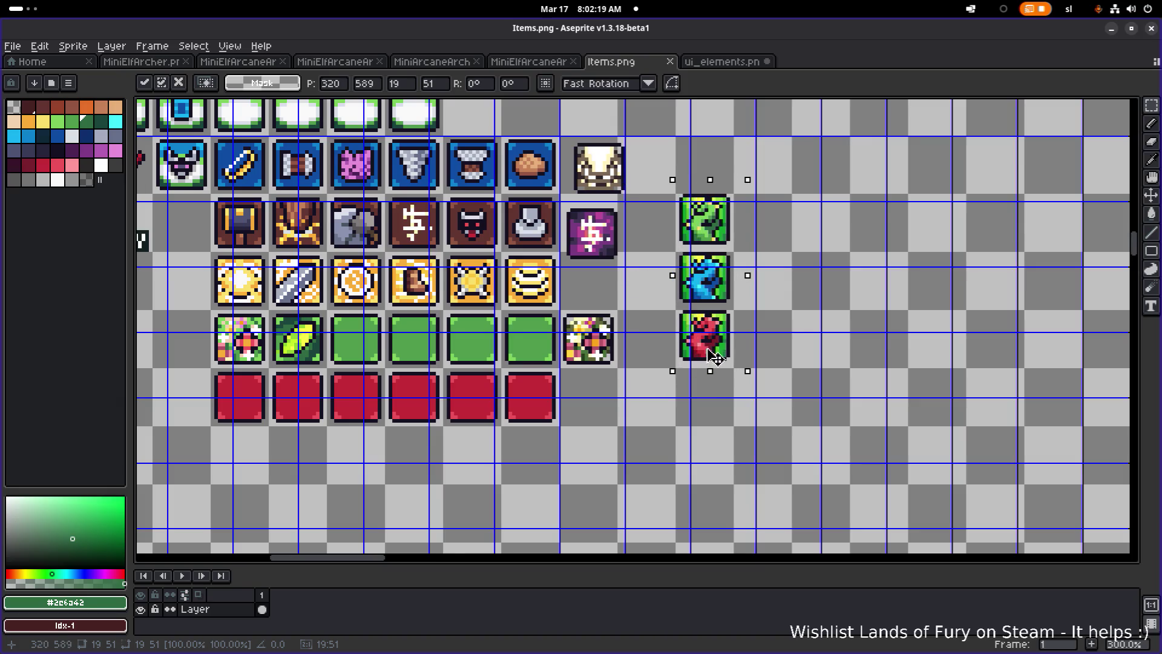
left_click(633, 305)
scroll(633, 305, "up", 4)
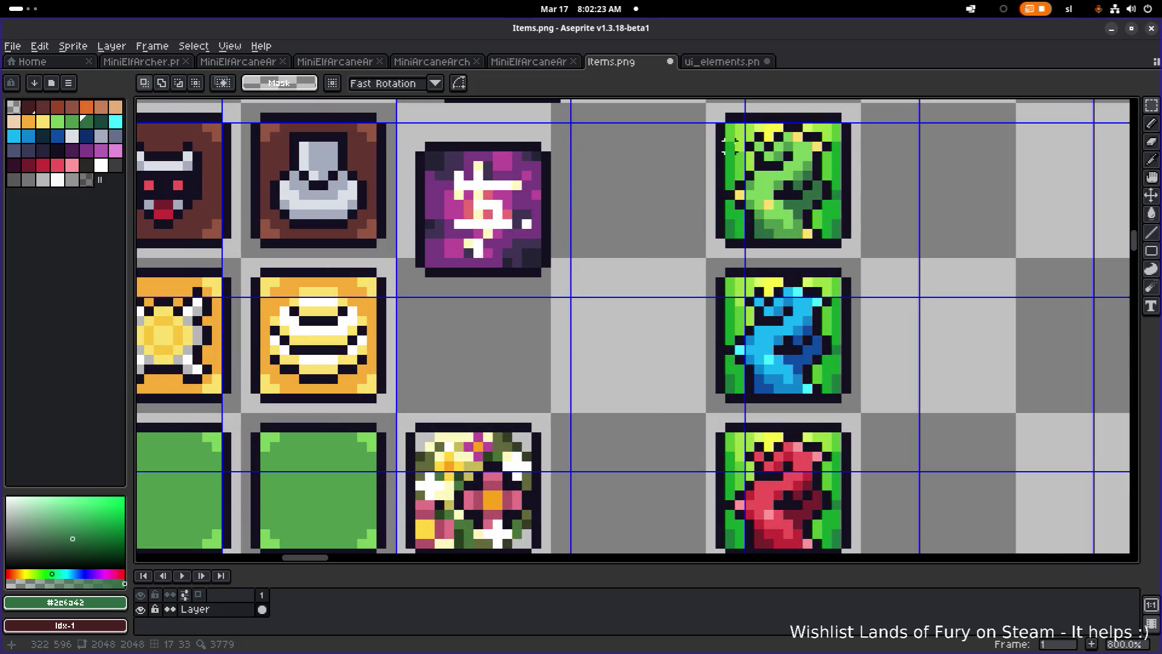
scroll(726, 260, "up", 3)
scroll(724, 261, "down", 1)
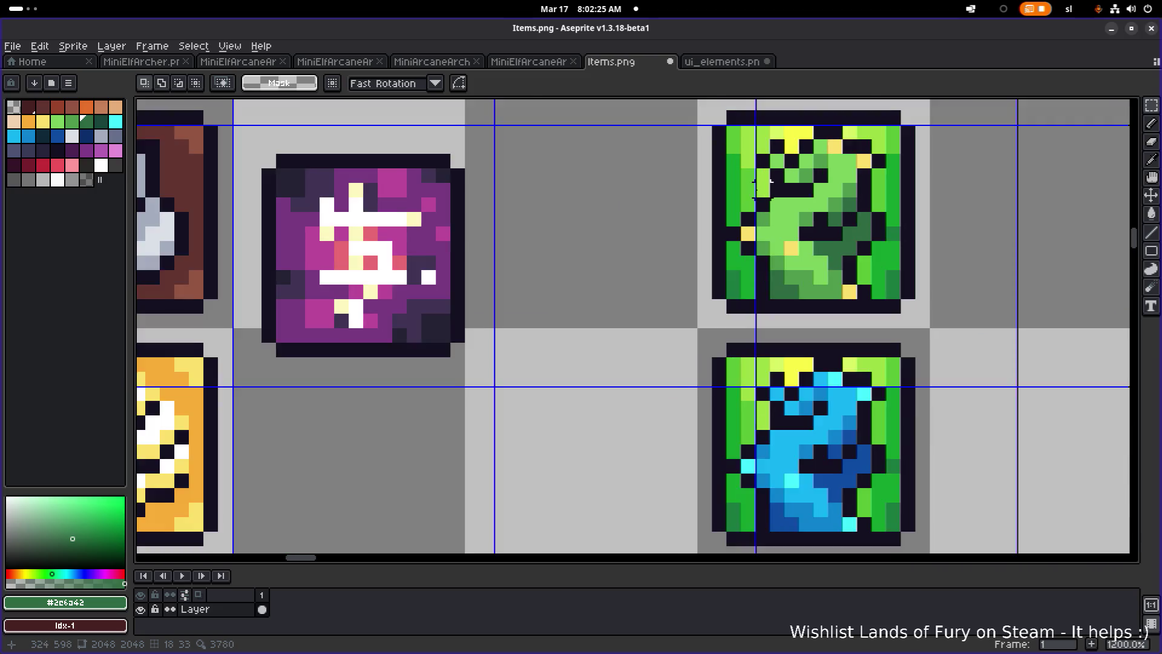
Erase the green and yellow background pixels around the copied green dragon, keeping its dark frame.
key("b")
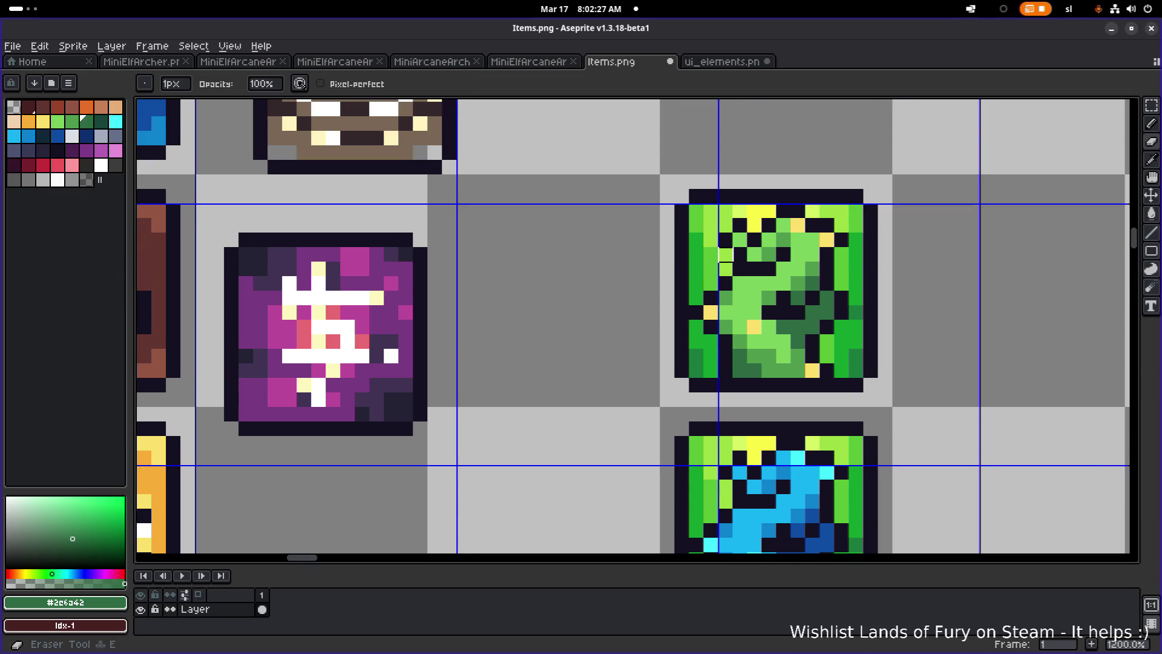
right_click(711, 254)
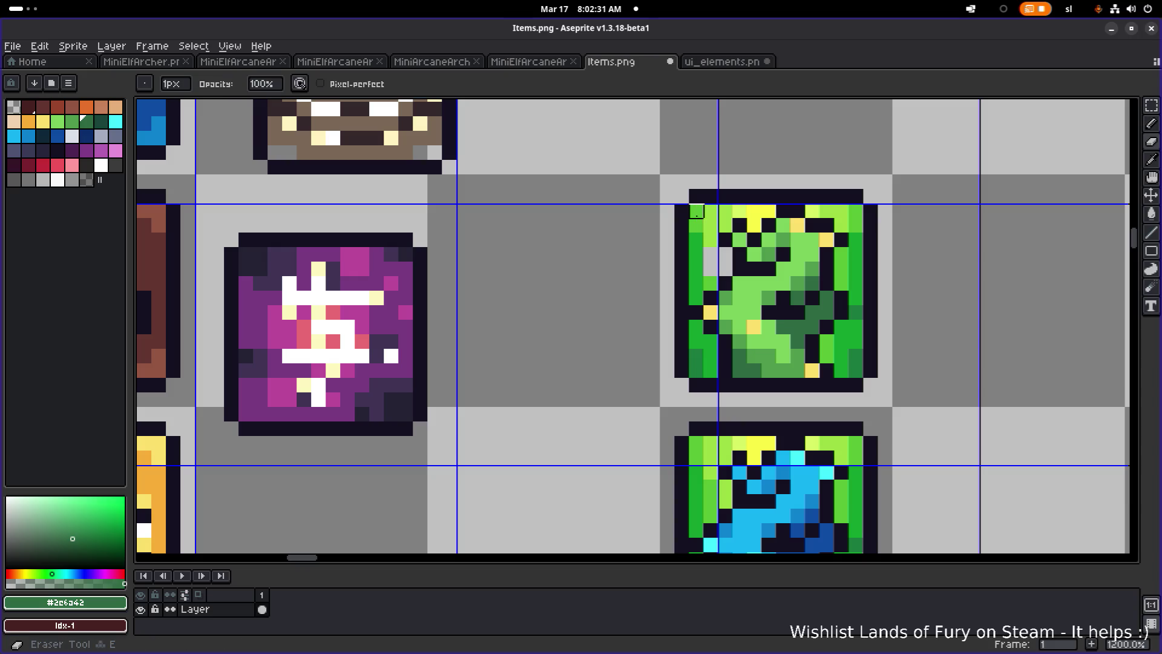
left_click_drag(697, 211, 697, 298)
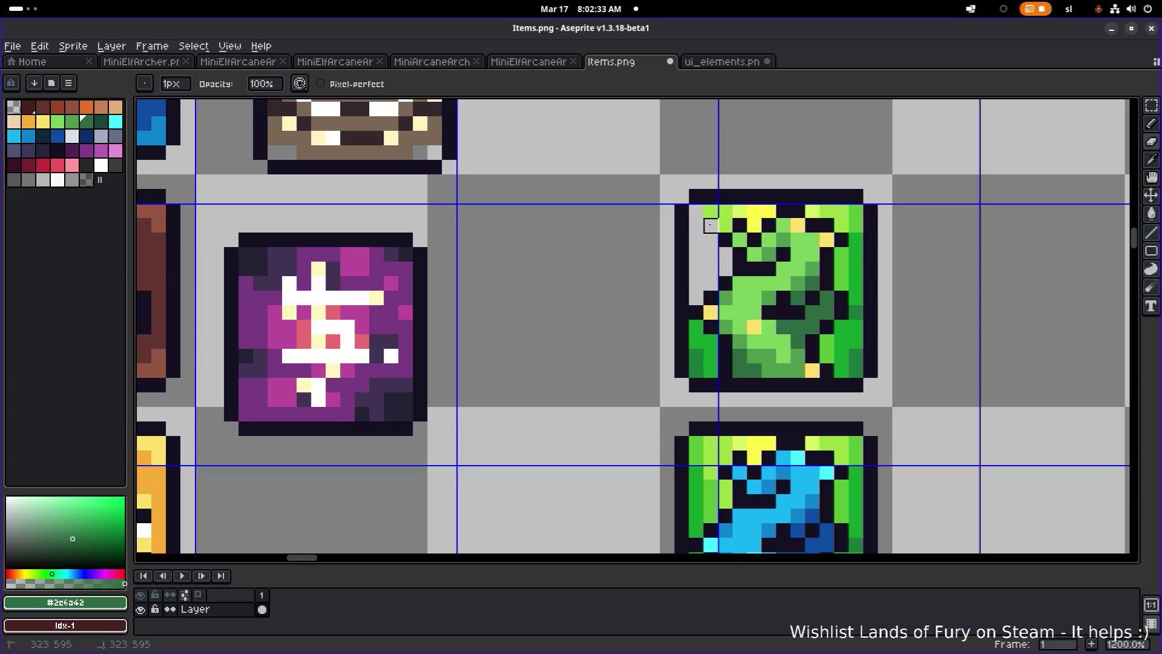
right_click(769, 212)
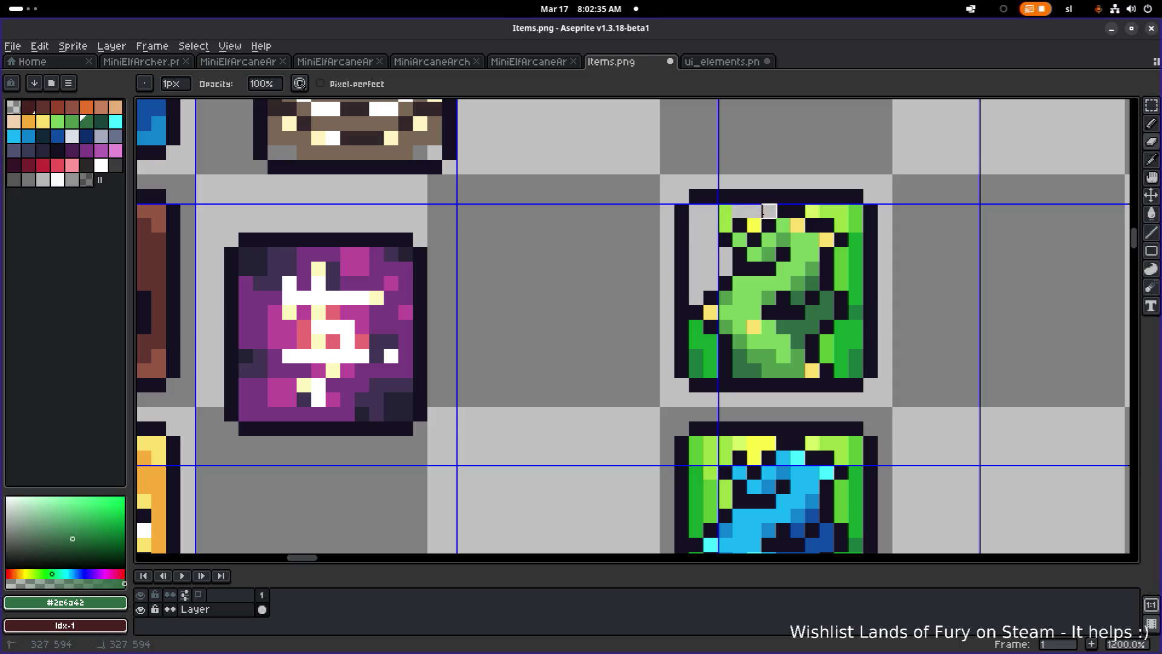
right_click(753, 225)
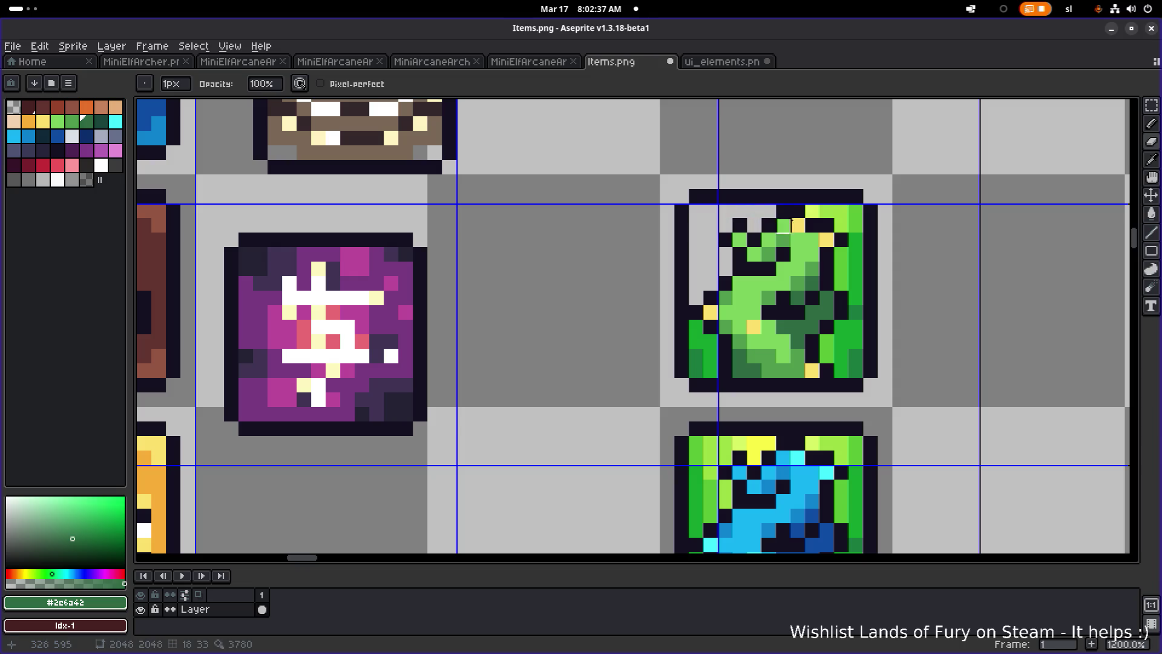
mouse_move(813, 211)
left_mouse_down()
mouse_move(856, 225)
mouse_move(856, 371)
mouse_move(827, 342)
mouse_move(841, 342)
mouse_move(841, 255)
left_mouse_up()
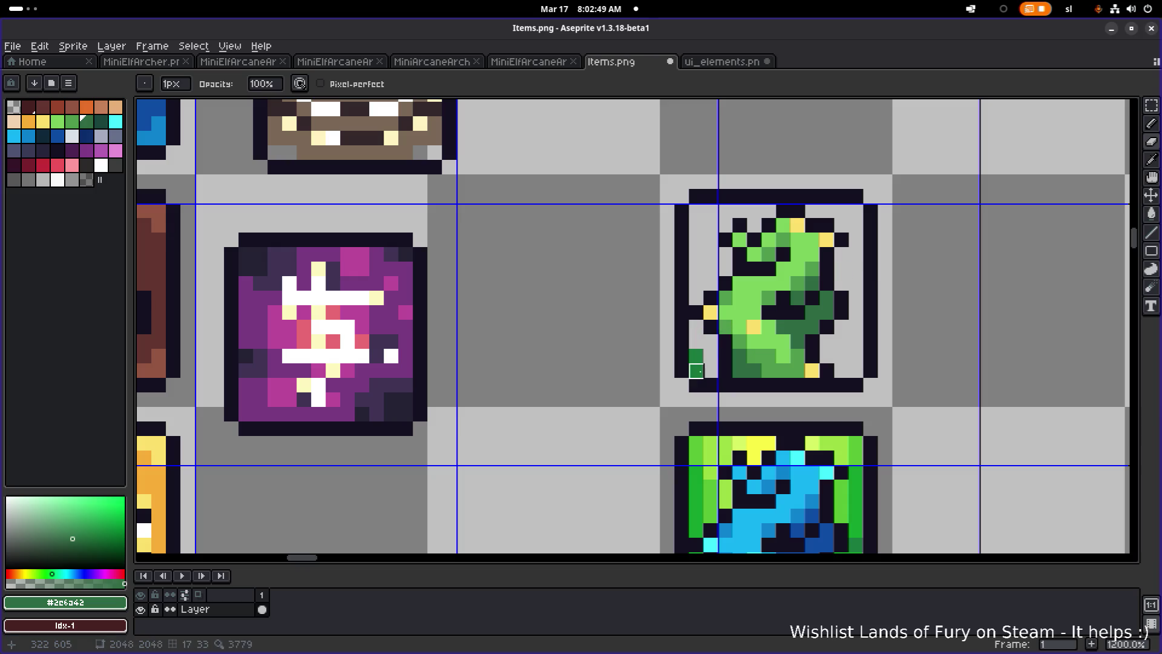
scroll(697, 356, "down", 5)
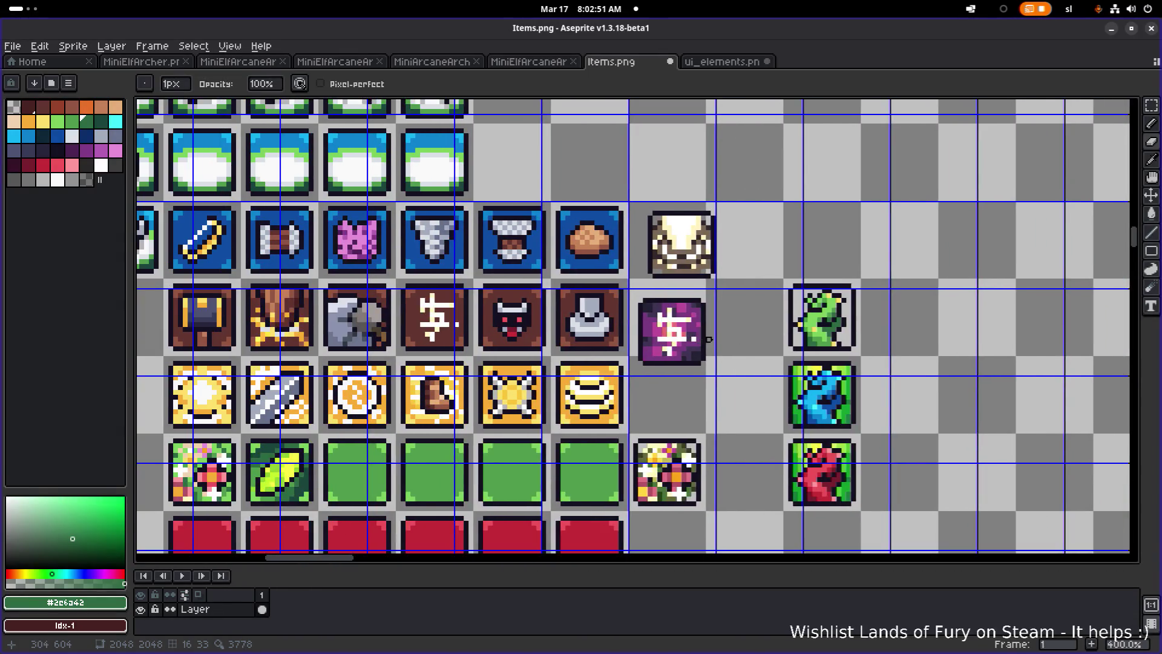
Move the cut-out green dragon onto the blank green tile right after the leaf icon.
key("m")
left_click_drag(776, 262, 878, 358)
scroll(938, 273, "left", 5)
scroll(938, 273, "down", 2)
mouse_move(997, 268)
left_mouse_down()
mouse_move(532, 426)
mouse_move(540, 418)
mouse_move(527, 411)
left_mouse_up()
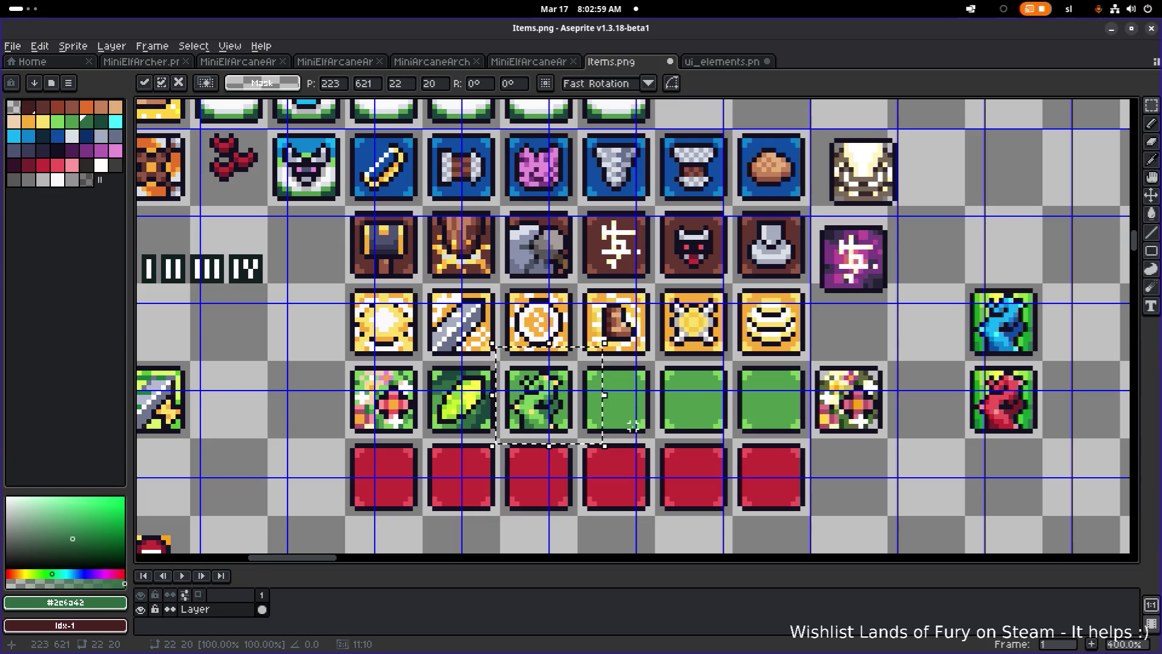
scroll(545, 414, "right", 3)
scroll(544, 415, "down", 1)
mouse_move(514, 410)
left_mouse_down()
mouse_move(980, 227)
mouse_move(839, 303)
mouse_move(510, 409)
left_mouse_up()
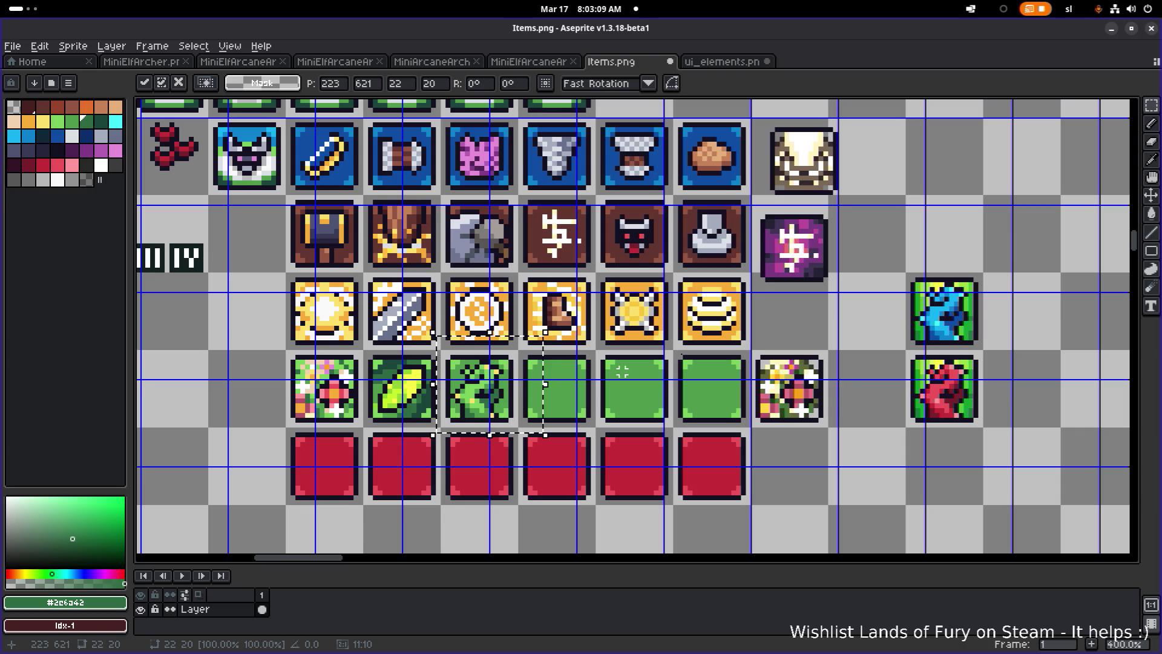
scroll(920, 312, "up", 6)
key("b")
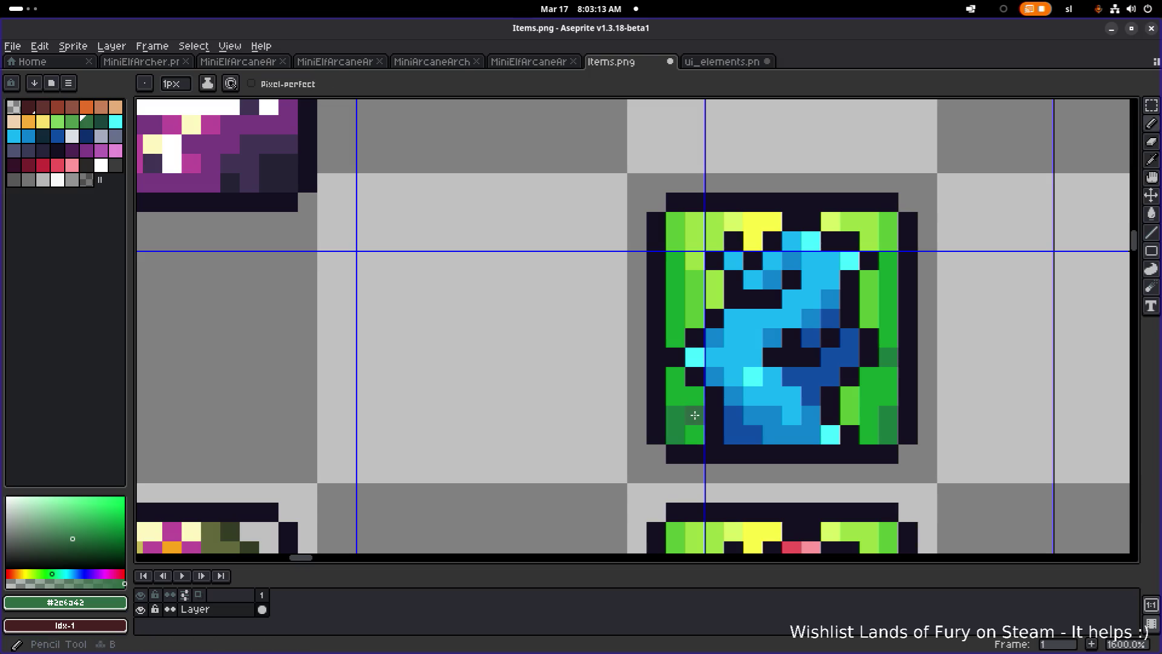
Erase all the green background pixels around the blue dragon icon.
right_click(695, 415)
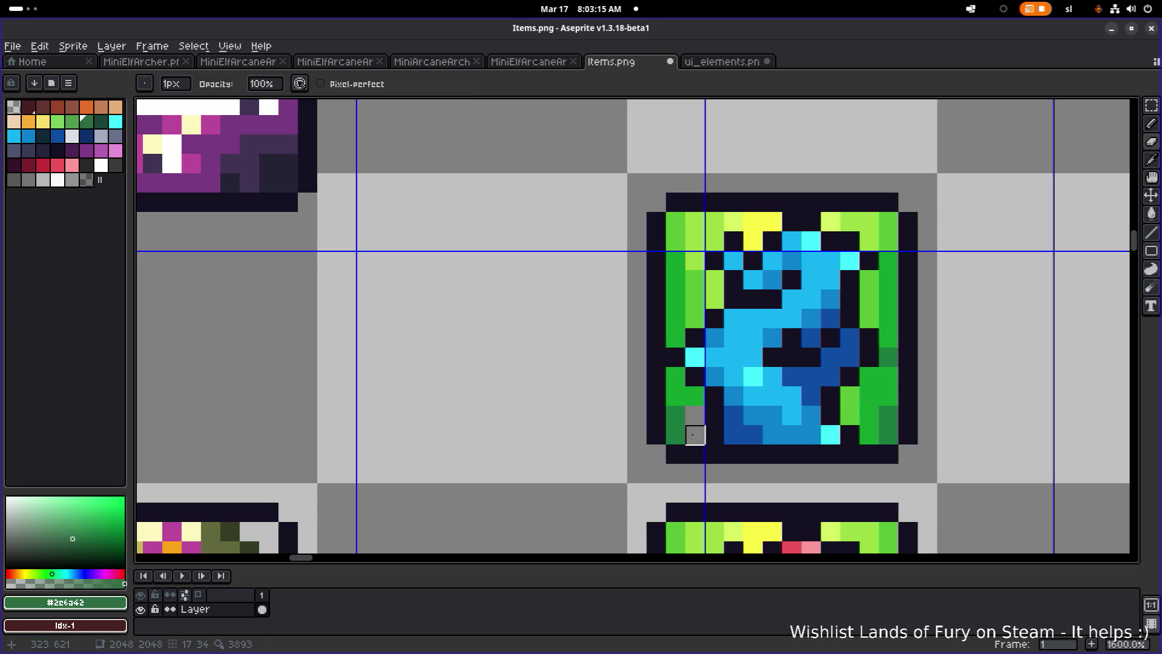
left_click_drag(675, 415, 676, 221)
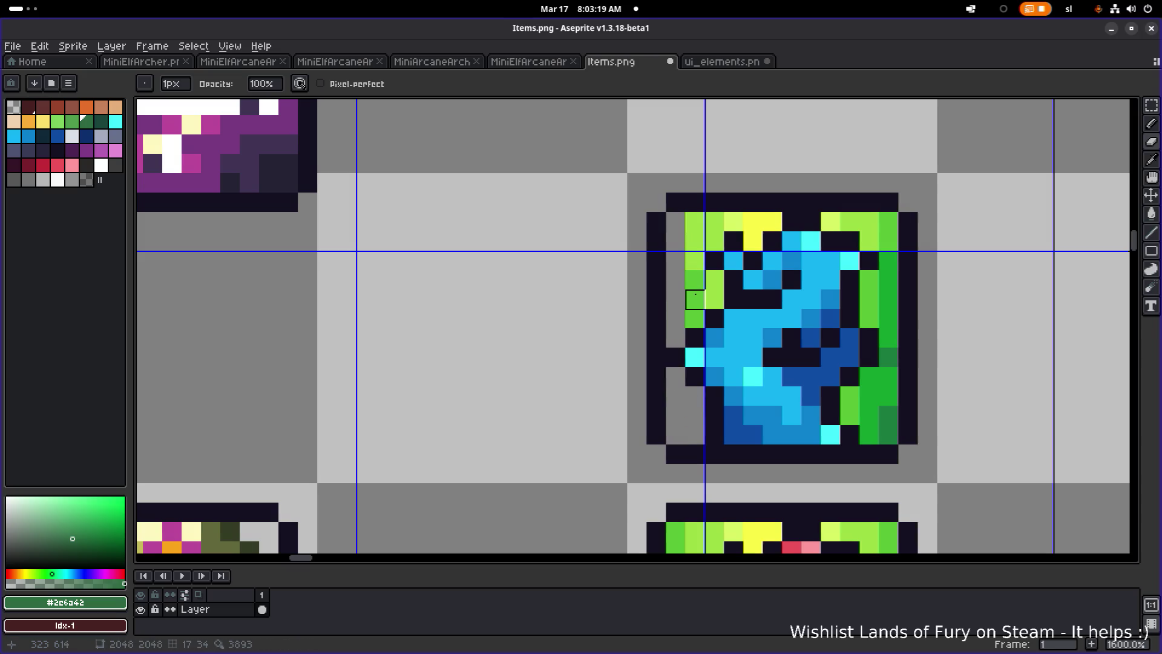
mouse_move(694, 318)
left_mouse_down()
mouse_move(695, 221)
mouse_move(772, 222)
left_mouse_up()
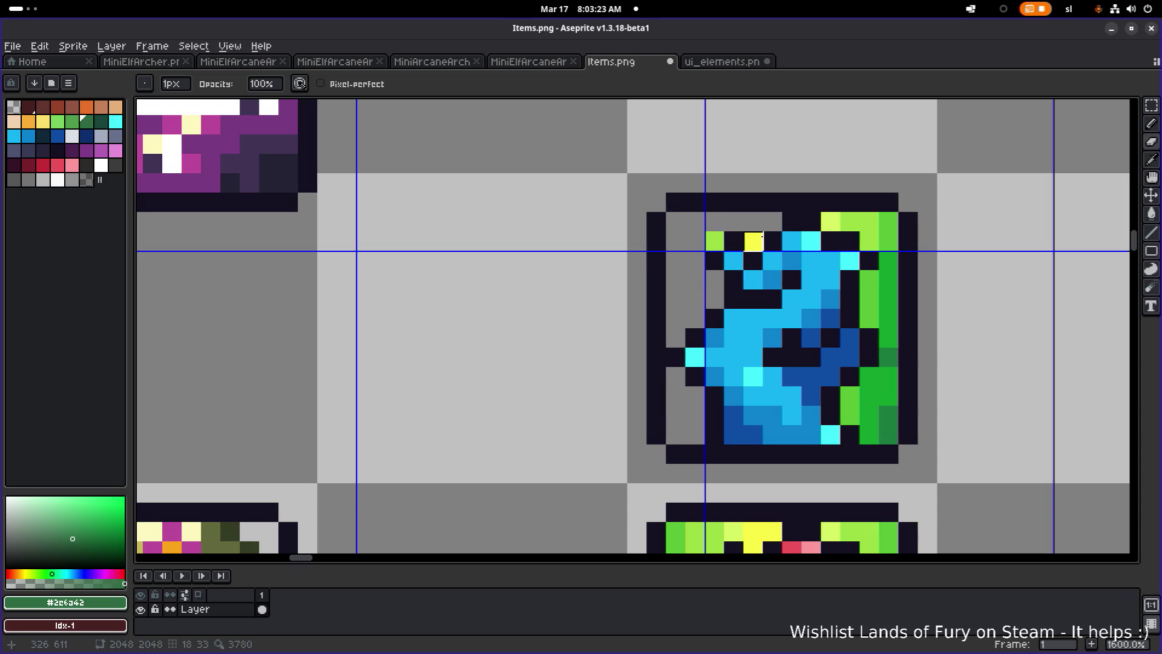
mouse_move(850, 221)
left_mouse_down()
mouse_move(889, 221)
mouse_move(888, 433)
mouse_move(869, 435)
mouse_move(849, 396)
mouse_move(869, 376)
left_mouse_up()
left_click_drag(869, 318, 869, 280)
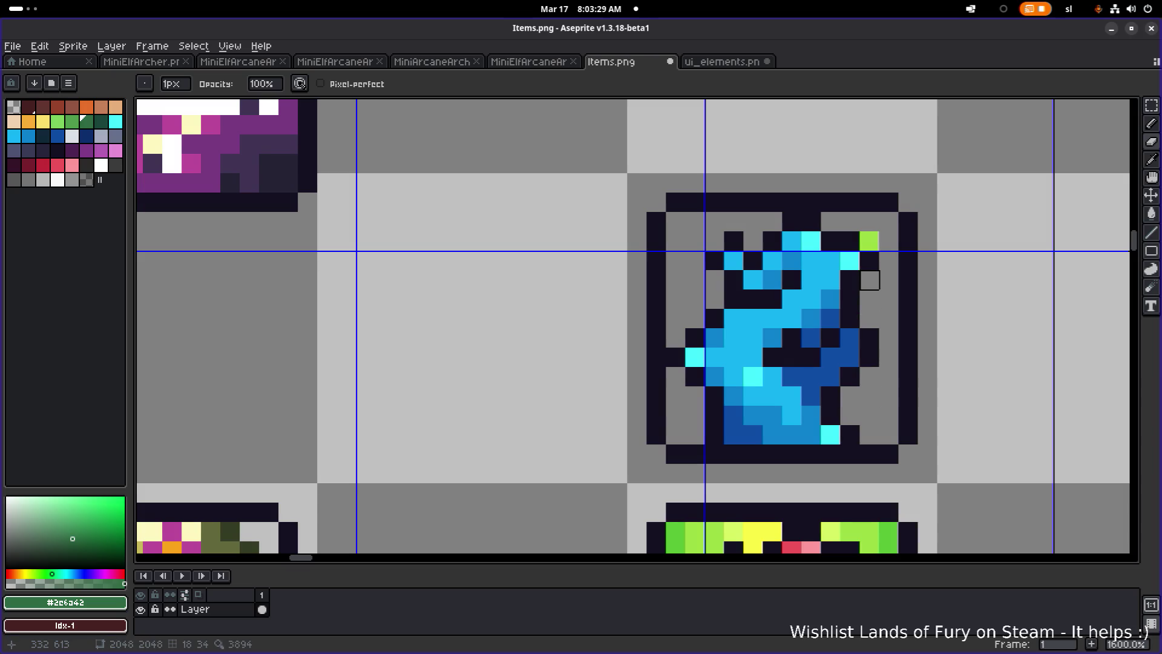
left_click(869, 241)
scroll(754, 375, "down", 3)
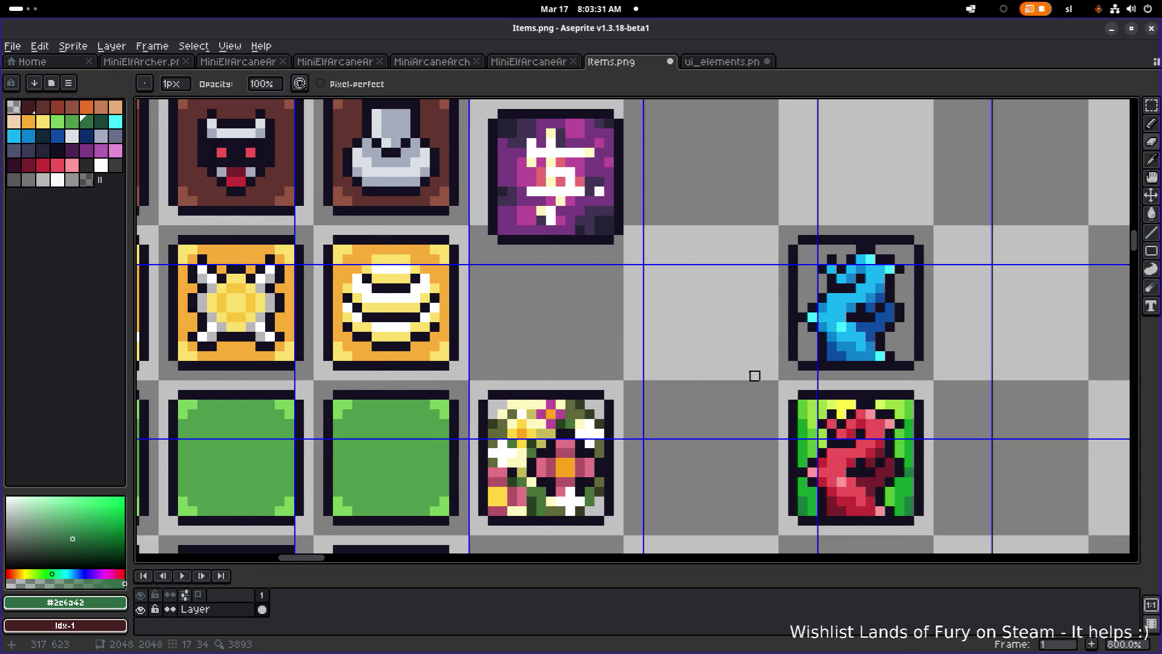
Place the blue dragon on the next green tile and begin erasing the red dragon's green pixels.
key("m")
left_click_drag(782, 226, 947, 384)
scroll(968, 318, "down", 2)
left_click_drag(971, 314, 487, 410)
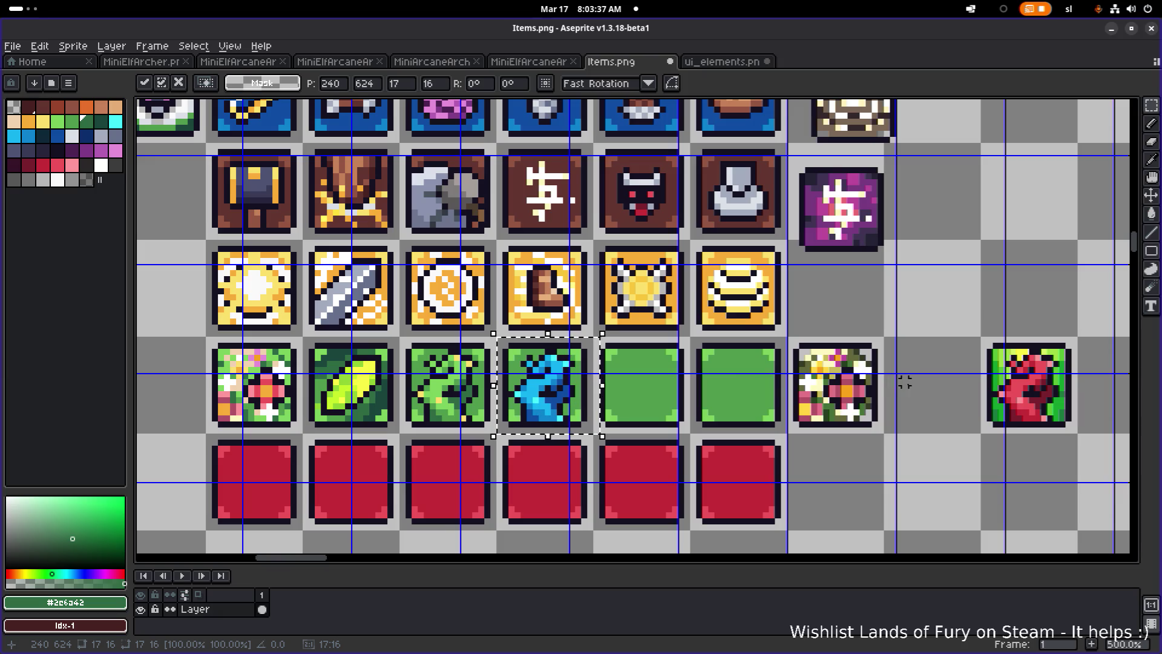
left_click(904, 381)
scroll(847, 406, "right", 3)
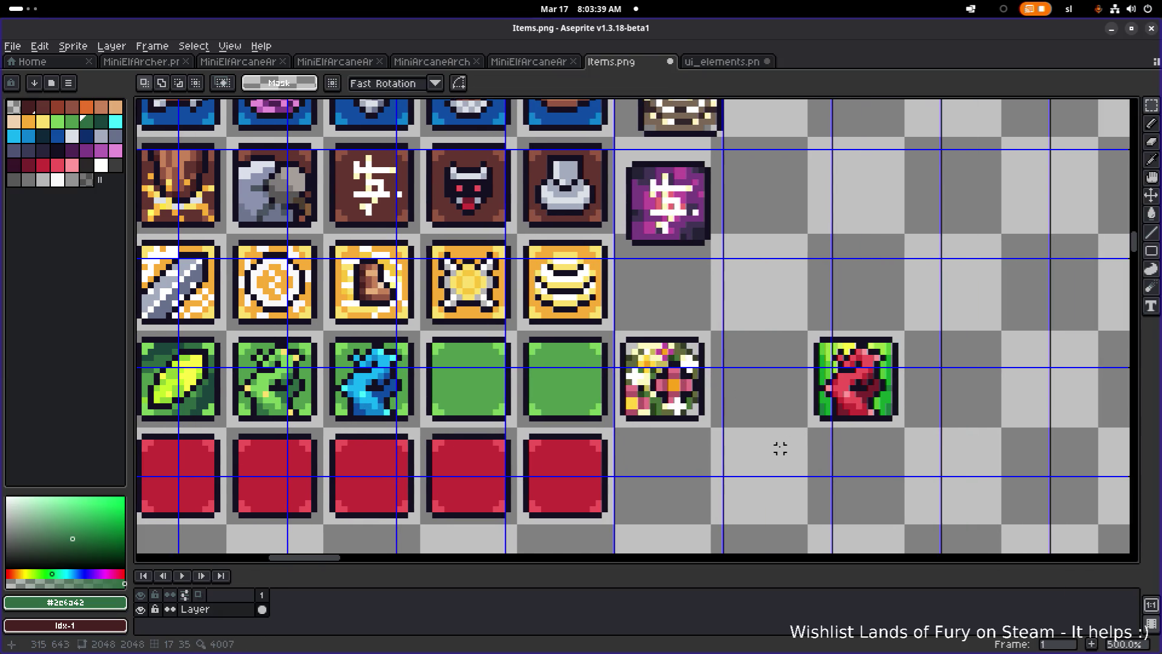
scroll(780, 448, "up", 4)
scroll(639, 481, "up", 4)
key("e")
mouse_move(634, 461)
left_mouse_down()
mouse_move(634, 382)
mouse_move(595, 423)
mouse_move(596, 345)
left_mouse_up()
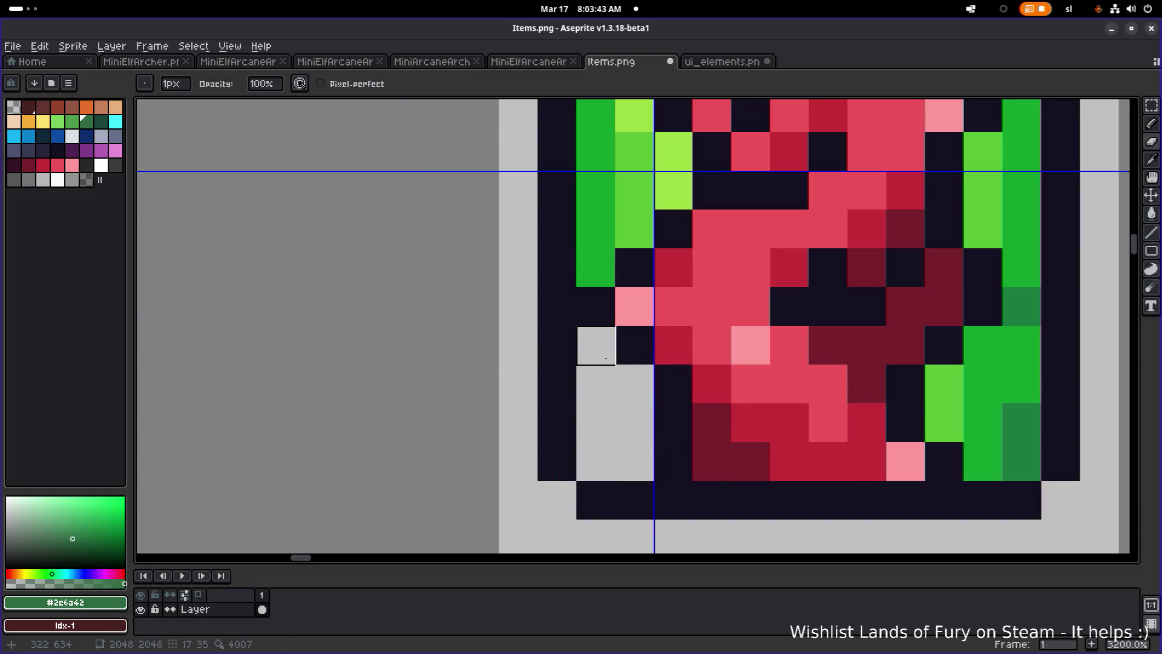
Erase the red dragon's remaining green left column and top-row pixels.
scroll(591, 406, "down", 1)
mouse_move(561, 405)
left_mouse_down()
mouse_move(560, 254)
mouse_move(588, 230)
mouse_move(590, 376)
mouse_move(620, 231)
mouse_move(706, 231)
mouse_move(678, 260)
left_mouse_up()
left_click(795, 232)
left_click_drag(795, 233, 881, 232)
mouse_move(847, 518)
left_mouse_down()
mouse_move(604, 426)
mouse_move(632, 423)
mouse_move(661, 483)
mouse_move(690, 454)
mouse_move(662, 402)
mouse_move(692, 397)
mouse_move(692, 194)
mouse_move(662, 193)
mouse_move(662, 310)
mouse_move(644, 375)
left_mouse_up()
scroll(644, 384, "down", 2)
scroll(644, 385, "down", 2)
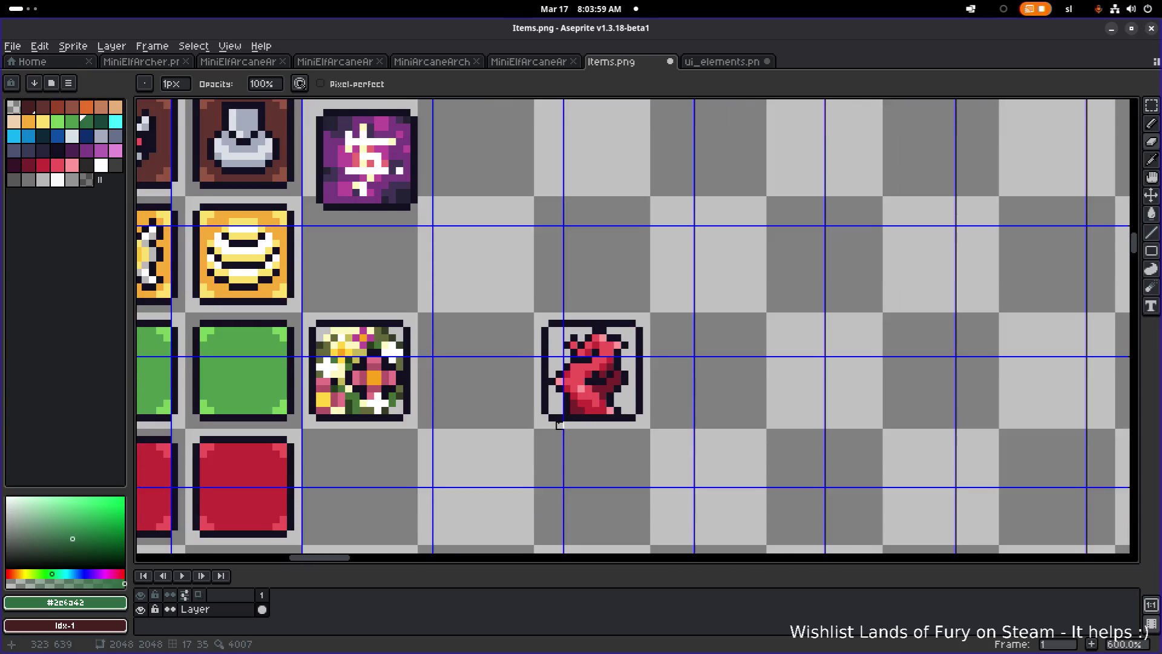
scroll(789, 403, "left", 3)
Move the red dragon onto the green tile beside the blue dragon, nudge it left, and deselect.
key("m")
left_click_drag(732, 461, 913, 265)
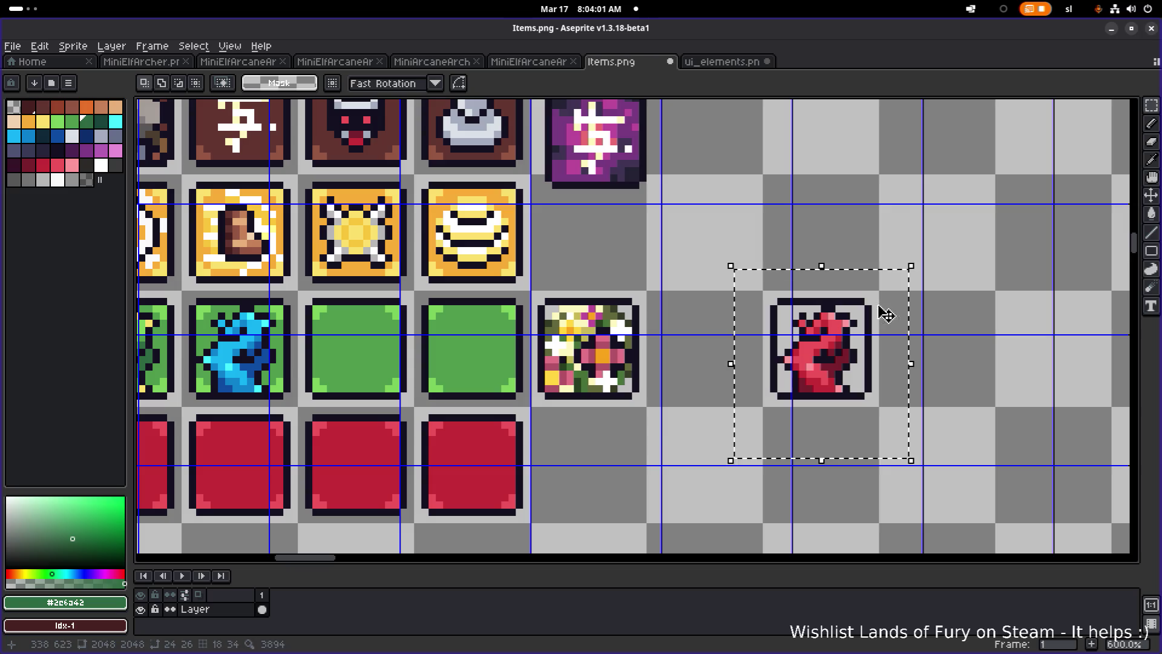
scroll(669, 433, "down", 4)
mouse_move(909, 417)
left_mouse_down()
mouse_move(711, 417)
mouse_move(760, 416)
mouse_move(752, 405)
mouse_move(754, 415)
left_mouse_up()
scroll(759, 416, "up", 4)
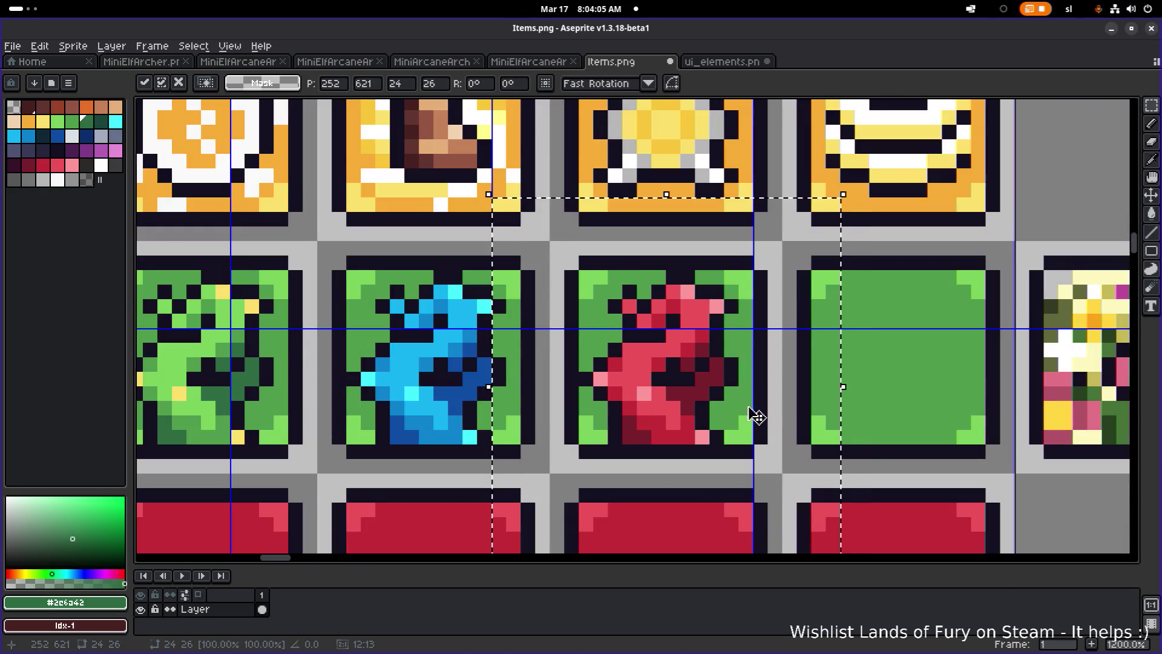
key("ctrl+d")
scroll(928, 431, "down", 3)
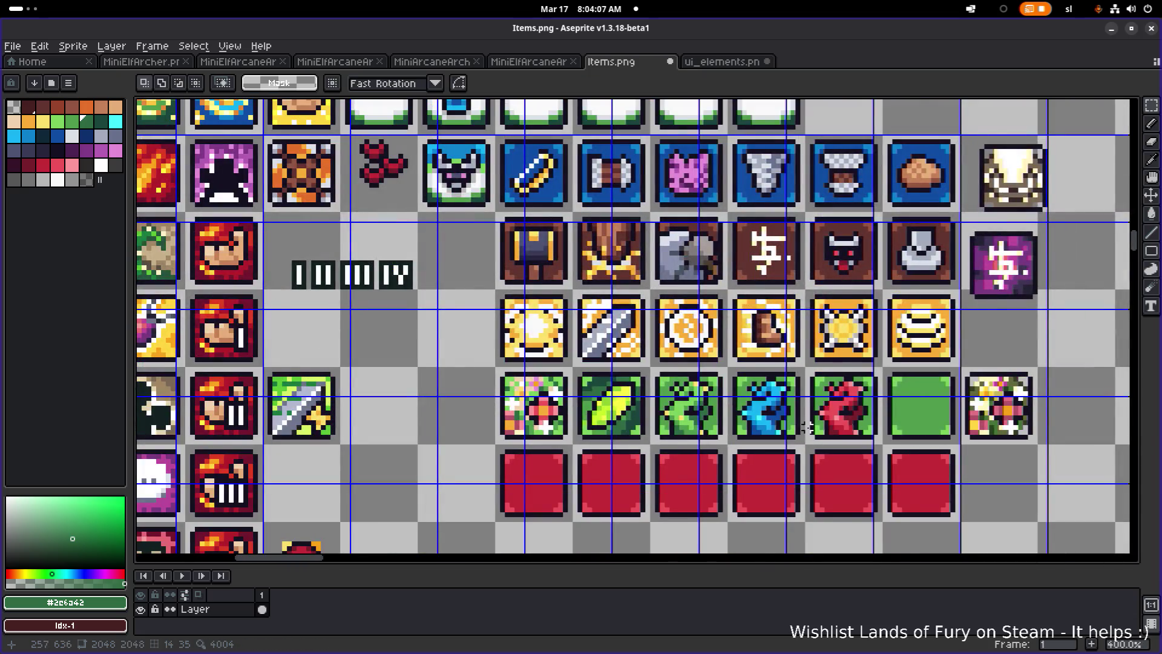
scroll(807, 426, "down", 3)
scroll(808, 430, "up", 2)
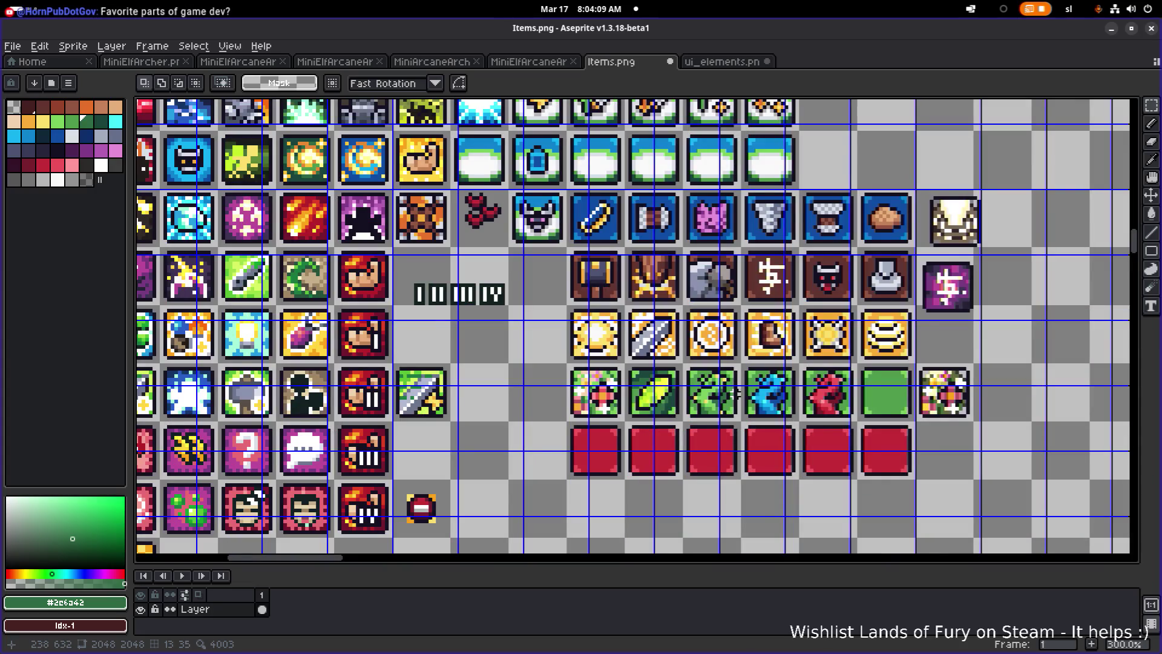
Pick the brown stump tile from the nature icons and drag it beside the red tile row.
scroll(782, 370, "down", 5)
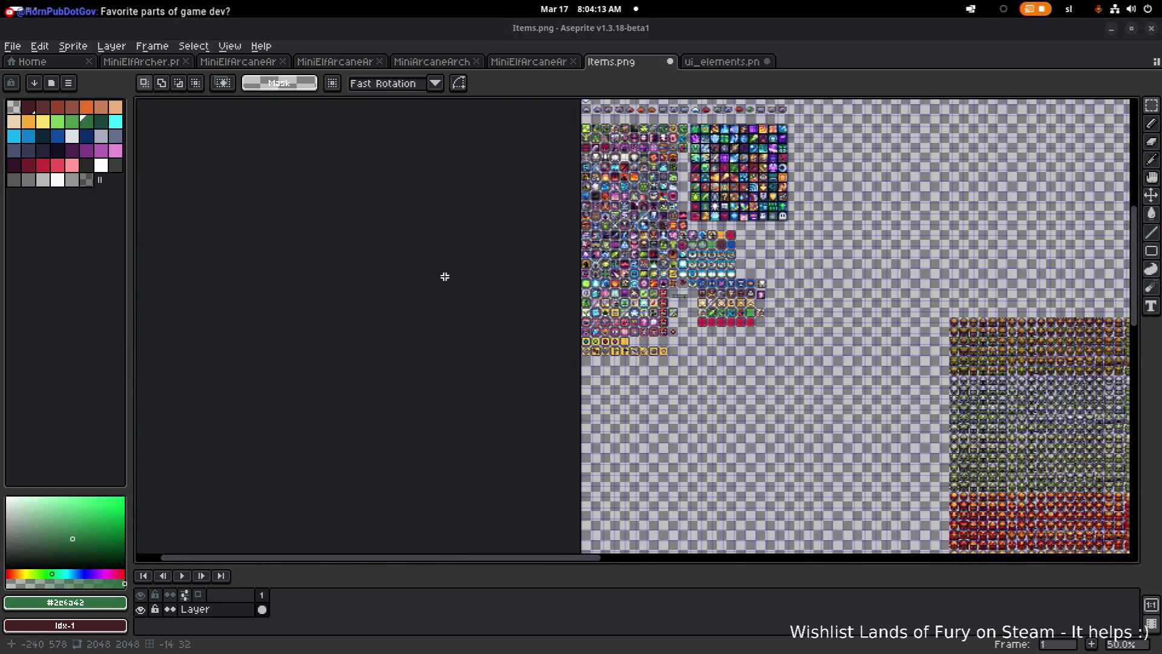
scroll(502, 253, "up", 5)
scroll(502, 253, "up", 4)
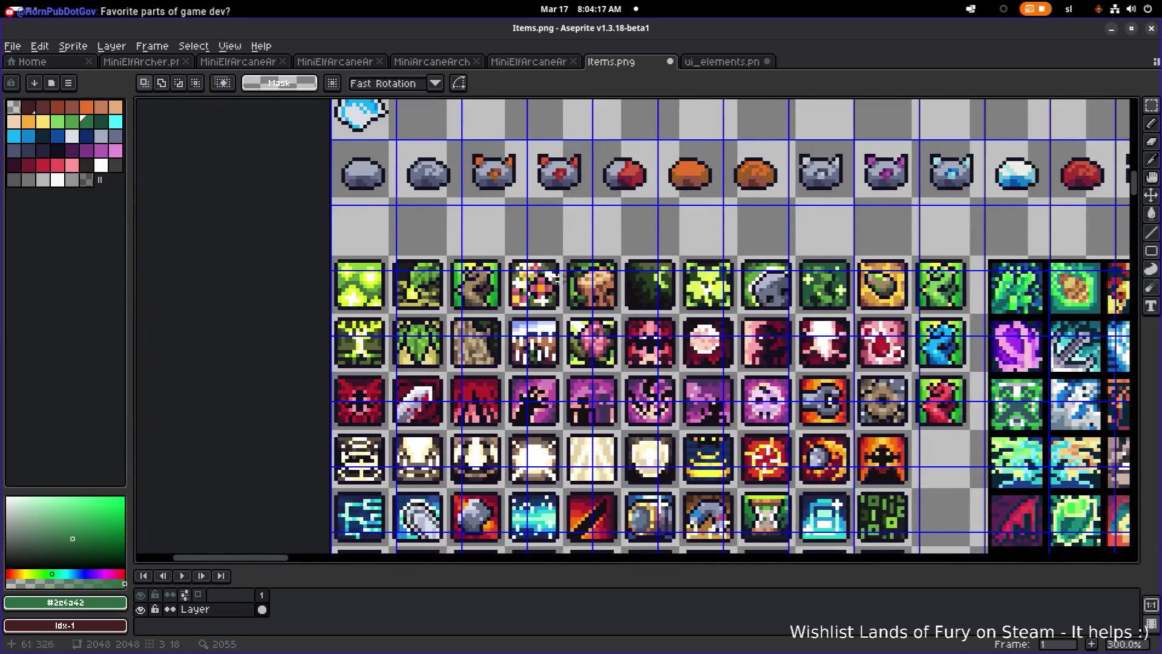
scroll(555, 279, "up", 3)
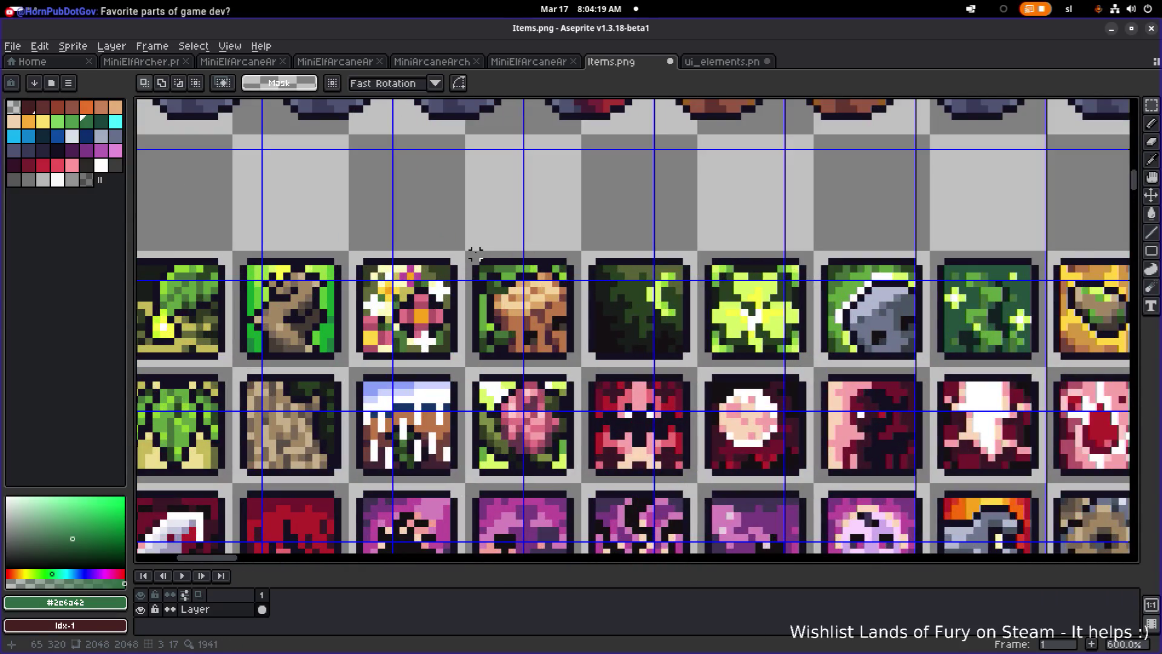
left_click(468, 255)
scroll(468, 254, "down", 3)
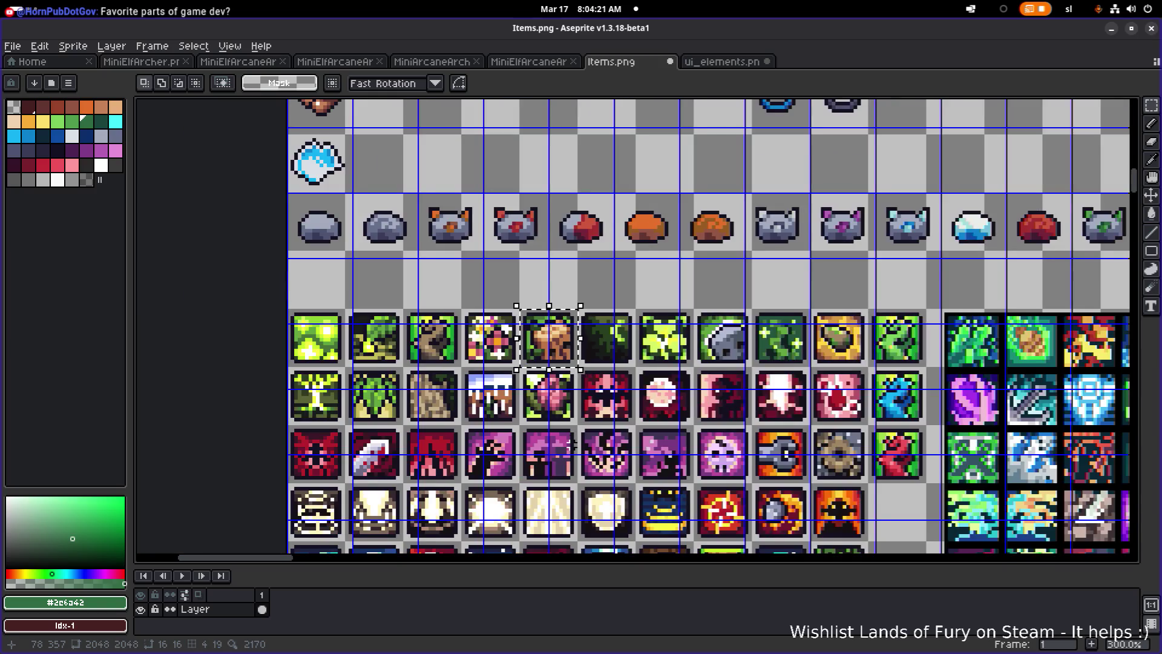
scroll(391, 255, "down", 2)
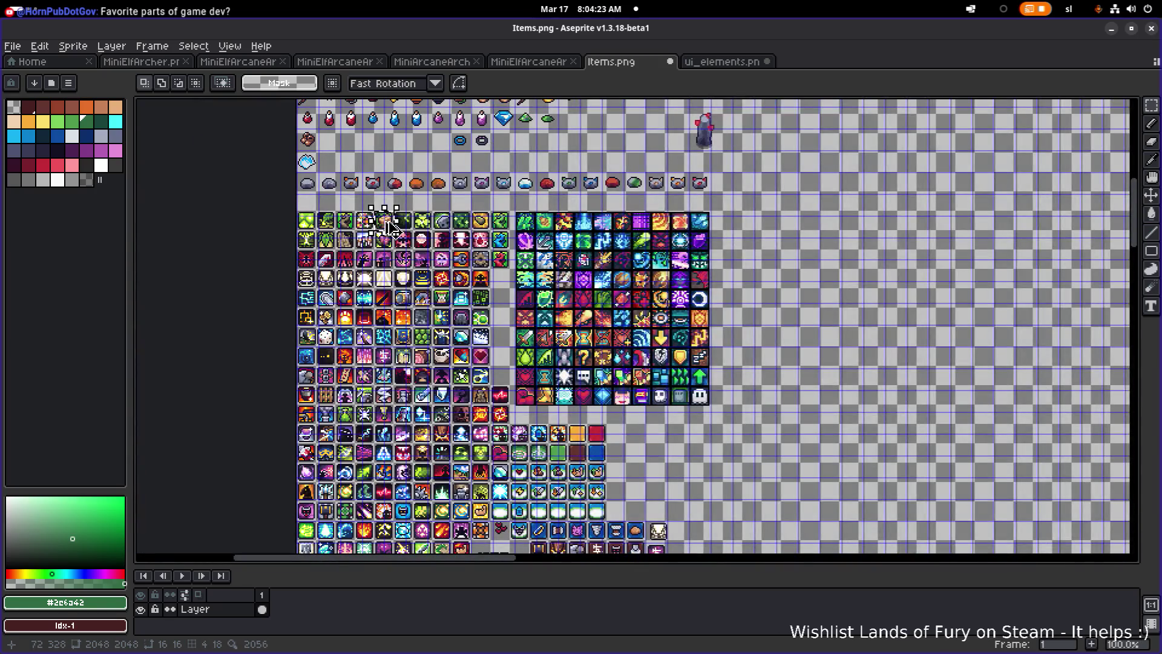
left_click_drag(389, 227, 684, 494)
scroll(684, 493, "up", 3)
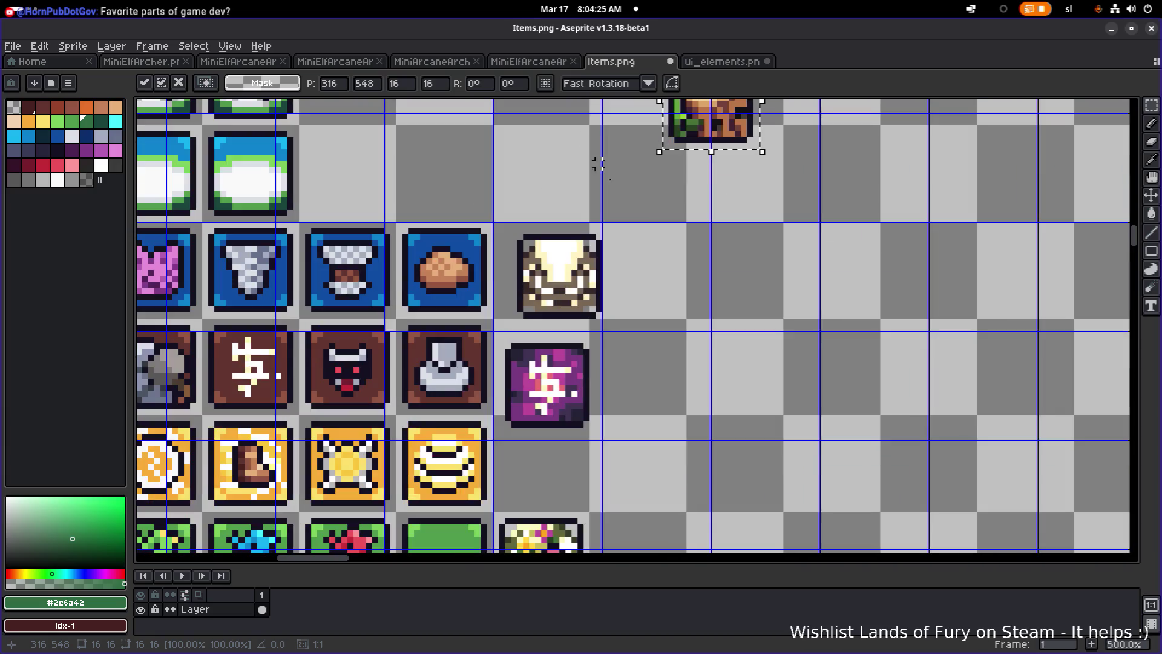
scroll(654, 245, "down", 1)
left_click_drag(707, 174, 669, 484)
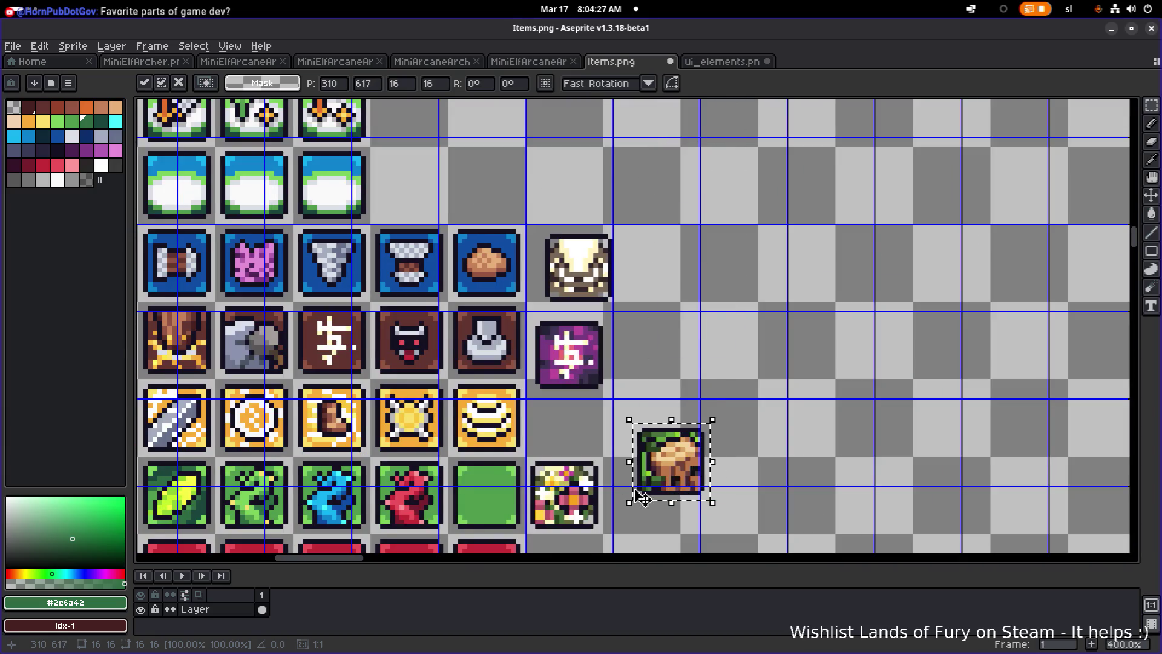
scroll(668, 484, "down", 3)
scroll(669, 484, "left", 2)
mouse_move(835, 291)
left_mouse_down()
mouse_move(783, 400)
mouse_move(750, 402)
mouse_move(694, 375)
left_mouse_up()
scroll(750, 402, "up", 3)
Drop the stump tile and erase its lower-left frame, top row and green corners.
left_click(814, 332)
scroll(637, 412, "up", 3)
key("e")
mouse_move(601, 449)
left_mouse_down()
mouse_move(581, 450)
mouse_move(581, 372)
mouse_move(600, 391)
mouse_move(581, 312)
left_mouse_up()
mouse_move(581, 236)
left_mouse_down()
mouse_move(716, 236)
mouse_move(639, 255)
left_mouse_up()
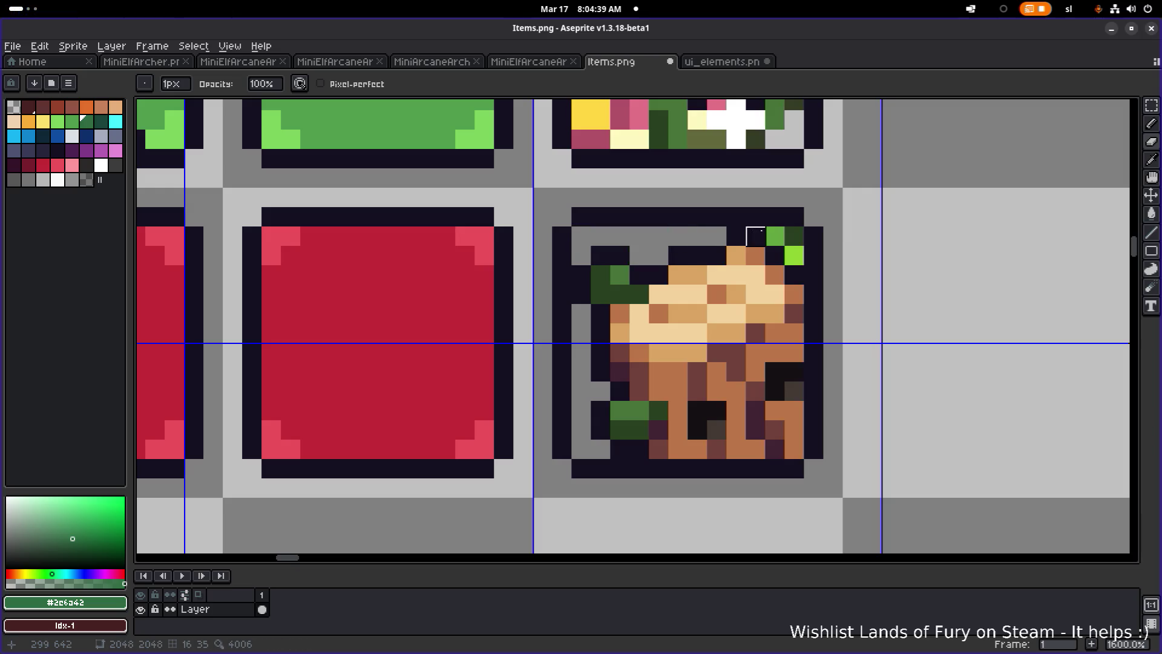
scroll(794, 255, "down", 3)
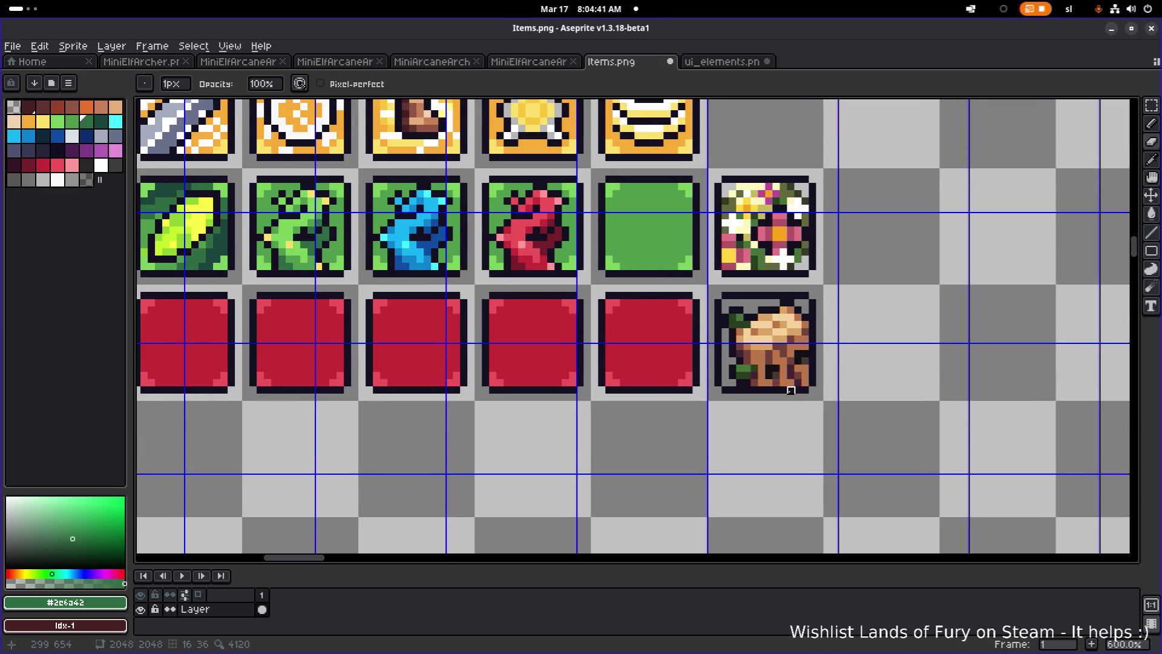
Move the cleaned stump onto the plain green tile beside the red dragon.
key("m")
mouse_move(867, 444)
left_mouse_down()
mouse_move(796, 345)
mouse_move(707, 290)
left_mouse_up()
mouse_move(781, 362)
left_mouse_down()
mouse_move(662, 247)
mouse_move(672, 254)
left_mouse_up()
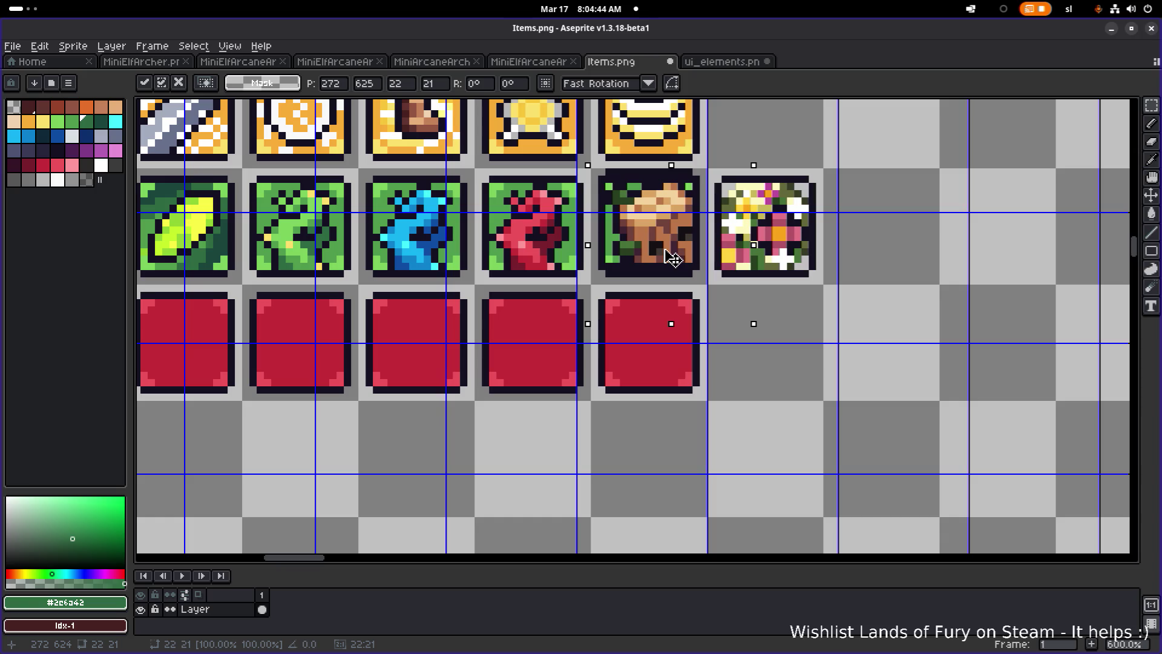
left_click(861, 244)
scroll(866, 279, "down", 3)
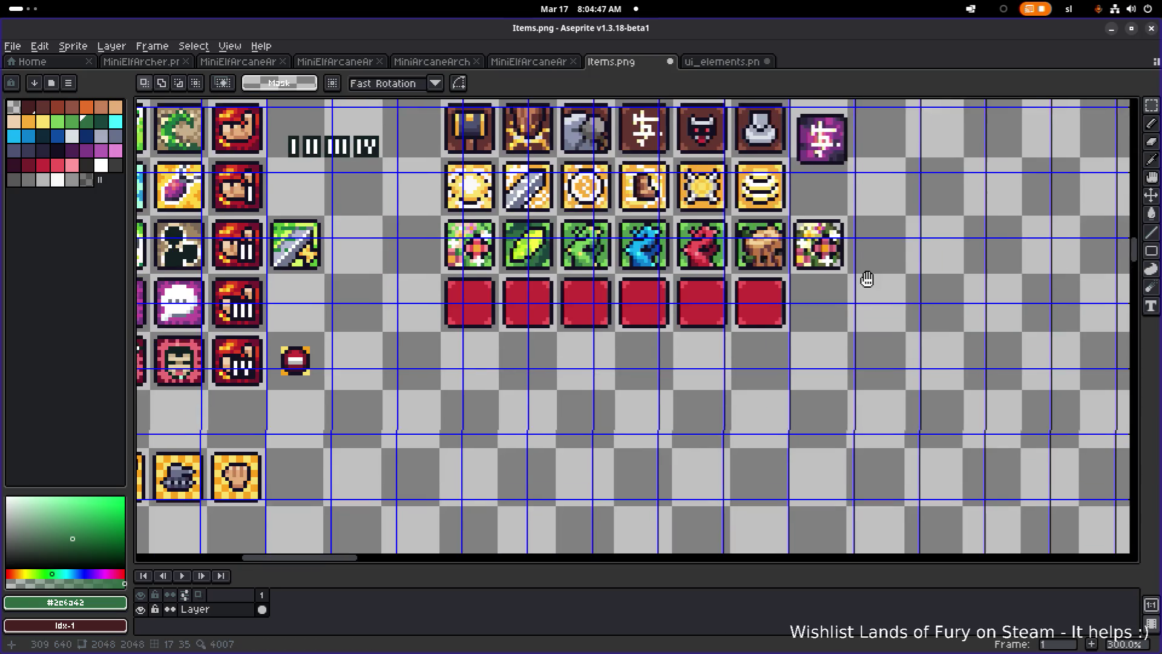
Review the placed item icons on Items.png, briefly switching to ui_elements.png and back.
left_click_drag(867, 279, 874, 328)
scroll(696, 309, "up", 1)
scroll(399, 289, "down", 3)
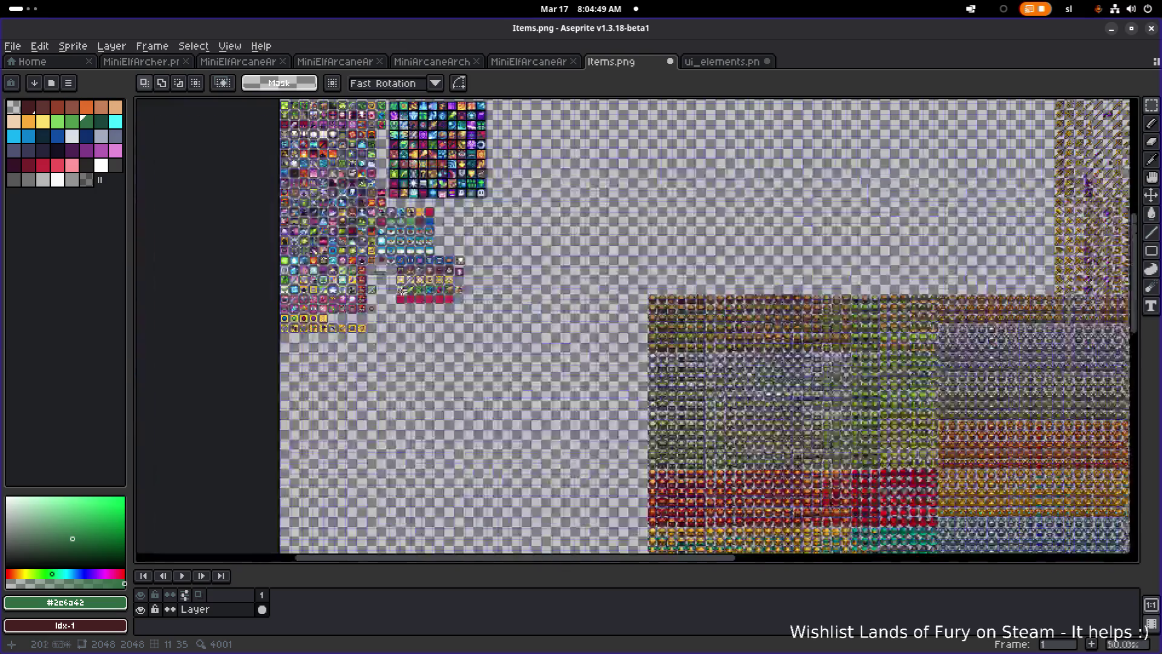
scroll(399, 289, "up", 2)
left_click_drag(420, 287, 463, 290)
scroll(463, 291, "down", 1)
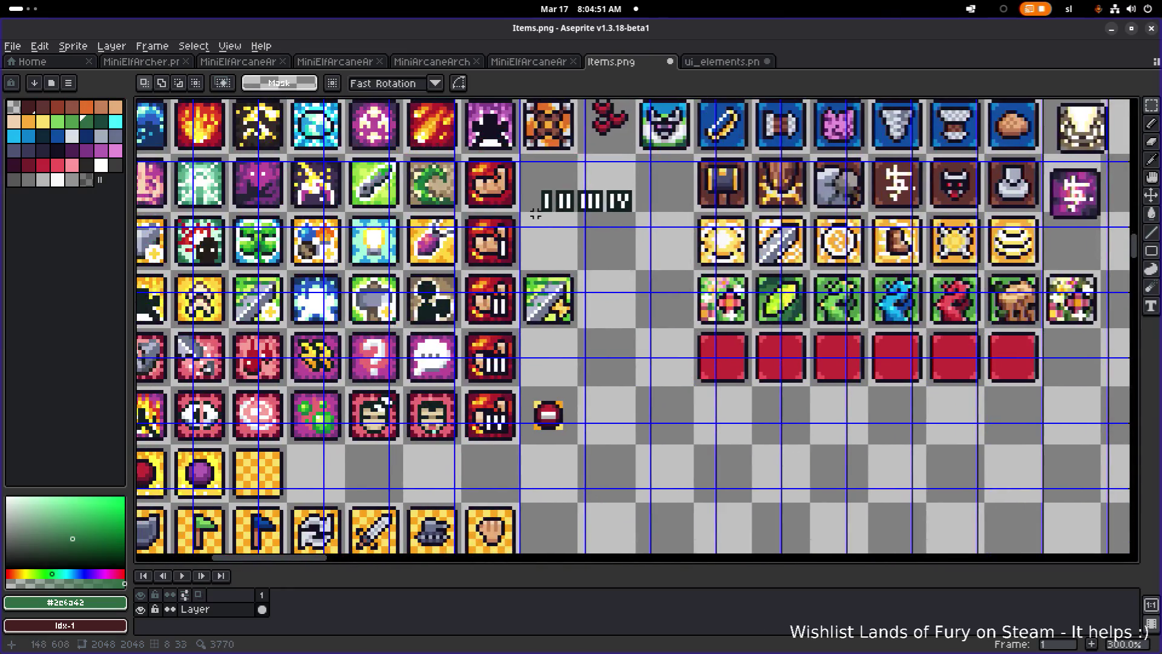
left_click(717, 62)
left_click(606, 63)
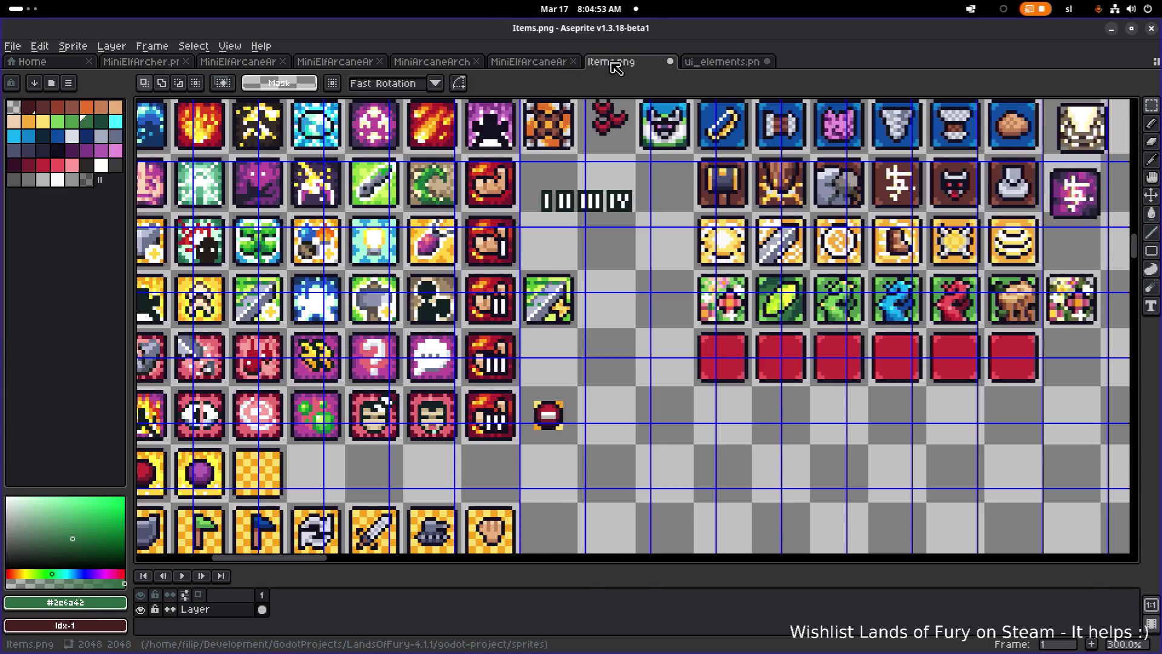
left_click_drag(385, 396, 570, 379)
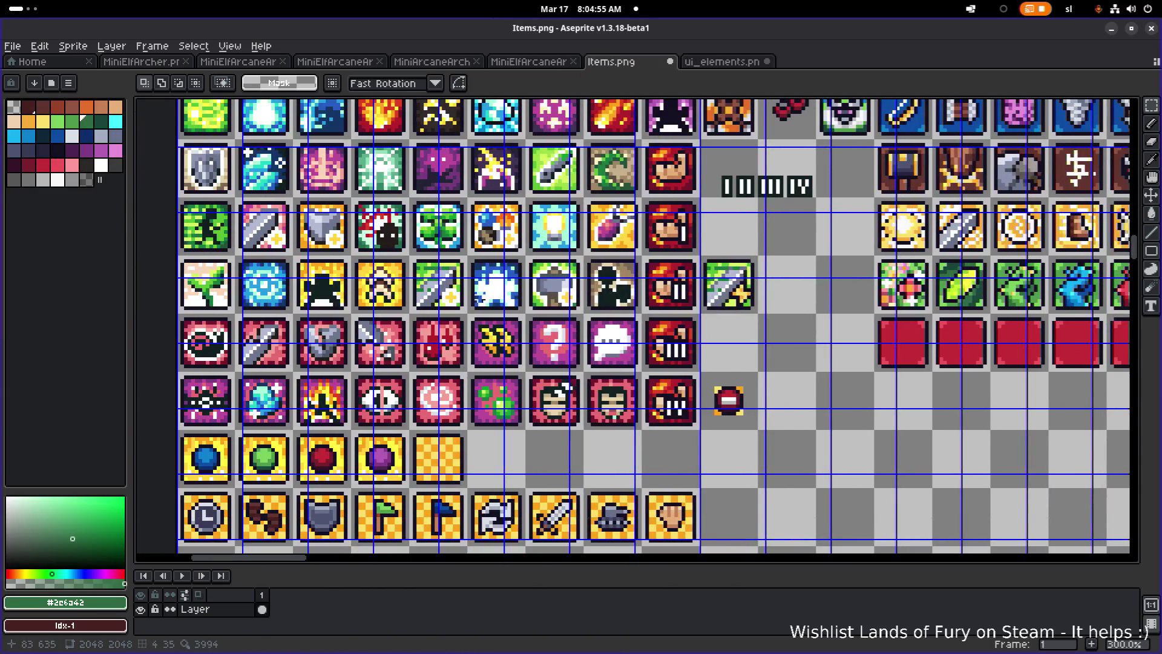
scroll(551, 187, "down", 3)
scroll(550, 188, "up", 2)
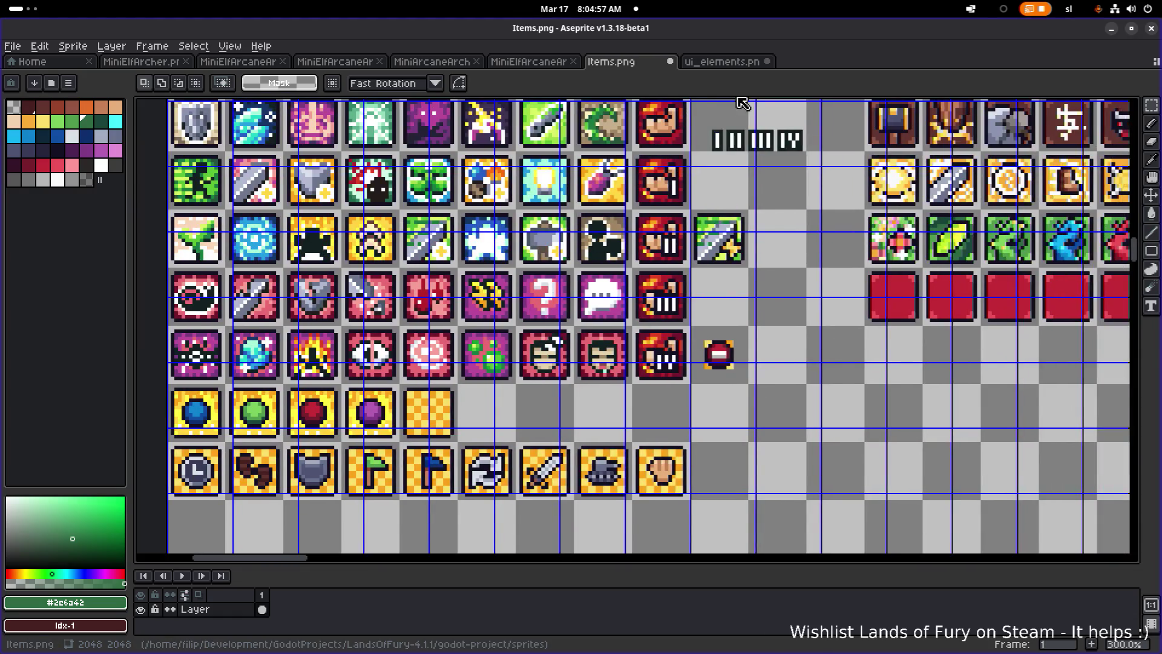
Select the small red horned demon sprite on ui_elements.png, then return to Items.png.
left_click(720, 62)
scroll(548, 344, "up", 2)
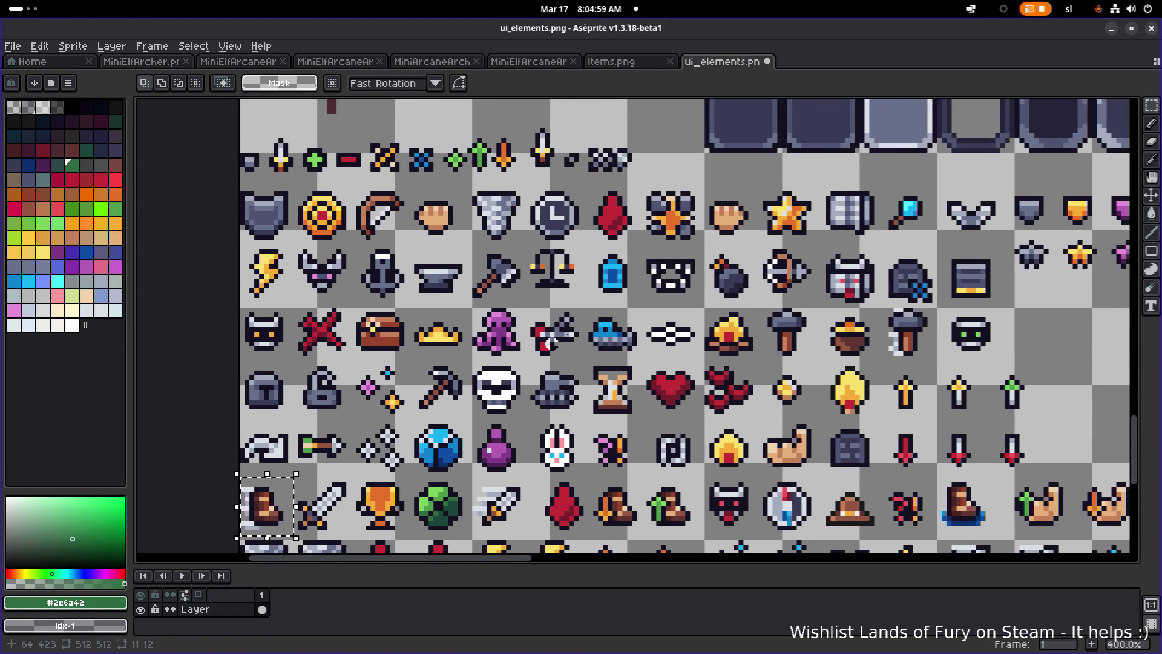
scroll(548, 343, "right", 3)
scroll(548, 344, "up", 1)
scroll(657, 359, "down", 1)
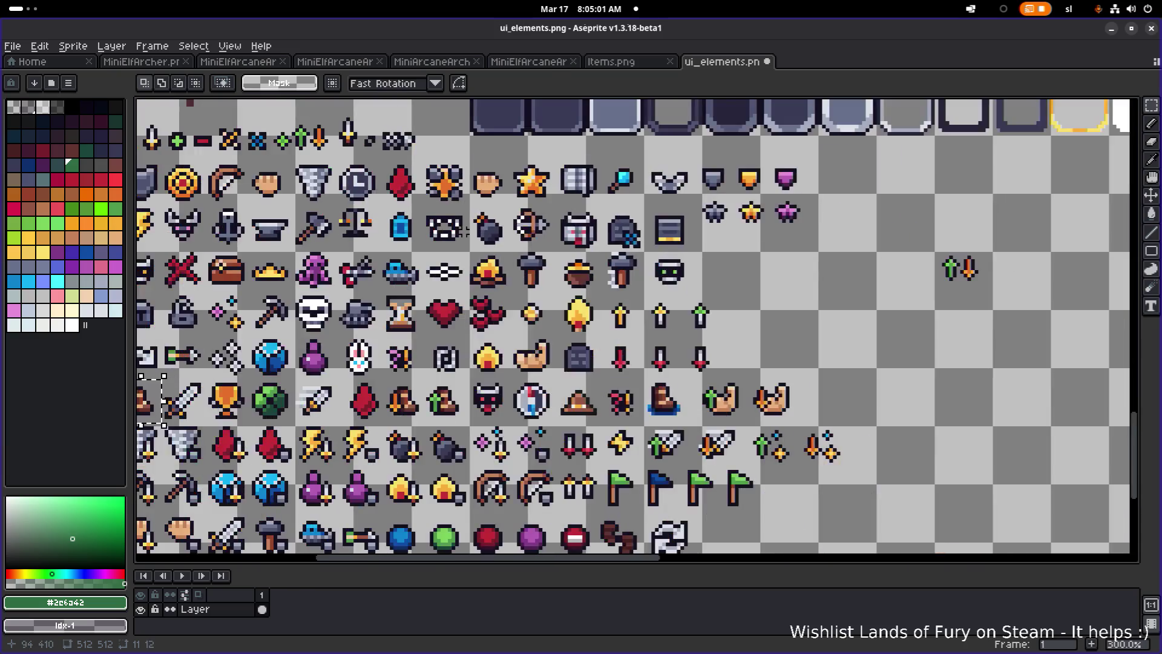
scroll(460, 294, "up", 2)
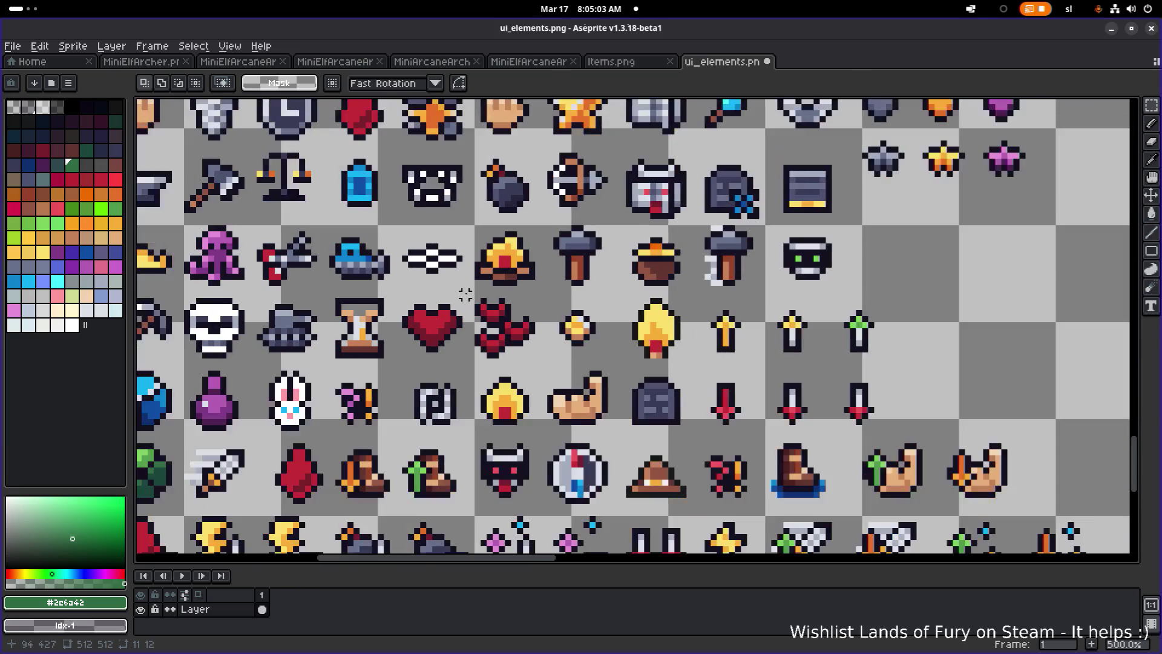
left_click_drag(471, 367, 547, 297)
left_click(644, 60)
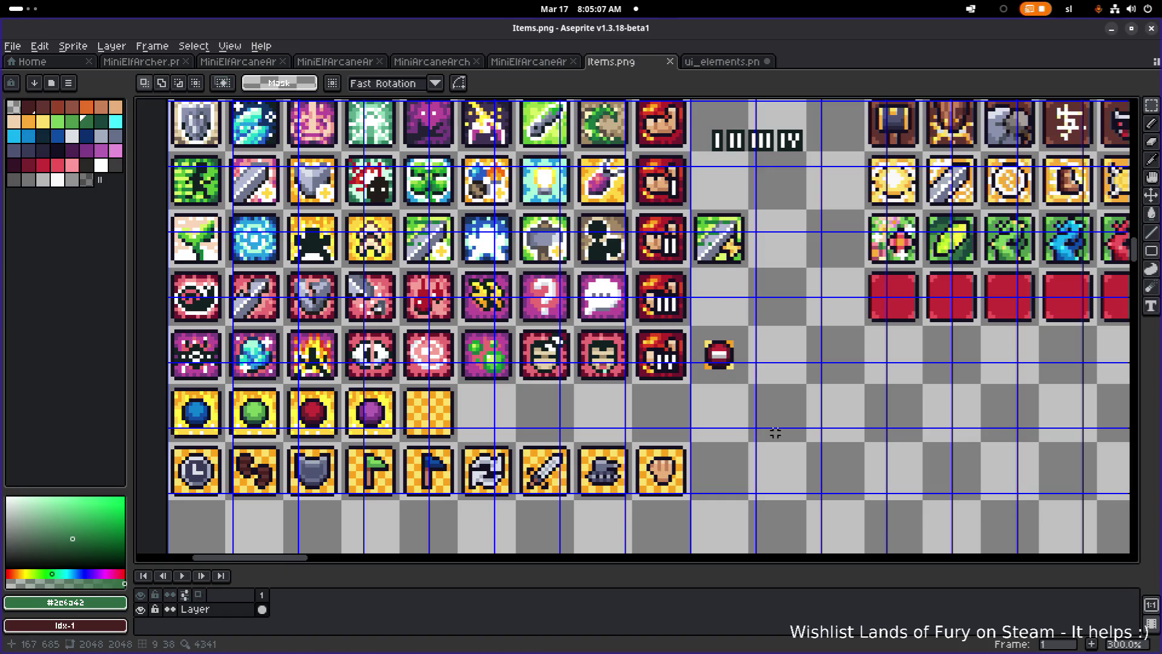
Paste the red demon sprite into the empty slot after the red tiles.
scroll(815, 389, "right", 10)
key("alt+Tab")
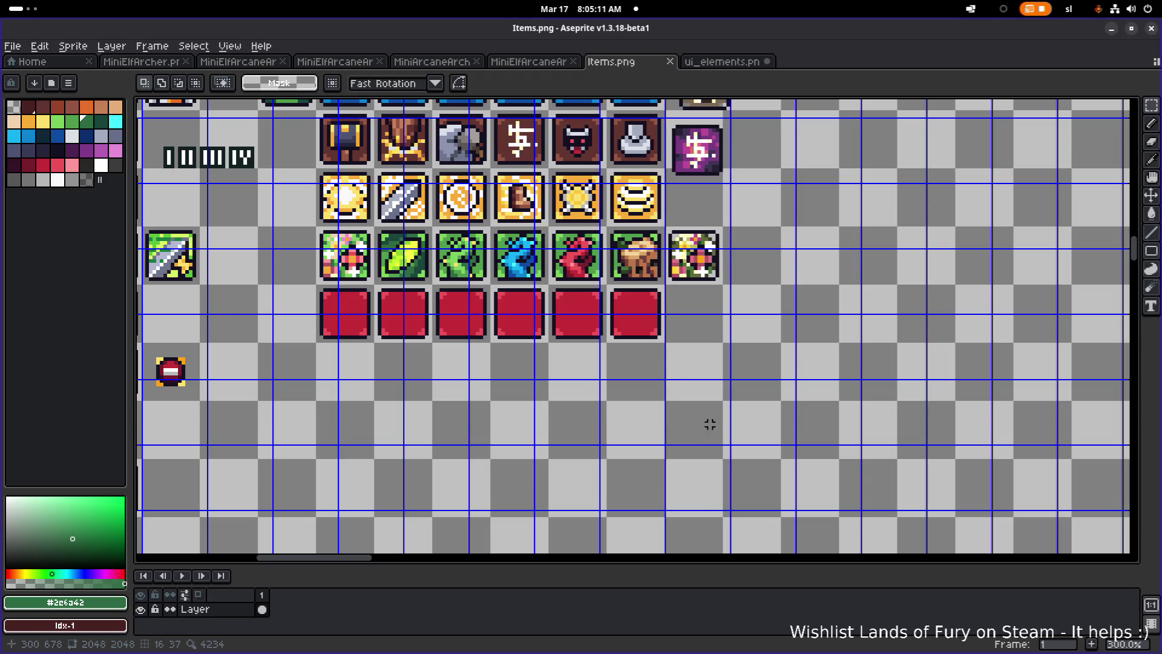
key("ctrl+v")
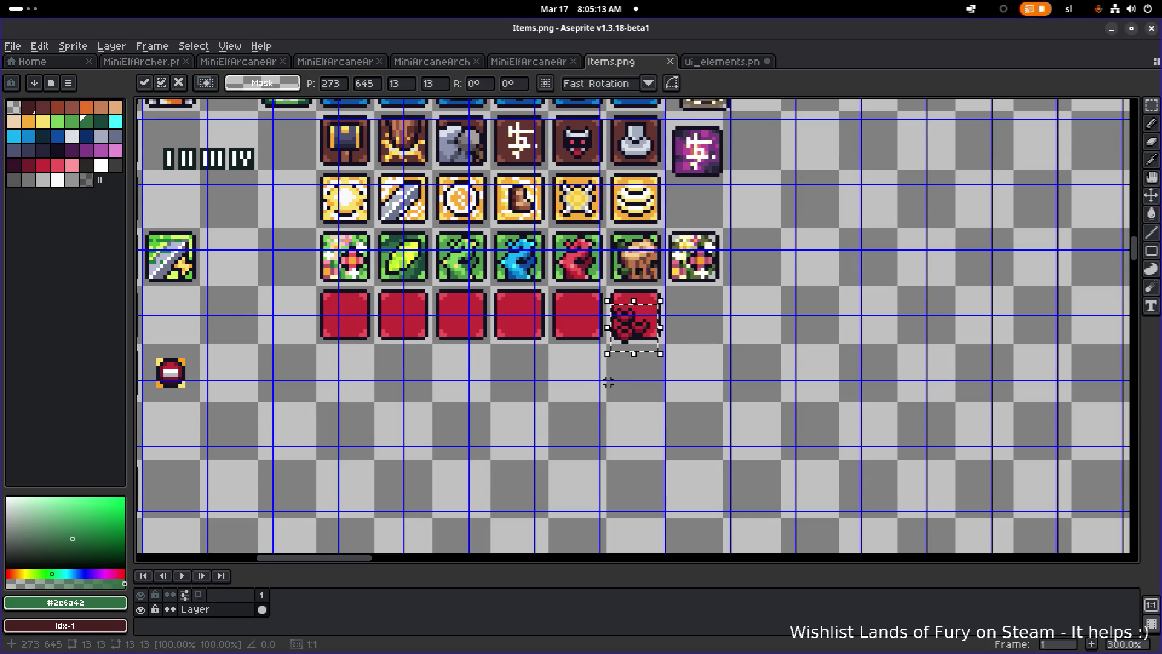
mouse_move(640, 356)
left_mouse_down()
mouse_move(756, 343)
mouse_move(618, 338)
left_mouse_up()
scroll(755, 344, "up", 4)
scroll(693, 341, "up", 3)
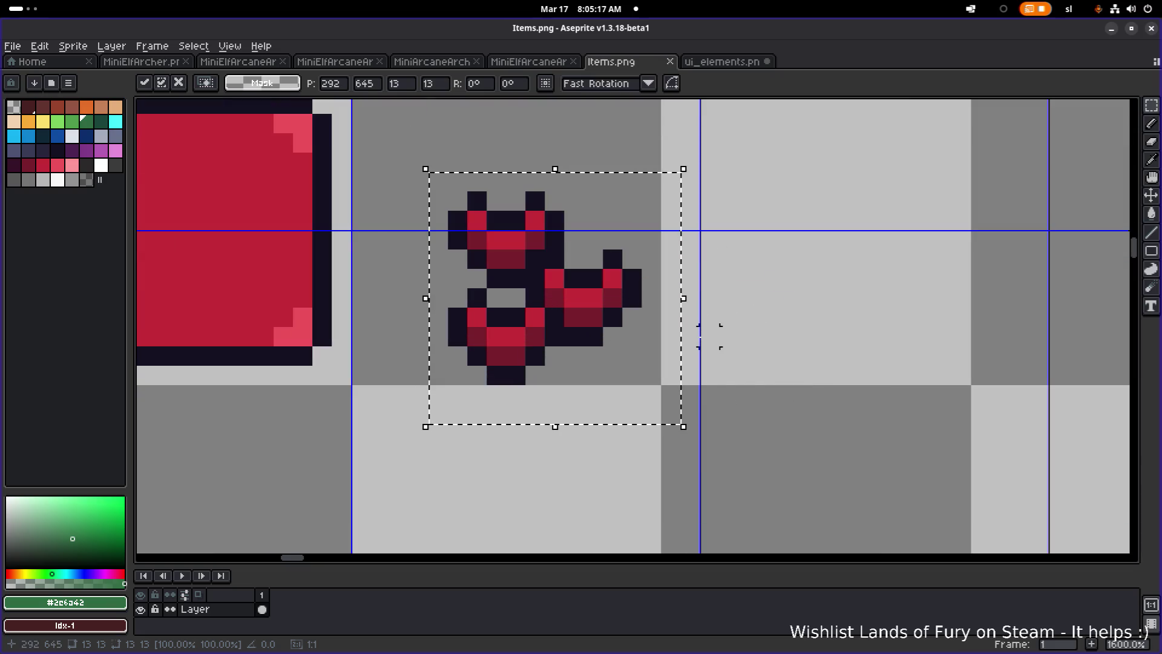
key("ctrl+d")
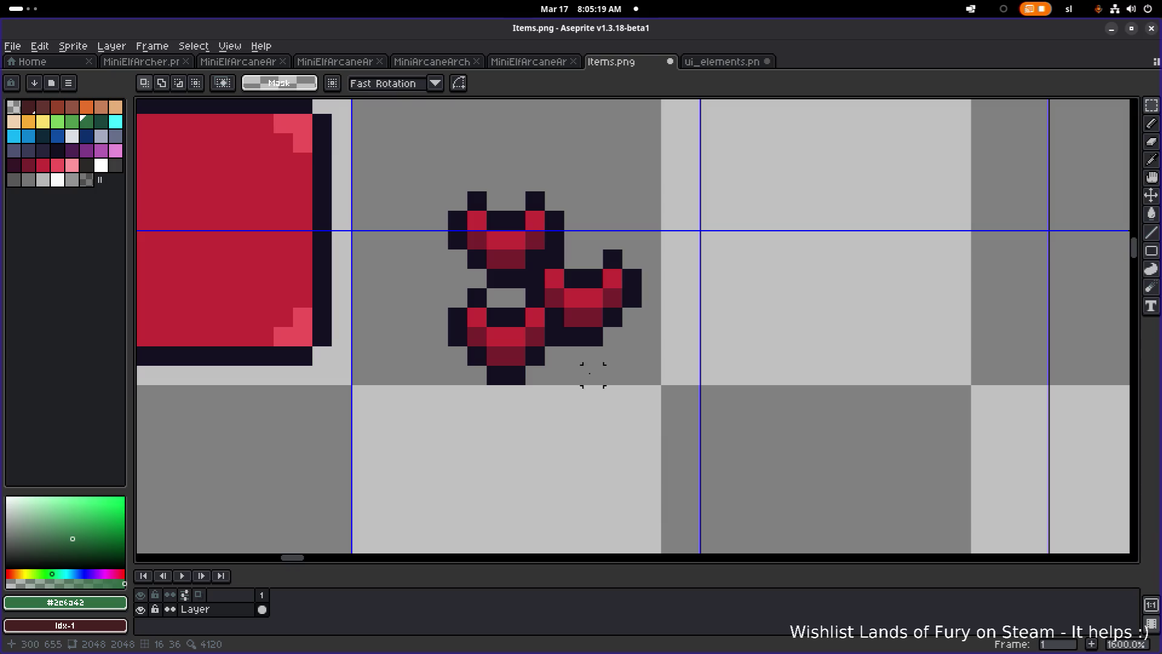
Make a separate copy of the demon sprite's head piece beside it.
left_click_drag(459, 228, 563, 313)
scroll(563, 313, "down", 2)
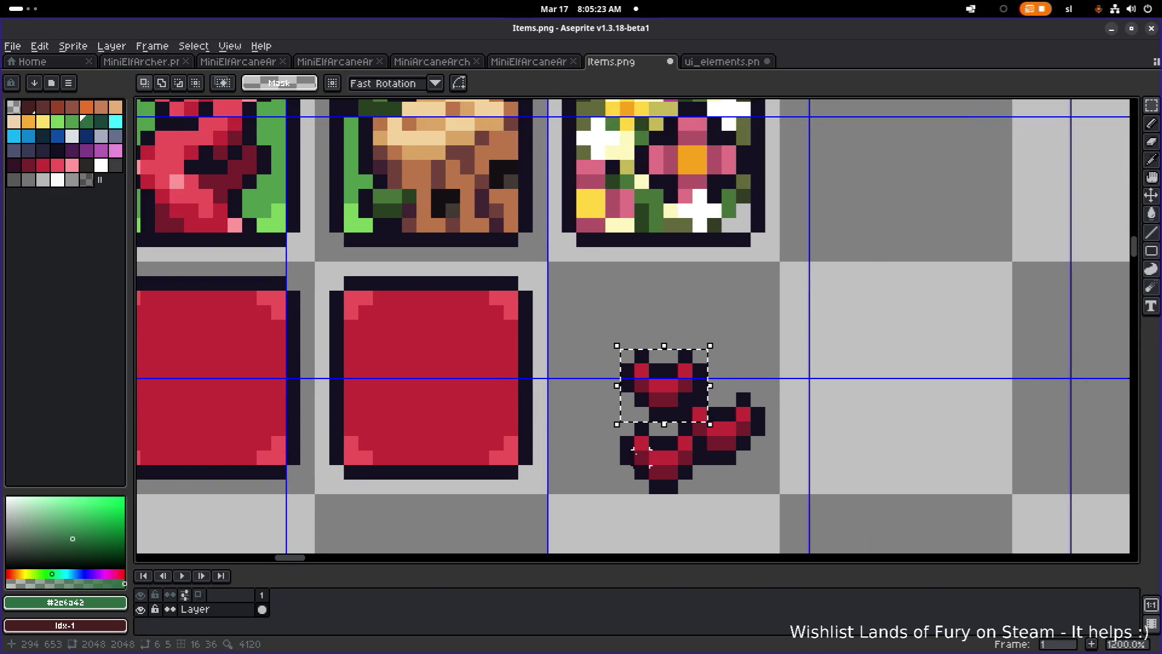
scroll(630, 357, "down", 2)
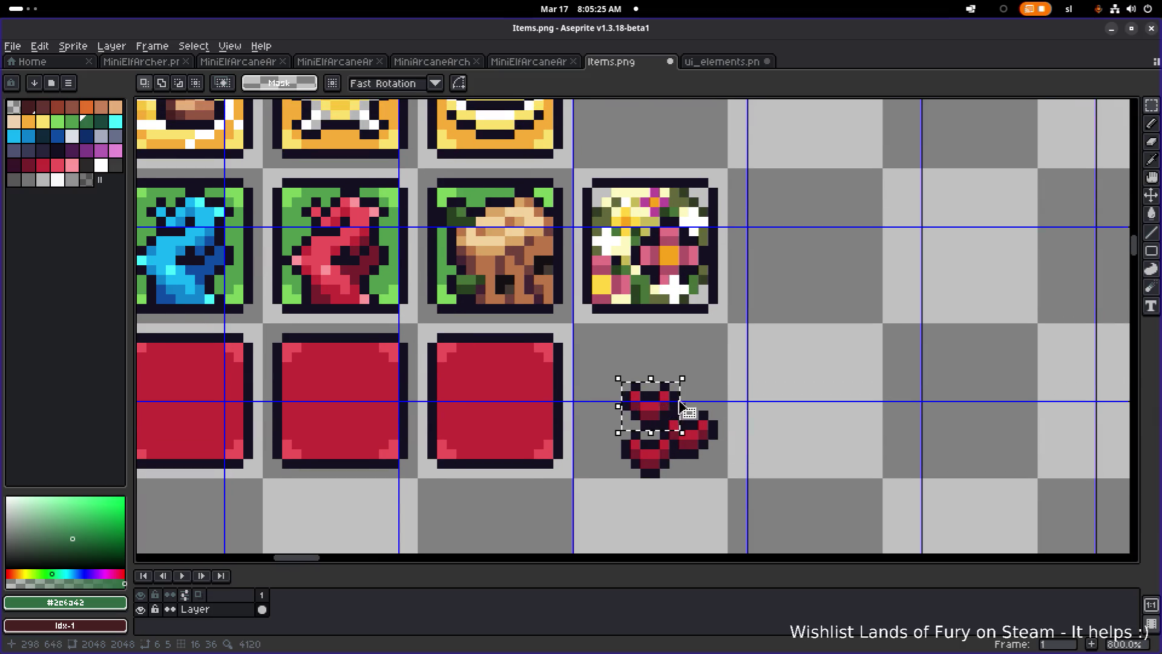
mouse_move(660, 408)
left_mouse_down()
mouse_move(657, 382)
mouse_move(522, 305)
mouse_move(623, 285)
mouse_move(611, 342)
mouse_move(757, 361)
left_mouse_up()
key("Return")
scroll(757, 361, "up", 3)
Move the small red heart onto the first green flower tile and fine-tune its position.
key("b")
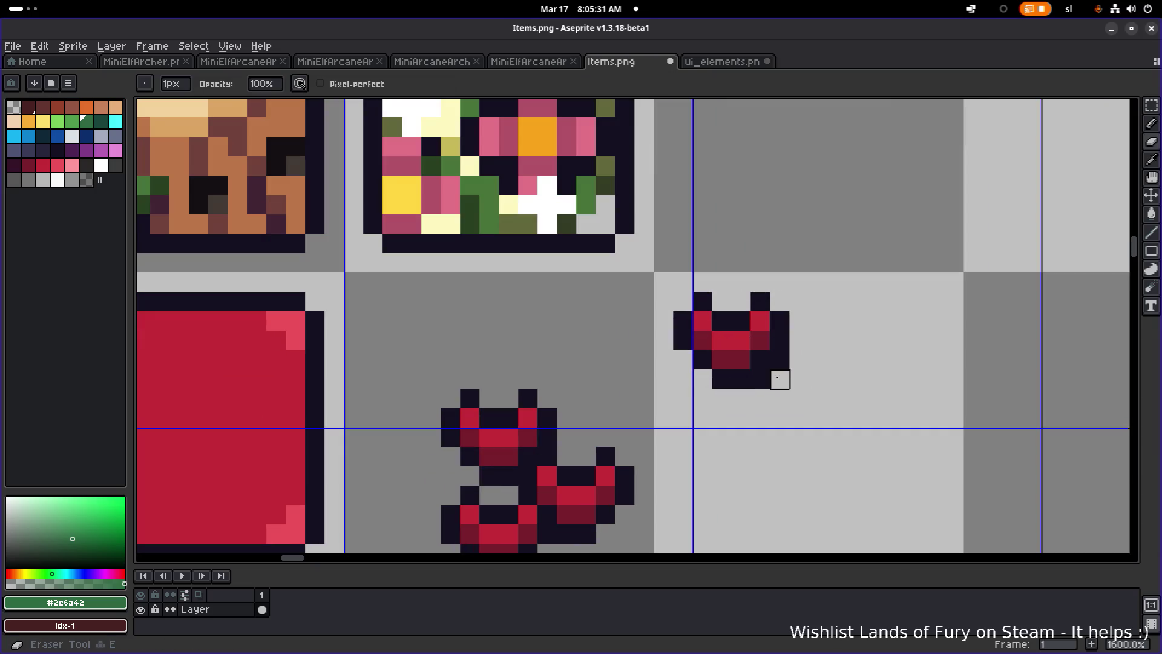
scroll(779, 361, "down", 3)
key("m")
mouse_move(719, 373)
left_mouse_down()
mouse_move(924, 381)
mouse_move(1031, 327)
left_mouse_up()
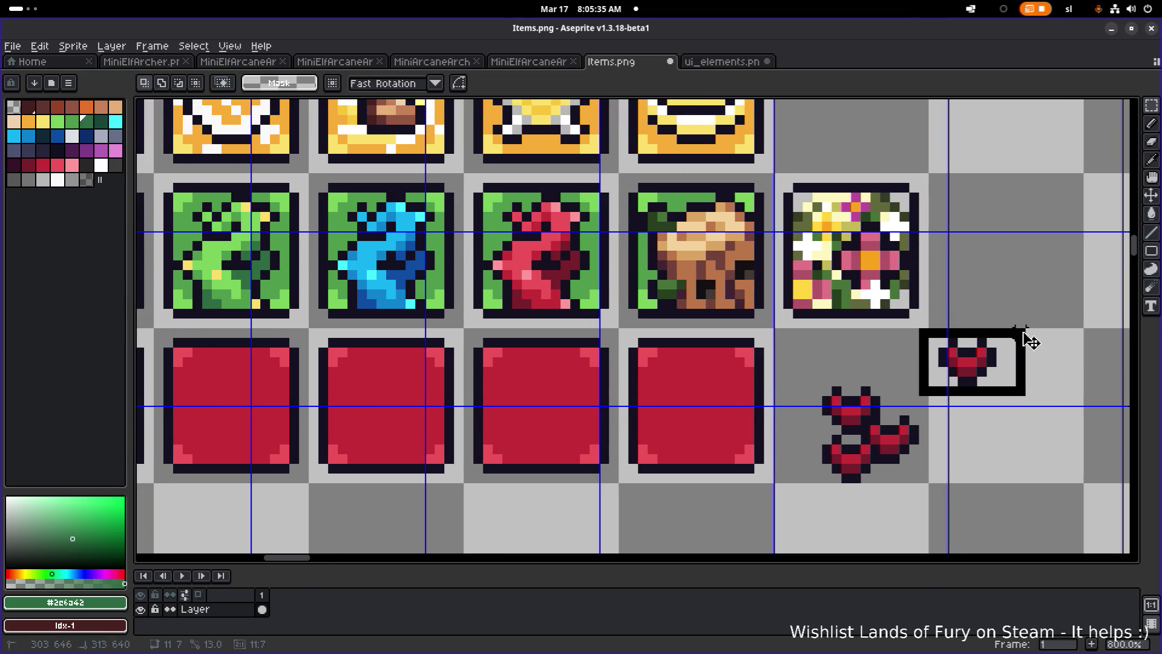
scroll(726, 397, "down", 2)
mouse_move(899, 377)
left_mouse_down()
mouse_move(357, 302)
mouse_move(242, 318)
left_mouse_up()
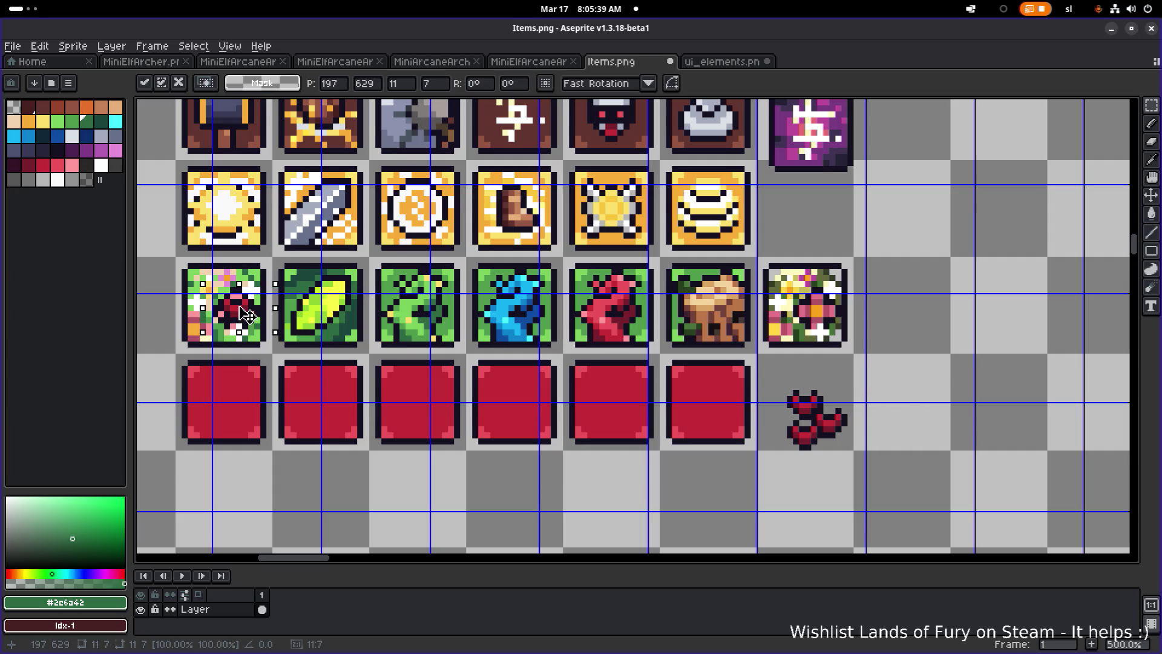
scroll(245, 315, "up", 8)
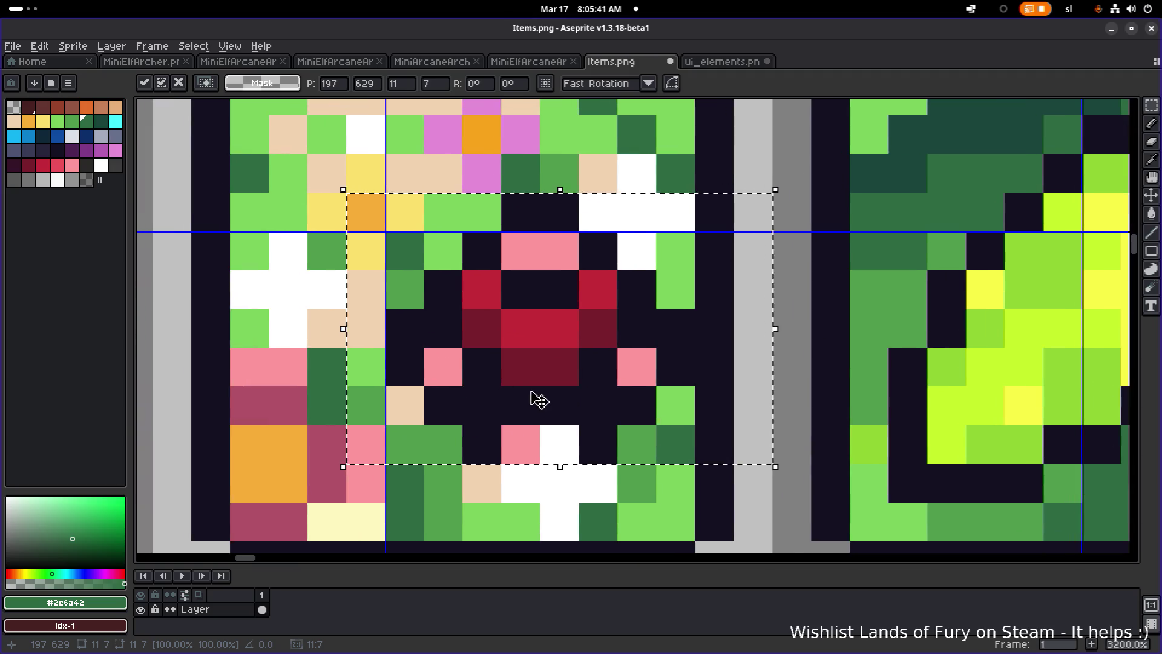
key("Down")
left_click_drag(543, 374, 543, 350)
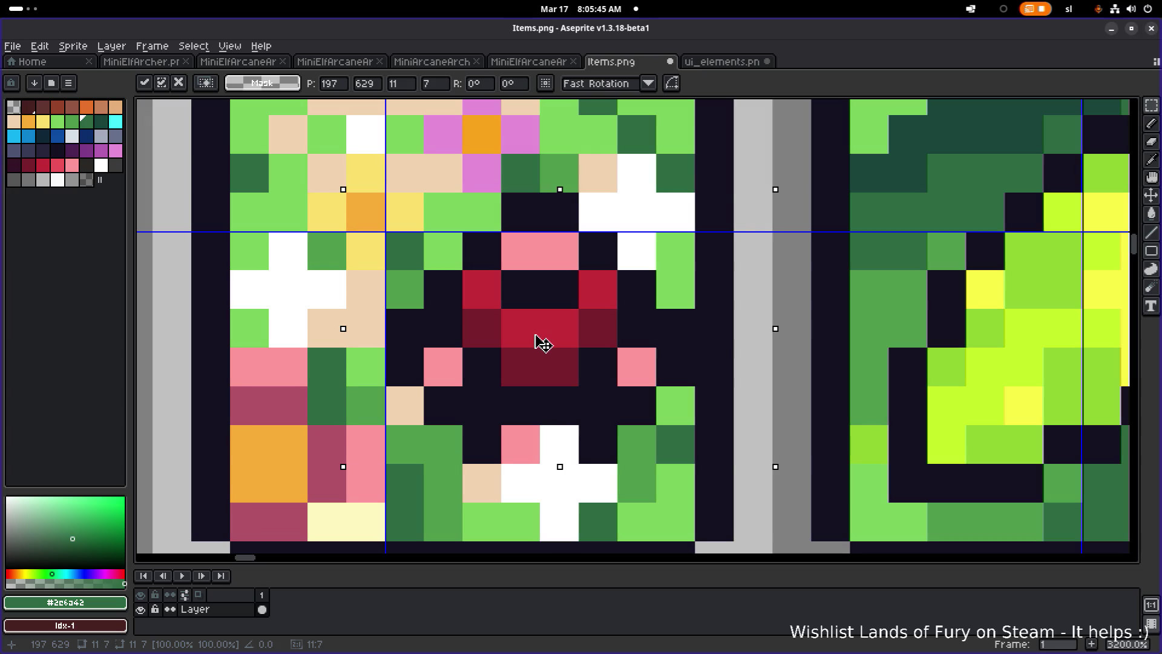
Drag the heart back off the tile to its left and remove it from the sheet.
scroll(537, 340, "down", 3)
left_click_drag(537, 339, 244, 371)
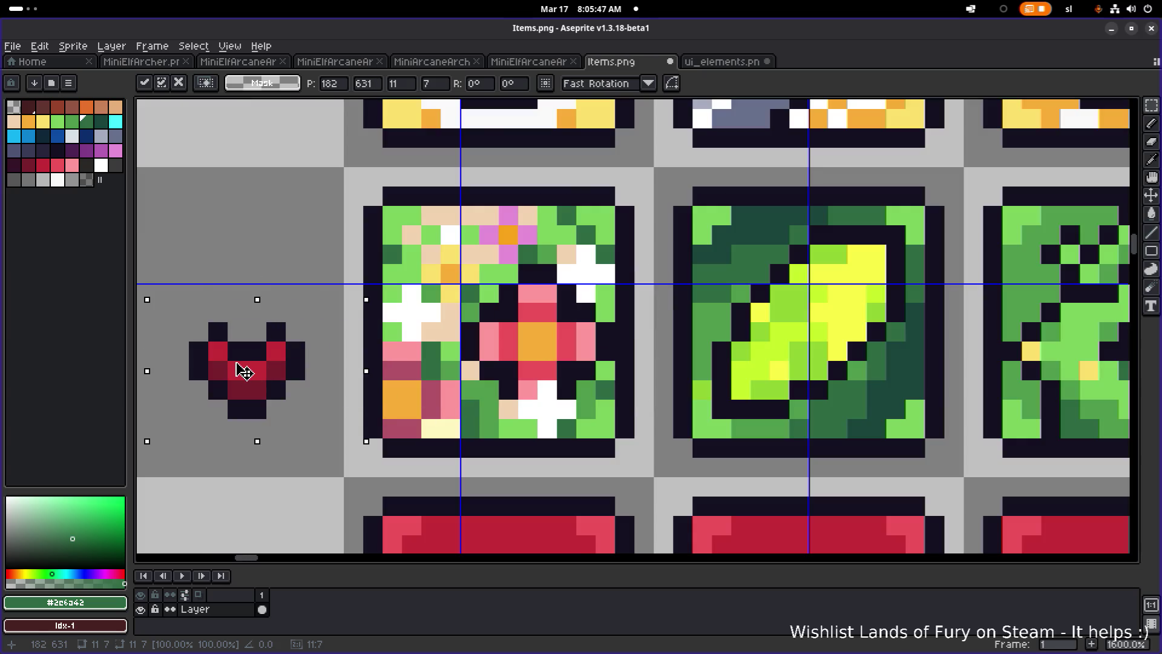
scroll(244, 371, "down", 3)
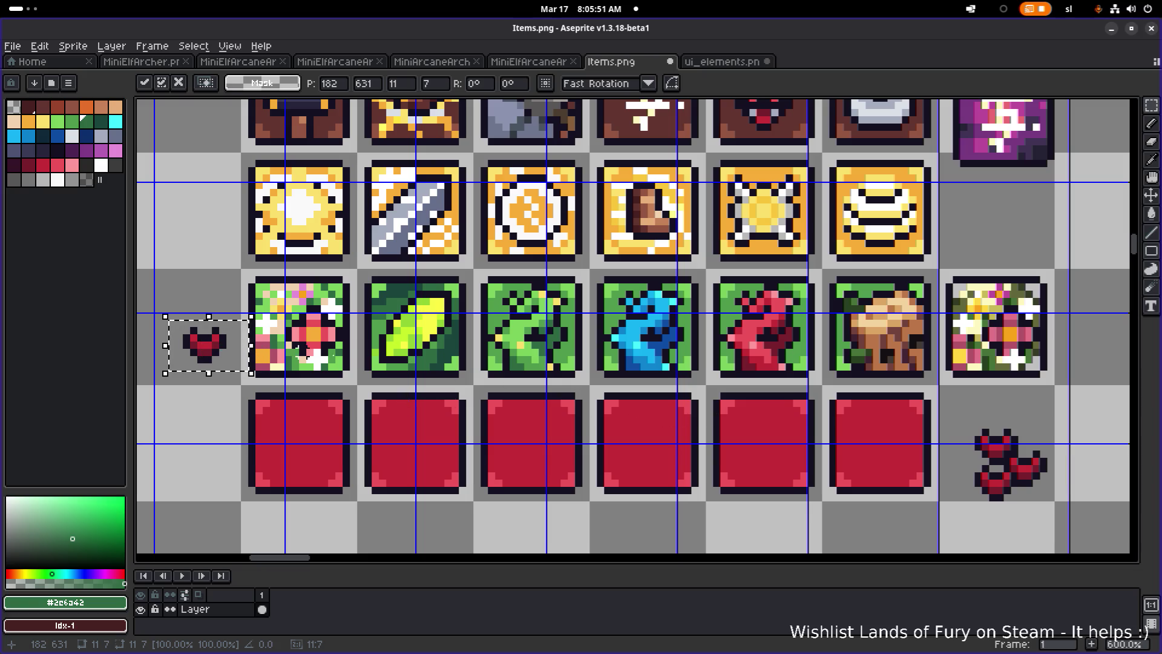
key("Escape")
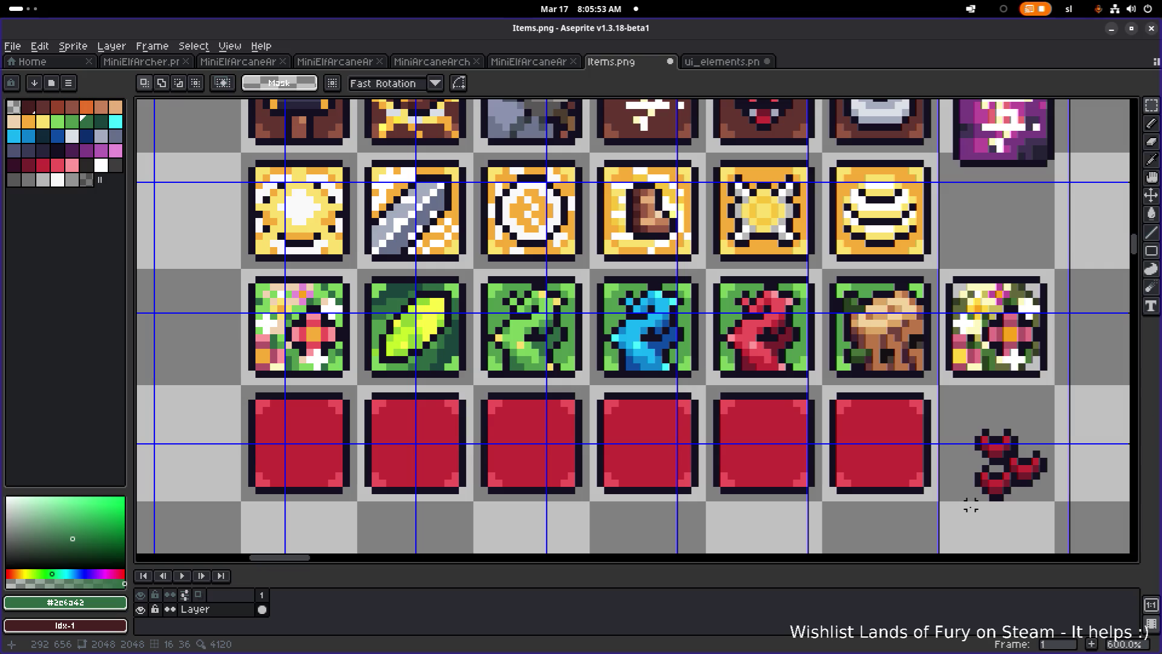
scroll(299, 310, "up", 5)
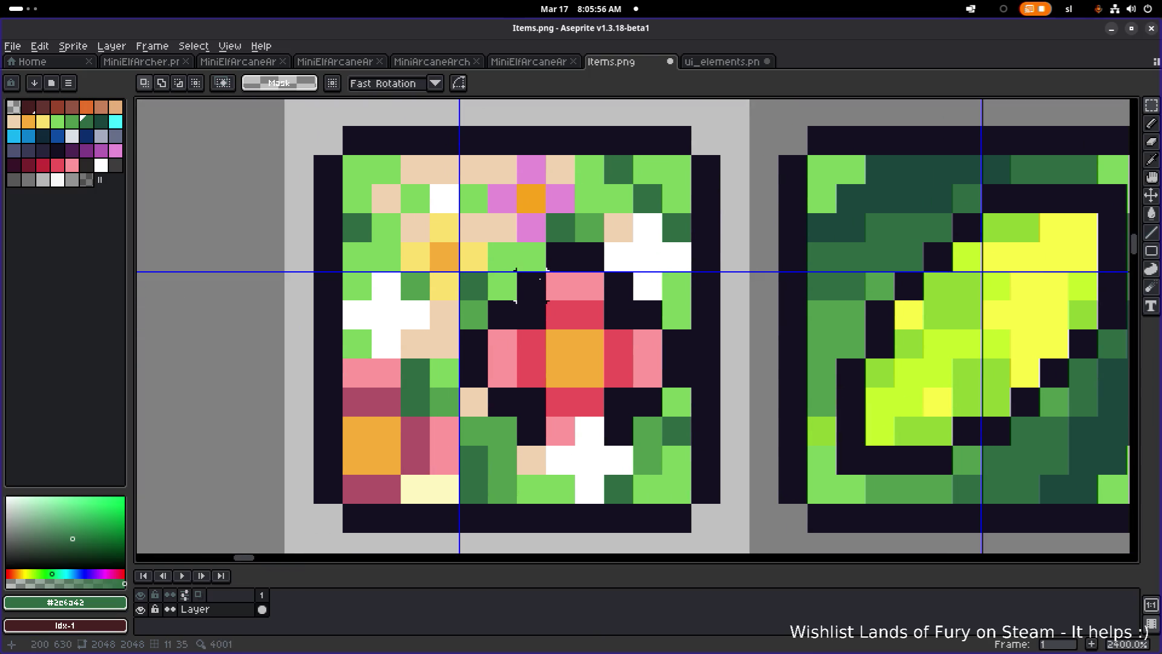
Pick the tile's light green and pencil over the red flower centre on the first green tile.
key("i")
left_click(520, 259)
key("b")
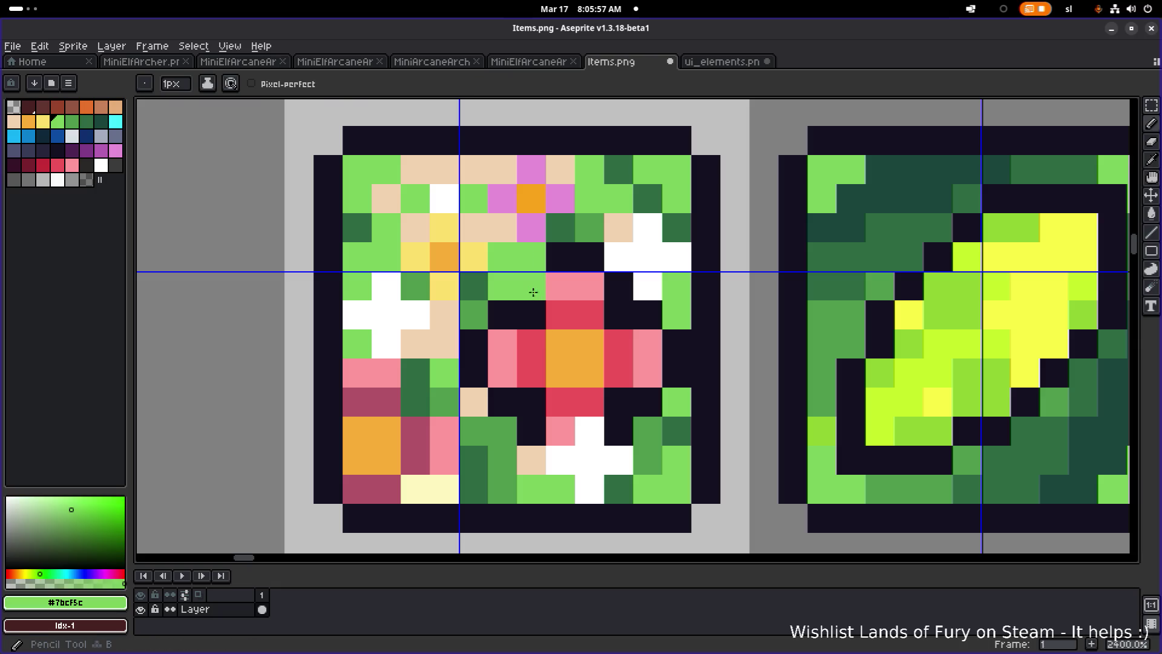
left_click(561, 257)
left_click(589, 257)
mouse_move(619, 286)
left_mouse_down()
mouse_move(620, 313)
mouse_move(647, 327)
mouse_move(615, 376)
mouse_move(635, 403)
mouse_move(558, 429)
mouse_move(506, 400)
mouse_move(537, 353)
mouse_move(529, 363)
mouse_move(515, 315)
mouse_move(541, 294)
left_mouse_up()
scroll(609, 321, "down", 7)
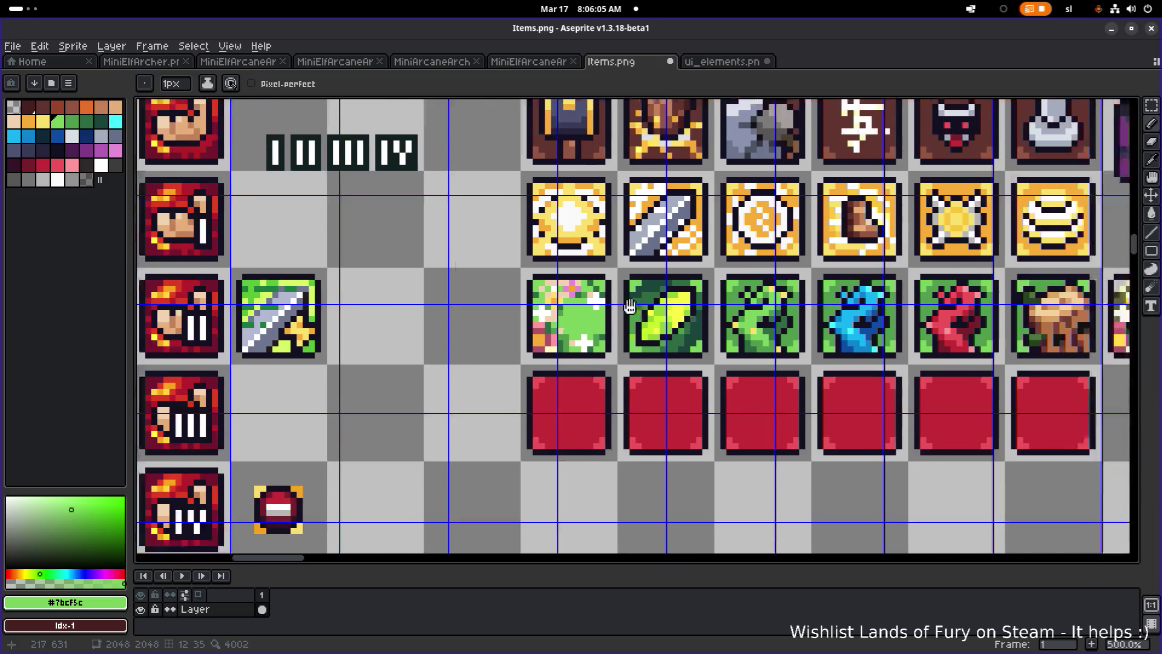
Move the red horned creature from beside the red row onto the first green flower tile.
key("m")
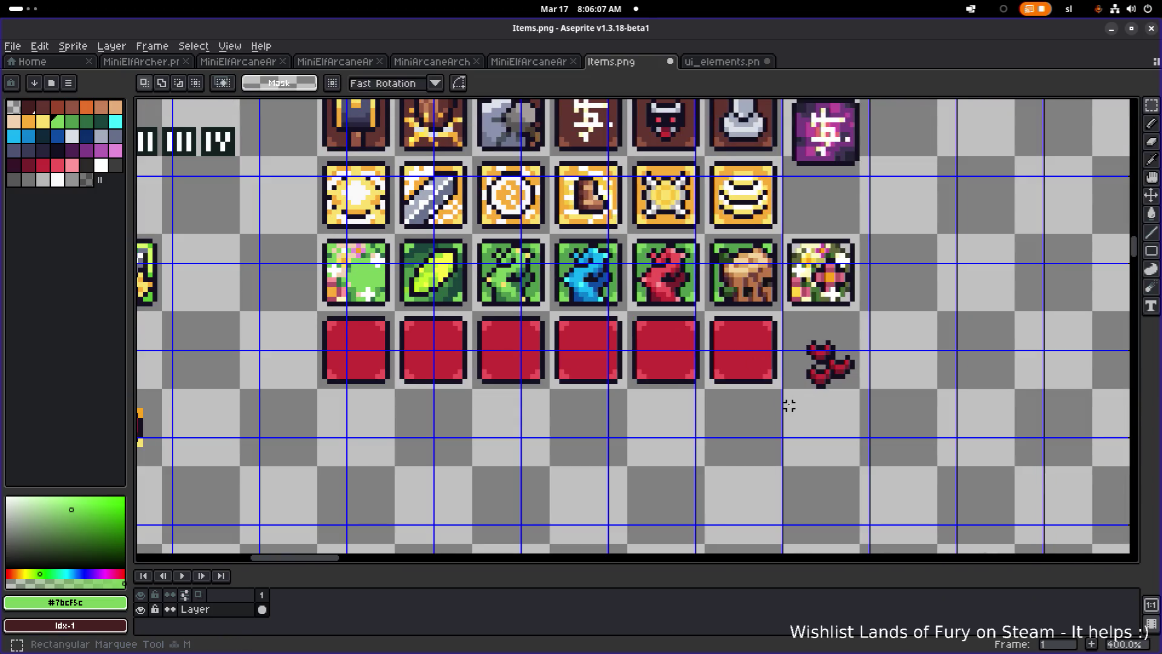
left_click_drag(781, 416, 871, 322)
left_click_drag(841, 370, 379, 283)
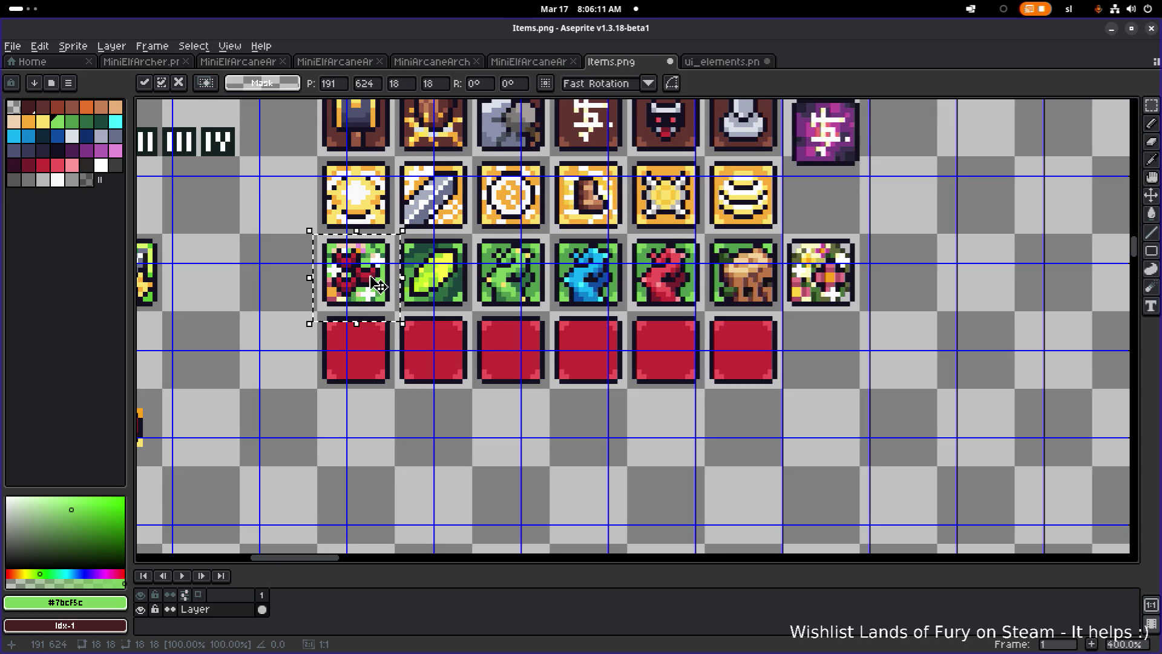
scroll(379, 284, "up", 6)
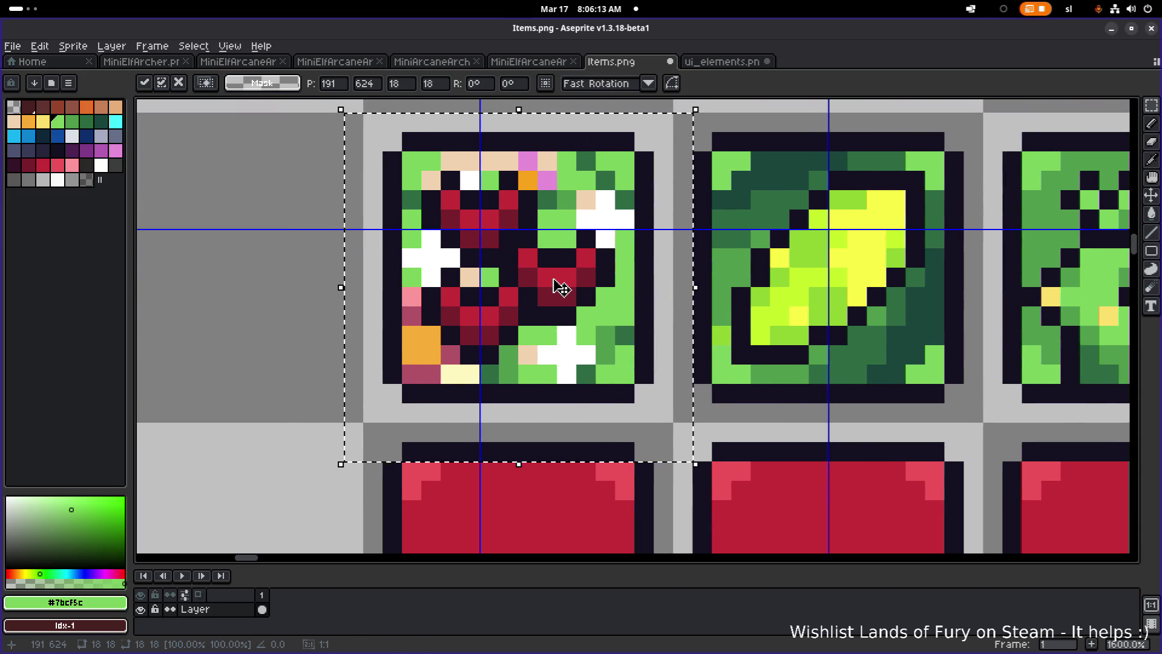
scroll(707, 285, "down", 6)
left_click(994, 367)
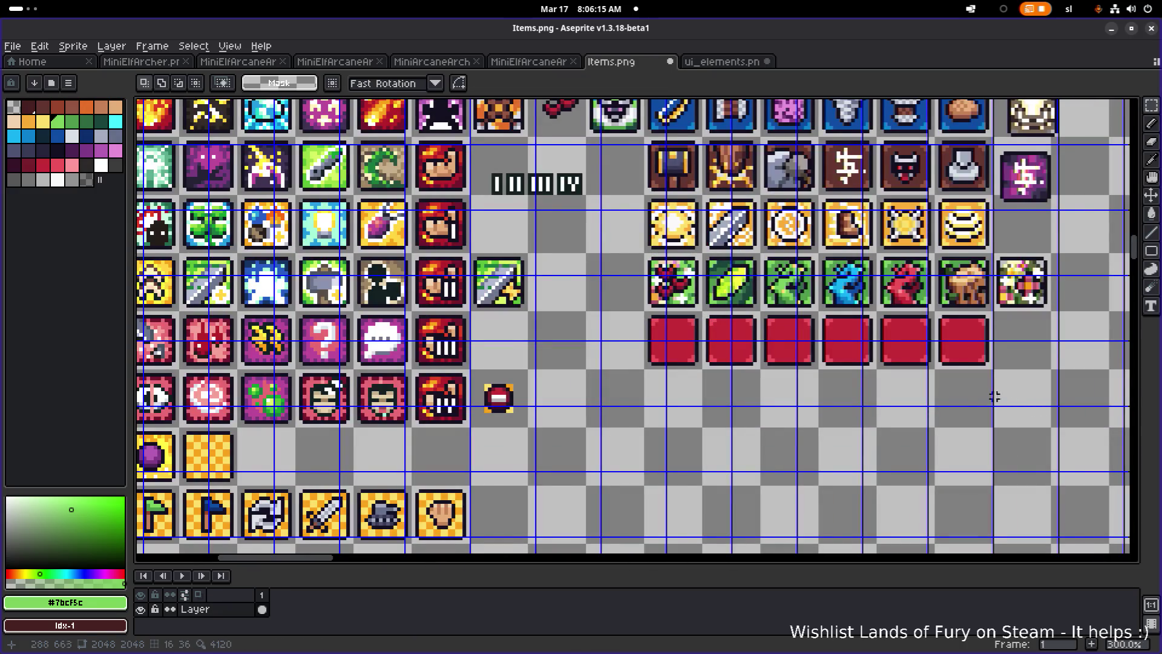
scroll(925, 396, "right", 2)
scroll(899, 375, "up", 2)
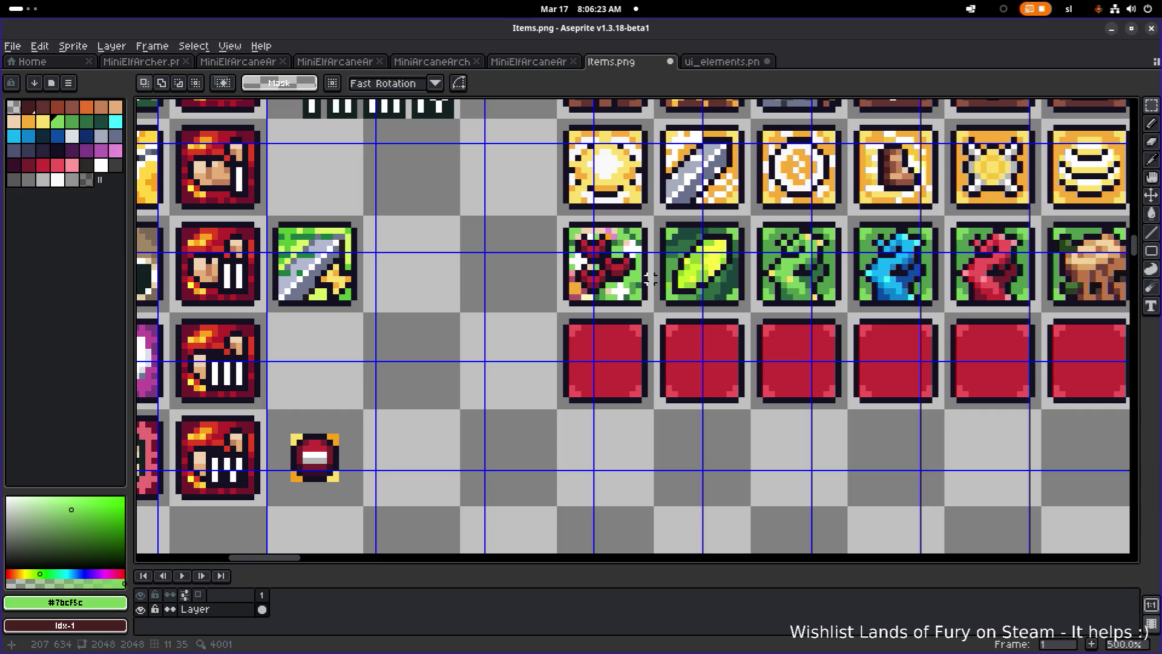
scroll(651, 278, "down", 1)
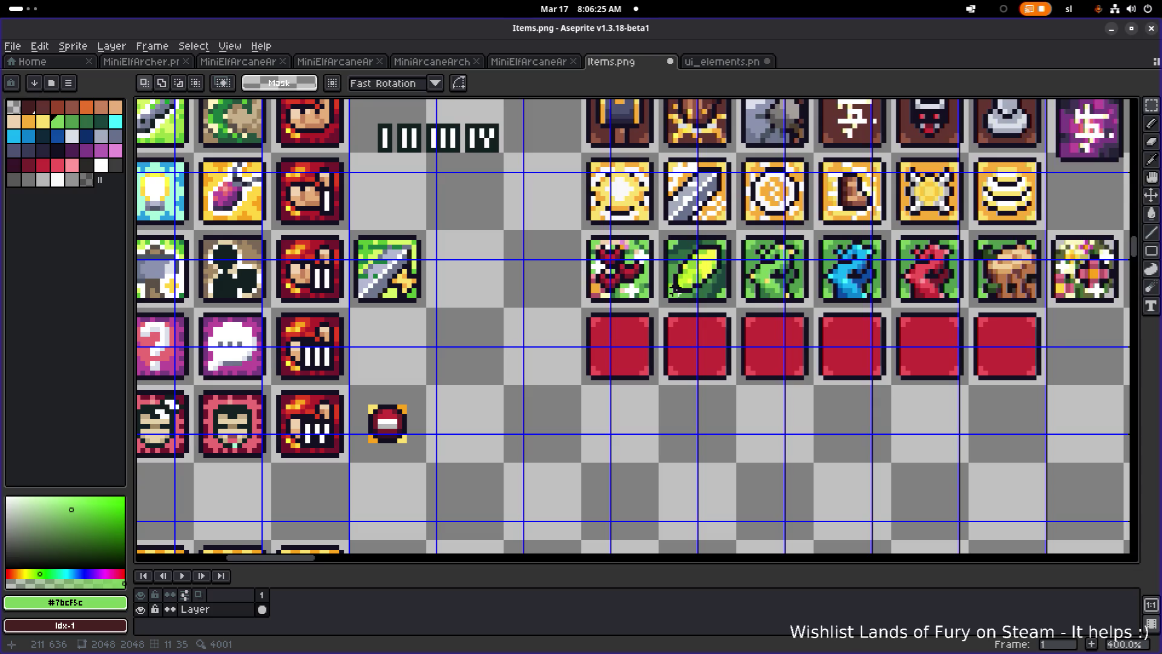
Move the red creature off the first green tile back beside the red row.
scroll(795, 305, "down", 1)
scroll(817, 358, "right", 4)
scroll(817, 358, "up", 1)
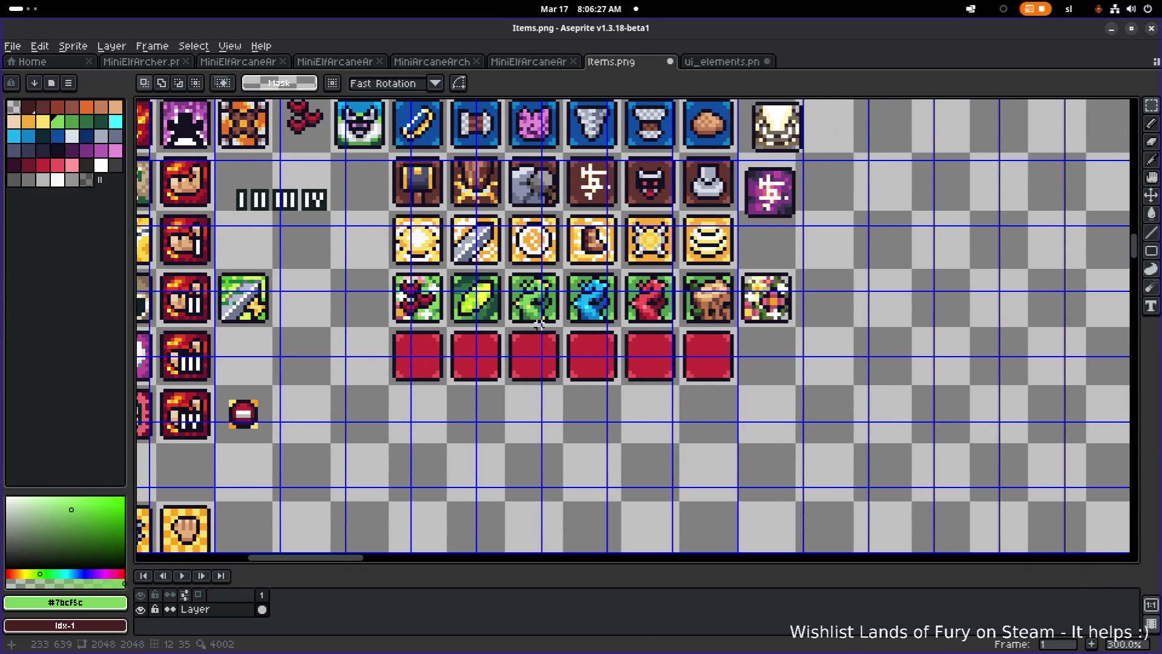
mouse_move(325, 247)
left_mouse_down()
mouse_move(414, 336)
mouse_move(880, 411)
left_mouse_up()
scroll(888, 411, "up", 3)
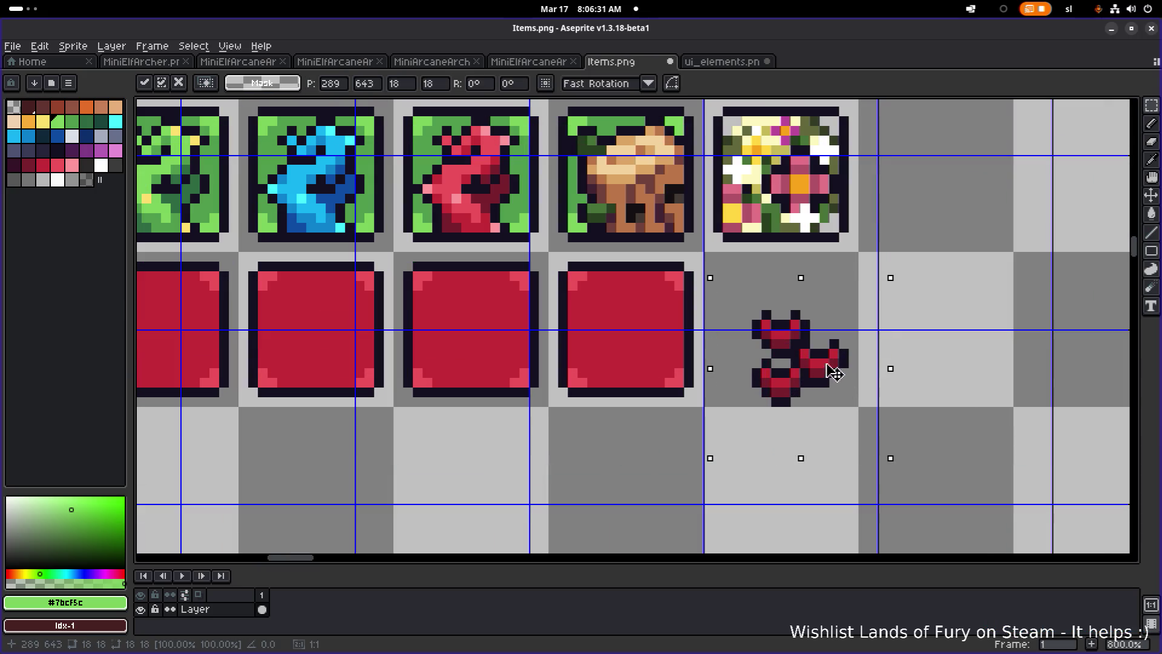
scroll(808, 383, "up", 5)
Separate the creature's lower heart piece and place it below the red row.
left_click_drag(646, 469, 781, 307)
scroll(767, 369, "down", 6)
scroll(765, 369, "down", 1)
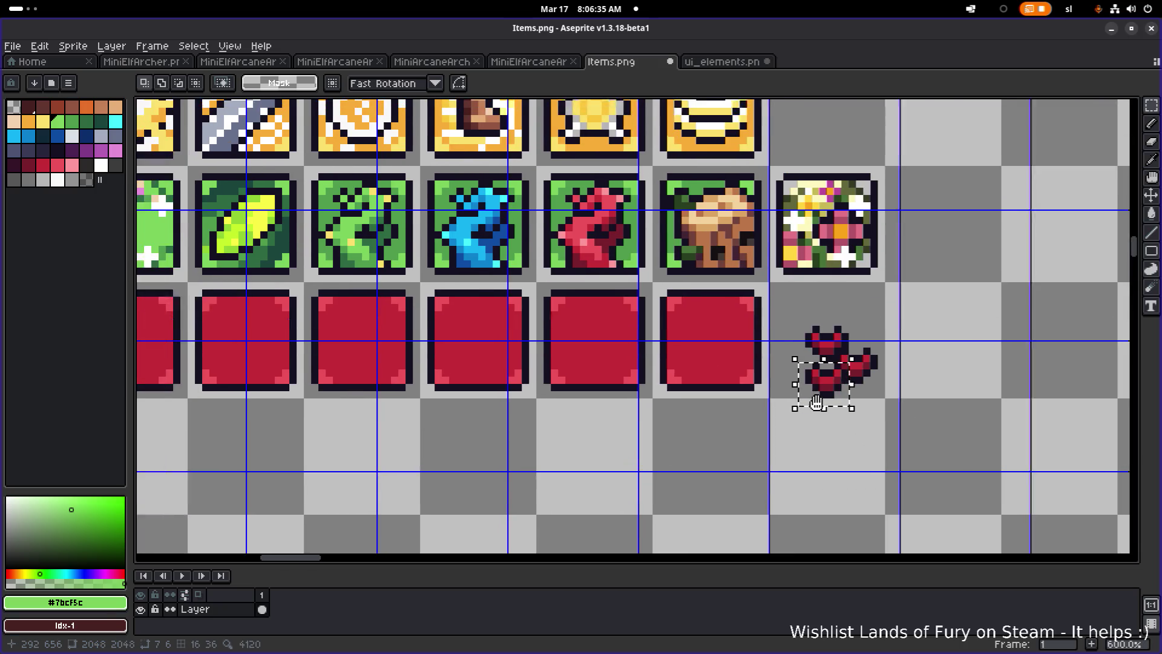
scroll(726, 387, "left", 2)
mouse_move(829, 399)
left_mouse_down()
mouse_move(254, 260)
mouse_move(393, 470)
left_mouse_up()
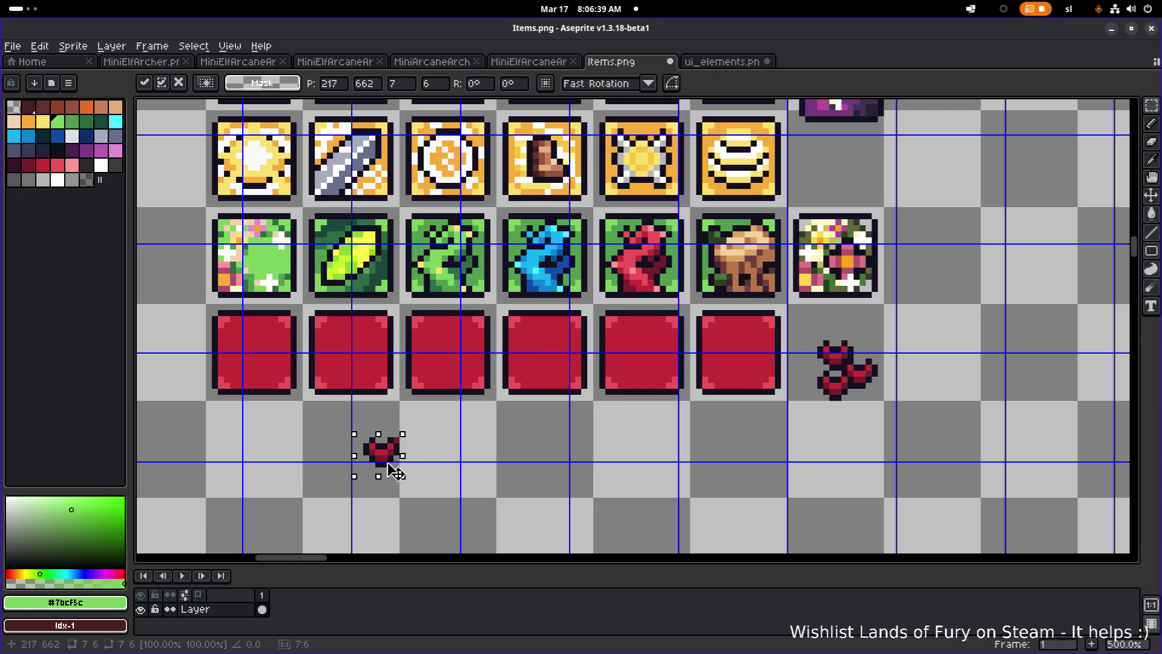
scroll(393, 466, "up", 4)
key("ctrl+d")
Select the small heart and drop it onto the centre of the first green tile.
key("e")
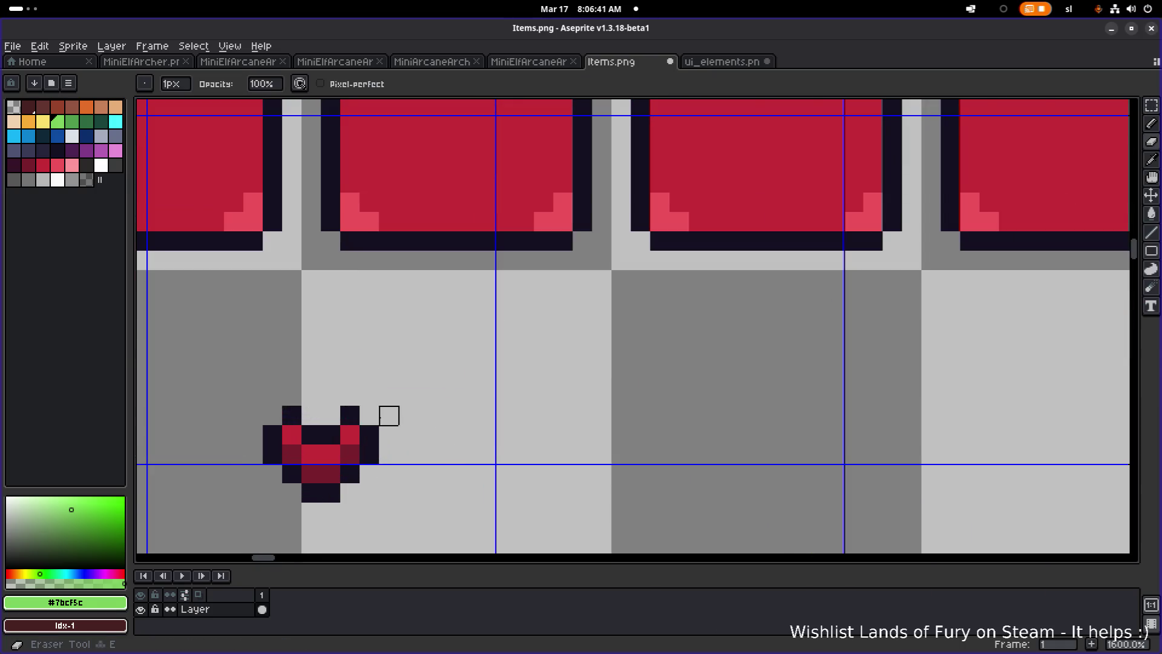
scroll(389, 415, "down", 3)
scroll(521, 430, "left", 1)
key("m")
left_click_drag(508, 366, 638, 454)
scroll(625, 384, "down", 3)
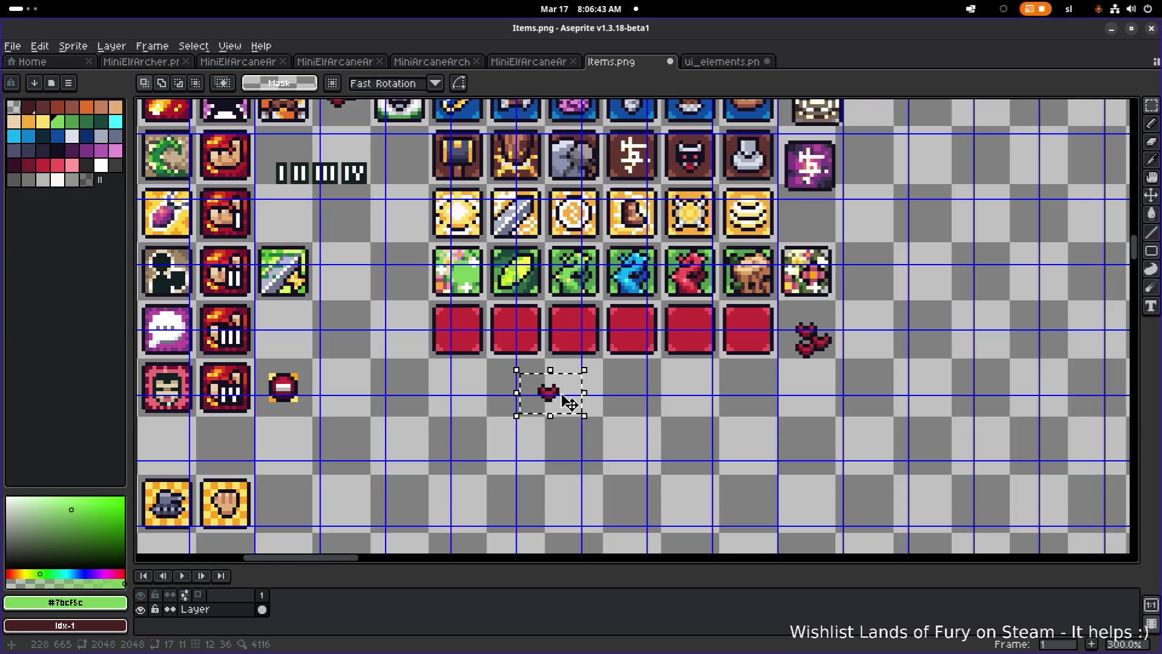
mouse_move(563, 407)
left_mouse_down()
mouse_move(441, 285)
mouse_move(637, 258)
left_mouse_up()
scroll(441, 285, "up", 5)
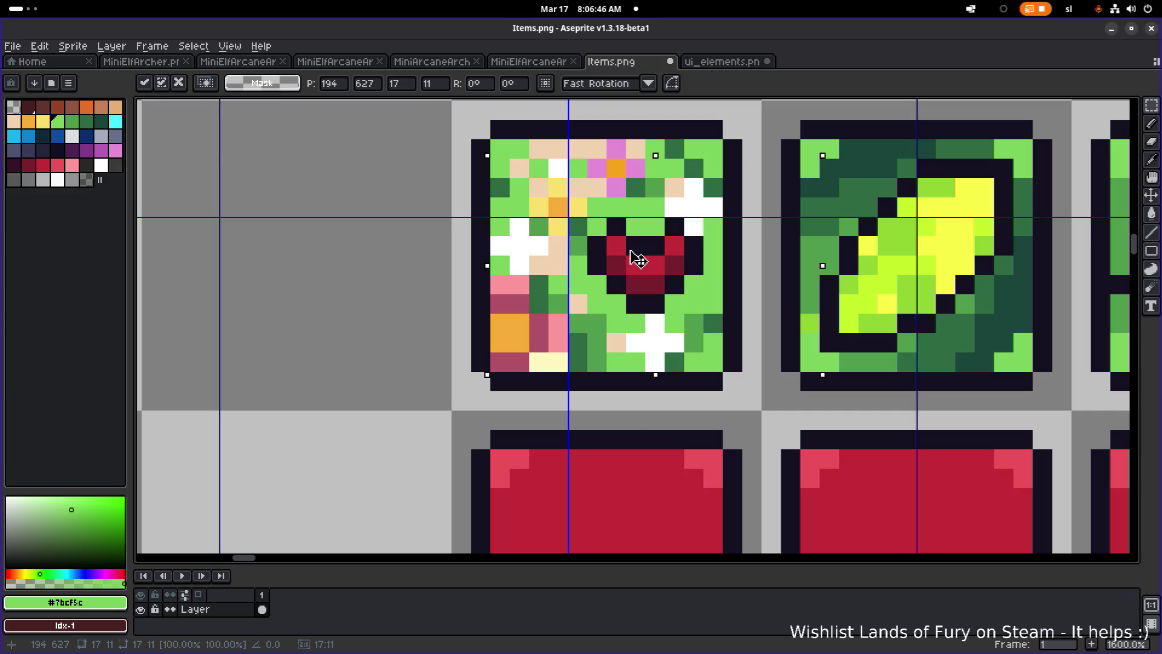
scroll(636, 257, "down", 2)
left_click(488, 239)
scroll(488, 239, "down", 1)
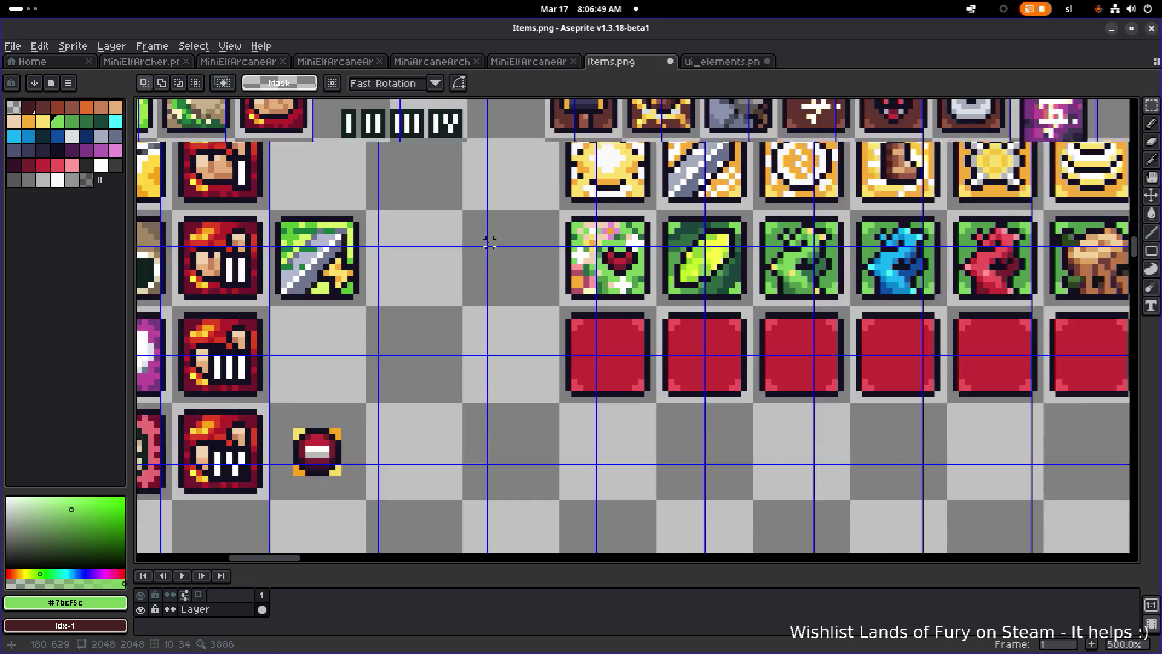
Move the creature's lower heart piece just below the creature and commit it.
scroll(545, 315, "down", 1)
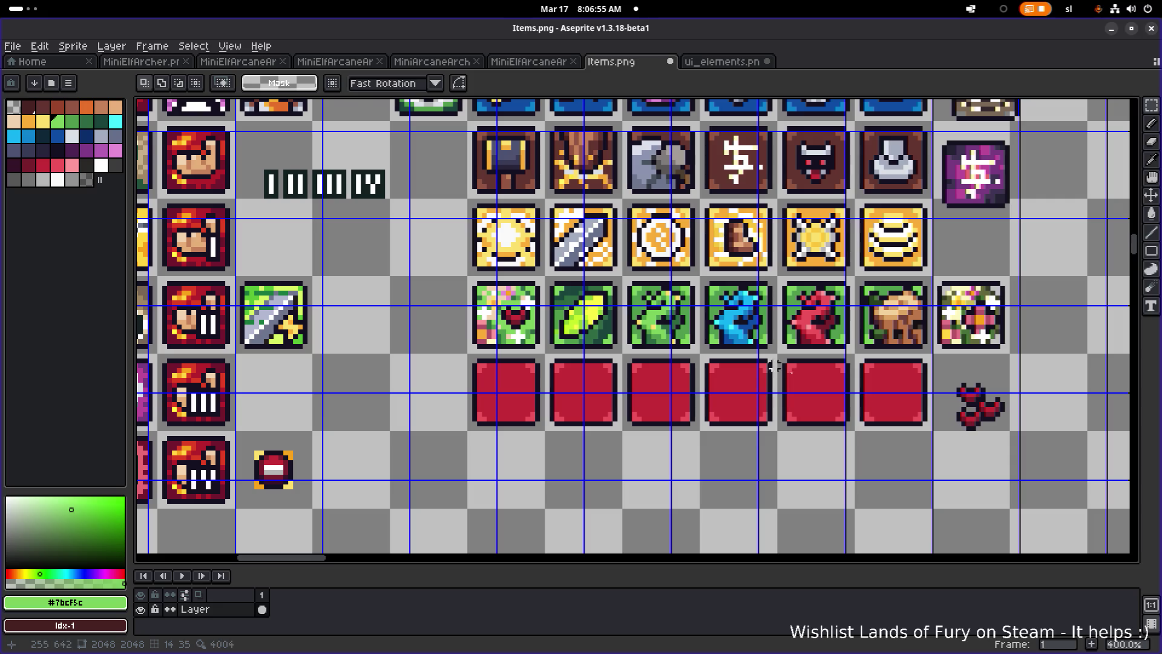
scroll(778, 387, "up", 1)
scroll(814, 414, "up", 1)
left_click_drag(821, 432, 857, 393)
scroll(847, 393, "down", 1)
scroll(853, 411, "up", 3)
scroll(591, 343, "down", 2)
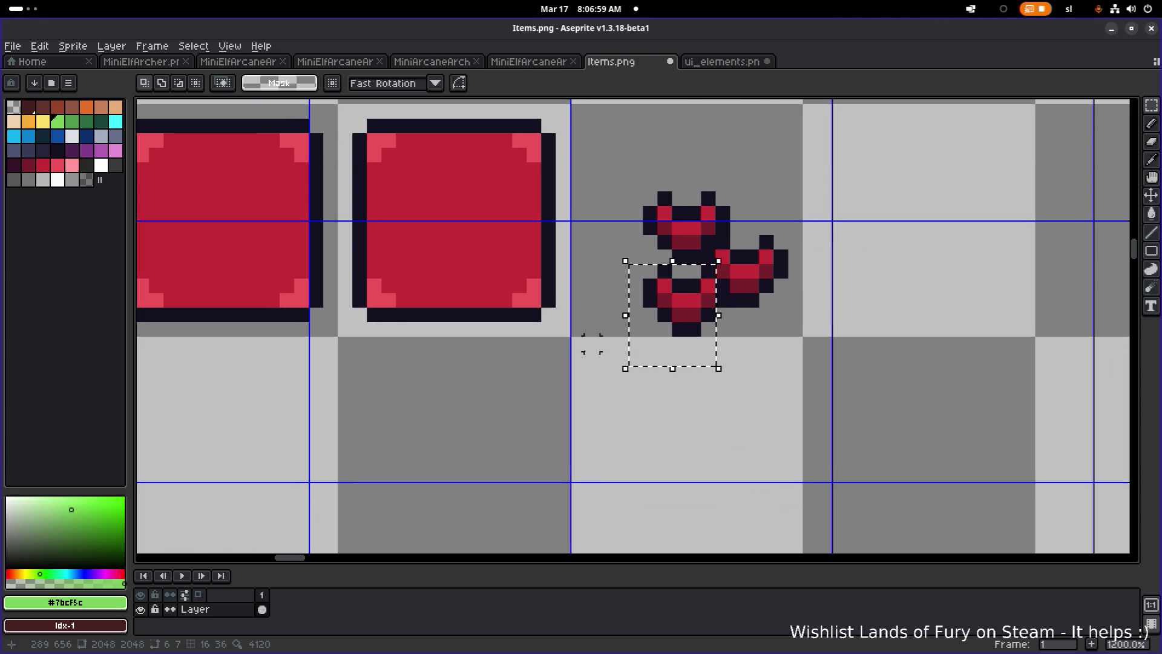
mouse_move(680, 316)
left_mouse_down()
mouse_move(611, 441)
mouse_move(627, 436)
mouse_move(620, 469)
mouse_move(707, 324)
mouse_move(700, 316)
left_mouse_up()
key("ctrl+d")
scroll(636, 460, "up", 1)
Add dark outline pixels along the edge of the small heart.
key("b")
left_click(699, 322, "alt")
left_click(708, 341)
left_click(715, 364)
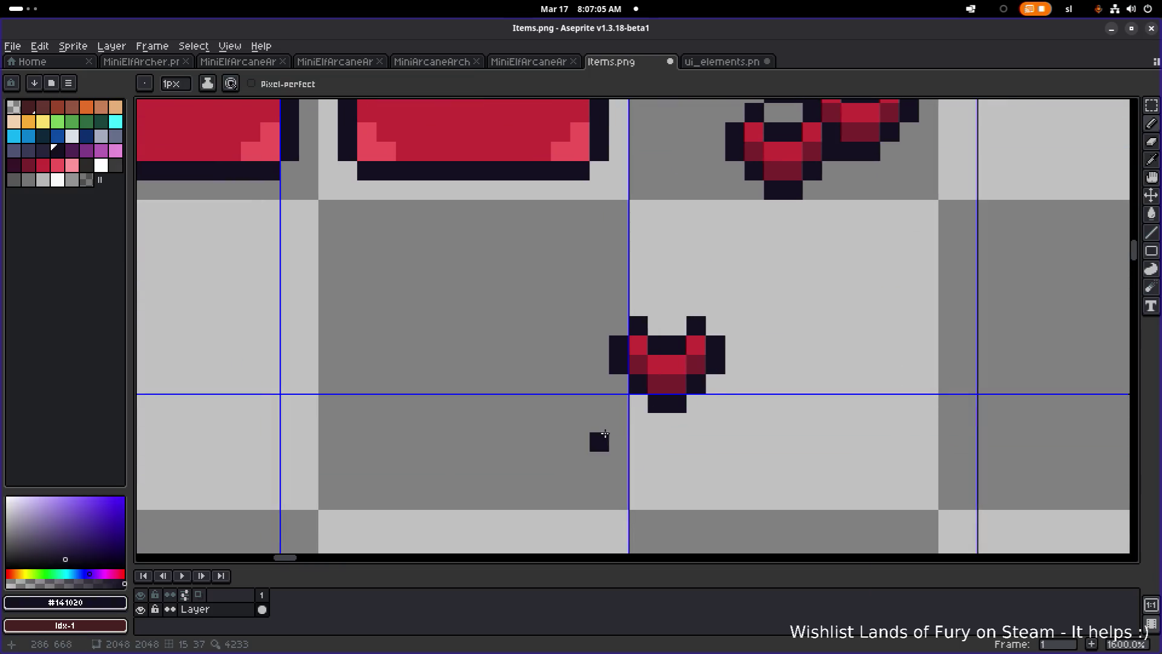
Try placing a copy of the heart on the first green tile, then cancel it.
key("m")
mouse_move(611, 451)
left_mouse_down()
mouse_move(687, 332)
mouse_move(752, 293)
left_mouse_up()
scroll(756, 393, "down", 5)
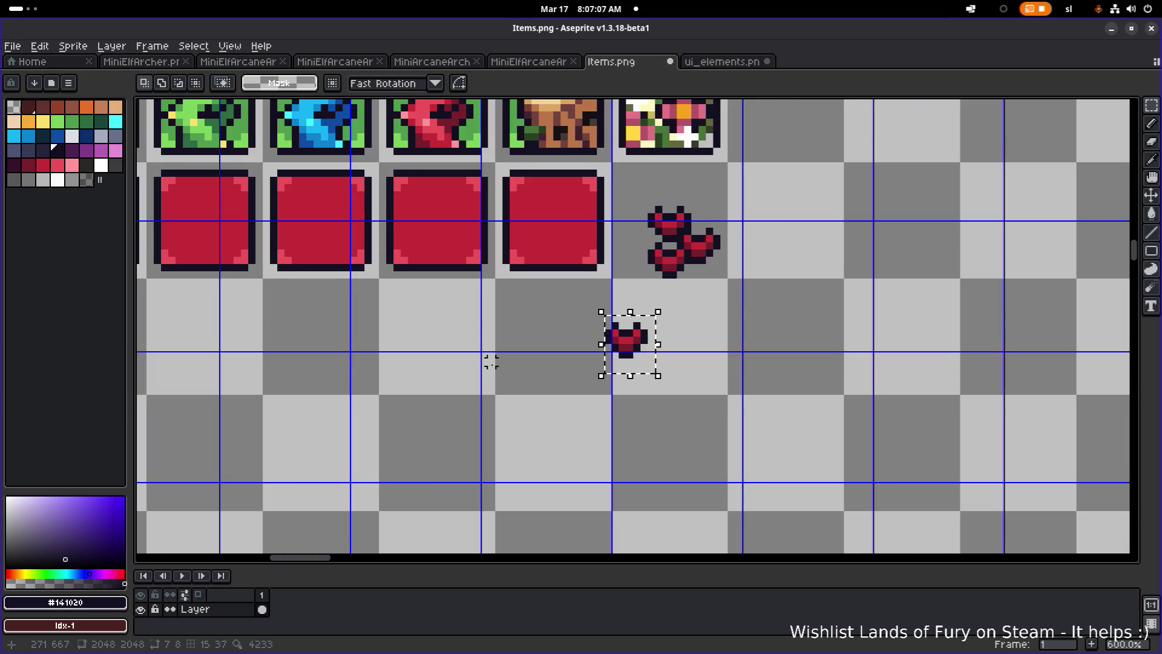
mouse_move(948, 453)
left_mouse_down()
mouse_move(492, 324)
mouse_move(413, 265)
left_mouse_up()
scroll(421, 273, "up", 5)
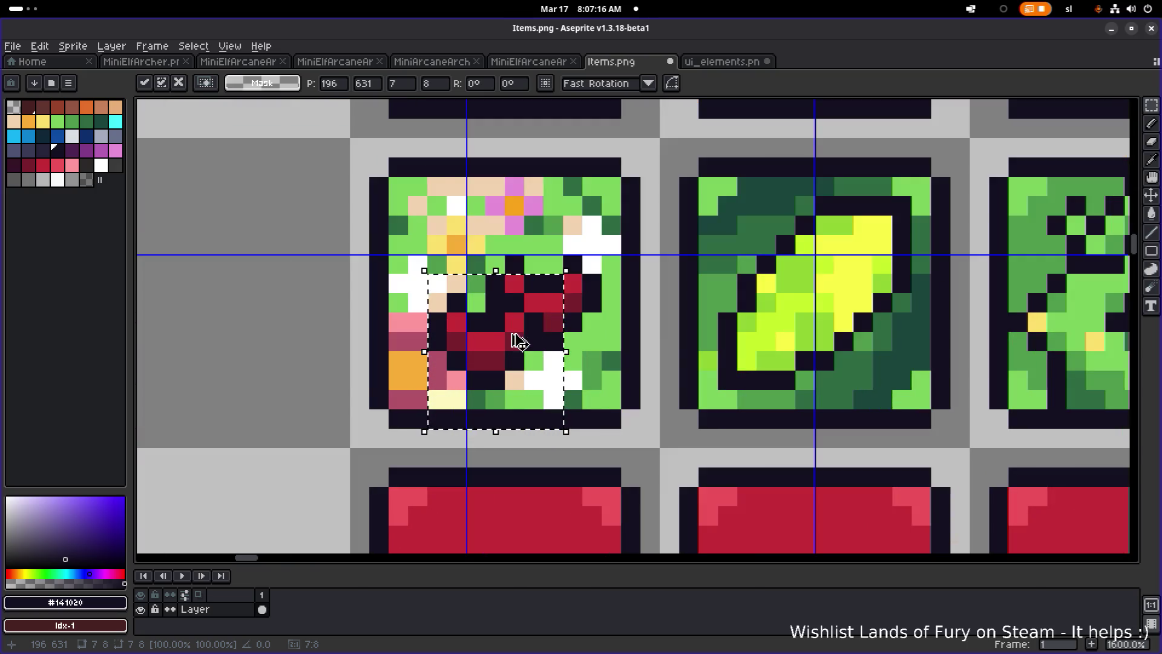
mouse_move(518, 337)
left_mouse_down()
mouse_move(544, 223)
mouse_move(561, 248)
mouse_move(516, 241)
mouse_move(498, 263)
mouse_move(311, 218)
mouse_move(285, 252)
left_mouse_up()
scroll(285, 251, "down", 4)
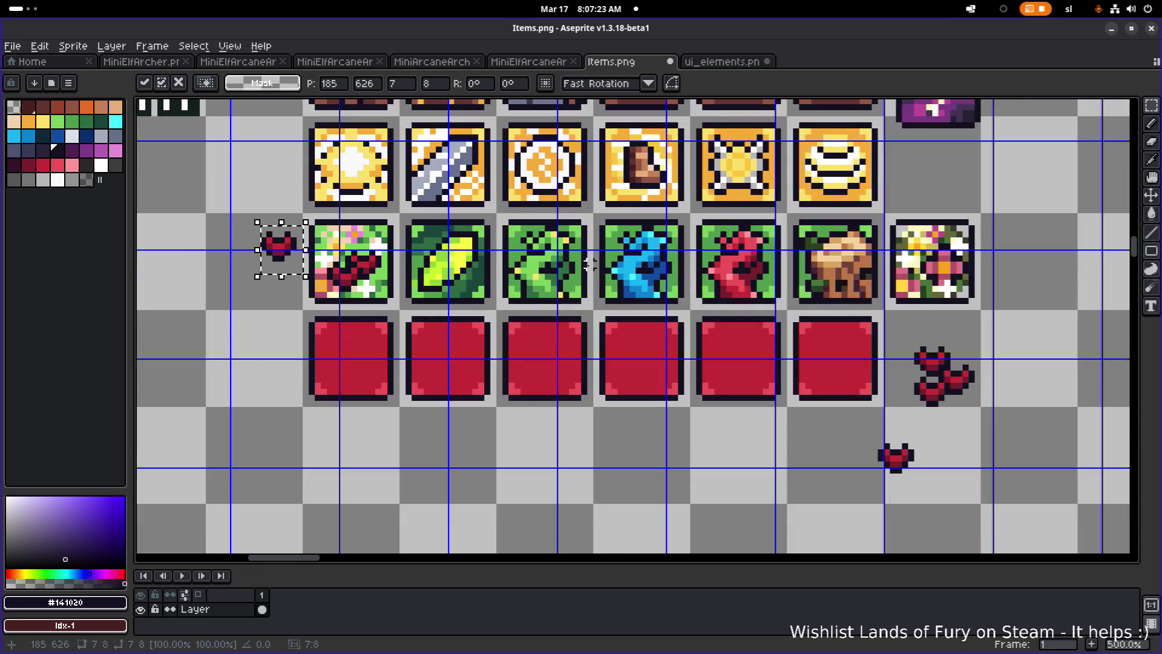
key("Escape")
key("ctrl+d")
scroll(742, 353, "right", 3)
scroll(742, 353, "down", 1)
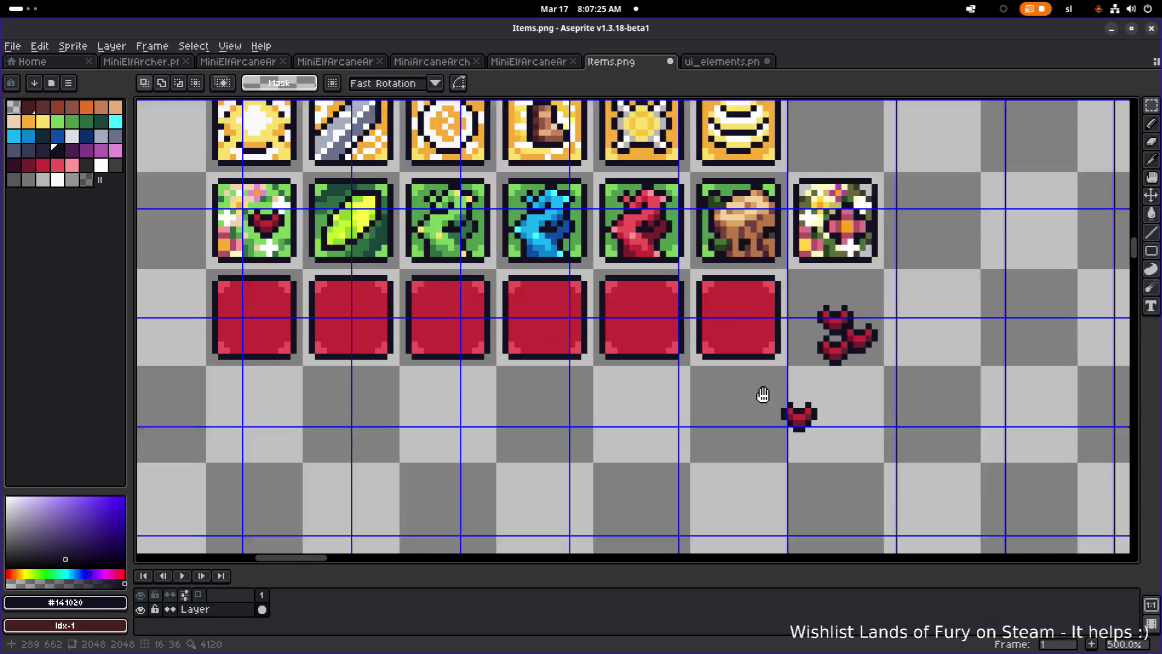
Reposition the small heart down-left below the red row and commit it.
mouse_move(700, 428)
left_mouse_down()
mouse_move(772, 368)
mouse_move(637, 427)
mouse_move(687, 394)
left_mouse_up()
scroll(643, 428, "up", 5)
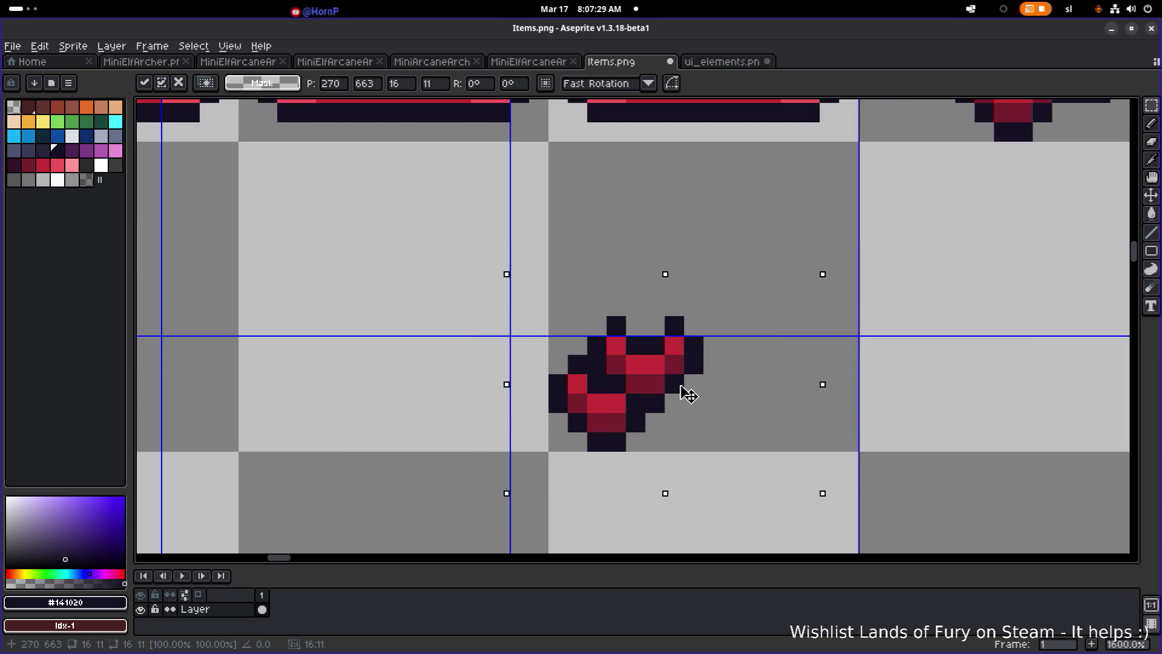
key("Return")
scroll(687, 390, "down", 4)
key("ctrl+d")
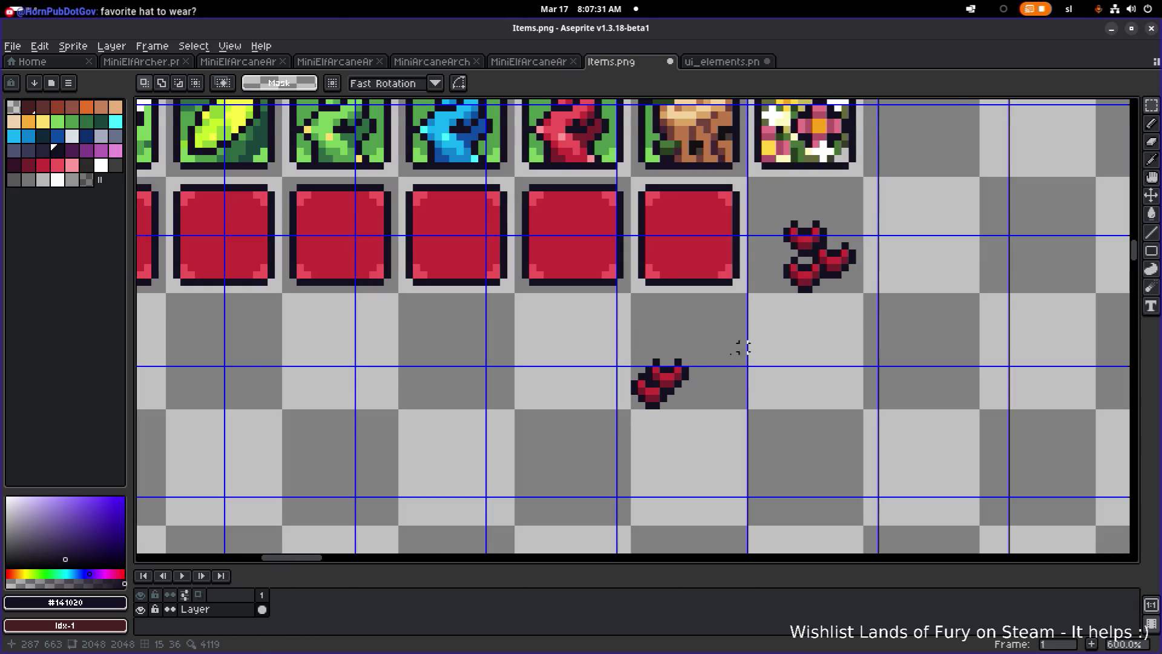
scroll(695, 368, "down", 2)
scroll(695, 368, "up", 3)
key("ctrl+z")
key("ctrl+z")
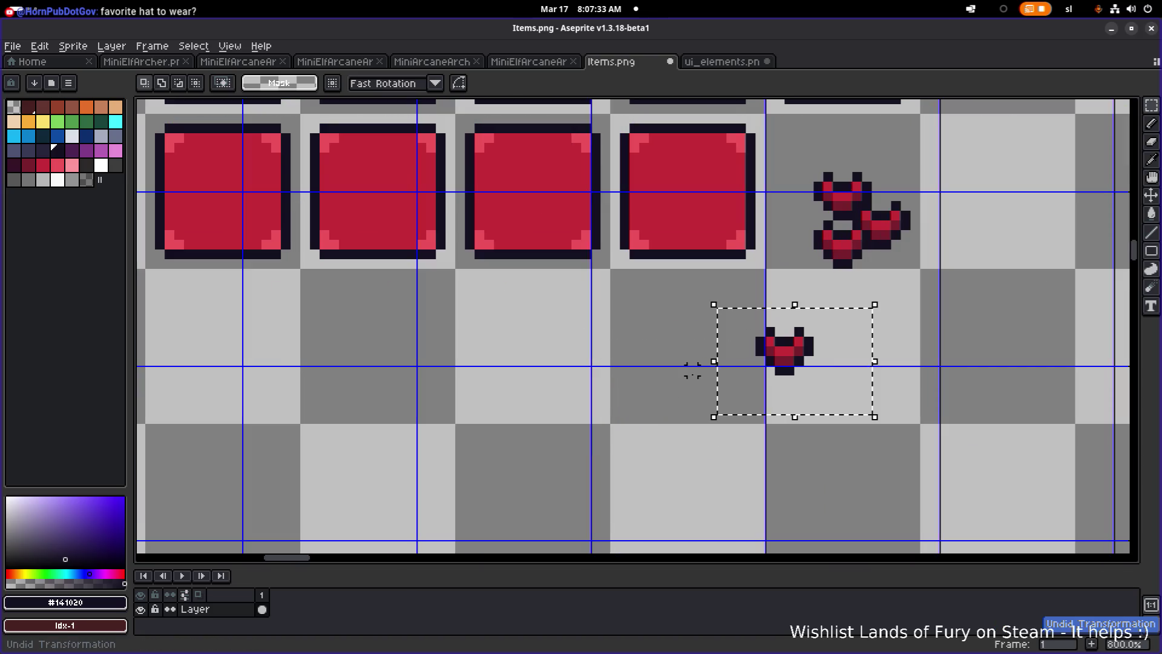
mouse_move(800, 354)
left_mouse_down()
mouse_move(636, 407)
mouse_move(670, 381)
left_mouse_up()
scroll(679, 391, "down", 2)
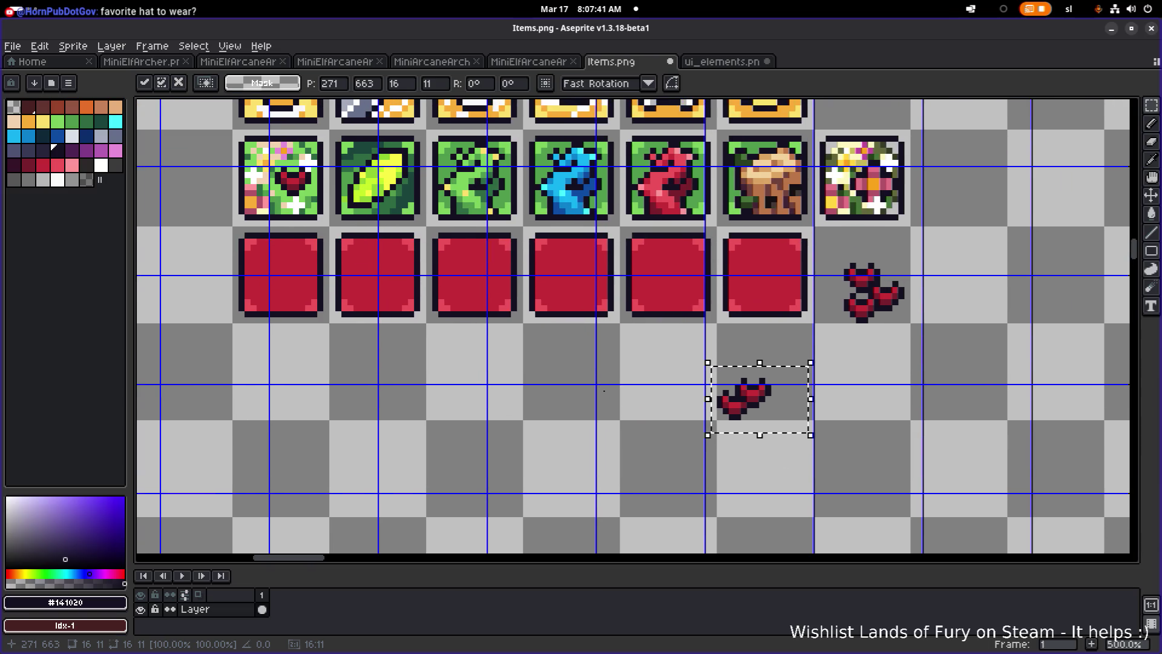
left_click(610, 398)
scroll(297, 202, "up", 5)
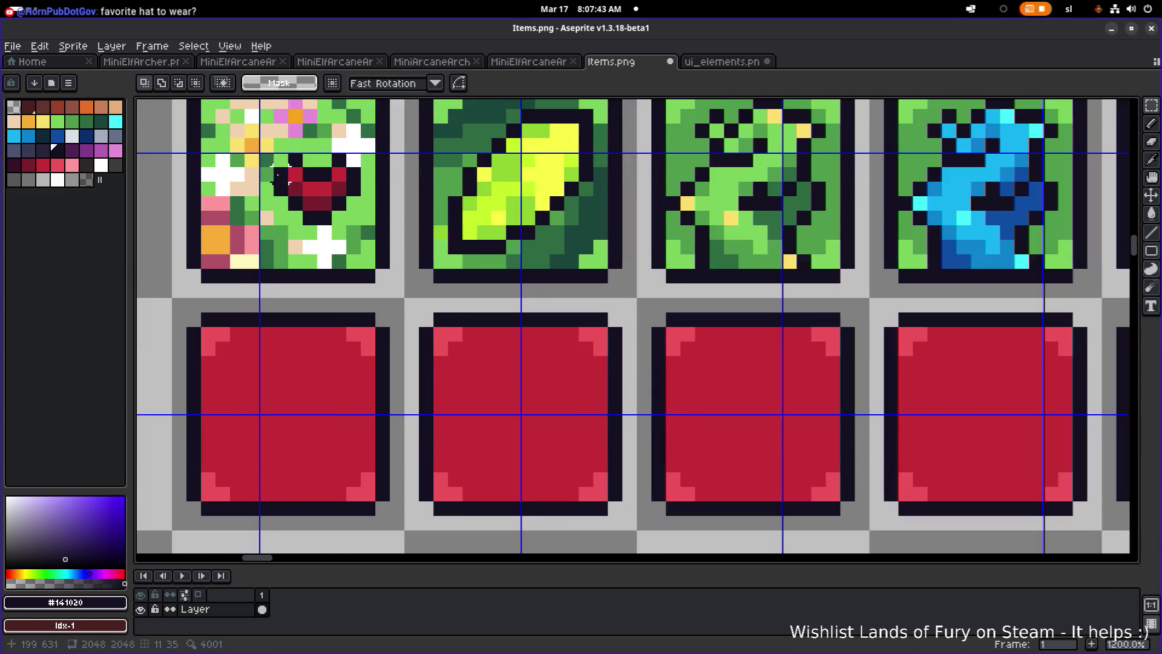
Paint over the heart on the first flower tile with the icon's green.
key("b")
left_click(402, 241, "alt")
mouse_move(455, 308)
left_mouse_down()
mouse_move(495, 251)
mouse_move(480, 202)
mouse_move(394, 202)
mouse_move(459, 253)
mouse_move(459, 224)
left_mouse_up()
scroll(619, 347, "down", 7)
scroll(618, 347, "up", 2)
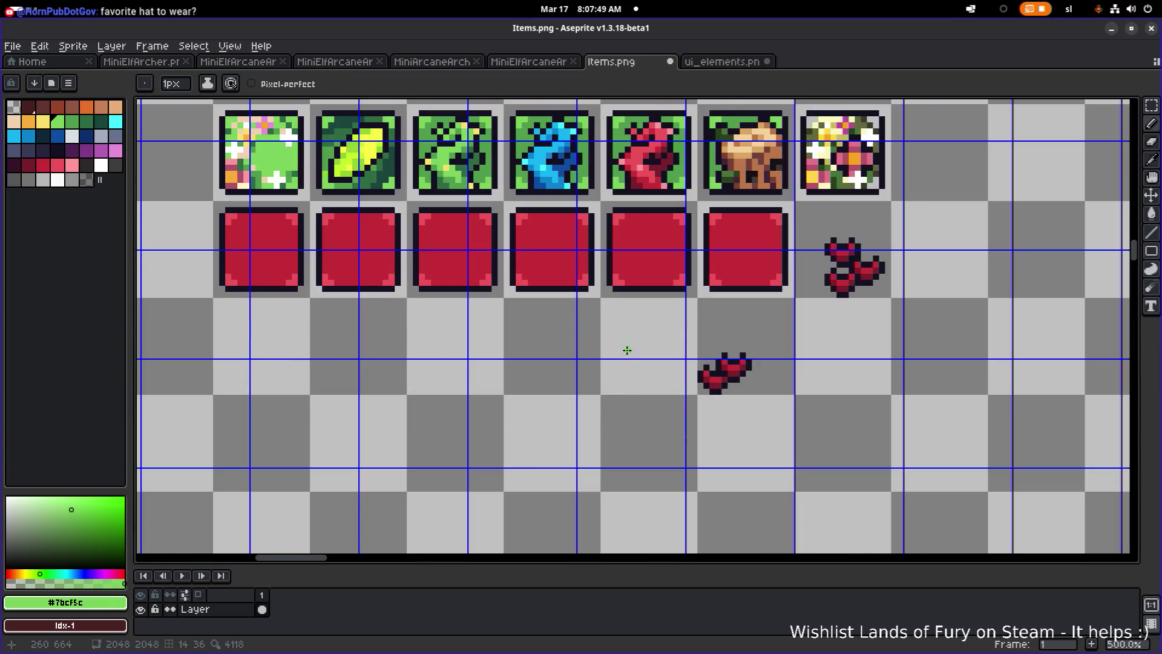
Move the heart onto the first green tile and shift it two pixels left.
key("m")
scroll(714, 375, "down", 1)
mouse_move(672, 332)
left_mouse_down()
mouse_move(759, 408)
mouse_move(455, 271)
left_mouse_up()
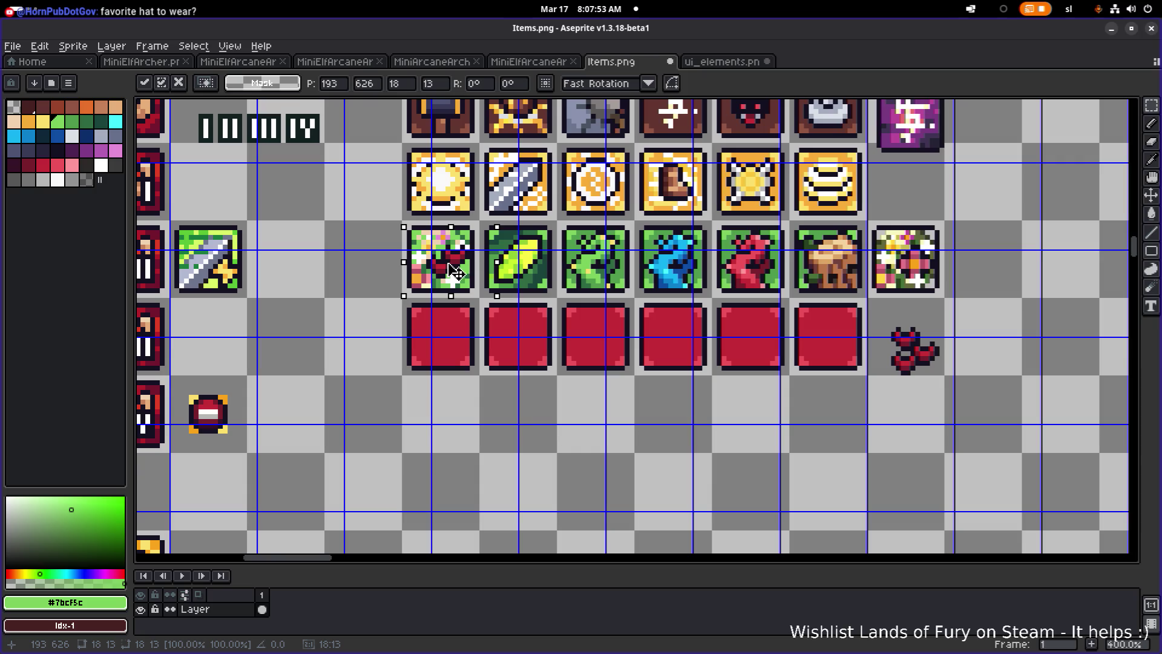
scroll(456, 271, "up", 6)
scroll(480, 259, "down", 1)
mouse_move(663, 327)
left_mouse_down()
mouse_move(540, 334)
mouse_move(569, 333)
mouse_move(555, 301)
mouse_move(562, 307)
left_mouse_up()
scroll(562, 308, "down", 7)
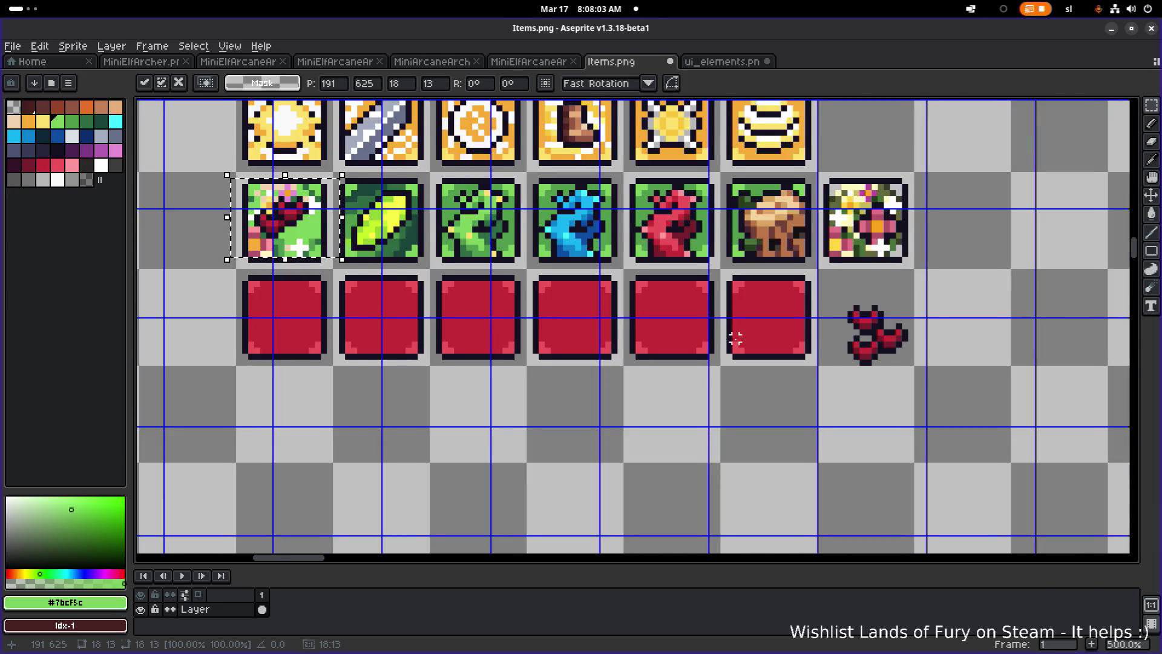
scroll(860, 314, "up", 7)
Trim the heart by moving a piece off and erasing stray pixels at its bottom right.
mouse_move(781, 281)
left_mouse_down()
mouse_move(902, 316)
mouse_move(969, 387)
mouse_move(921, 397)
left_mouse_up()
scroll(920, 397, "down", 5)
mouse_move(915, 269)
left_mouse_down()
mouse_move(775, 433)
mouse_move(746, 405)
left_mouse_up()
scroll(745, 405, "up", 5)
key("ctrl+d")
key("e")
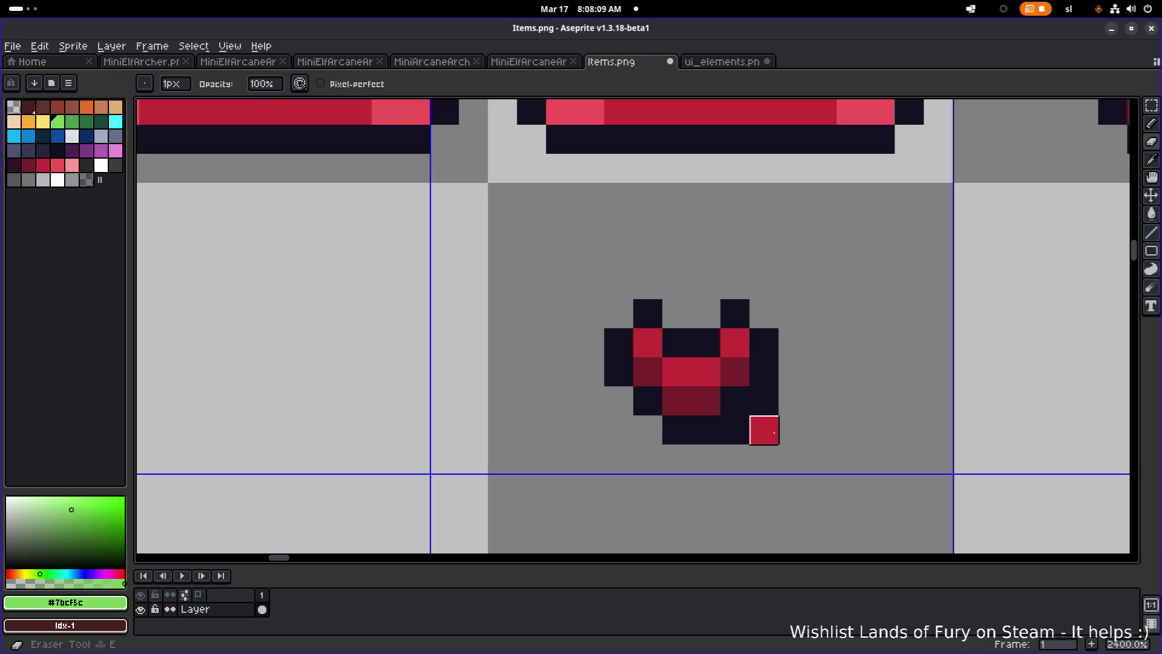
left_click(763, 430)
left_click(734, 429)
left_click(764, 401)
scroll(763, 401, "down", 5)
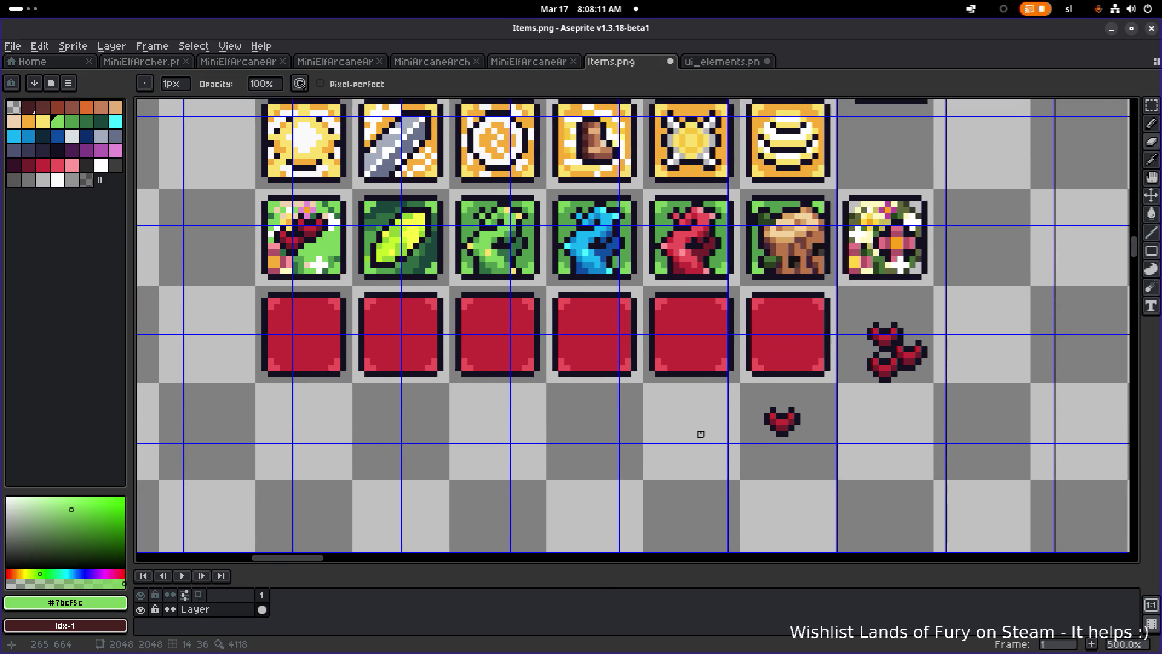
Place the trimmed heart onto the first green icon, undoing a move to the lower tile.
key("m")
mouse_move(739, 399)
left_mouse_down()
mouse_move(805, 439)
mouse_move(331, 247)
left_mouse_up()
scroll(264, 251, "up", 1)
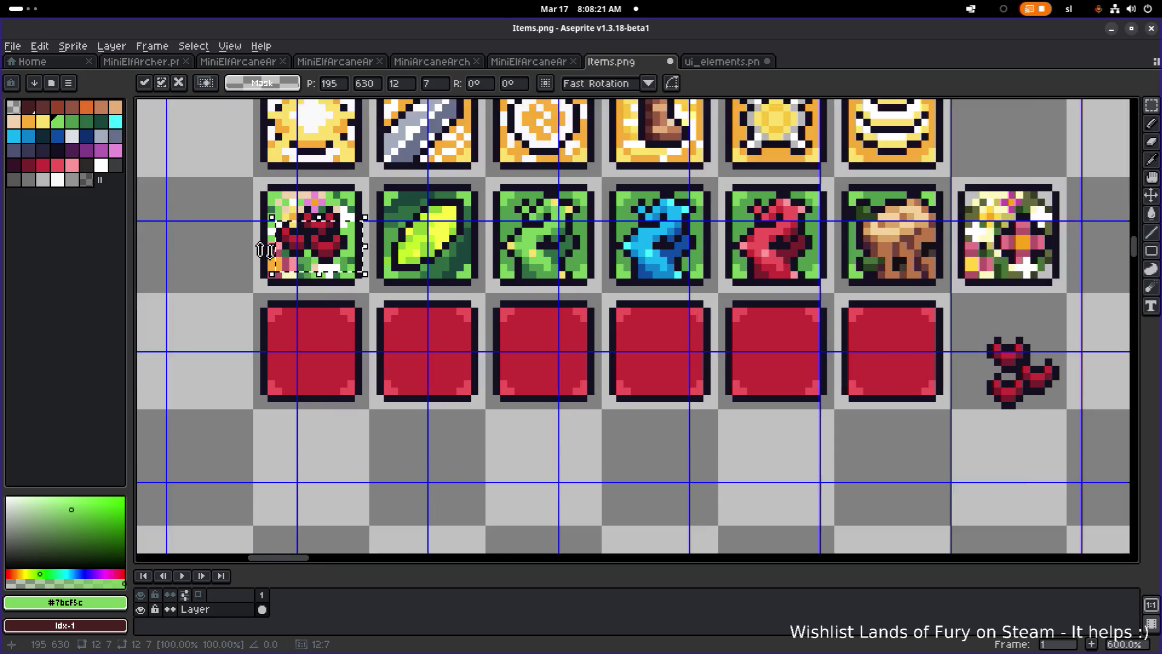
scroll(263, 250, "up", 3)
scroll(382, 264, "down", 3)
left_click_drag(382, 264, 874, 524)
key("ctrl+z")
key("ctrl+z")
key("ctrl+z")
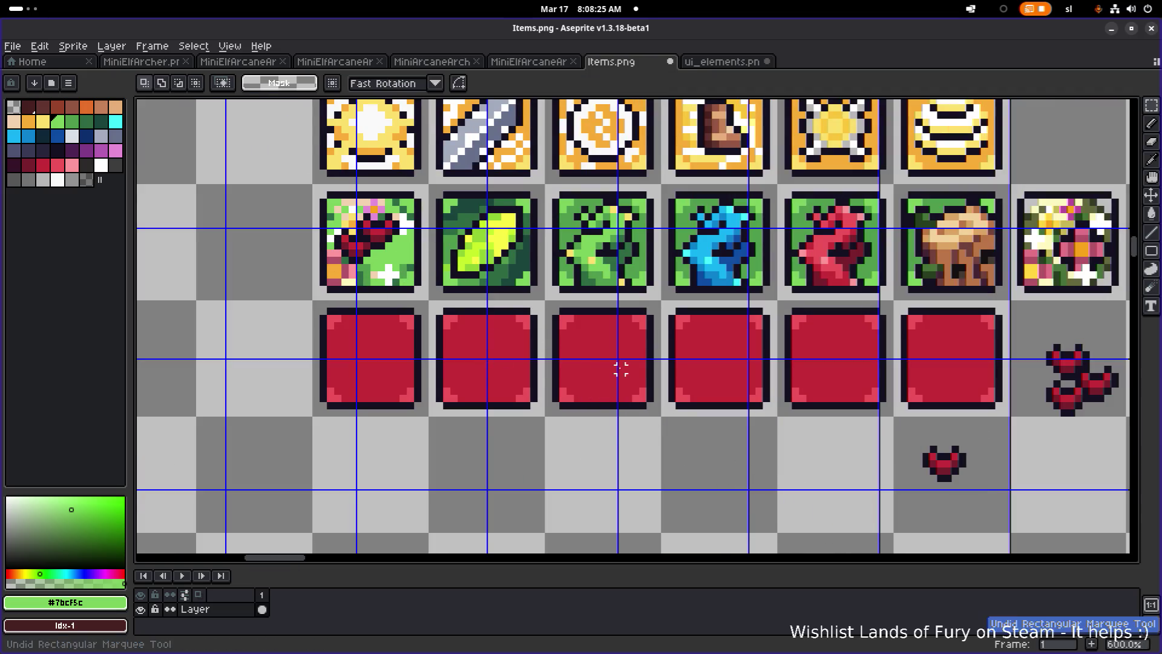
Redo the heart move, shift the heart up and right, and drop it.
key("ctrl+y")
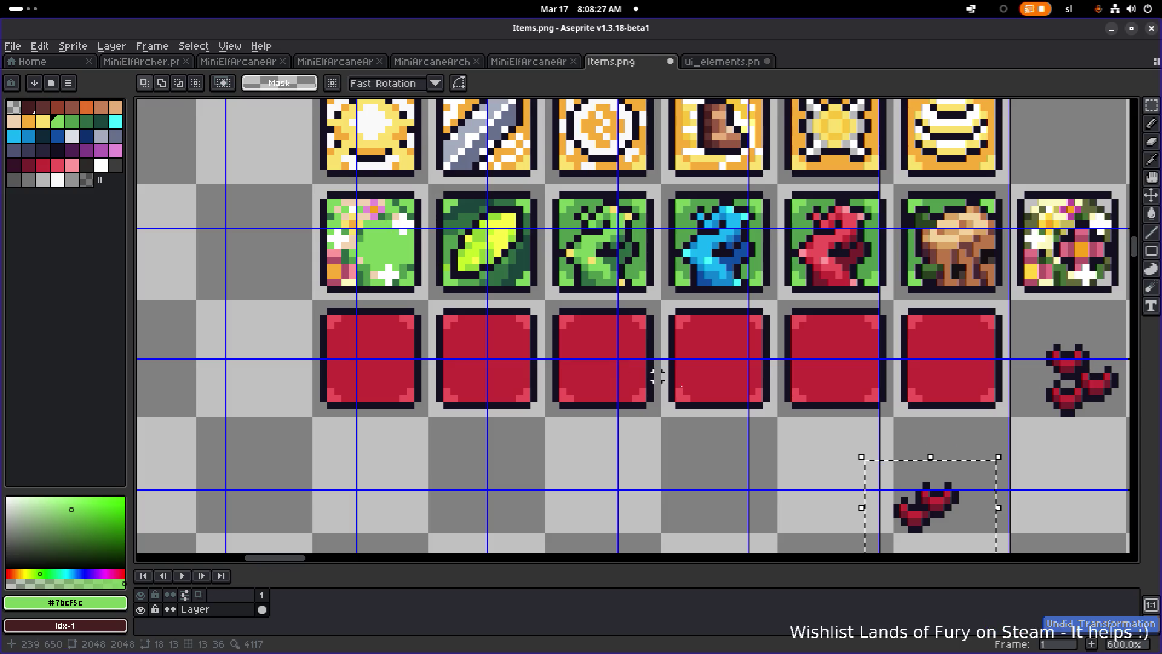
mouse_move(714, 413)
left_mouse_down()
mouse_move(768, 386)
mouse_move(825, 380)
left_mouse_up()
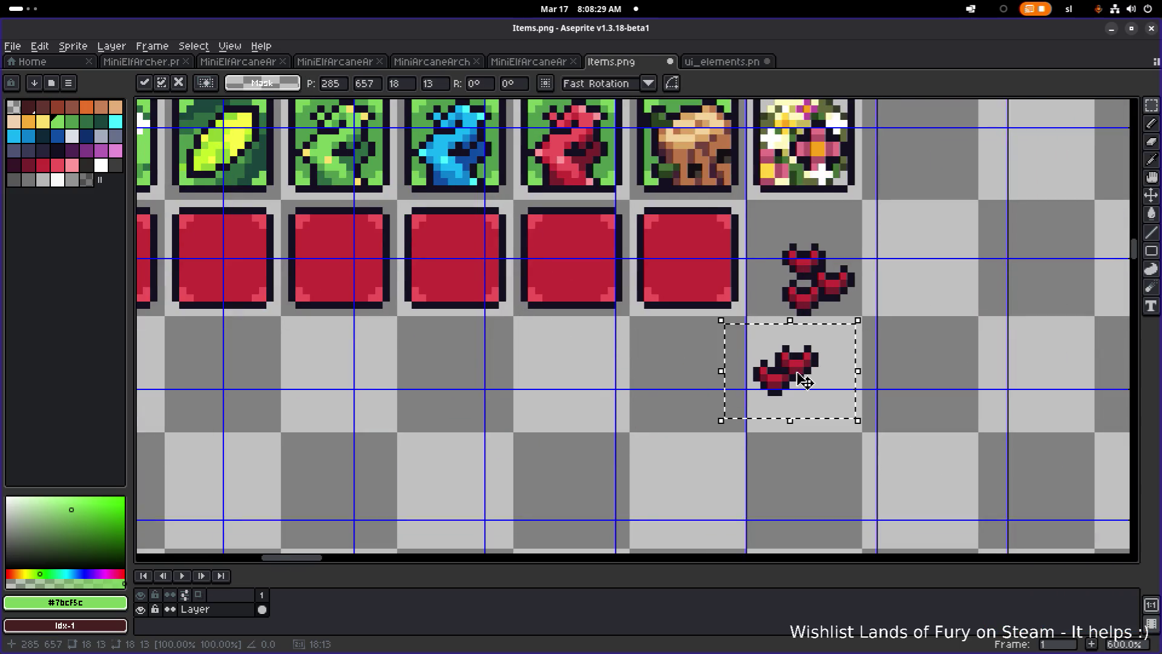
scroll(858, 373, "up", 1)
key("ctrl+d")
Shift the right part of the heart sprite rightward and erase its lower-left pixels.
mouse_move(725, 309)
left_mouse_down()
mouse_move(902, 390)
mouse_move(889, 397)
left_mouse_up()
mouse_move(770, 371)
left_mouse_down()
mouse_move(928, 375)
mouse_move(879, 368)
mouse_move(899, 387)
mouse_move(584, 381)
mouse_move(699, 334)
mouse_move(774, 255)
left_mouse_up()
left_click(802, 426)
key("e")
Make a copy of the heart beside it and flip the copy upside down.
key("m")
scroll(720, 333, "down", 1)
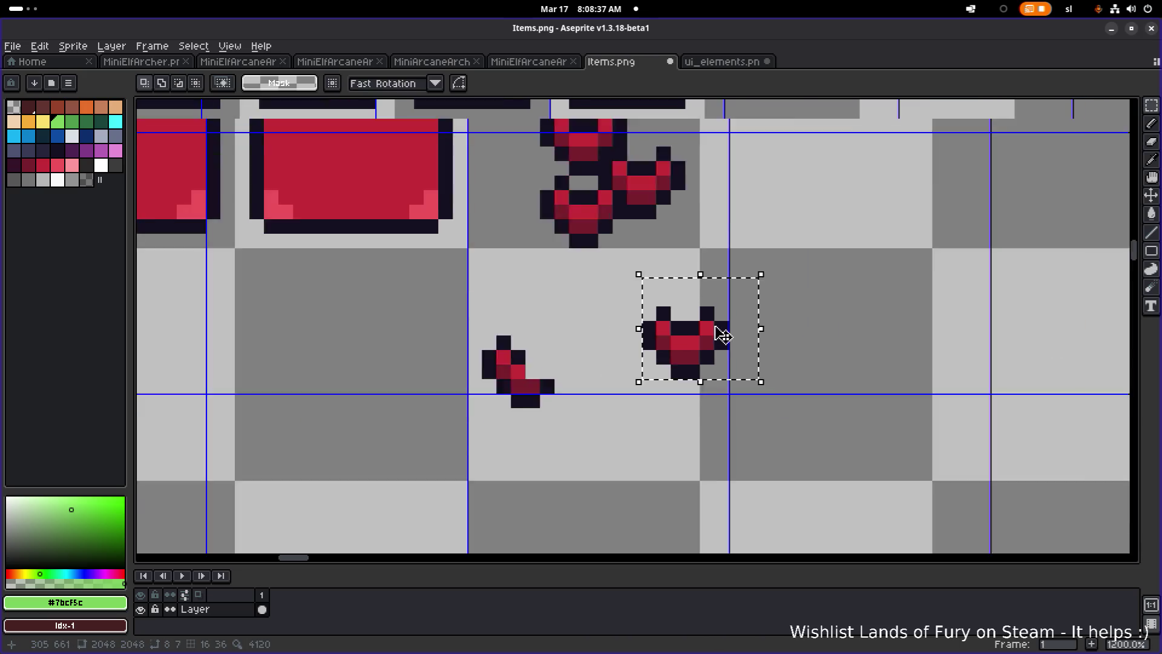
scroll(720, 334, "down", 1)
mouse_move(731, 340)
left_mouse_down()
mouse_move(669, 337)
mouse_move(751, 354)
mouse_move(722, 352)
mouse_move(734, 362)
mouse_move(780, 353)
left_mouse_up()
mouse_move(785, 295)
left_mouse_down()
mouse_move(801, 470)
mouse_move(805, 448)
left_mouse_up()
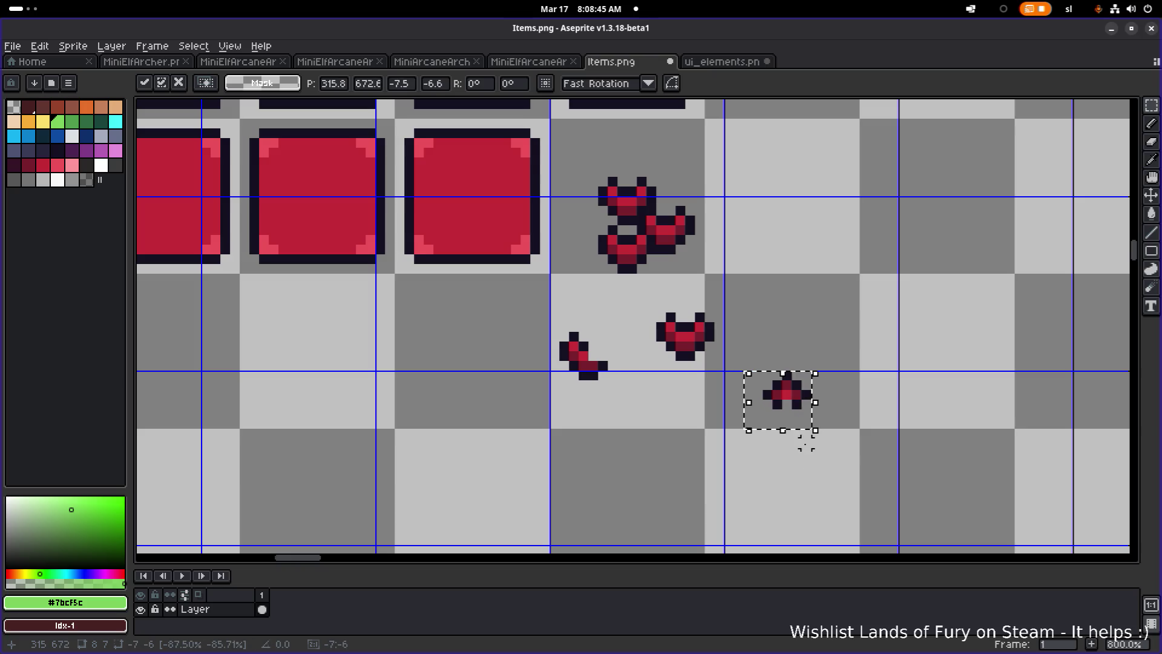
scroll(726, 414, "down", 2)
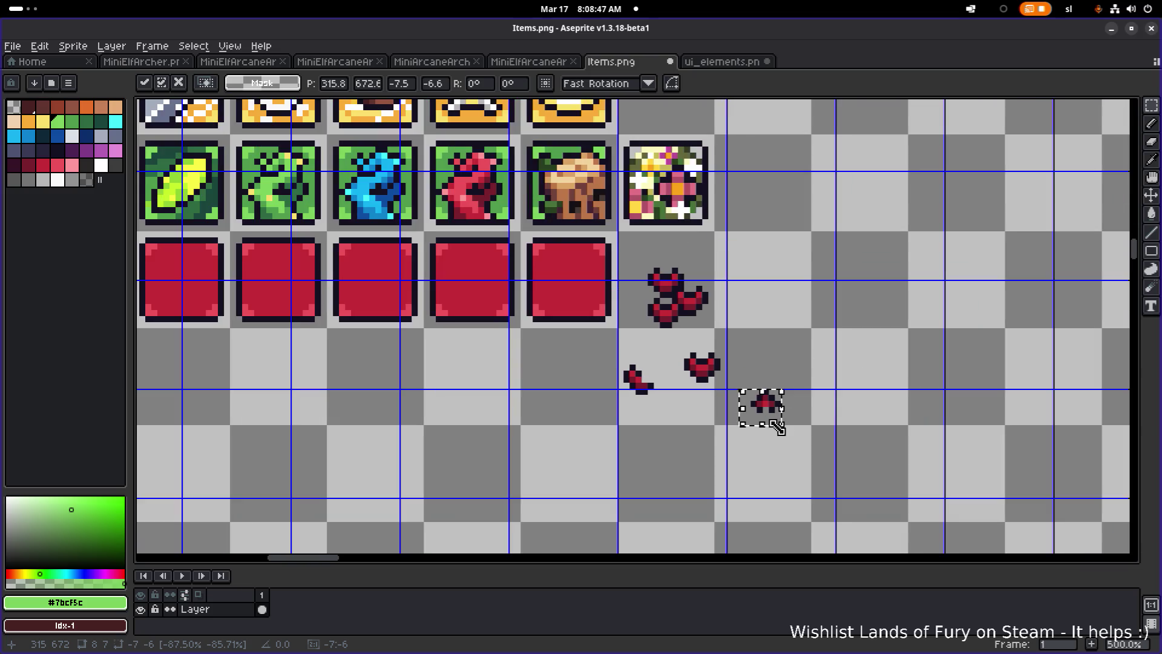
key("Return")
Delete the small nearby sprite and drop the heart copy in place.
left_click_drag(728, 446, 814, 375)
key("Delete")
mouse_move(658, 396)
left_mouse_down()
mouse_move(729, 340)
mouse_move(742, 337)
mouse_move(763, 370)
mouse_move(792, 366)
mouse_move(711, 402)
mouse_move(731, 428)
mouse_move(723, 417)
left_mouse_up()
key("ctrl+d")
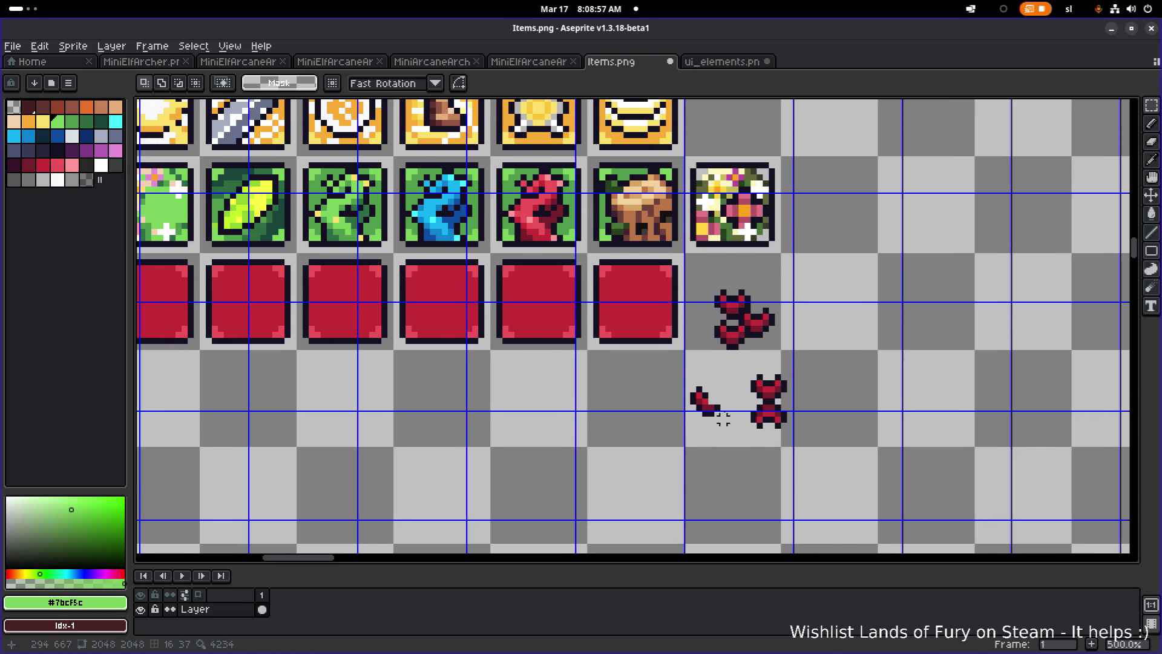
Rotate the upper half of the lower heart 90 degrees and set it onto the lower heart.
scroll(723, 418, "up", 2)
mouse_move(735, 356)
left_mouse_down()
mouse_move(838, 419)
mouse_move(954, 411)
left_mouse_up()
left_click_drag(867, 357, 993, 339)
mouse_move(938, 382)
left_mouse_down()
mouse_move(811, 419)
mouse_move(907, 358)
left_mouse_up()
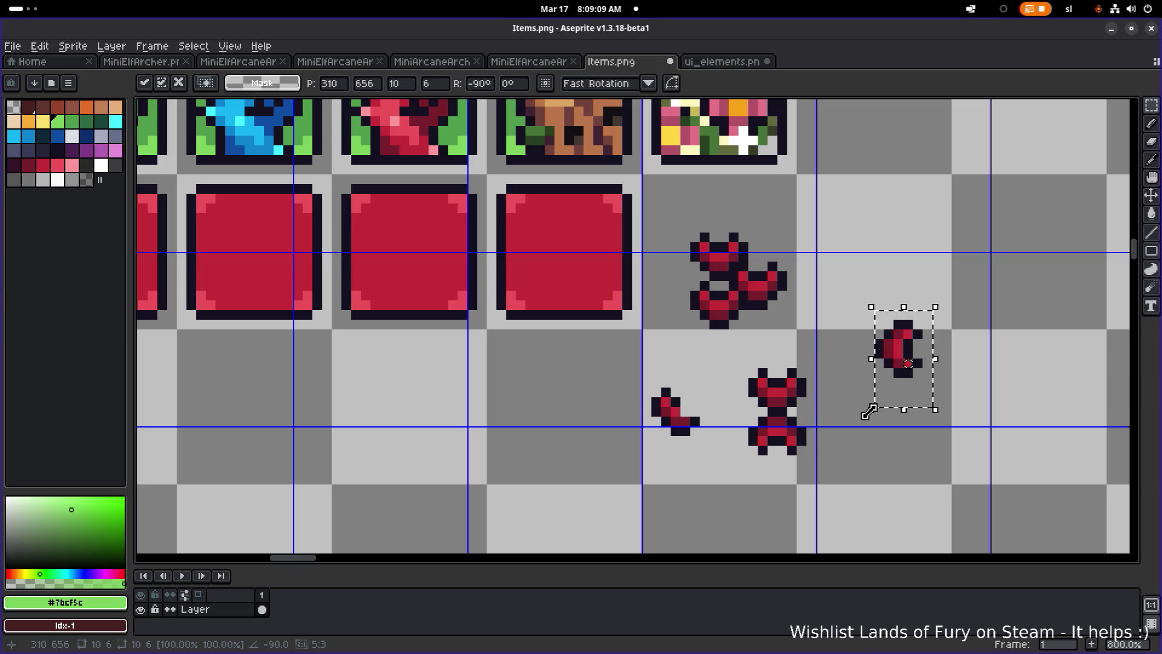
key("Return")
Delete part of the lower heart and move the remaining heart below the red squares.
left_click_drag(722, 342, 872, 415)
key("Delete")
left_click_drag(717, 478, 877, 364)
scroll(863, 375, "down", 2)
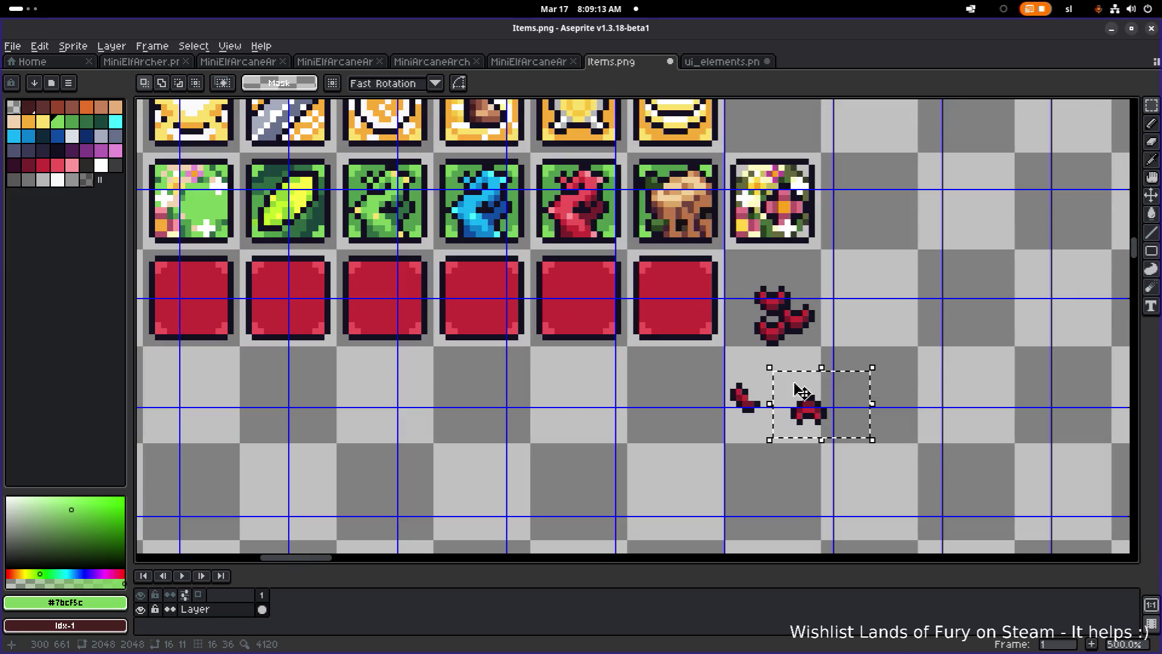
scroll(802, 392, "down", 1)
mouse_move(965, 445)
left_mouse_down()
mouse_move(570, 337)
mouse_move(586, 440)
mouse_move(602, 410)
mouse_move(475, 291)
left_mouse_up()
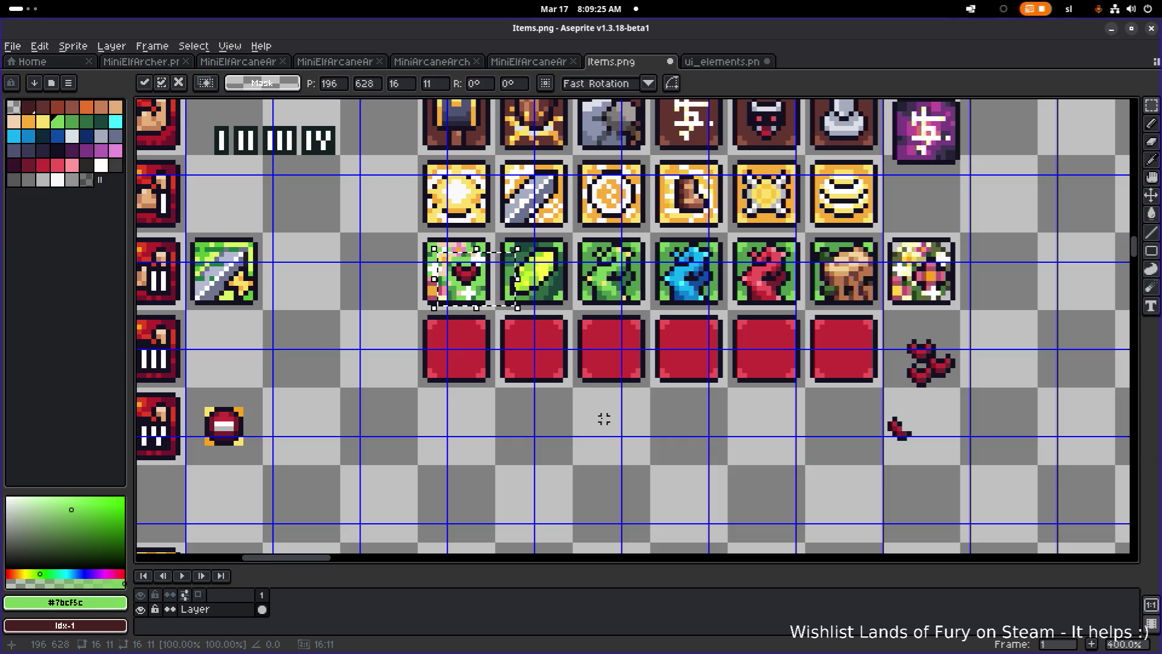
key("ctrl+d")
scroll(451, 266, "up", 3)
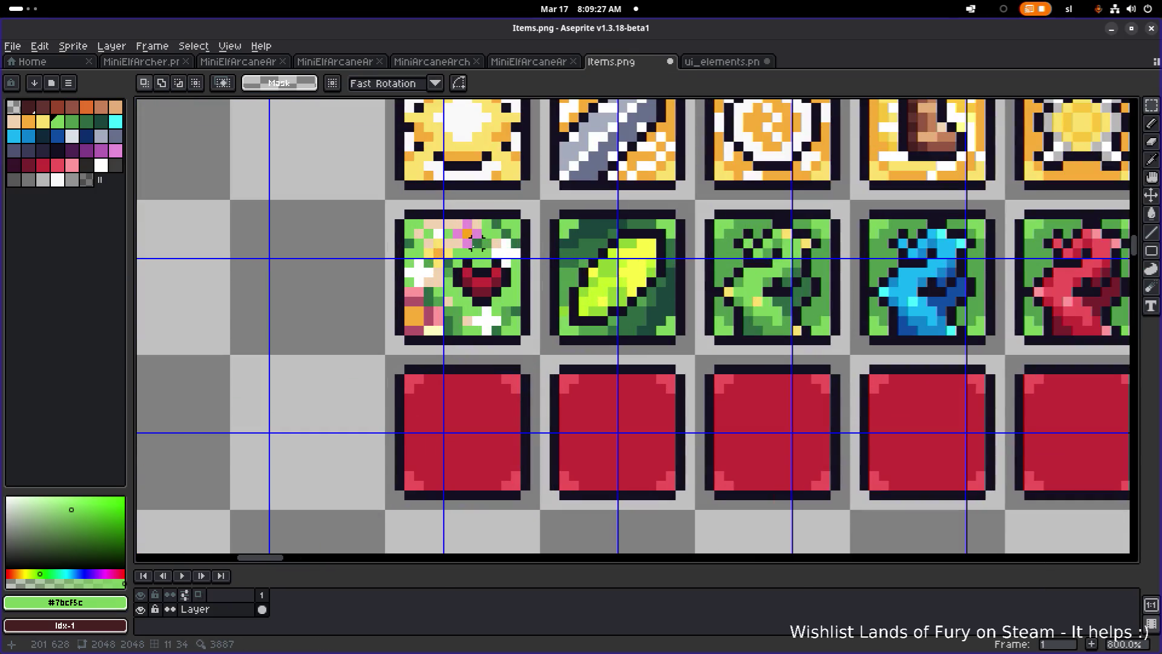
scroll(480, 267, "up", 2)
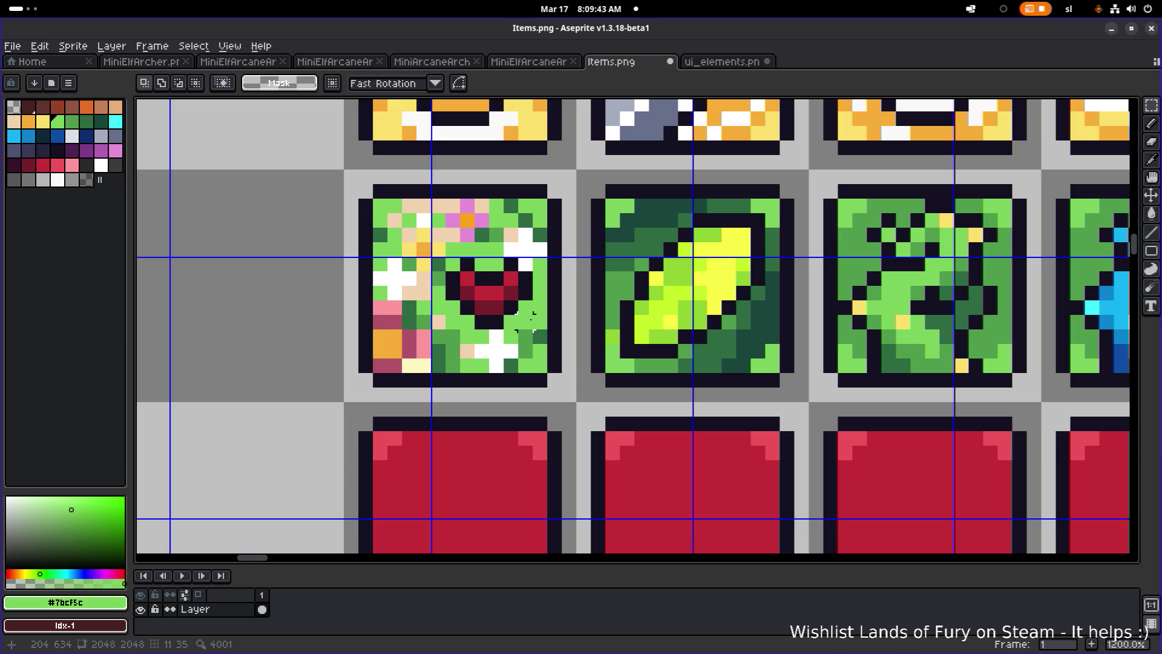
scroll(524, 319, "down", 5)
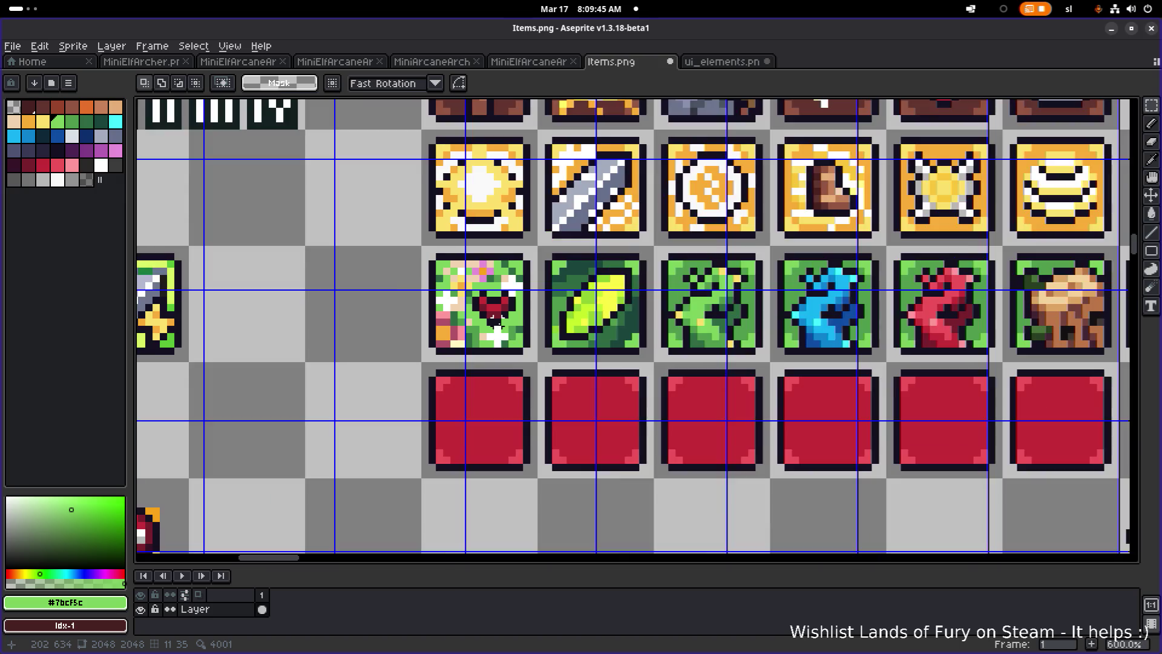
scroll(507, 312, "up", 1)
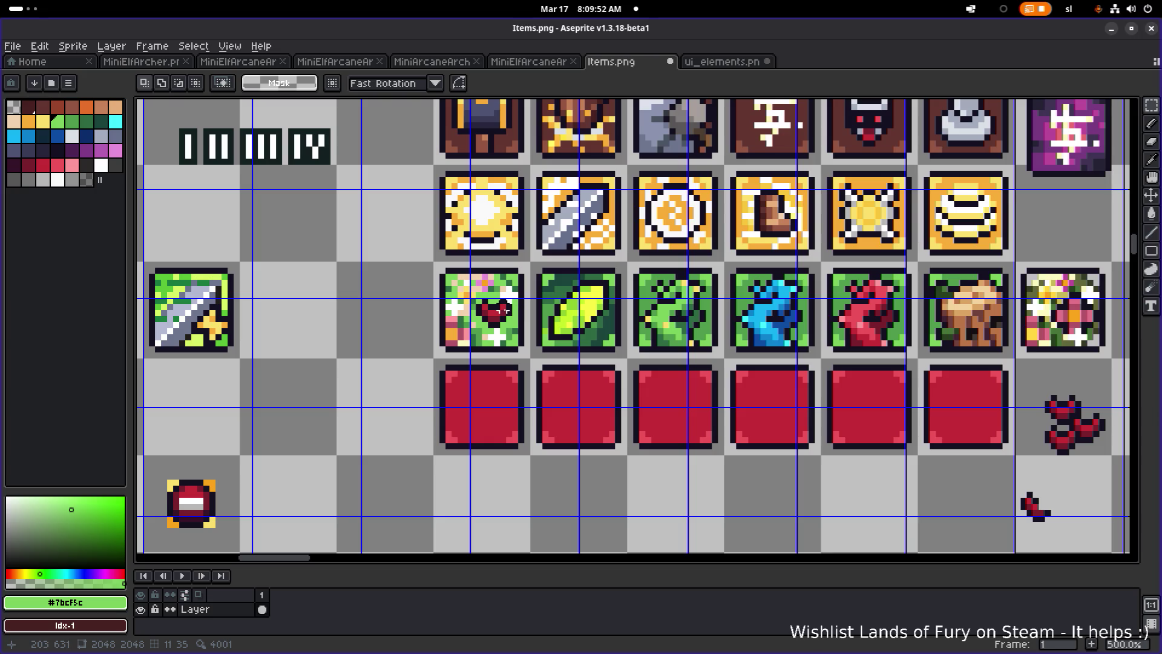
scroll(590, 330, "down", 2)
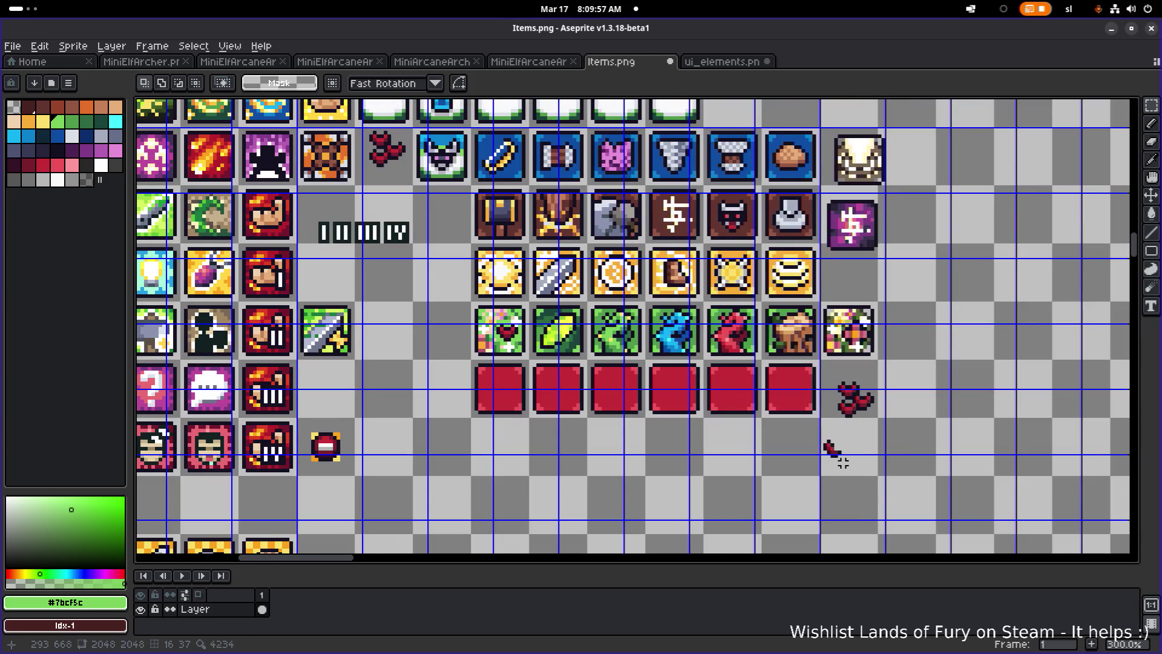
scroll(617, 379, "up", 2)
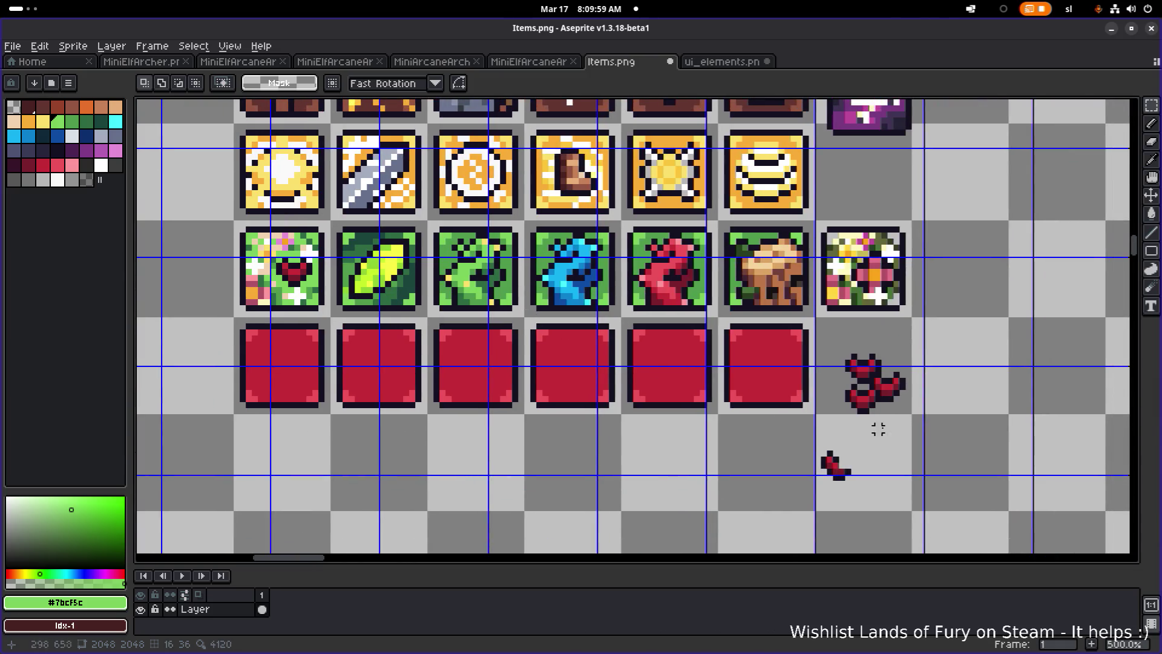
scroll(836, 344, "up", 4)
Move the top piece of the heart down and to the left.
left_click_drag(836, 352, 928, 430)
scroll(926, 427, "down", 5)
left_click_drag(850, 392, 720, 466)
scroll(720, 466, "up", 6)
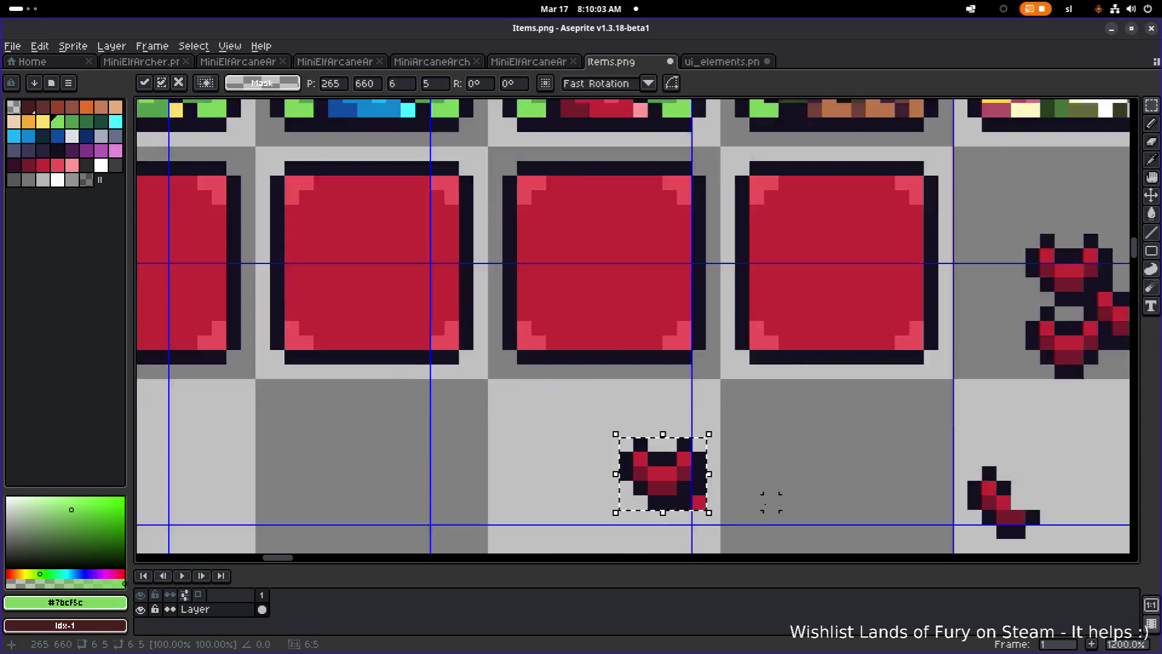
scroll(811, 440, "up", 2)
key("b")
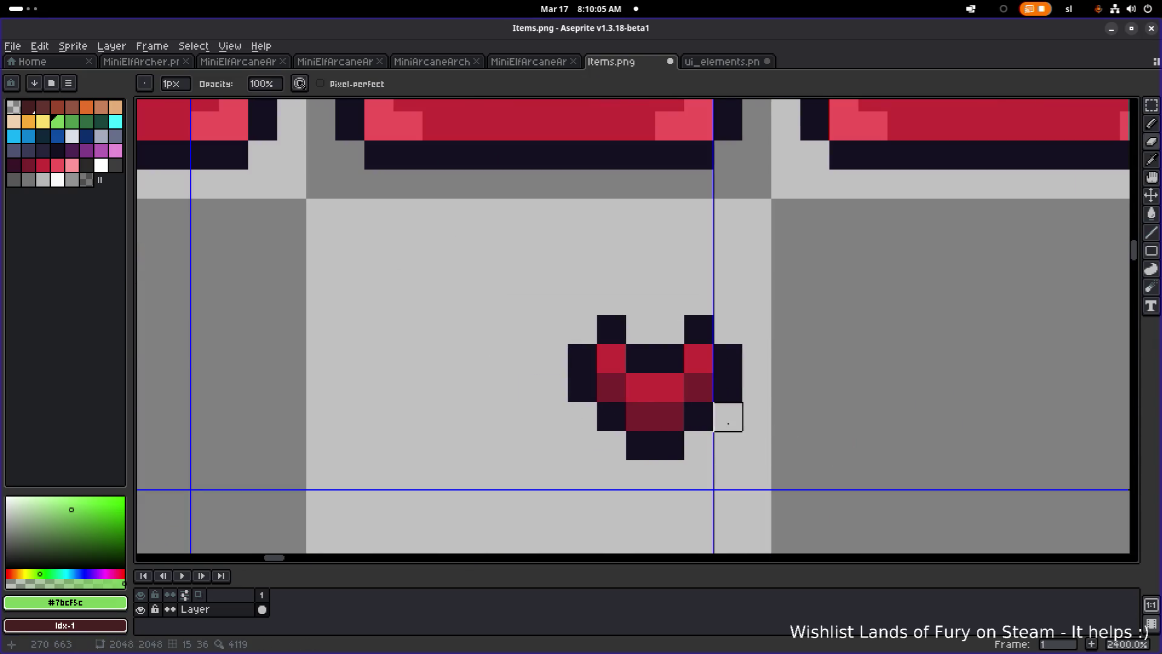
scroll(670, 419, "down", 4)
scroll(670, 418, "down", 1)
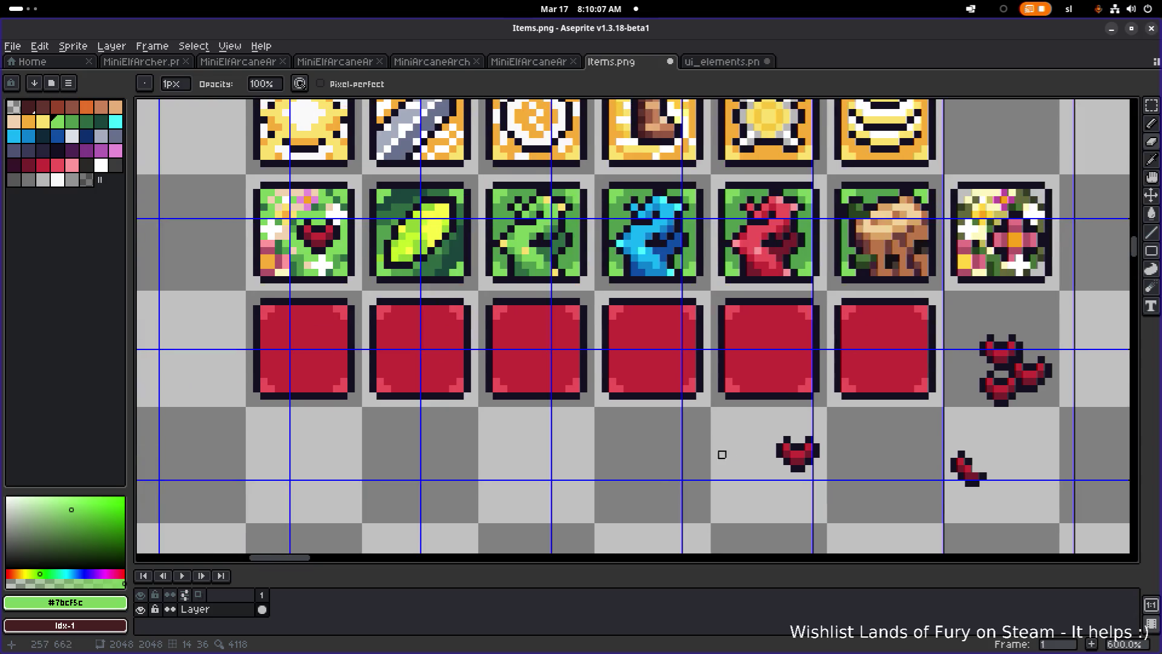
Move the small single heart onto the first green flower tile.
key("m")
left_click_drag(750, 478, 853, 424)
left_click_drag(800, 468, 309, 250)
scroll(329, 254, "up", 4)
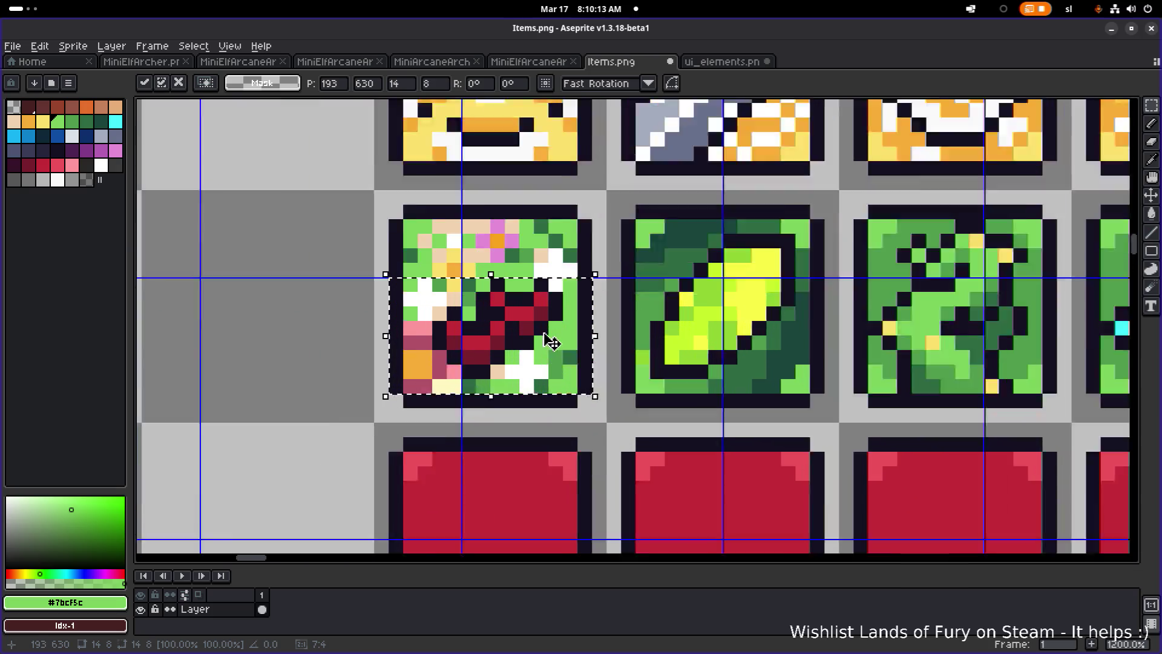
mouse_move(461, 326)
left_mouse_down()
mouse_move(510, 226)
mouse_move(461, 233)
mouse_move(446, 252)
mouse_move(430, 239)
mouse_move(453, 254)
left_mouse_up()
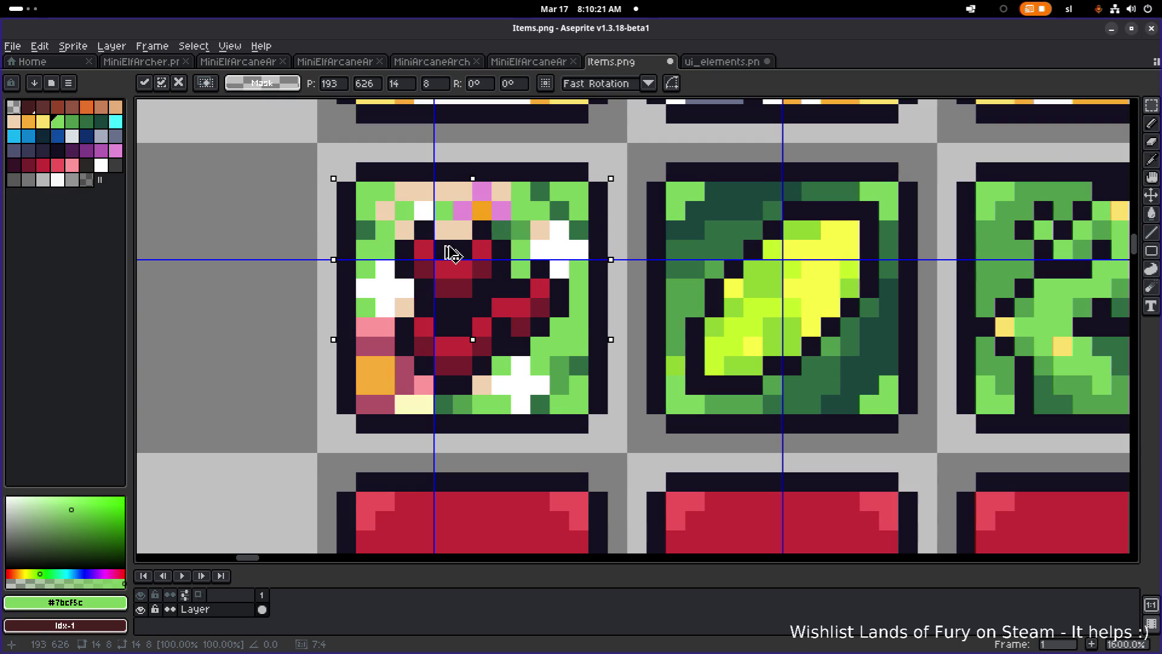
Nudge the heart pixel by pixel into the tile's middle and commit it.
scroll(454, 254, "down", 3)
scroll(494, 260, "up", 2)
left_click_drag(493, 261, 540, 282)
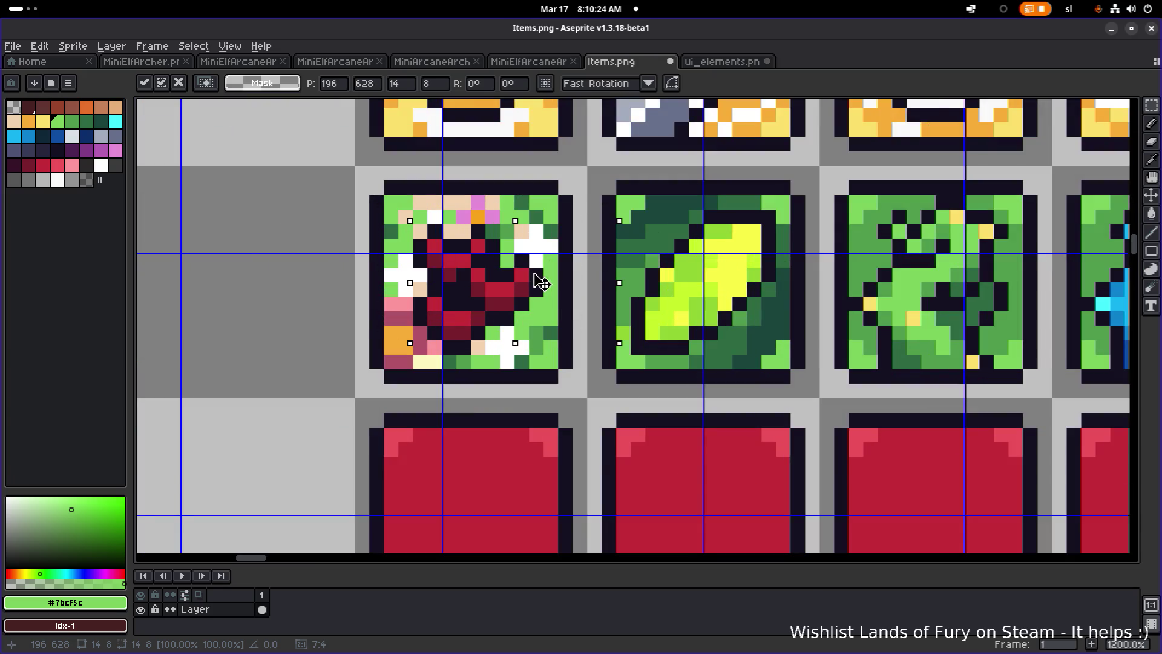
scroll(541, 280, "down", 4)
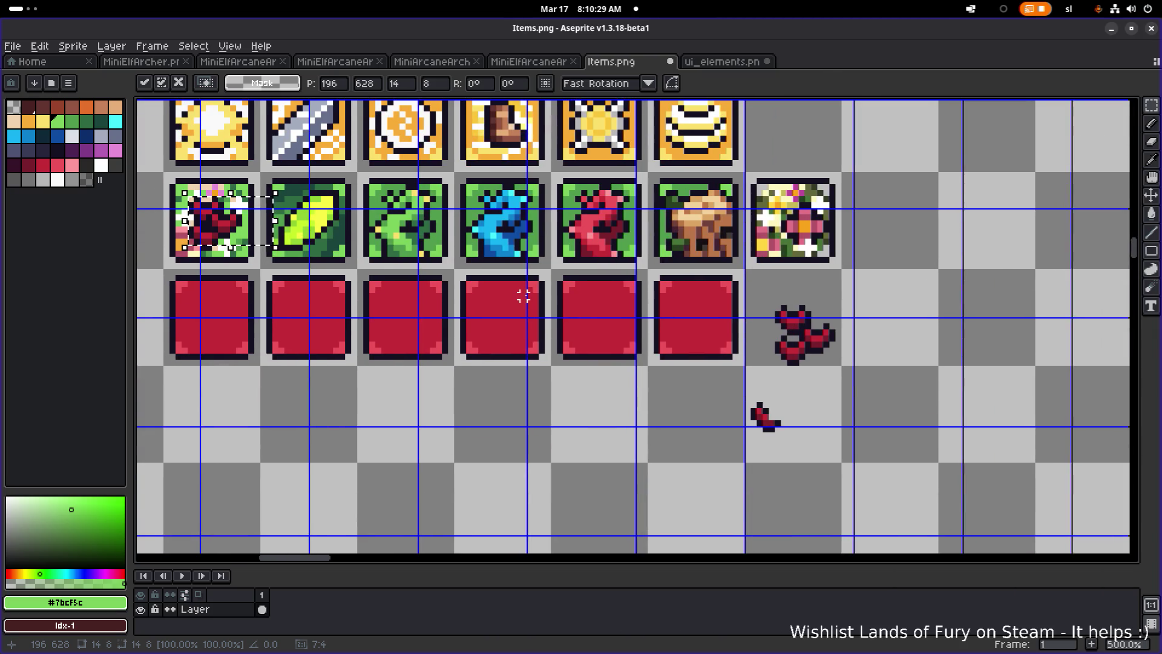
scroll(341, 247, "up", 4)
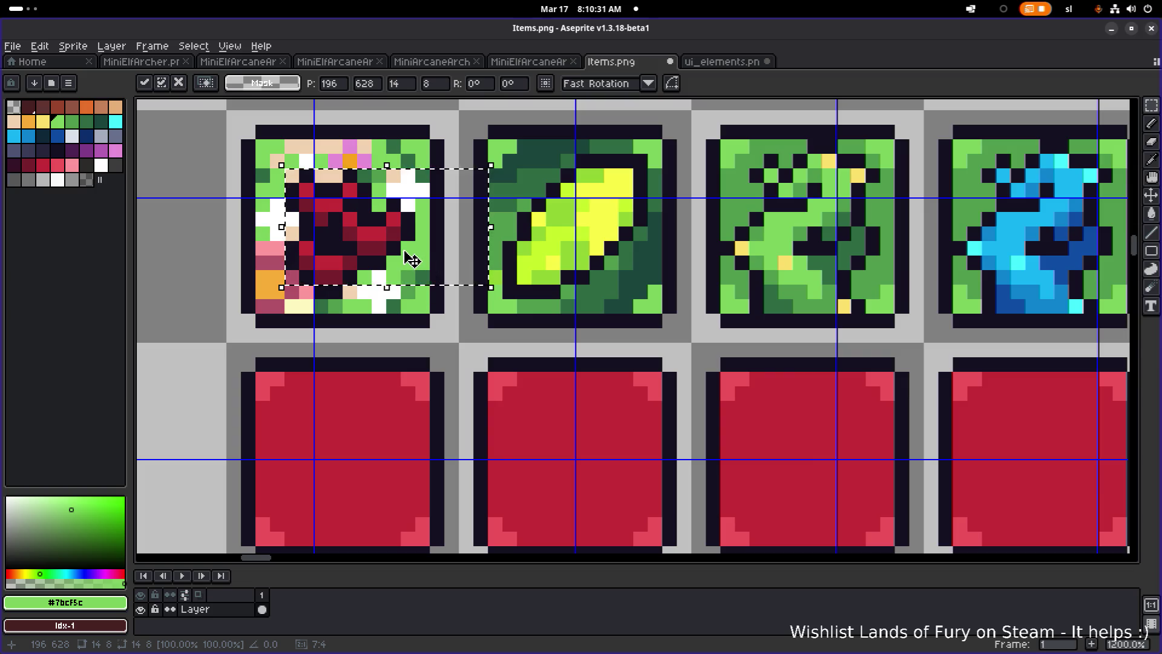
mouse_move(400, 245)
left_mouse_down()
mouse_move(401, 236)
mouse_move(399, 246)
left_mouse_up()
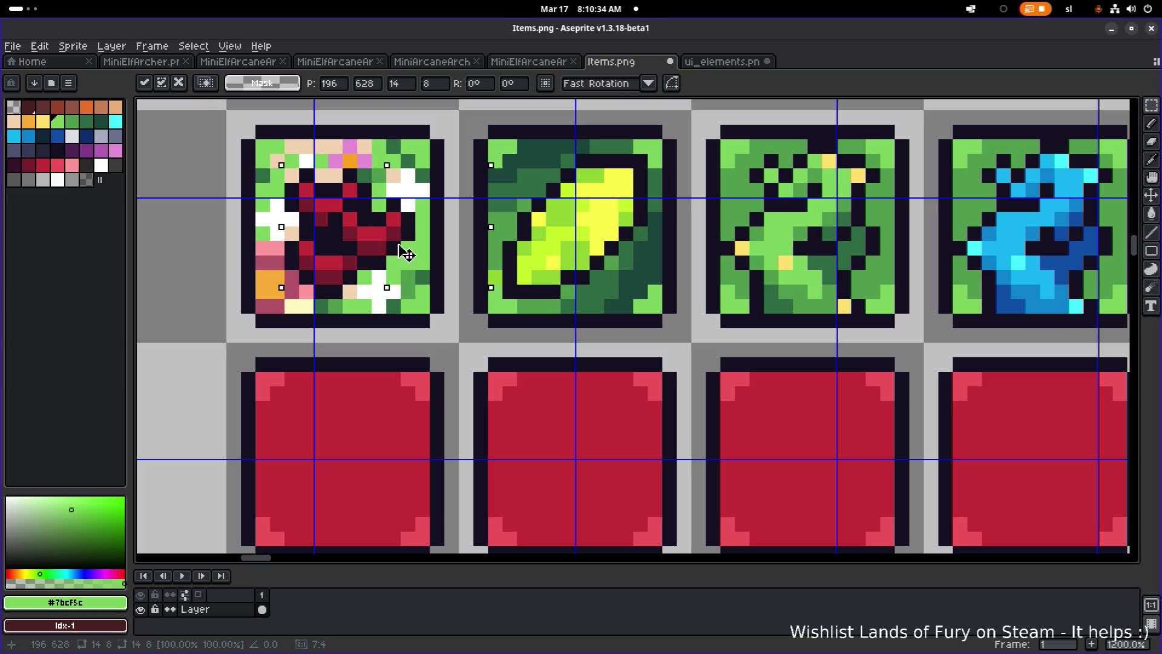
scroll(400, 251, "down", 5)
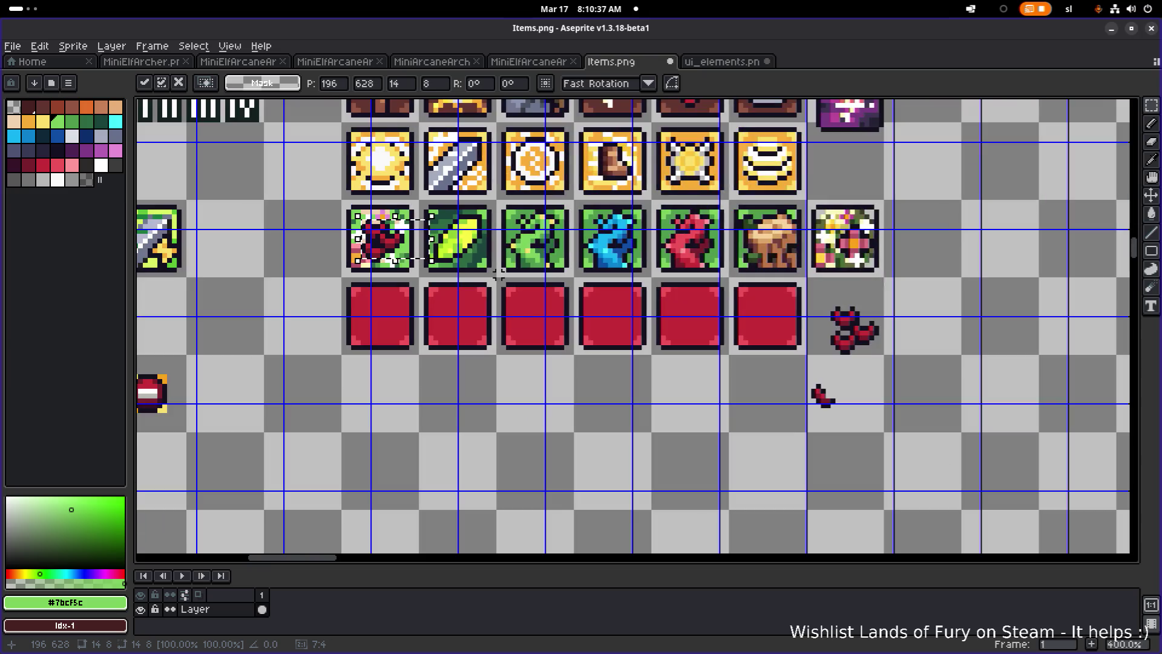
scroll(363, 257, "up", 6)
scroll(363, 257, "up", 2)
left_click_drag(591, 278, 521, 321)
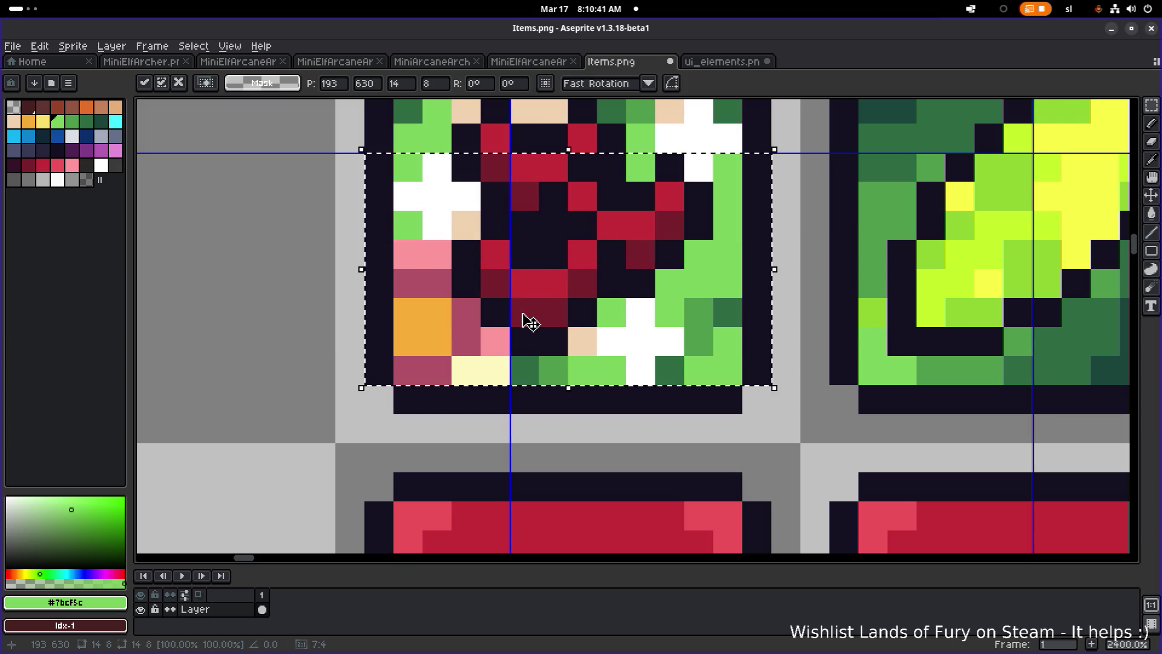
scroll(521, 318, "down", 5)
key("Return")
Inspect the placed heart across the sheet and open the View display options.
scroll(520, 310, "up", 1)
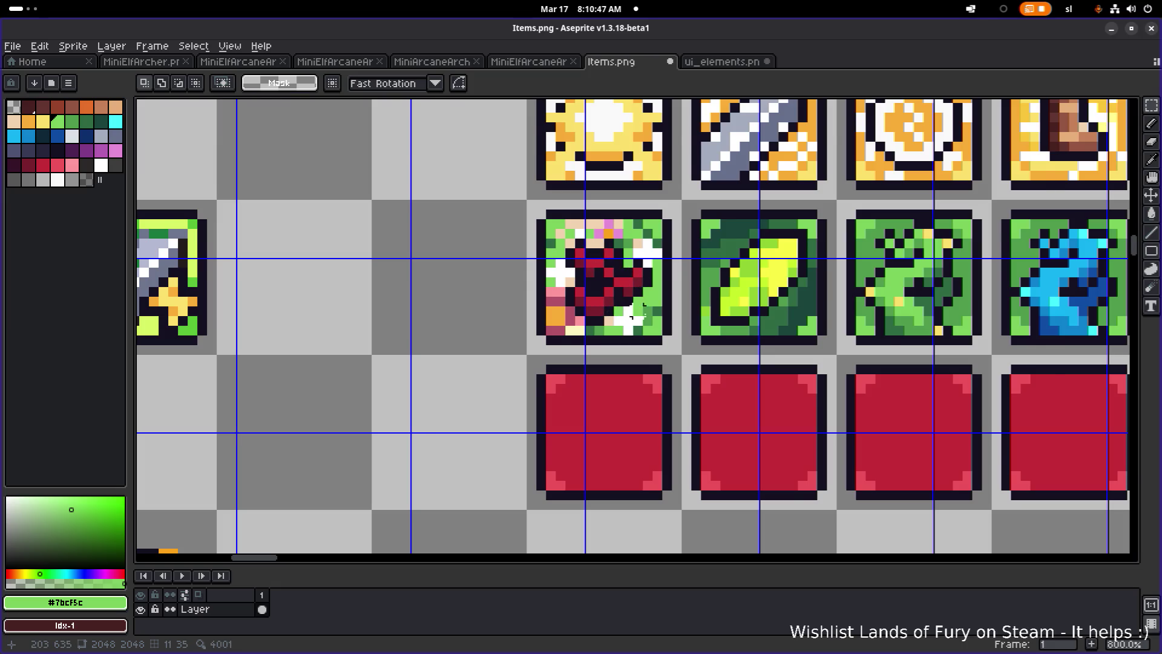
scroll(638, 278, "down", 3)
scroll(647, 296, "up", 4)
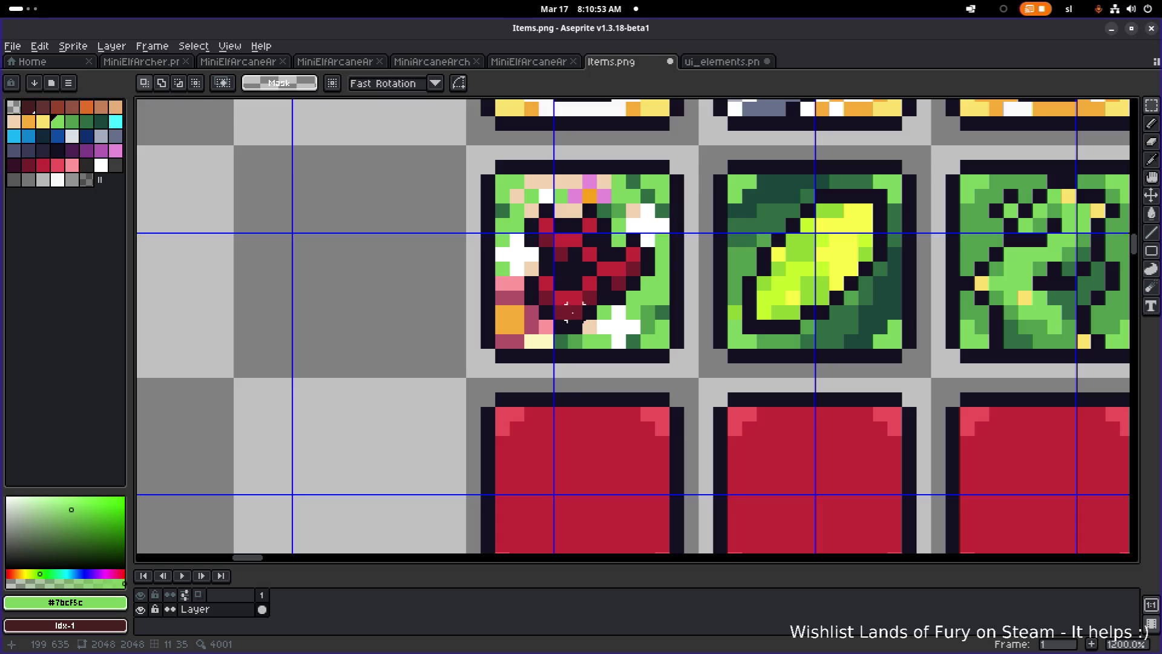
scroll(571, 308, "down", 4)
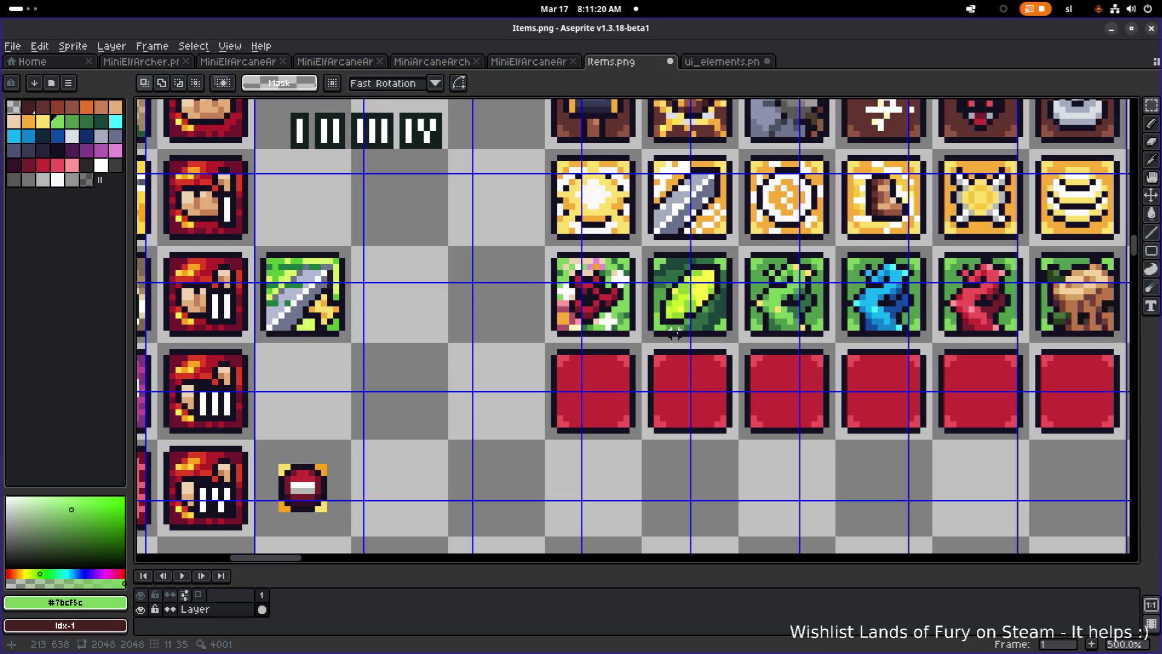
scroll(602, 311, "right", 5)
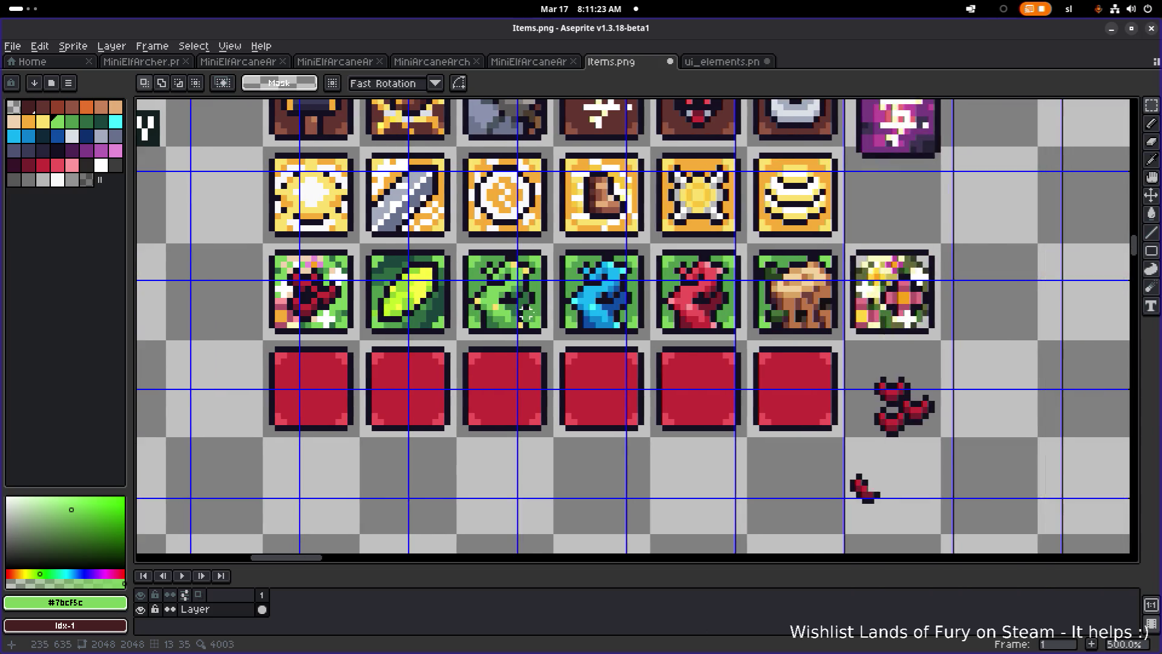
scroll(602, 312, "down", 1)
scroll(364, 298, "up", 6)
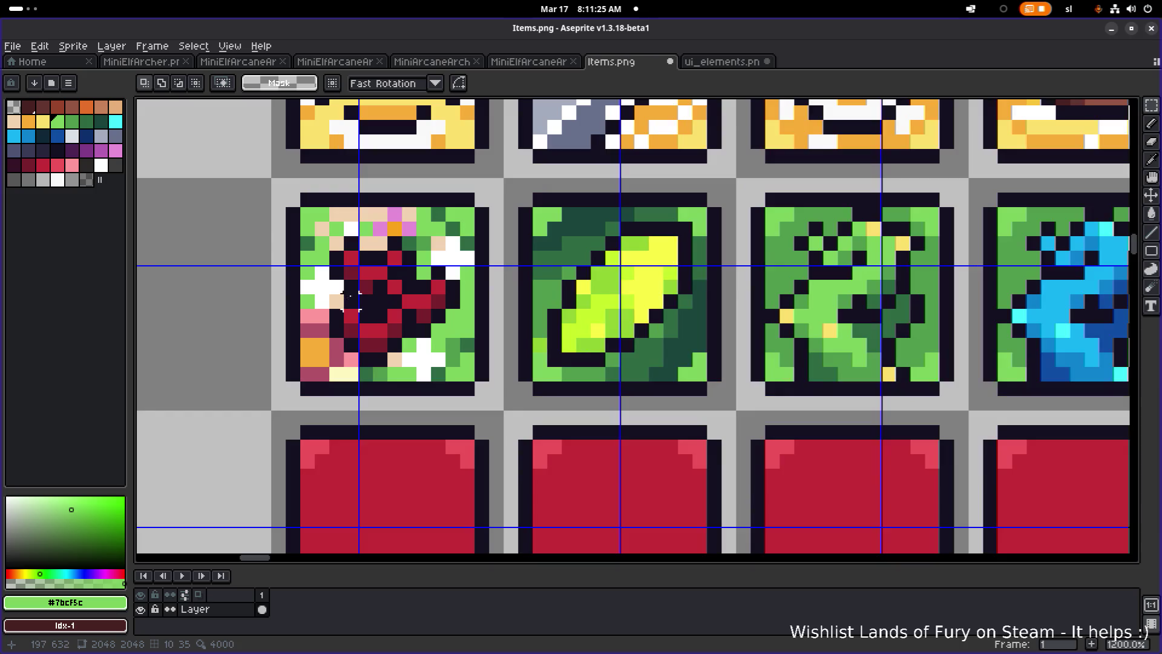
scroll(353, 231, "down", 8)
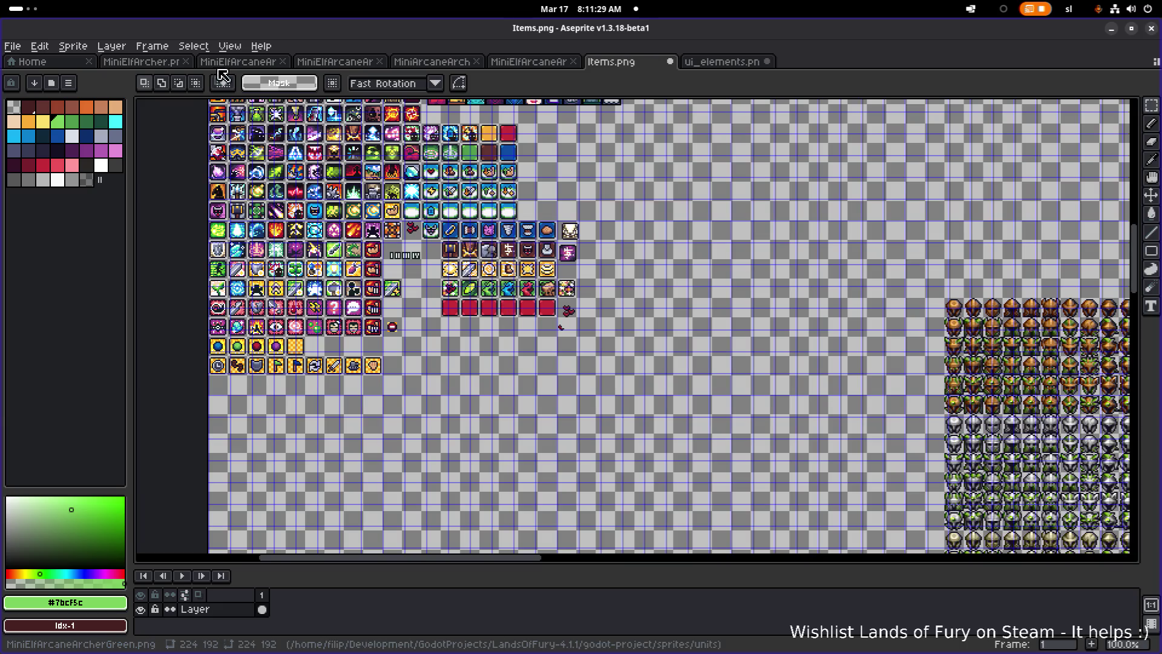
left_click(230, 46)
Close the View display options and bring the three-heart cluster into view.
mouse_move(289, 126)
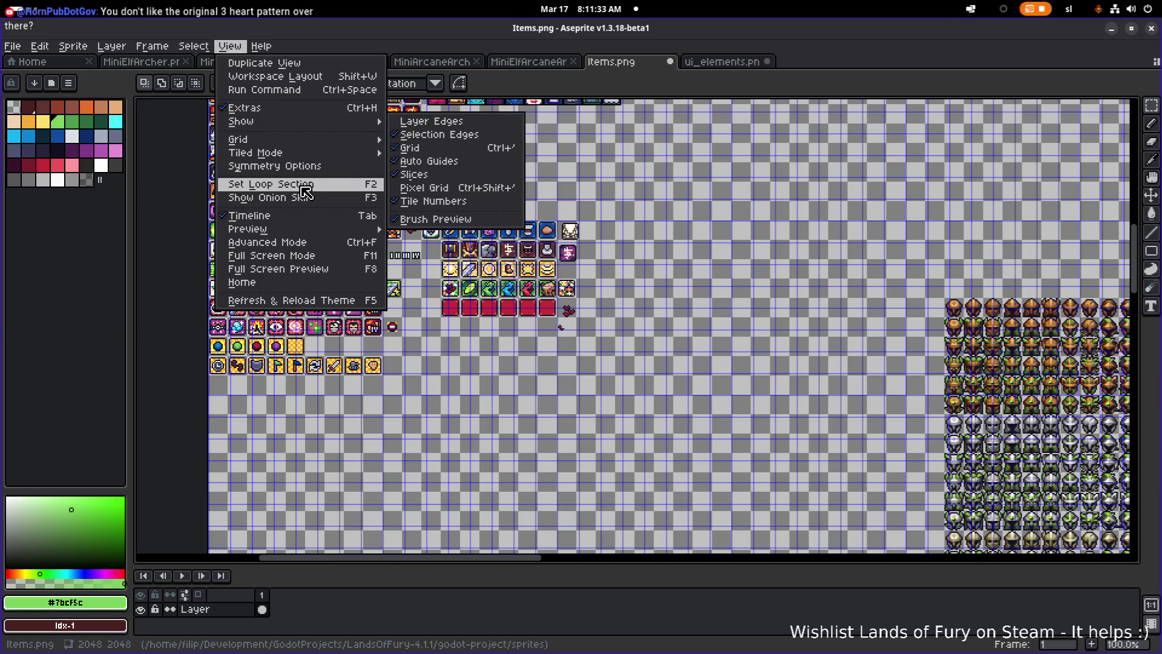
key("Escape")
scroll(544, 306, "up", 5)
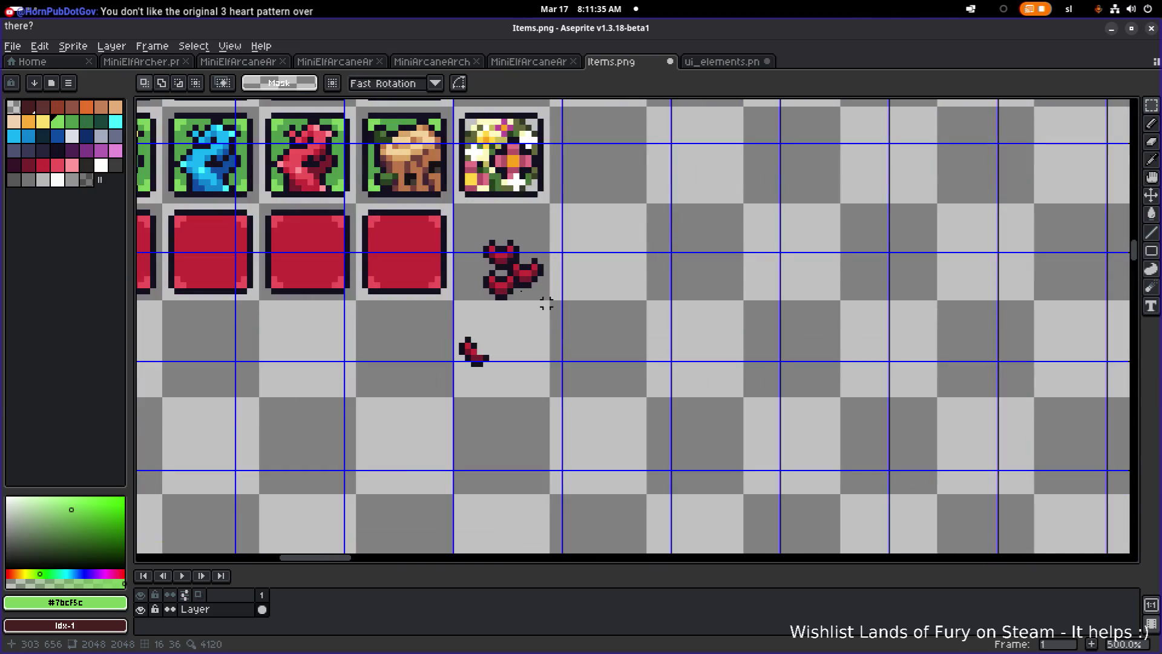
left_click_drag(567, 274, 750, 326)
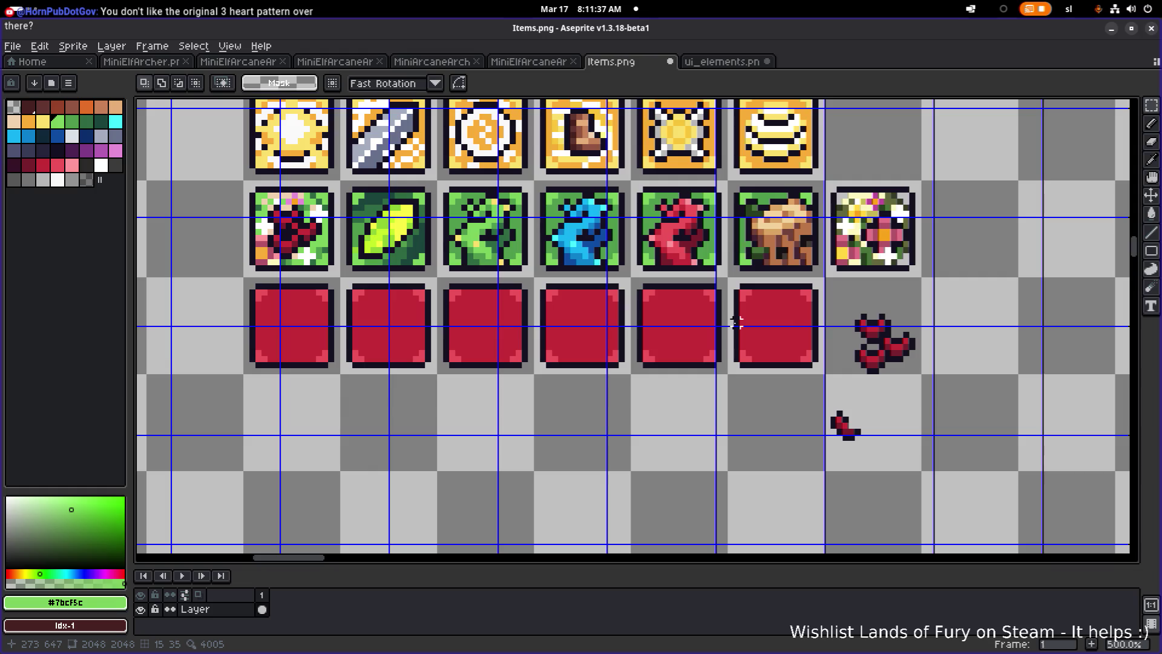
Copy the three-heart cluster onto the first green flower tile and align it pixel by pixel.
left_click_drag(834, 311, 967, 389)
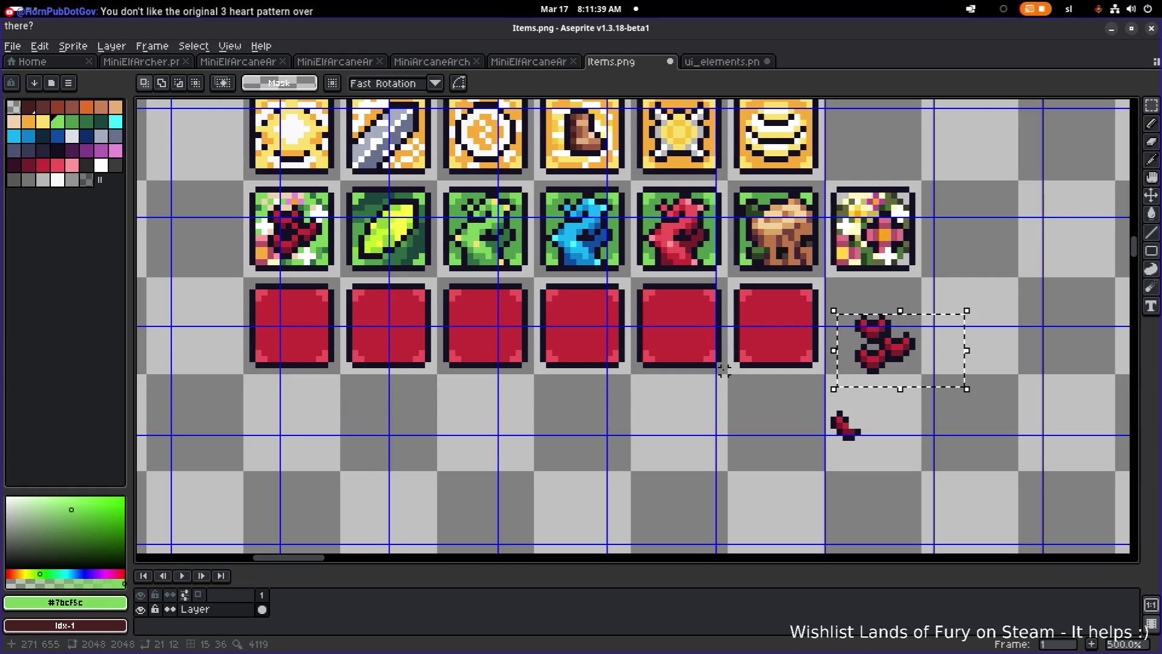
left_click_drag(793, 365, 899, 390)
mouse_move(1005, 385)
left_mouse_down()
mouse_move(484, 271)
mouse_move(417, 271)
left_mouse_up()
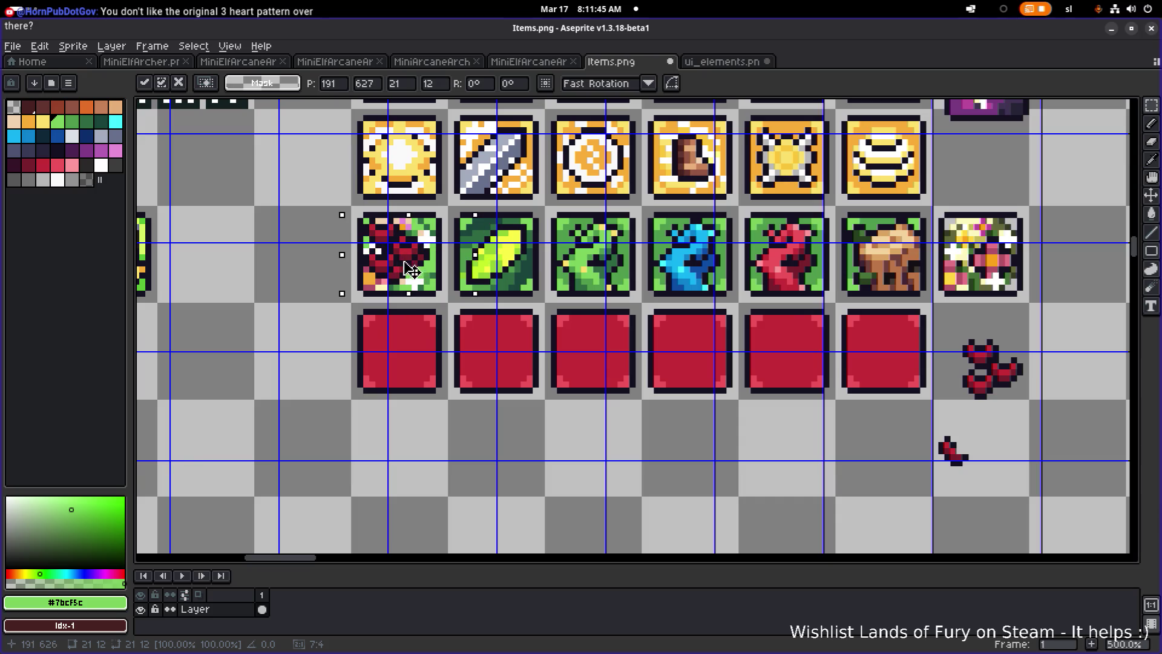
left_click_drag(416, 270, 413, 270)
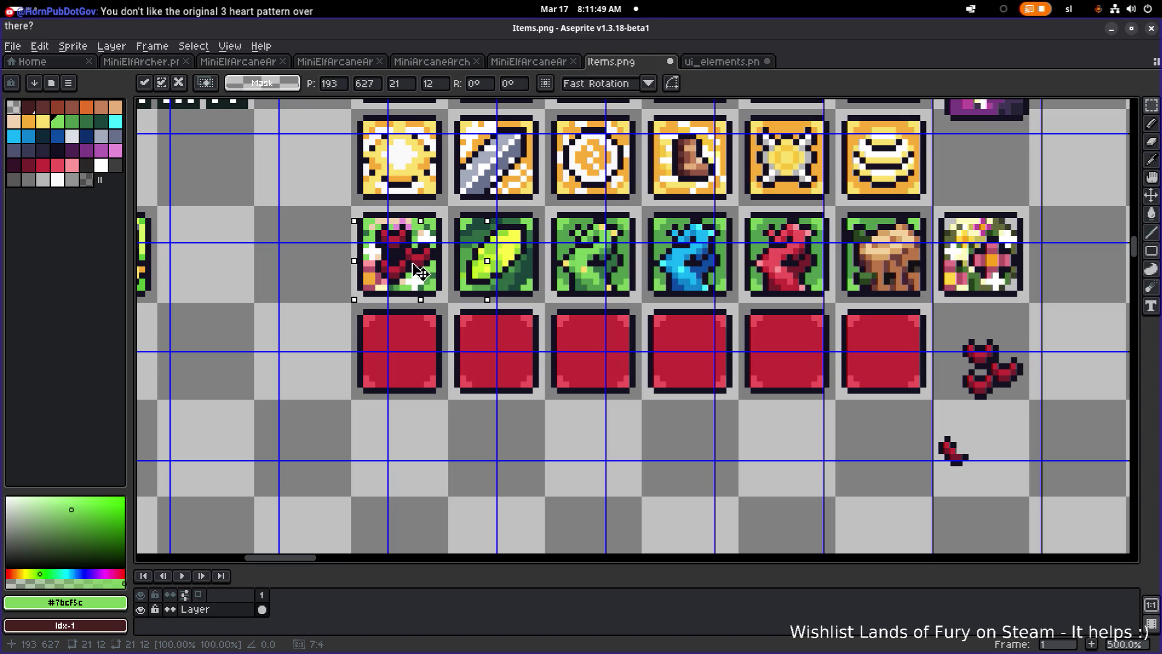
left_click_drag(417, 271, 530, 320)
mouse_move(690, 450)
left_mouse_down()
mouse_move(768, 505)
mouse_move(413, 272)
left_mouse_up()
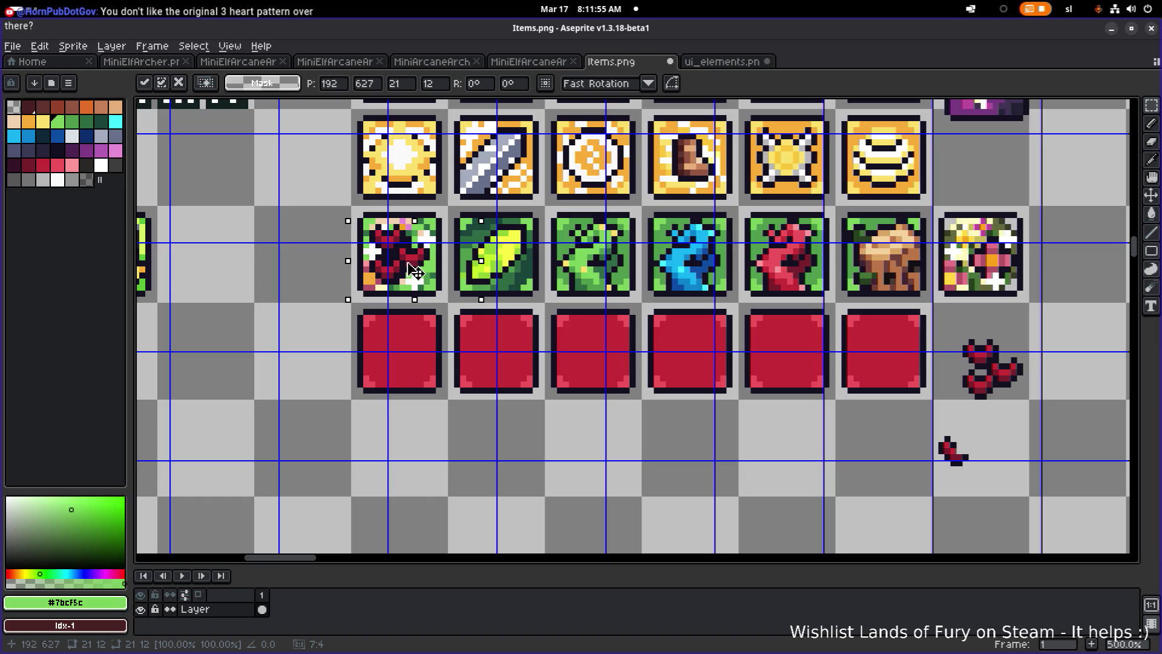
left_click_drag(416, 272, 417, 273)
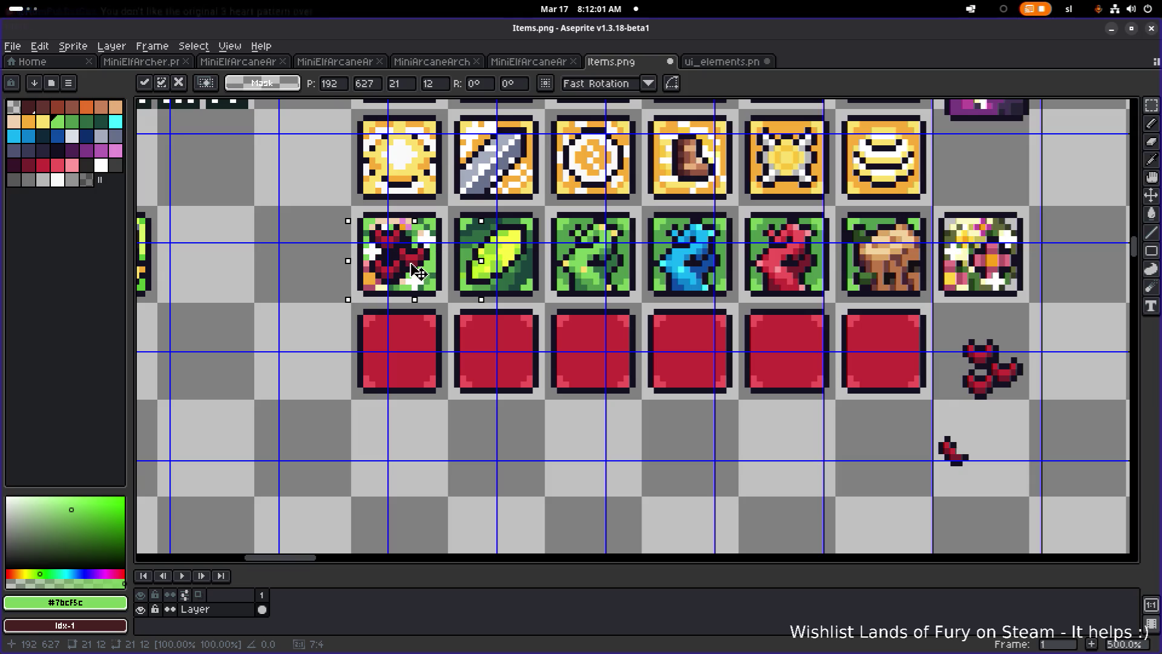
scroll(417, 272, "down", 2)
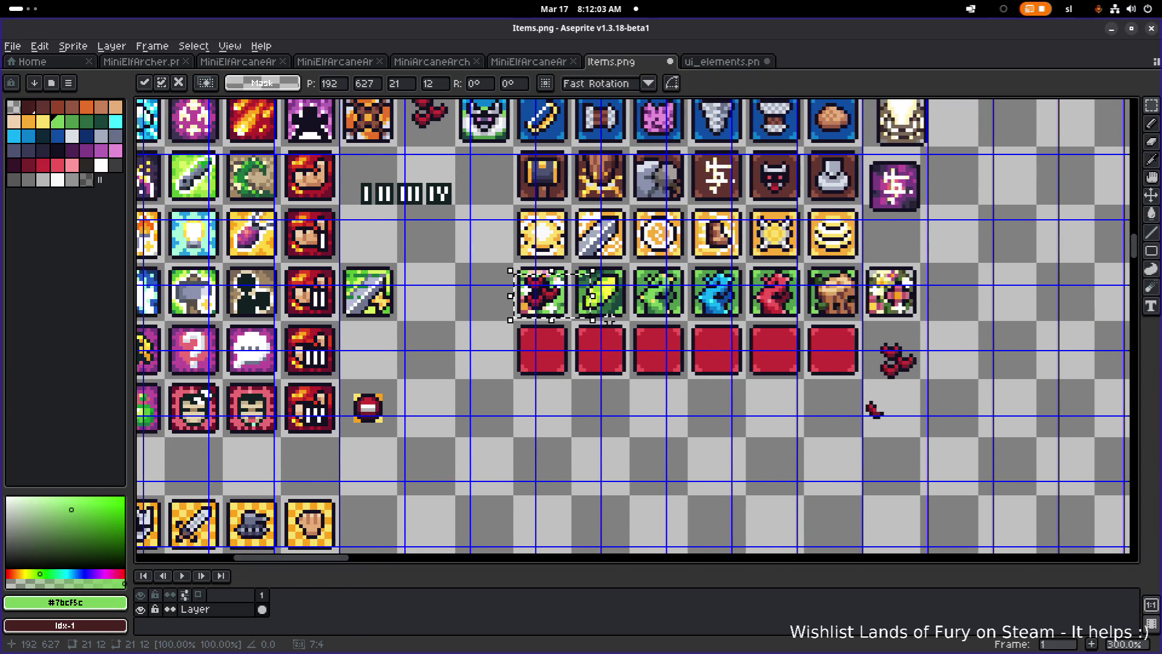
Move the heart cluster below the red tiles and commit it there.
scroll(537, 316, "up", 2)
scroll(560, 313, "down", 2)
scroll(566, 306, "up", 2)
mouse_move(567, 306)
left_mouse_down()
mouse_move(744, 498)
mouse_move(787, 502)
mouse_move(457, 316)
mouse_move(425, 246)
mouse_move(662, 496)
mouse_move(592, 476)
left_mouse_up()
scroll(787, 502, "down", 2)
scroll(713, 467, "up", 2)
scroll(727, 502, "up", 4)
key("ctrl+d")
Erase the cluster's lower heart, leaving two hearts.
scroll(627, 461, "up", 1)
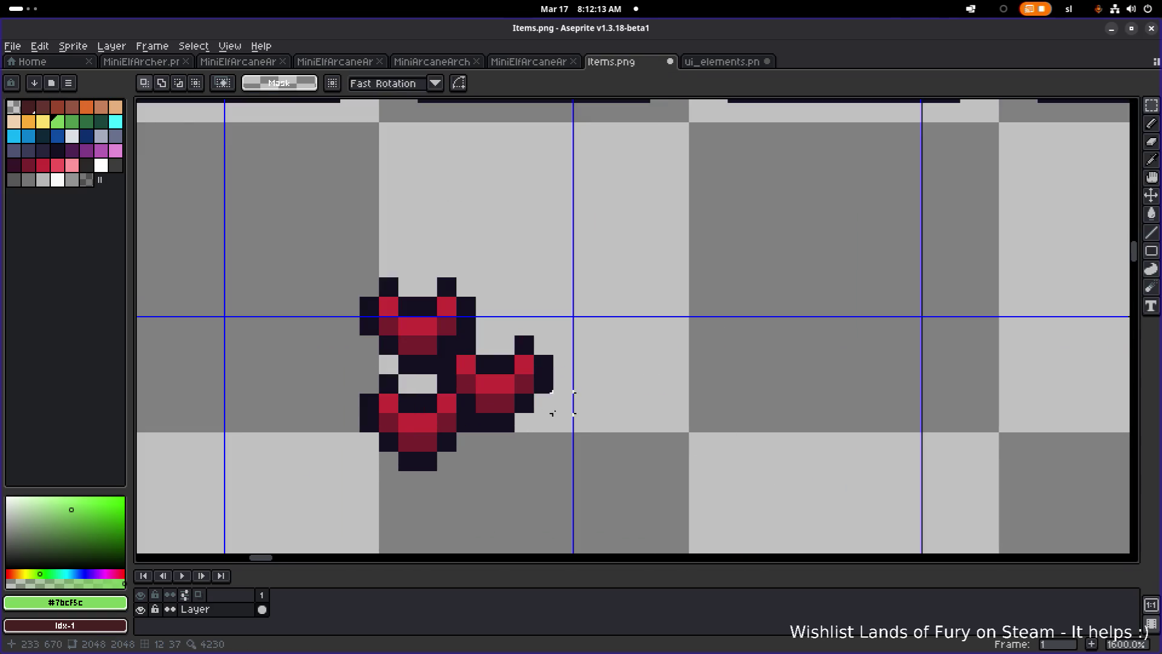
key("e")
left_click_drag(388, 383, 447, 481)
mouse_move(447, 423)
left_mouse_down()
mouse_move(407, 441)
mouse_move(407, 402)
mouse_move(389, 441)
left_mouse_up()
scroll(535, 479, "down", 5)
scroll(535, 478, "up", 4)
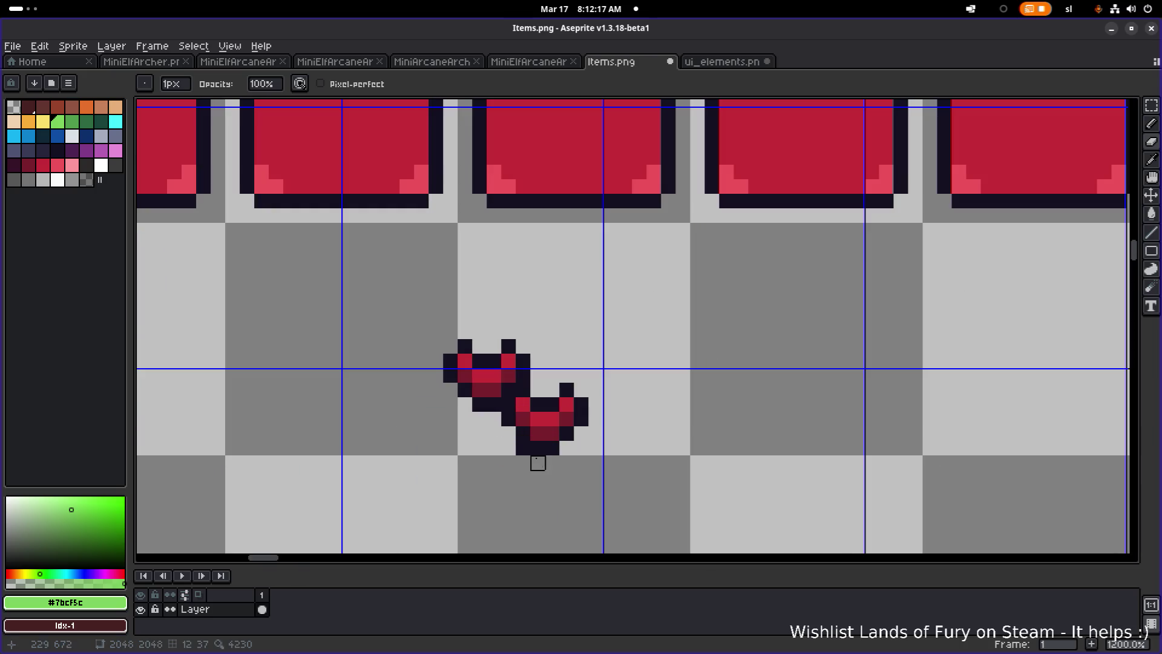
scroll(509, 404, "down", 4)
scroll(518, 397, "up", 4)
scroll(585, 420, "down", 4)
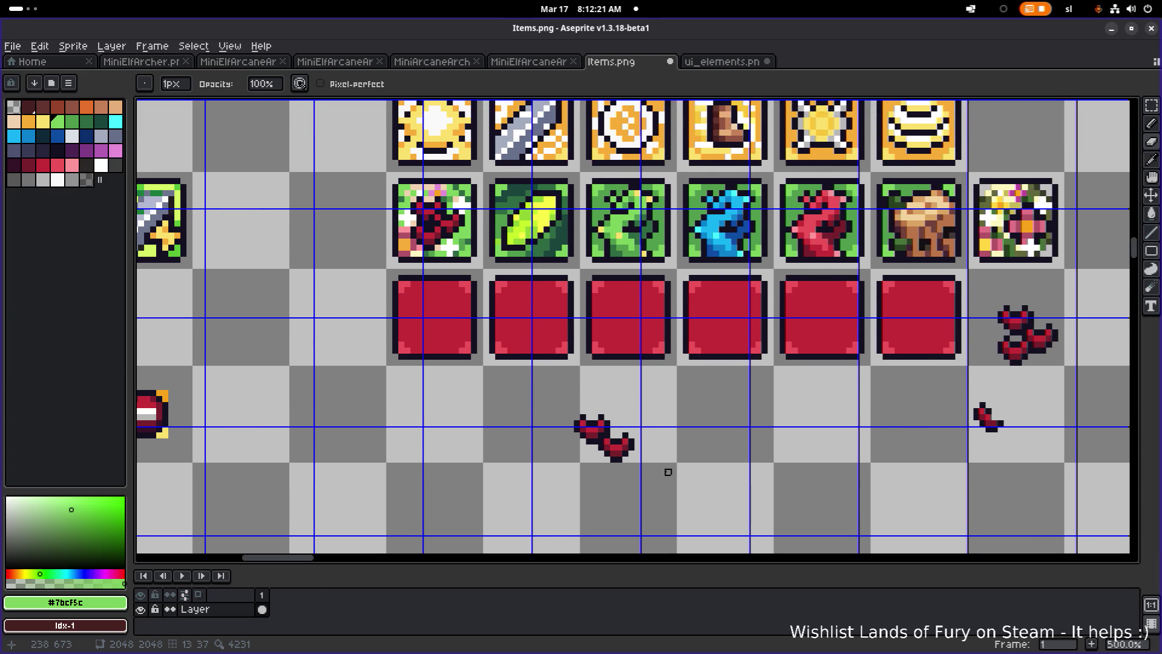
Paint over the first flower tile's hearts in green with the Pencil.
key("m")
scroll(514, 376, "up", 5)
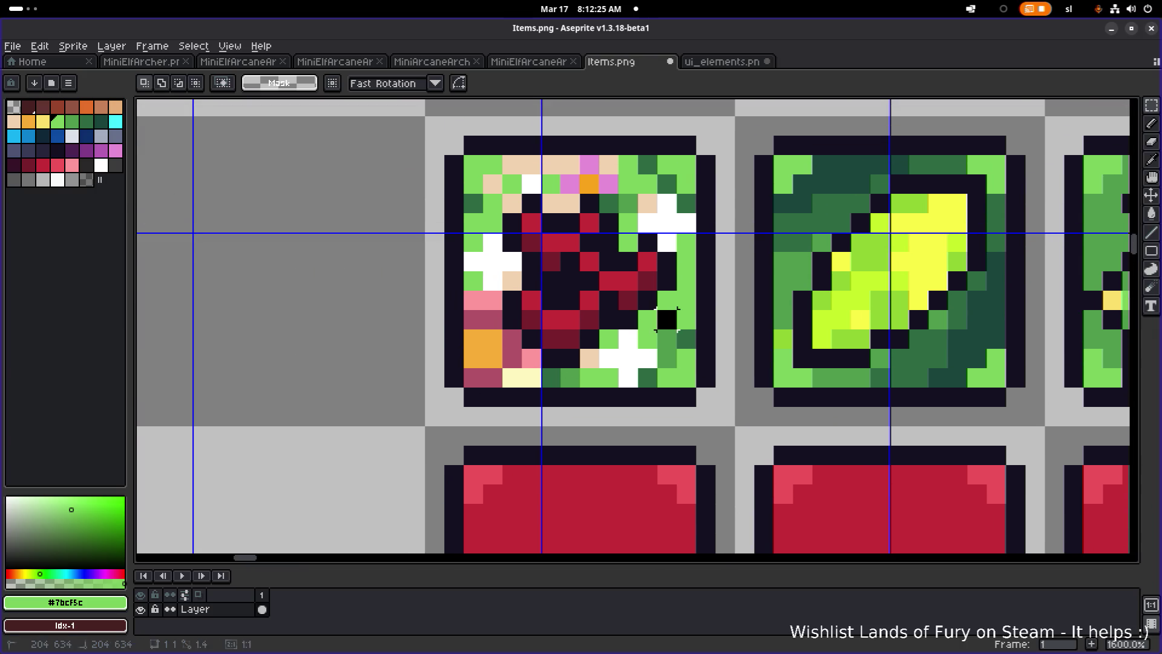
key("b")
left_click(569, 351)
mouse_move(569, 349)
left_mouse_down()
mouse_move(645, 266)
mouse_move(663, 269)
mouse_move(608, 242)
mouse_move(590, 206)
mouse_move(536, 222)
mouse_move(532, 266)
mouse_move(580, 280)
mouse_move(549, 319)
mouse_move(534, 305)
left_mouse_up()
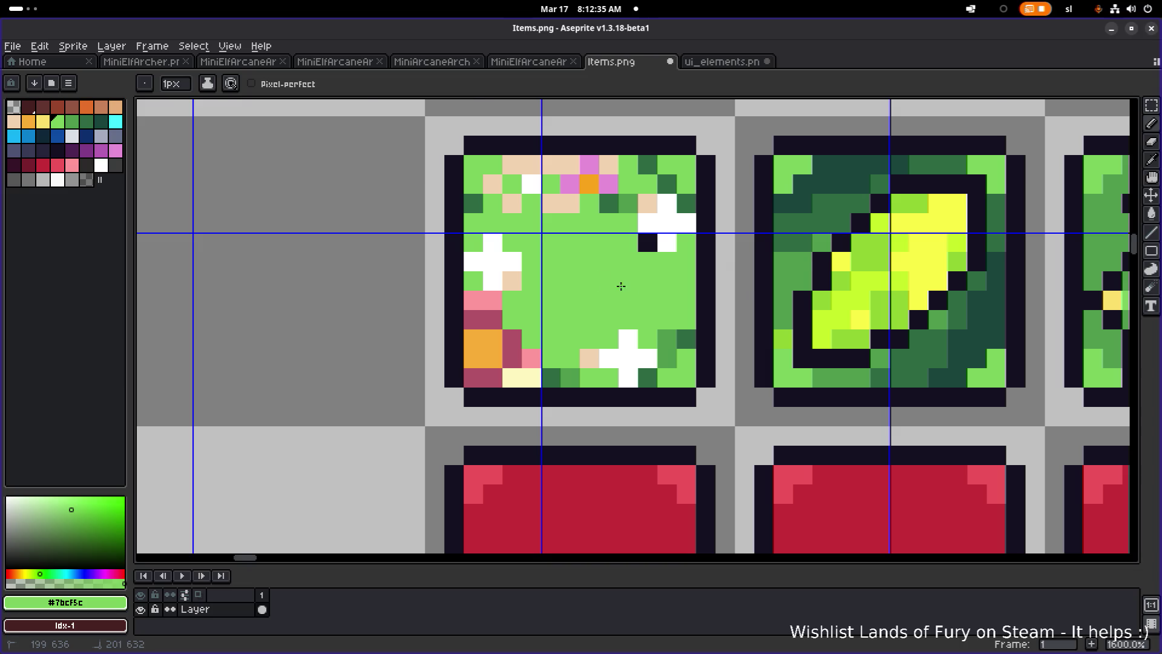
scroll(621, 286, "down", 3)
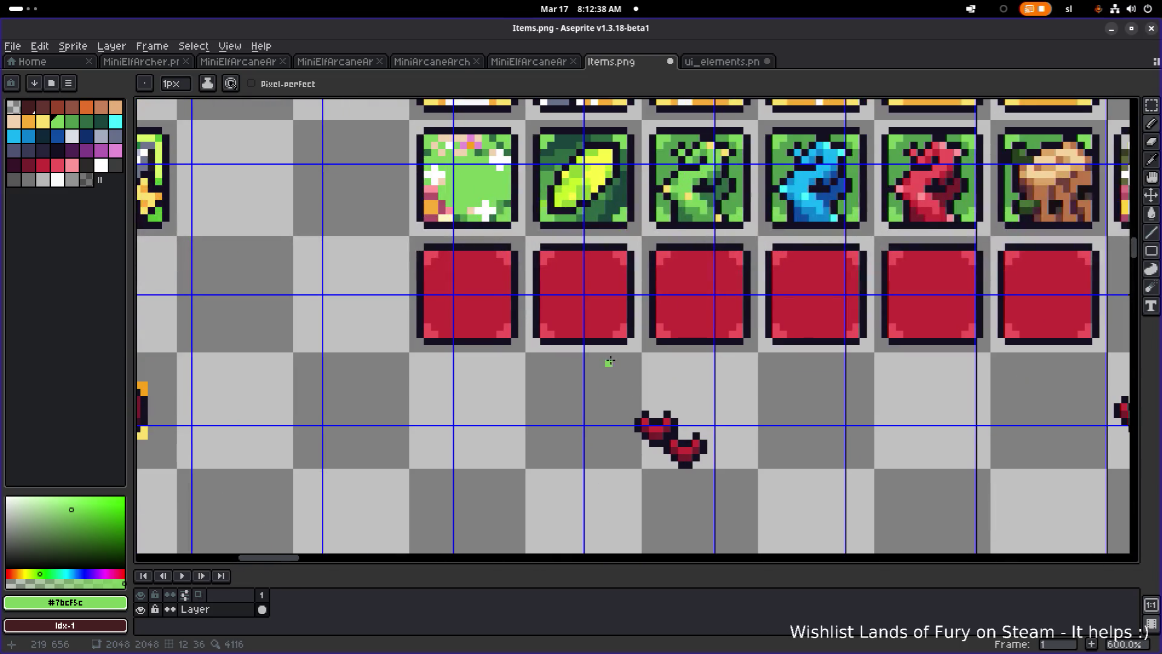
Select the red bat sprite and drop it onto the first flower tile.
key("m")
left_click_drag(612, 488, 738, 405)
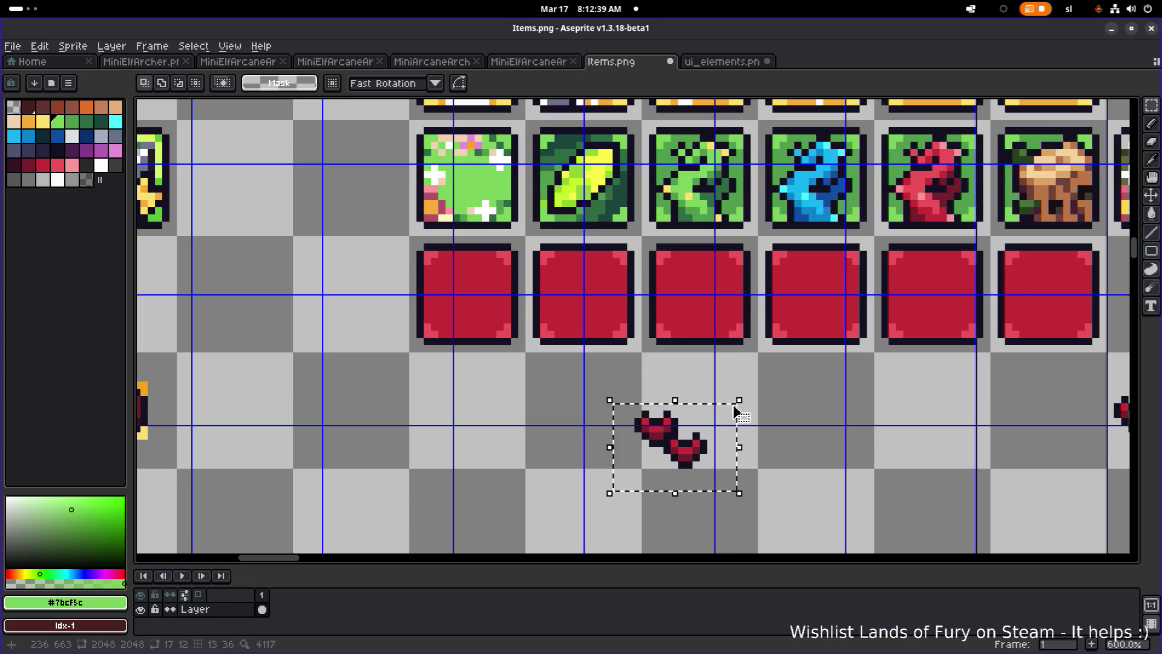
scroll(639, 391, "down", 4)
scroll(638, 390, "up", 2)
mouse_move(690, 466)
left_mouse_down()
mouse_move(647, 430)
mouse_move(570, 299)
left_mouse_up()
left_click(659, 461)
scroll(571, 283, "up", 4)
left_click_drag(572, 283, 574, 311)
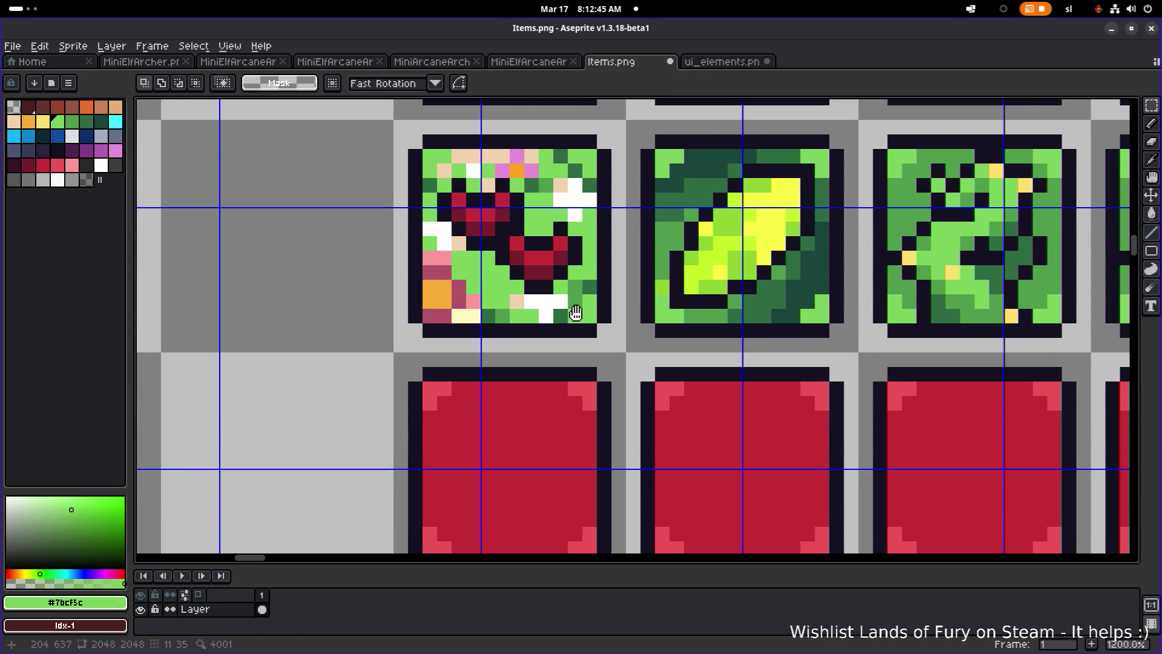
scroll(575, 312, "down", 4)
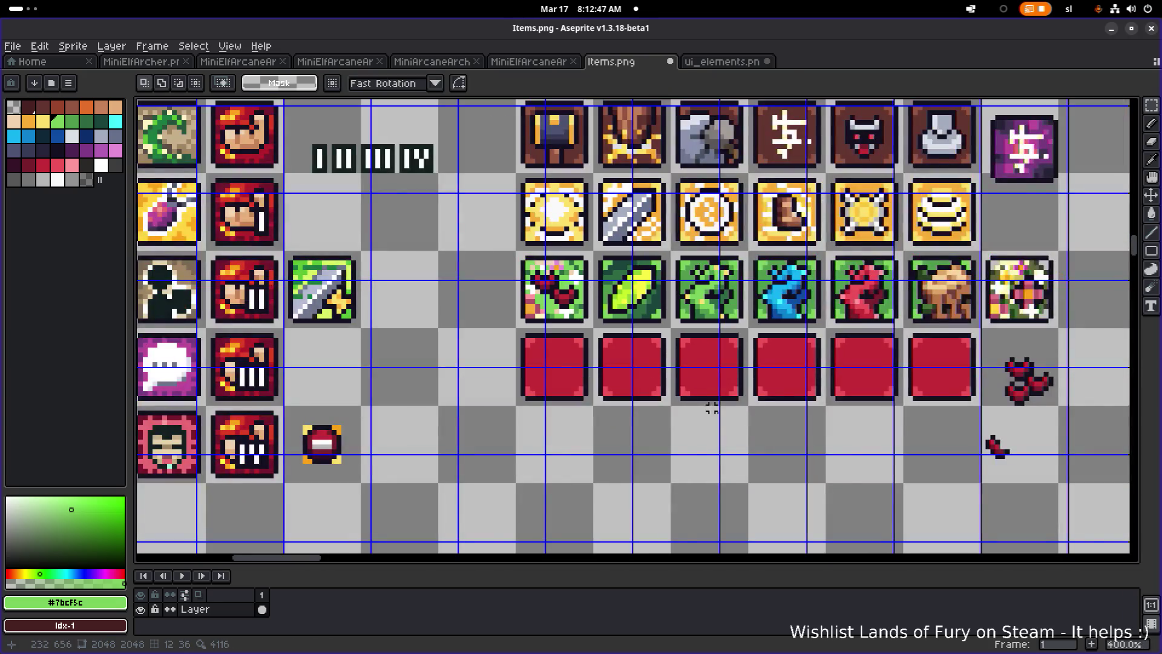
Reposition the bat on the flower tile and delete the leftover bat copies.
left_click_drag(1006, 412, 1071, 342)
mouse_move(1055, 390)
left_mouse_down()
mouse_move(578, 300)
mouse_move(885, 460)
mouse_move(1028, 479)
mouse_move(956, 484)
mouse_move(849, 426)
left_mouse_up()
key("ctrl+d")
left_click_drag(712, 495, 910, 374)
key("Delete")
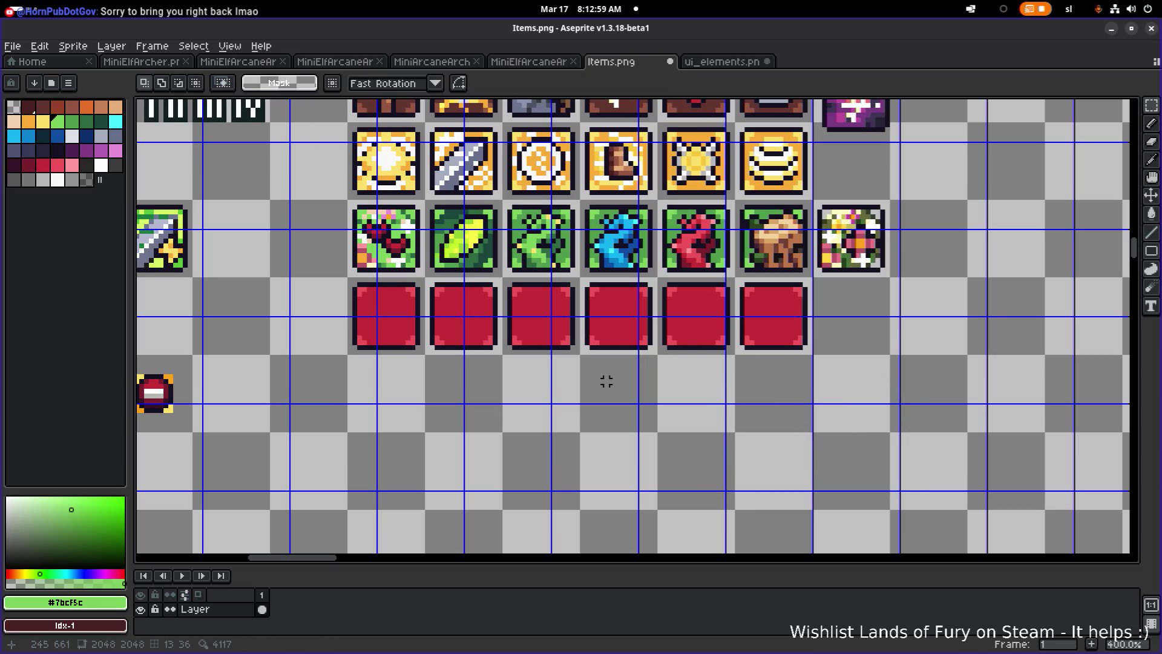
scroll(561, 305, "up", 5)
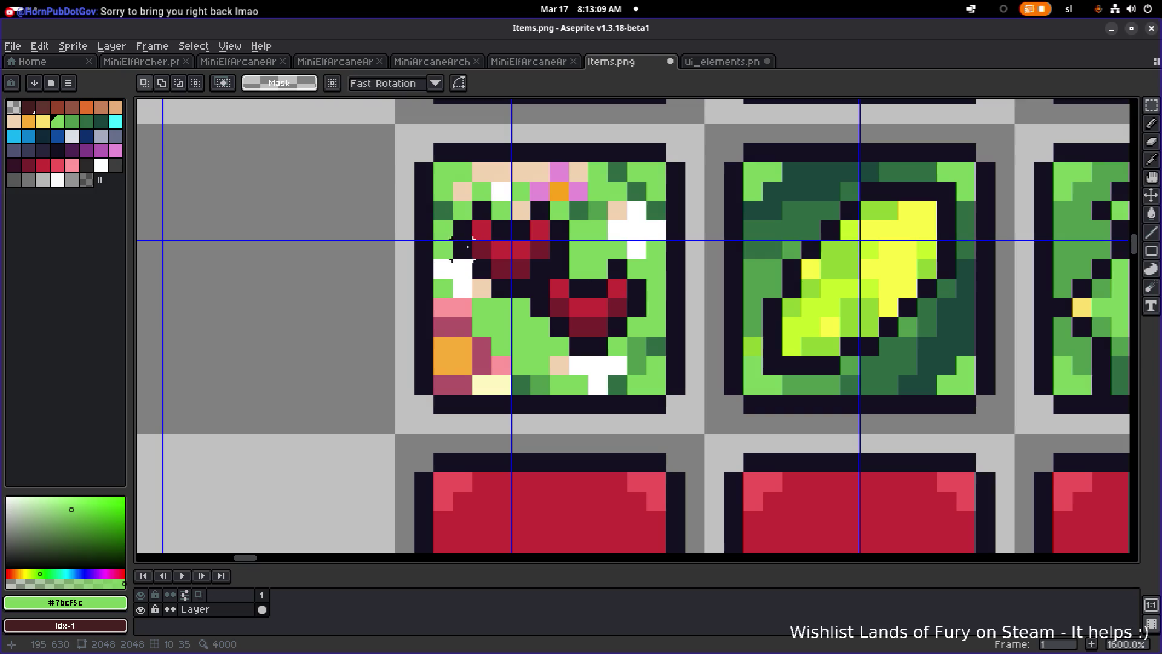
Sample cream #f0d2af from the bat-flower icon and paint three of its pixels cream.
scroll(467, 245, "down", 4)
scroll(590, 335, "up", 3)
key("alt")
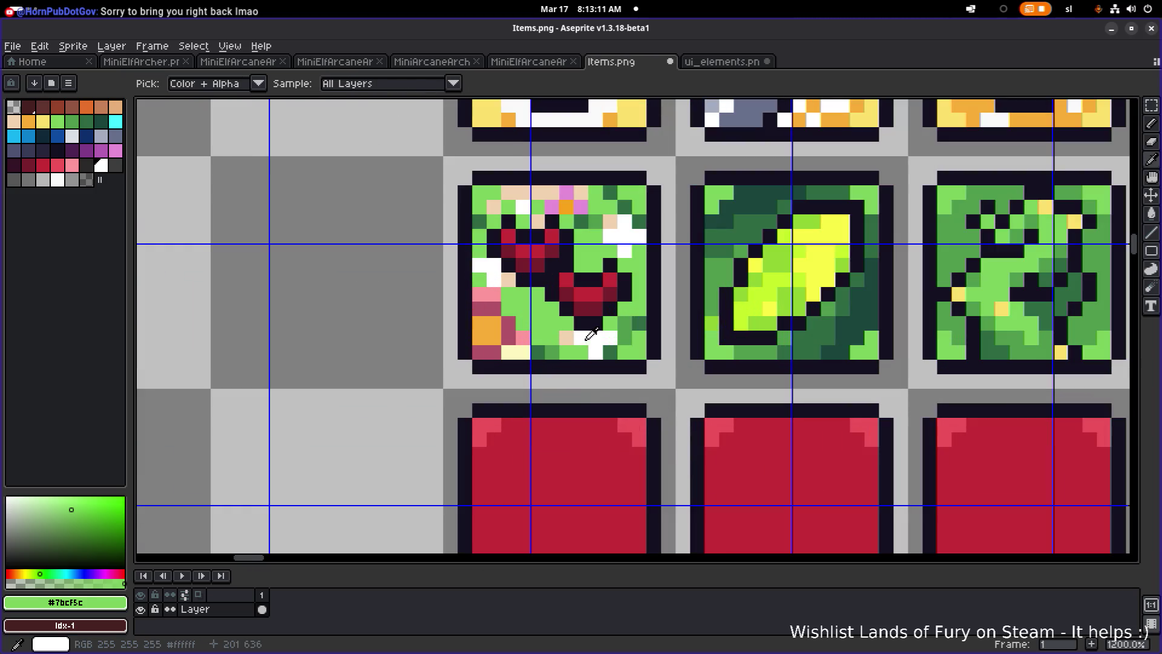
left_click(585, 339)
scroll(527, 306, "up", 3)
left_click(544, 293)
left_click(615, 371, "alt")
left_click(561, 285)
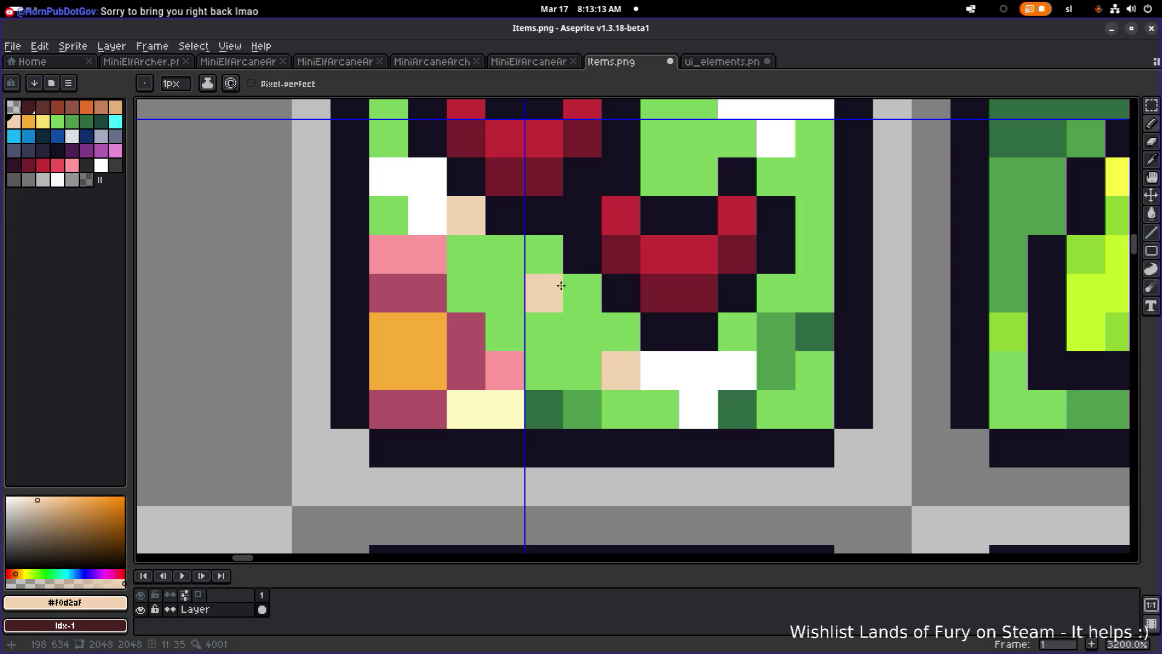
scroll(566, 306, "down", 4)
Paint two white pixels green #7bcf5c and a lower-left pixel pink #fc979b.
key("ctrl")
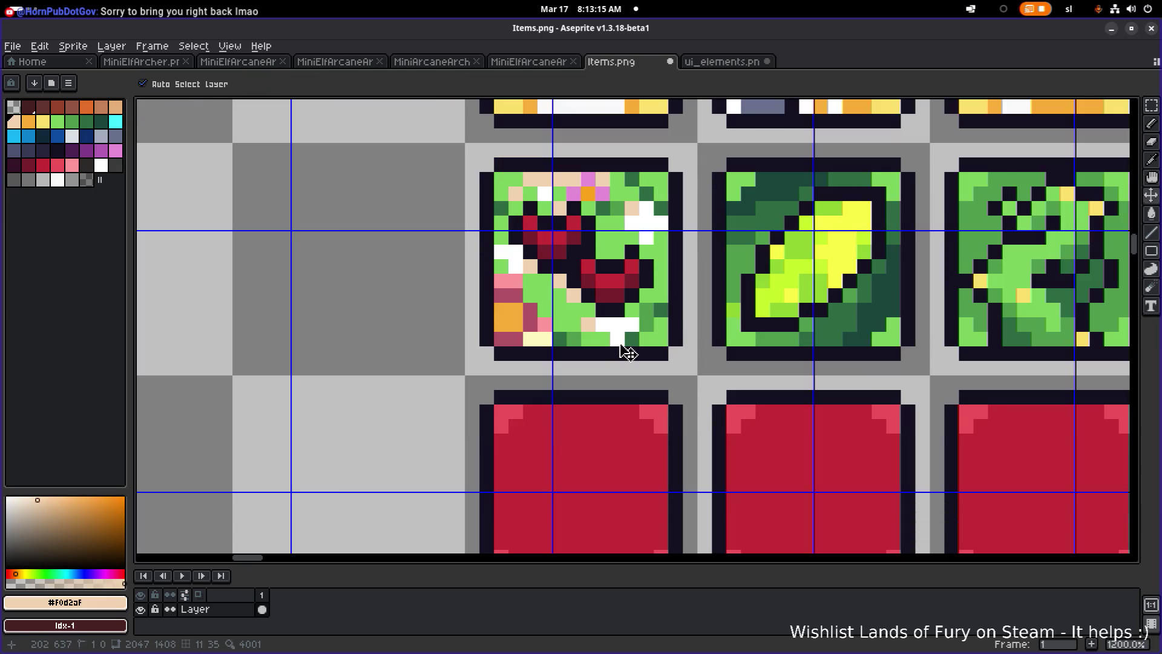
scroll(585, 310, "down", 4)
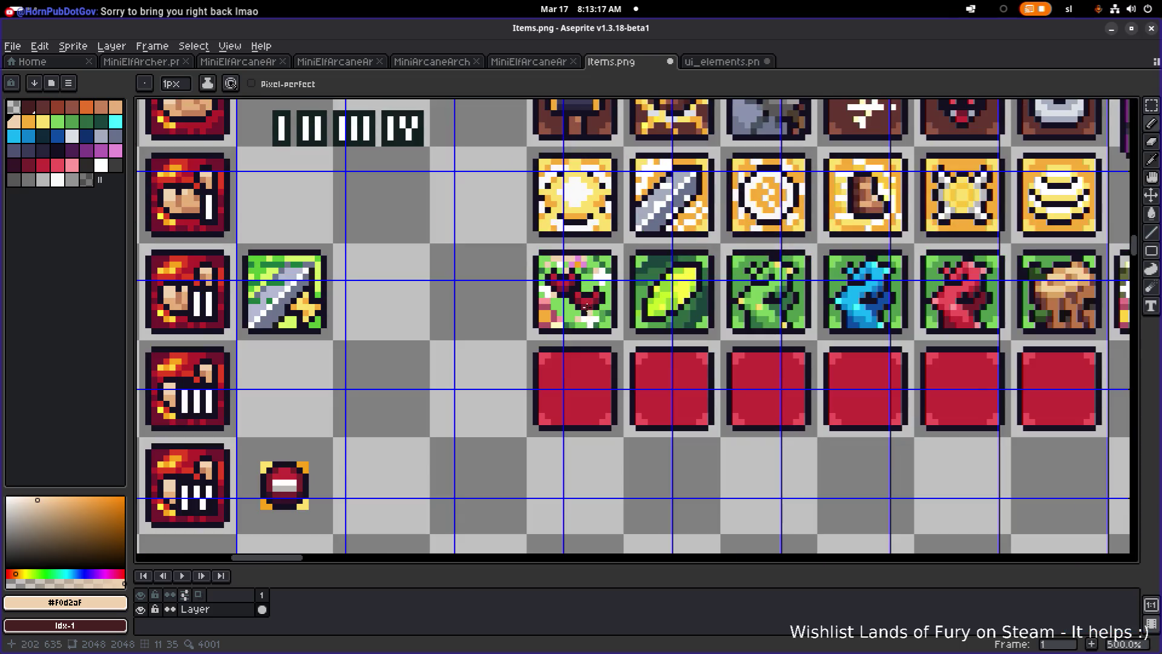
scroll(586, 310, "up", 7)
left_click(547, 349, "alt")
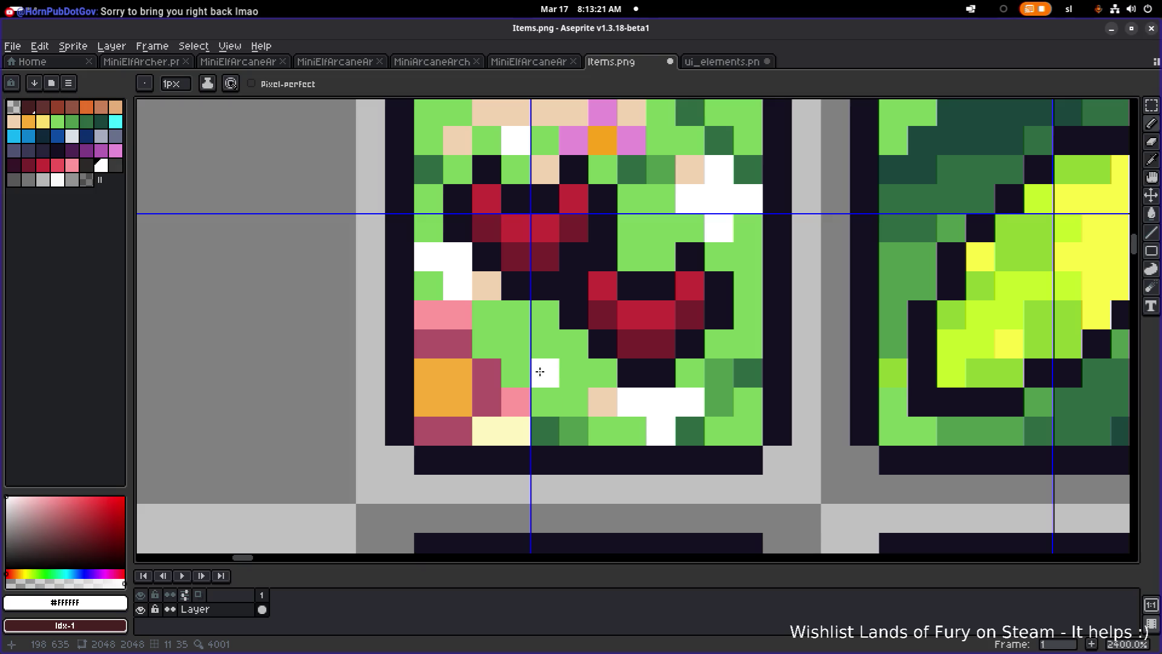
scroll(583, 356, "down", 7)
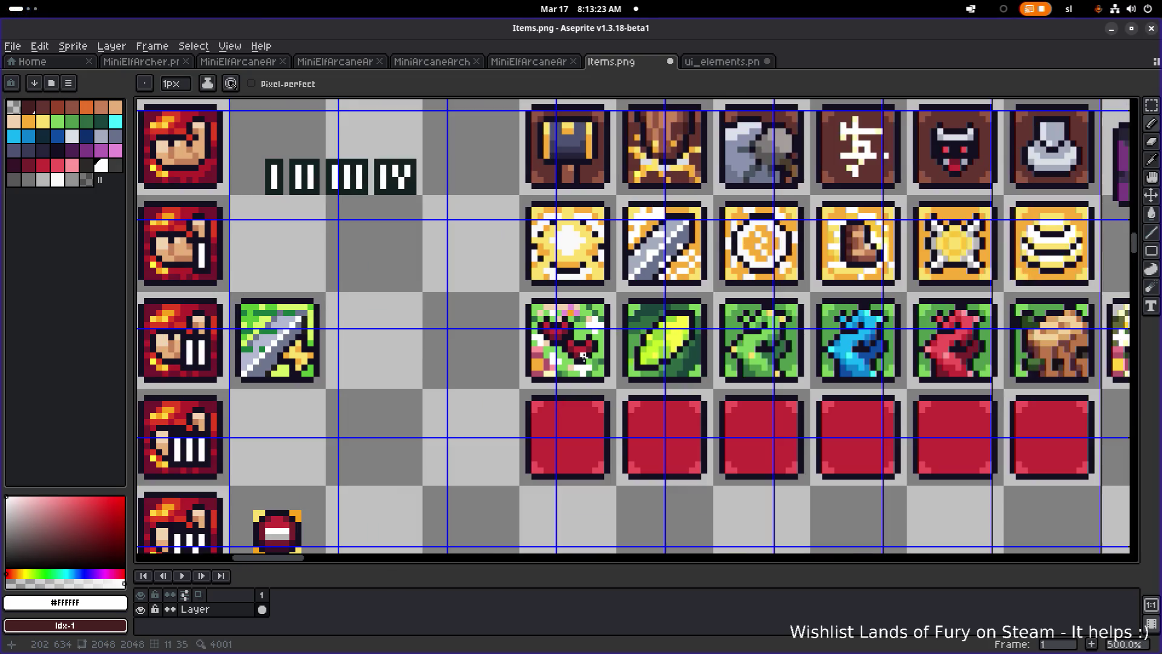
scroll(612, 338, "up", 8)
left_click(532, 389, "alt")
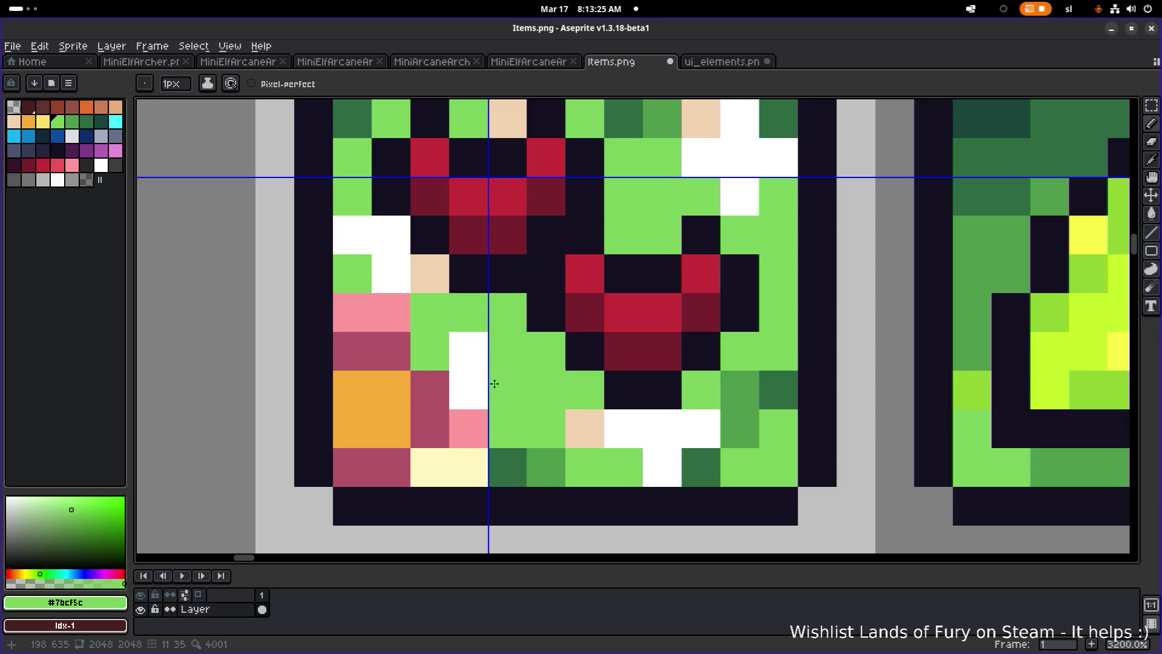
left_click_drag(485, 382, 501, 383)
left_click(475, 415, "alt")
left_click(472, 393)
Recolour a cream pixel of the icon green #7bcf5c.
scroll(540, 368, "down", 6)
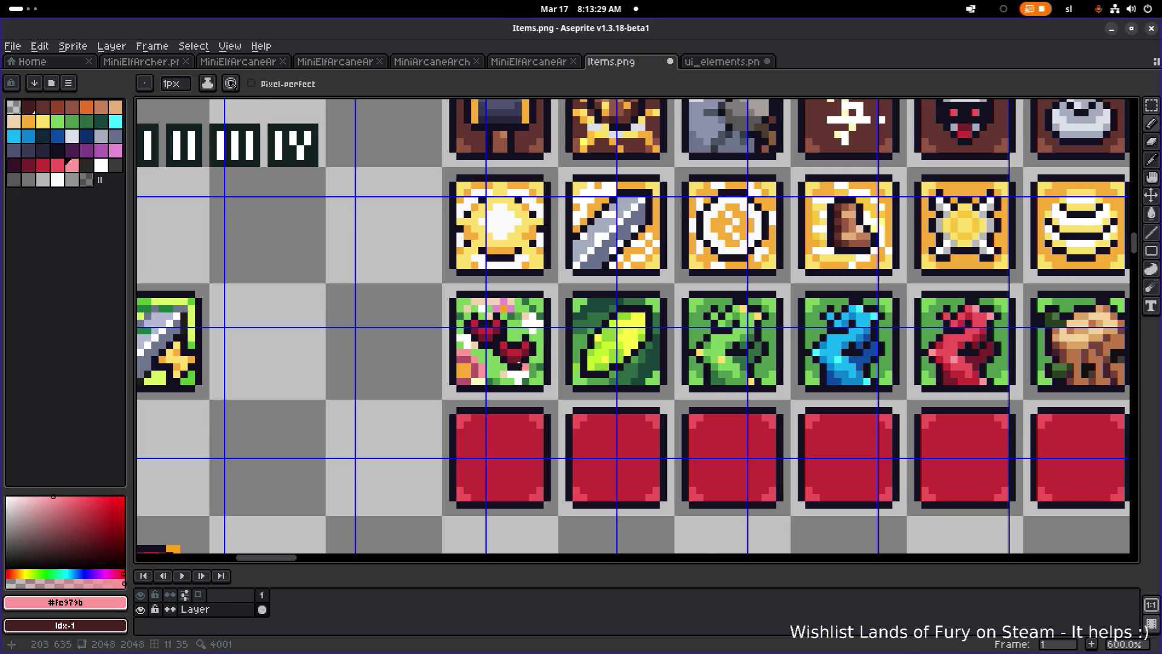
scroll(519, 363, "up", 5)
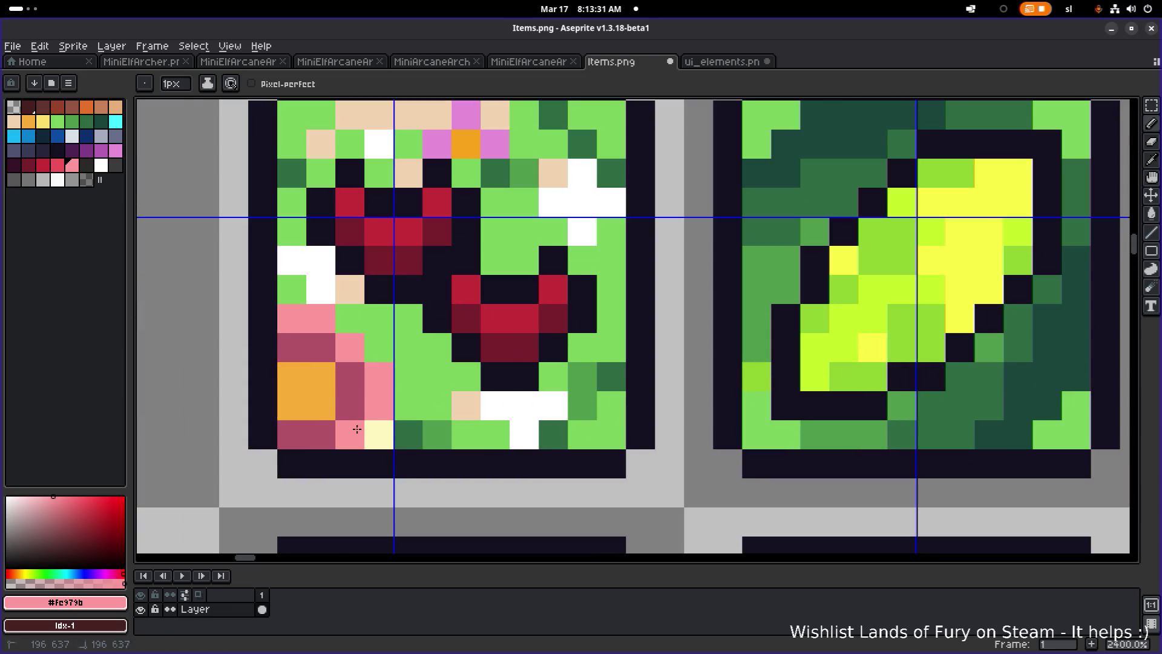
scroll(357, 429, "down", 5)
scroll(461, 415, "up", 4)
left_click(455, 362, "alt")
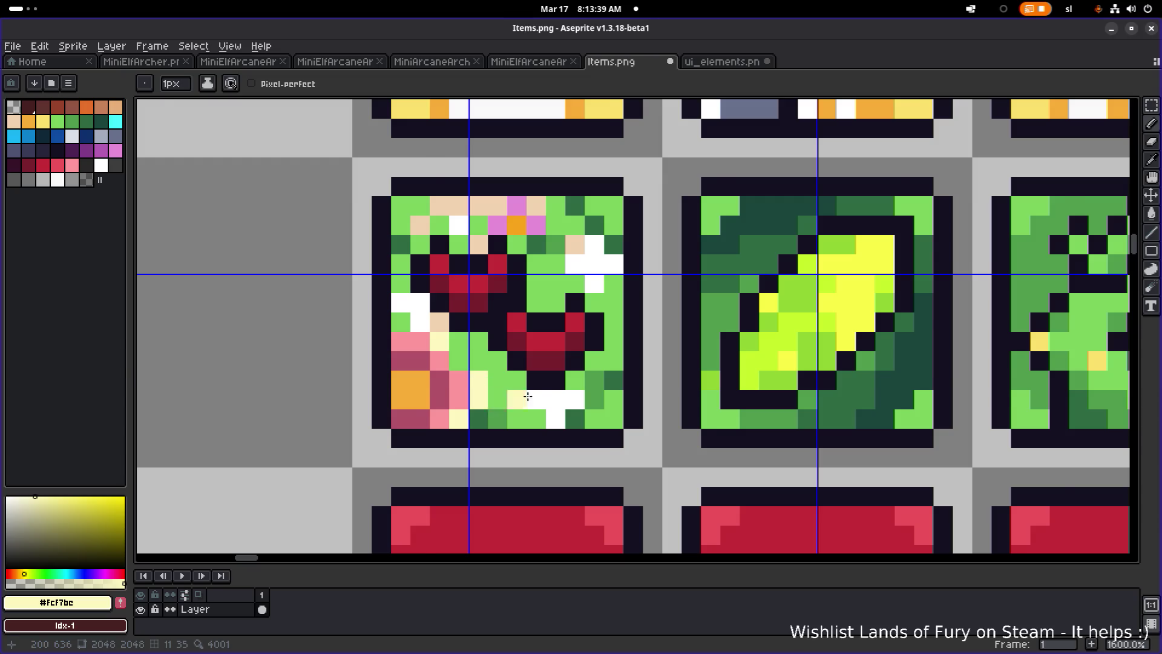
scroll(485, 396, "down", 3)
scroll(511, 339, "up", 3)
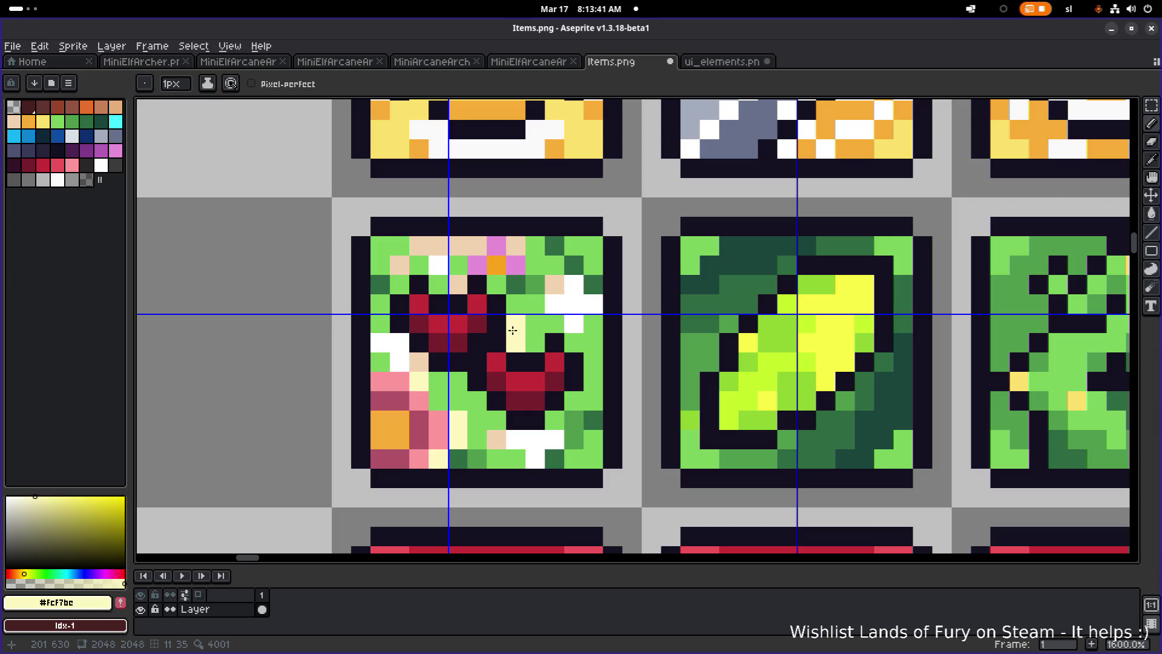
scroll(520, 333, "down", 3)
scroll(527, 322, "up", 3)
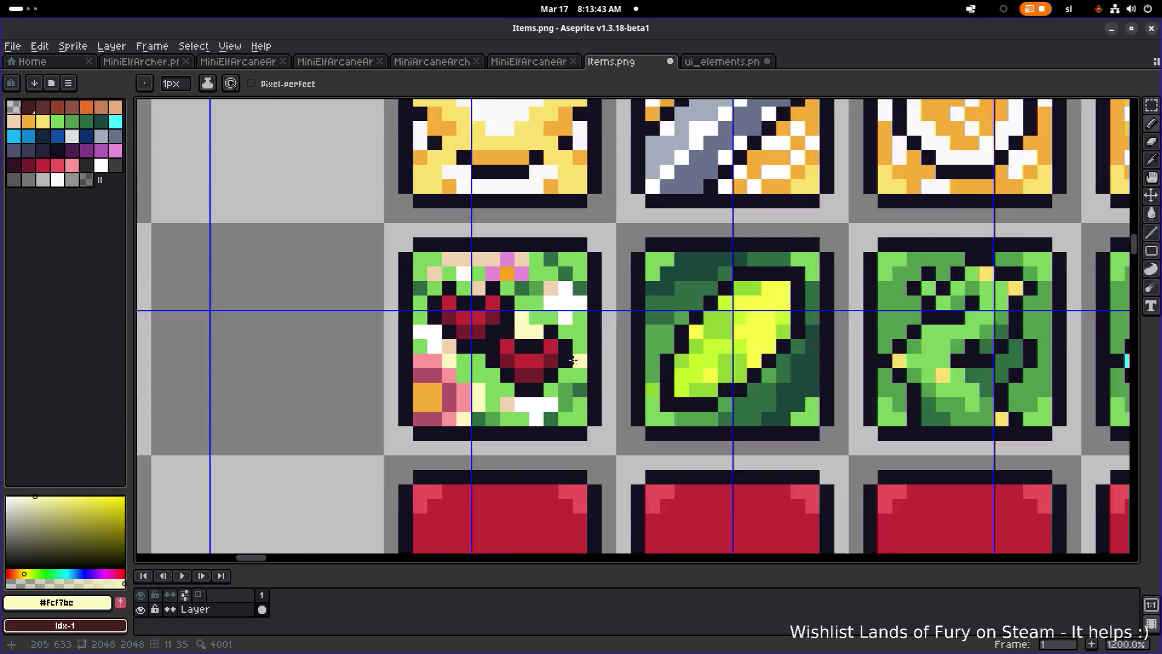
left_click(584, 342, "alt")
scroll(601, 347, "down", 3)
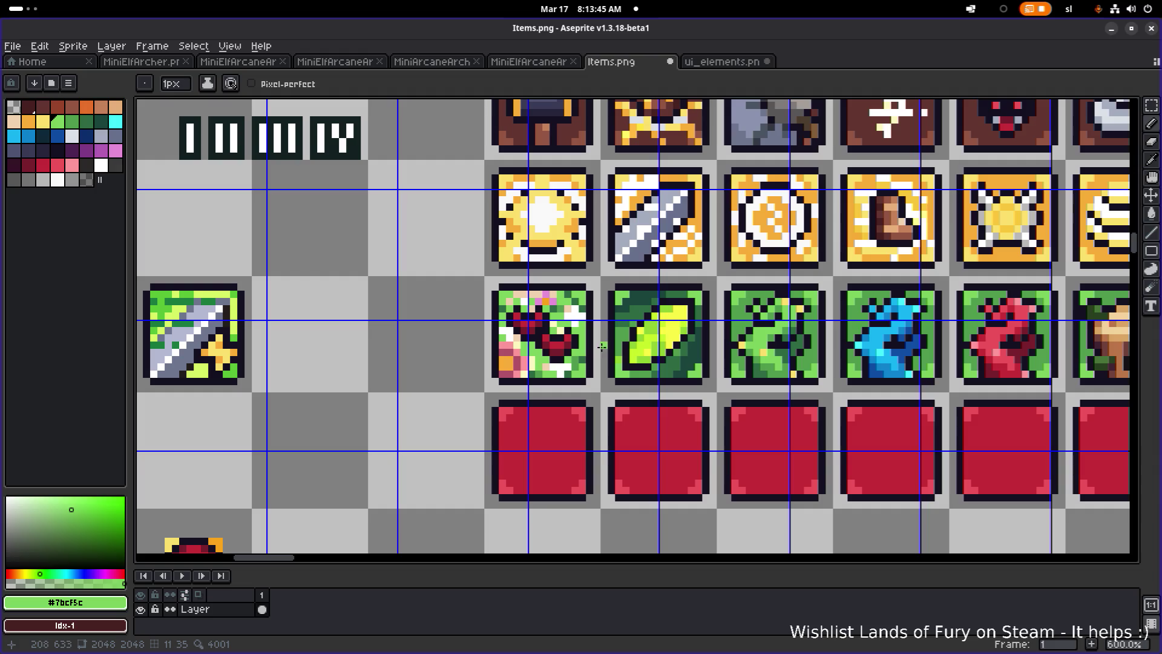
scroll(574, 354, "down", 2)
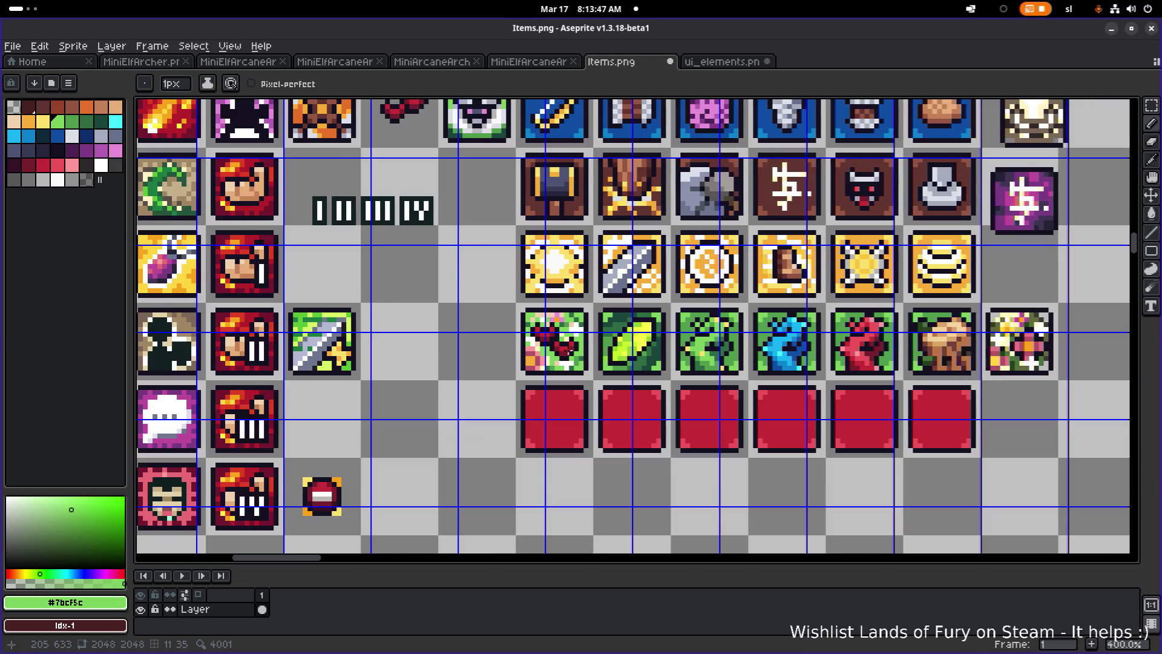
scroll(572, 354, "up", 6)
left_click(511, 376, "alt")
scroll(605, 386, "down", 5)
scroll(604, 386, "up", 6)
left_click(558, 404, "alt")
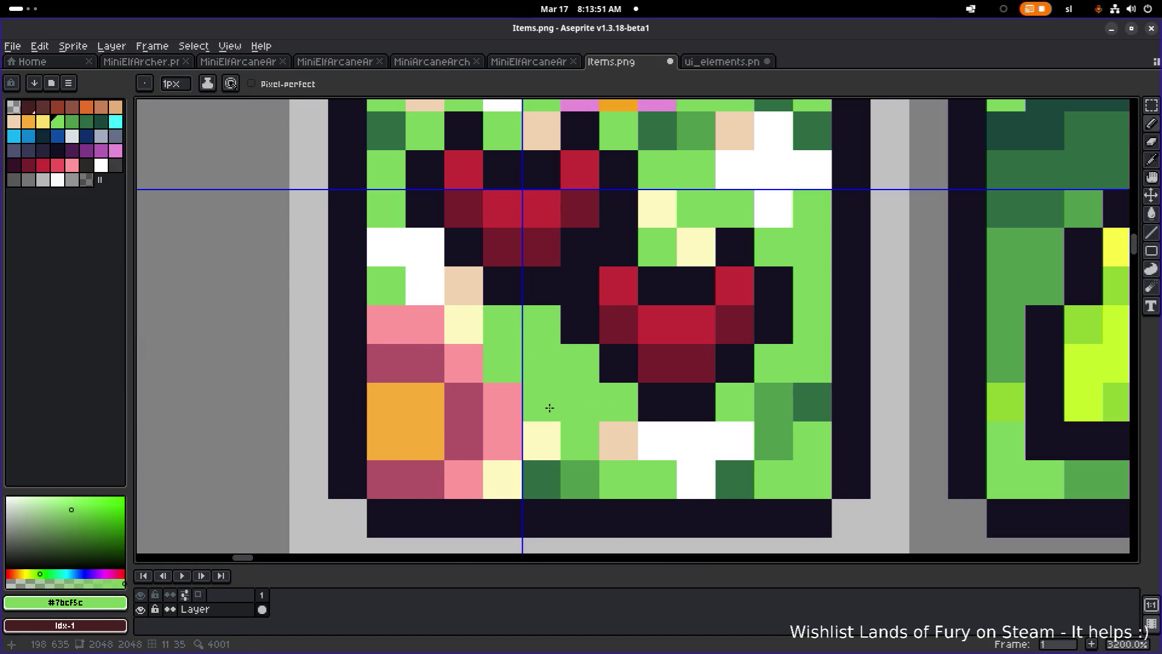
left_click(477, 323)
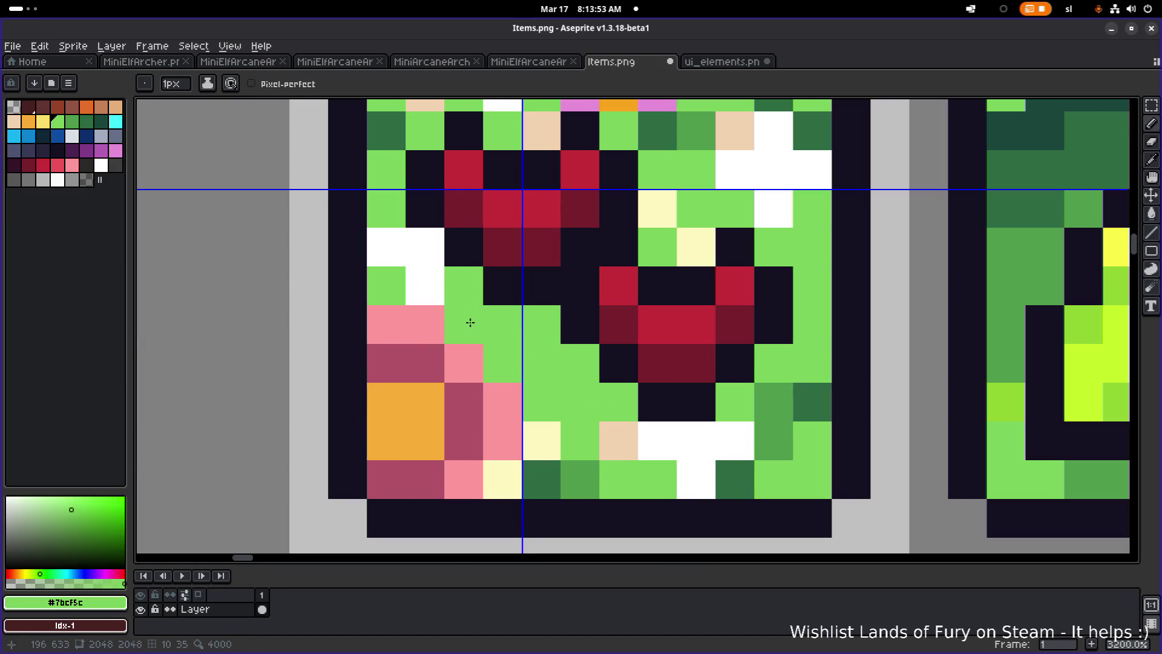
Paint four pixels on the icon's right side white.
scroll(475, 324, "down", 7)
scroll(560, 347, "up", 5)
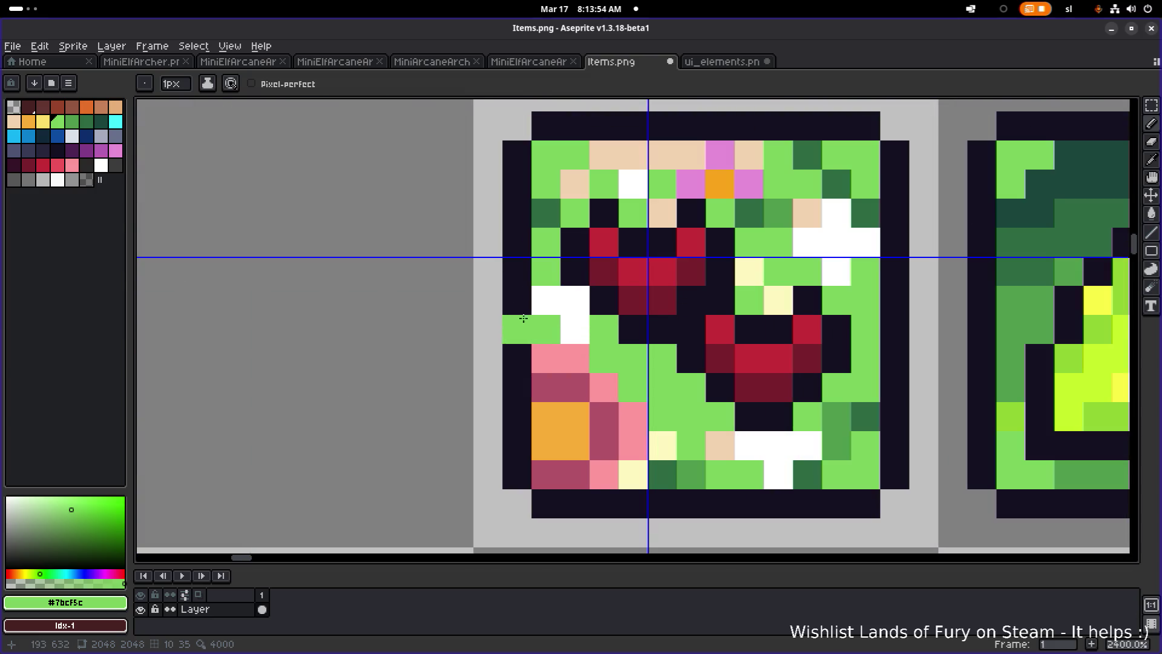
left_click(575, 325, "alt")
left_click(642, 385)
left_click(691, 416)
left_click(690, 388)
left_click(720, 388)
Sample green #7bcf5c and pale yellow #fcf7bc from the icon.
scroll(829, 414, "down", 6)
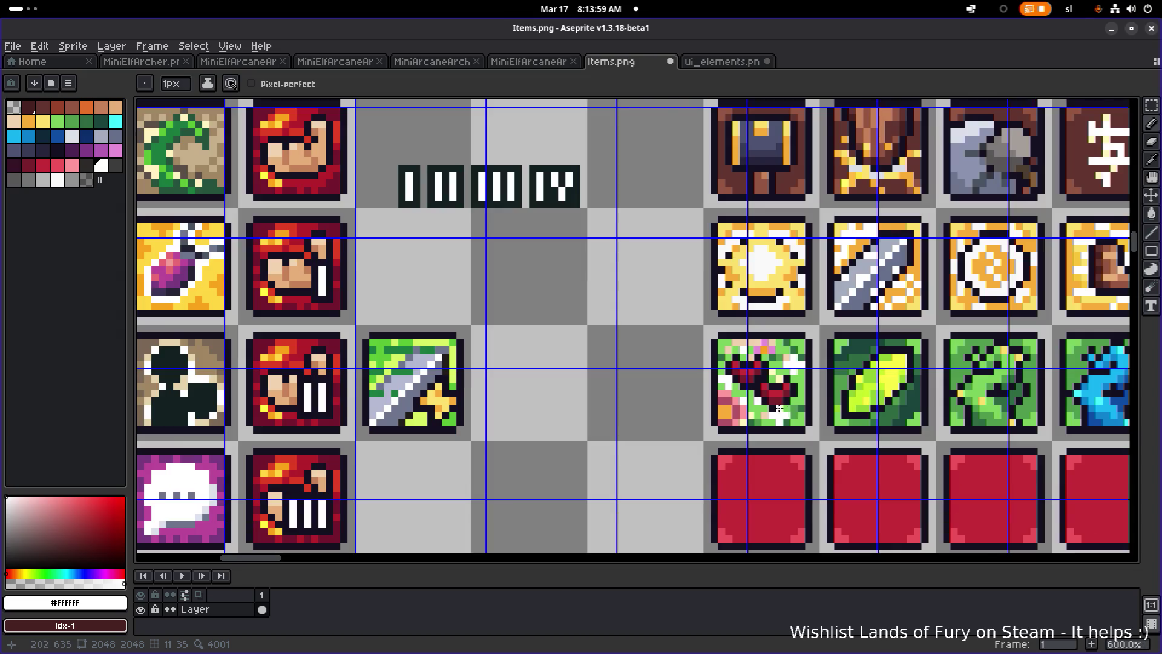
scroll(778, 409, "up", 5)
scroll(719, 400, "down", 6)
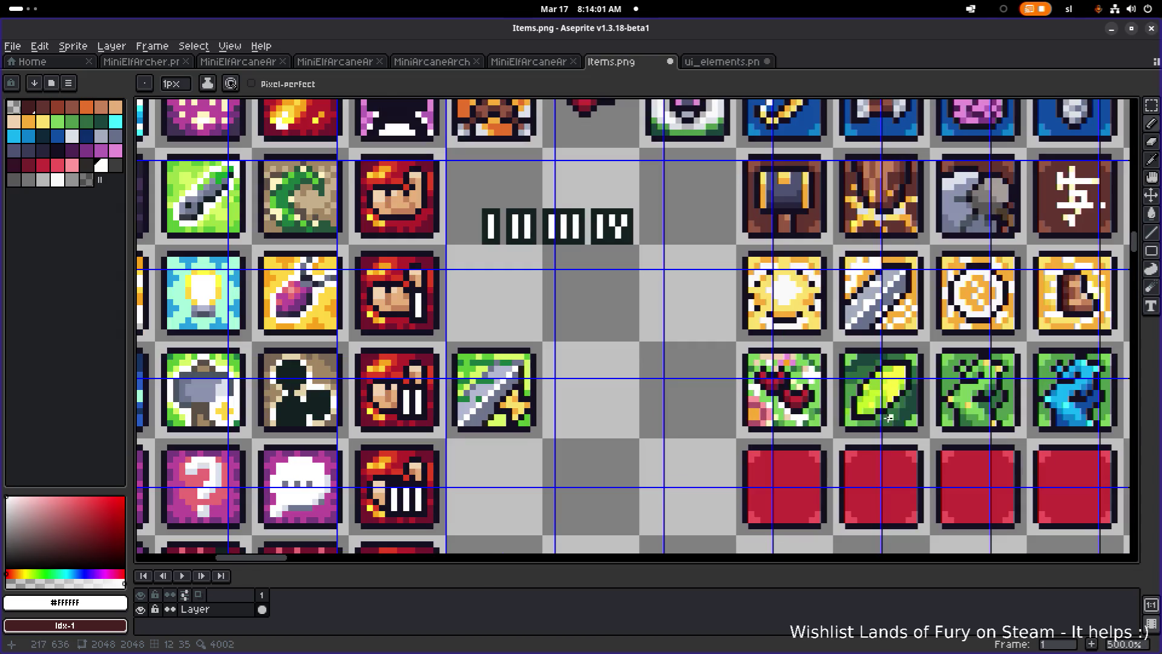
scroll(614, 392, "right", 2)
scroll(571, 382, "up", 5)
left_click(484, 380, "alt")
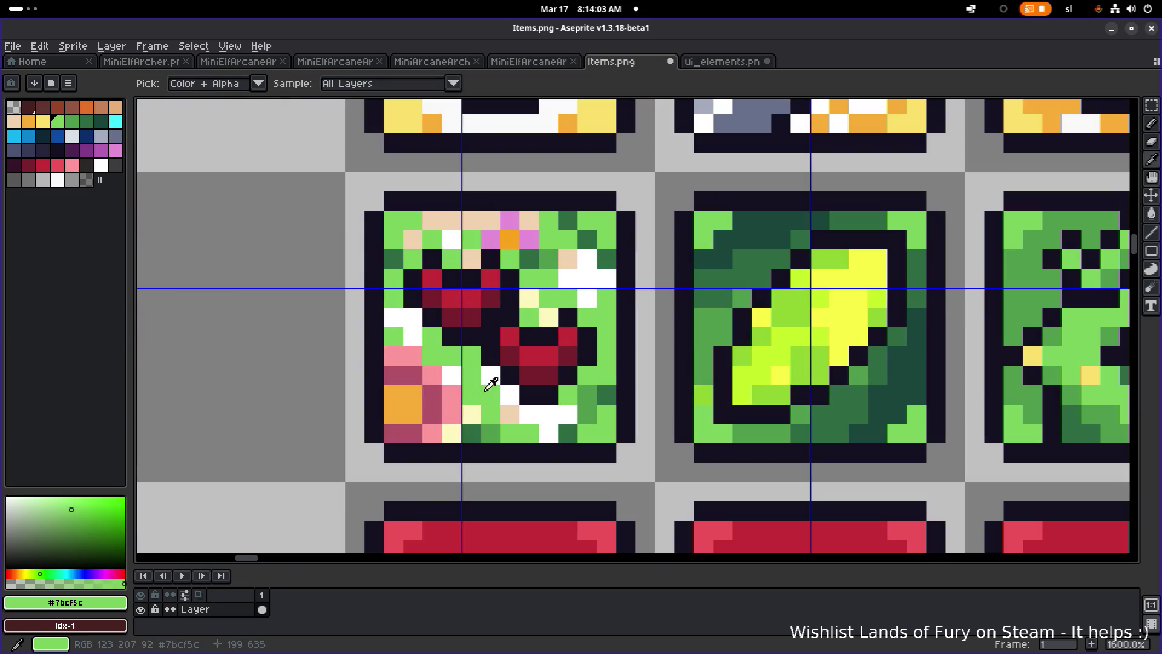
scroll(606, 394, "down", 5)
scroll(606, 395, "up", 4)
scroll(601, 360, "down", 2)
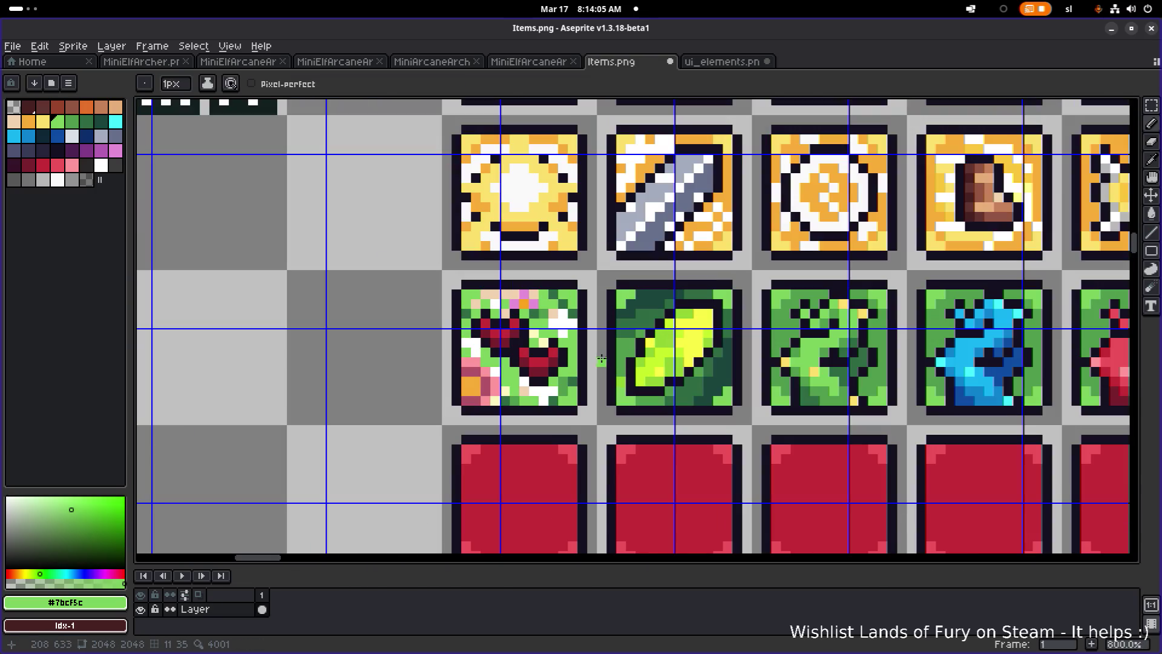
scroll(595, 358, "up", 3)
left_click(505, 425, "alt")
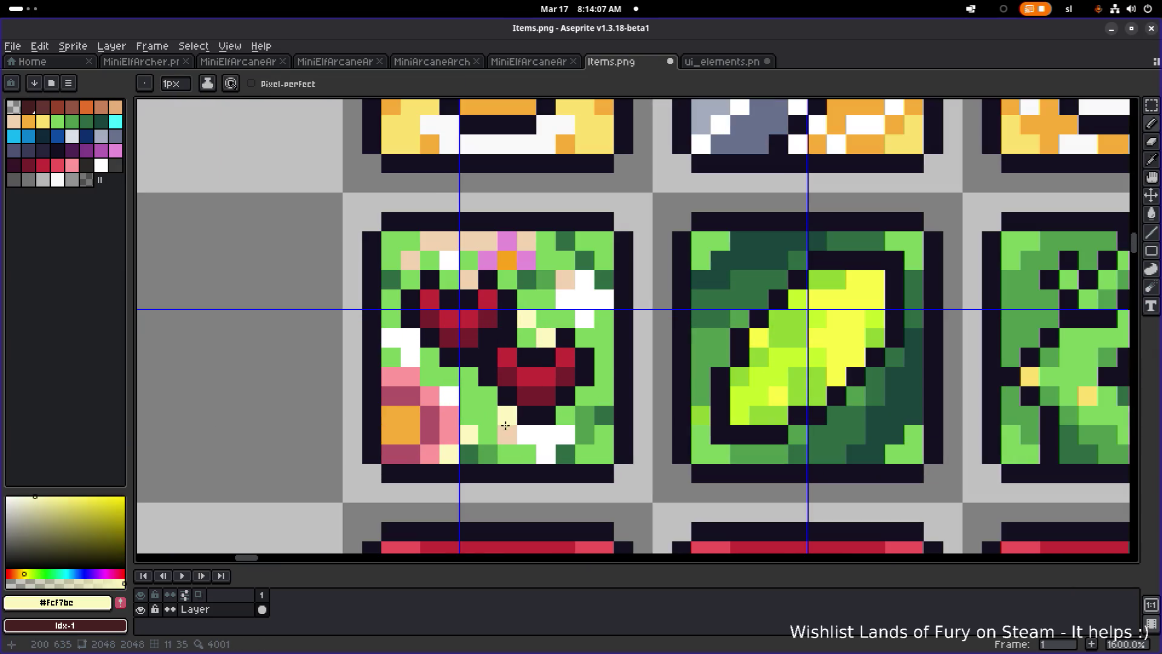
scroll(616, 442, "down", 3)
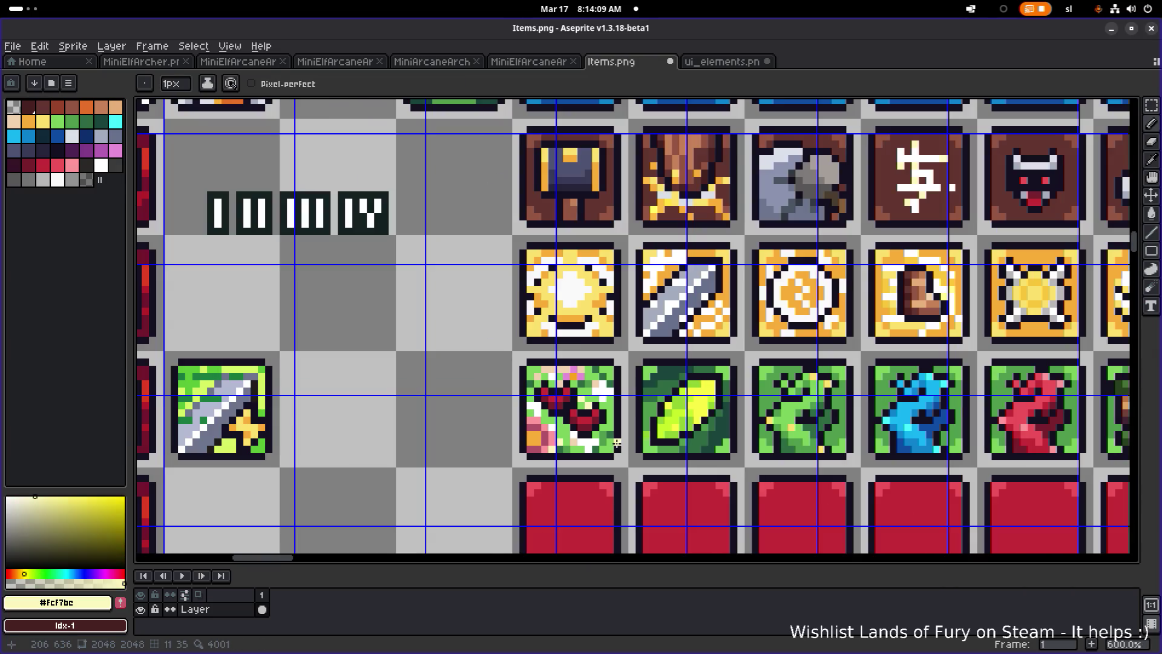
Save Items.png, view the blue item tiles, and hide Aseprite.
key("ctrl+s")
scroll(575, 393, "right", 5)
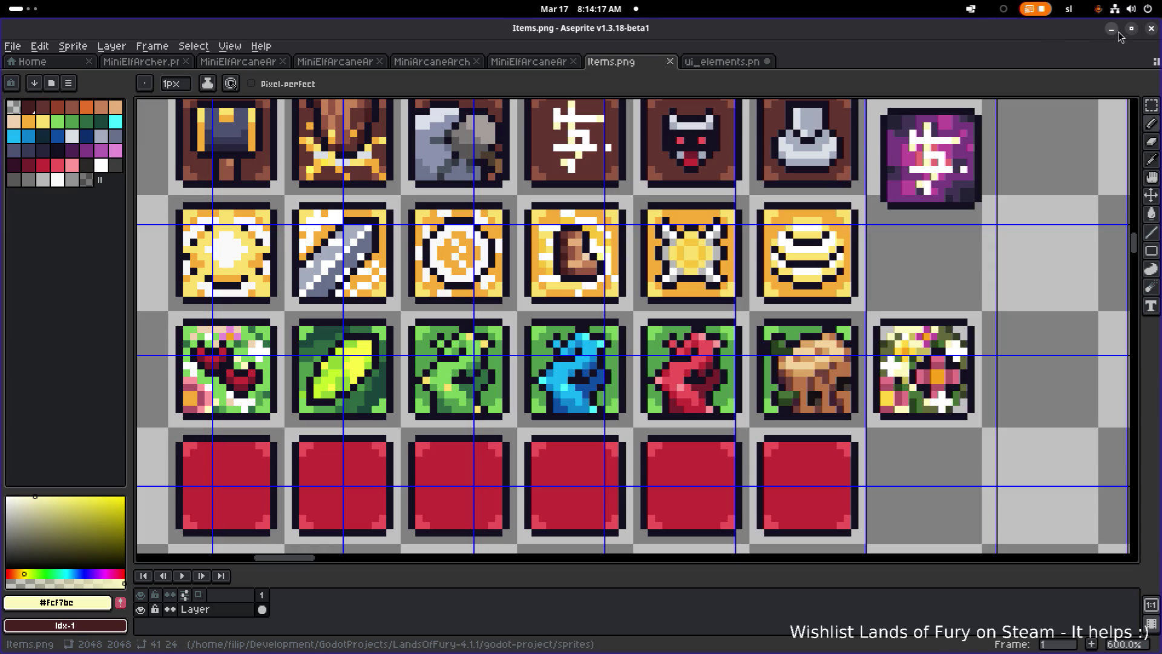
mouse_move(802, 173)
left_mouse_down()
mouse_move(829, 282)
mouse_move(815, 325)
left_mouse_up()
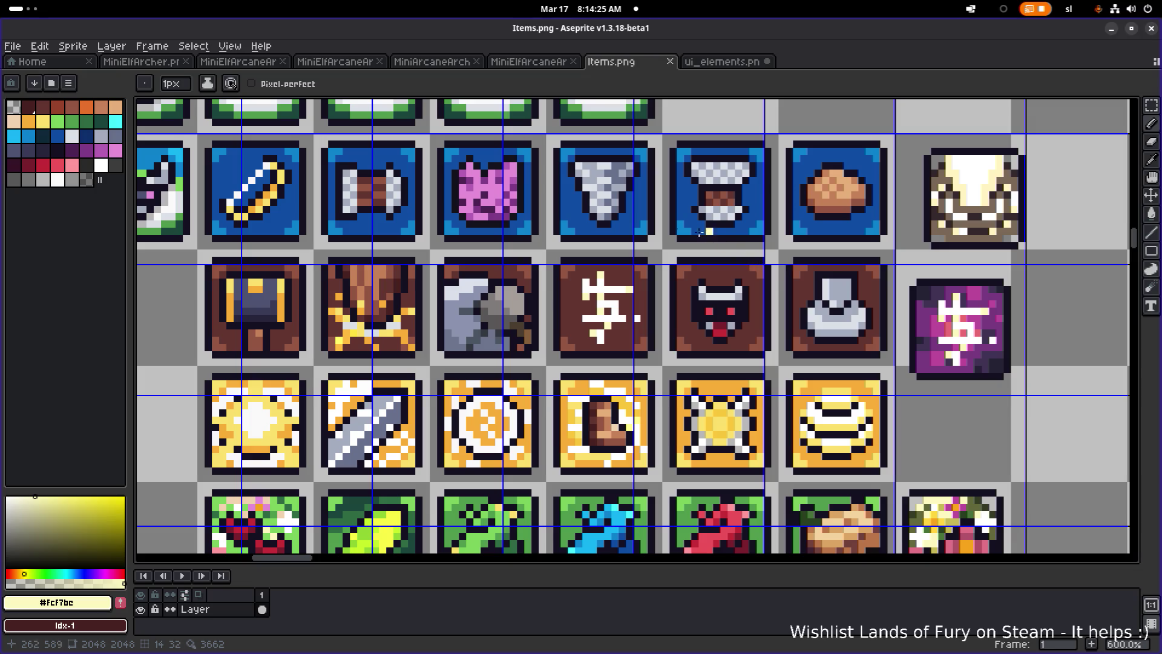
left_click(1109, 31)
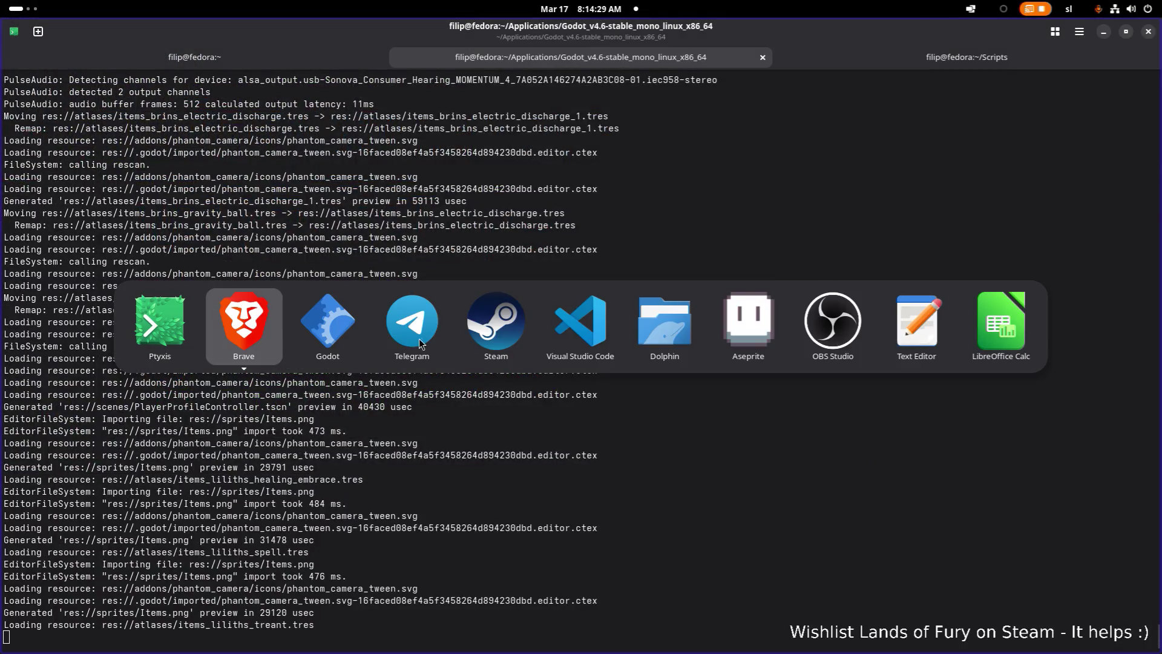
Back in Godot, save and browse the liliths atlas textures to the healing embrace one.
left_click(344, 330)
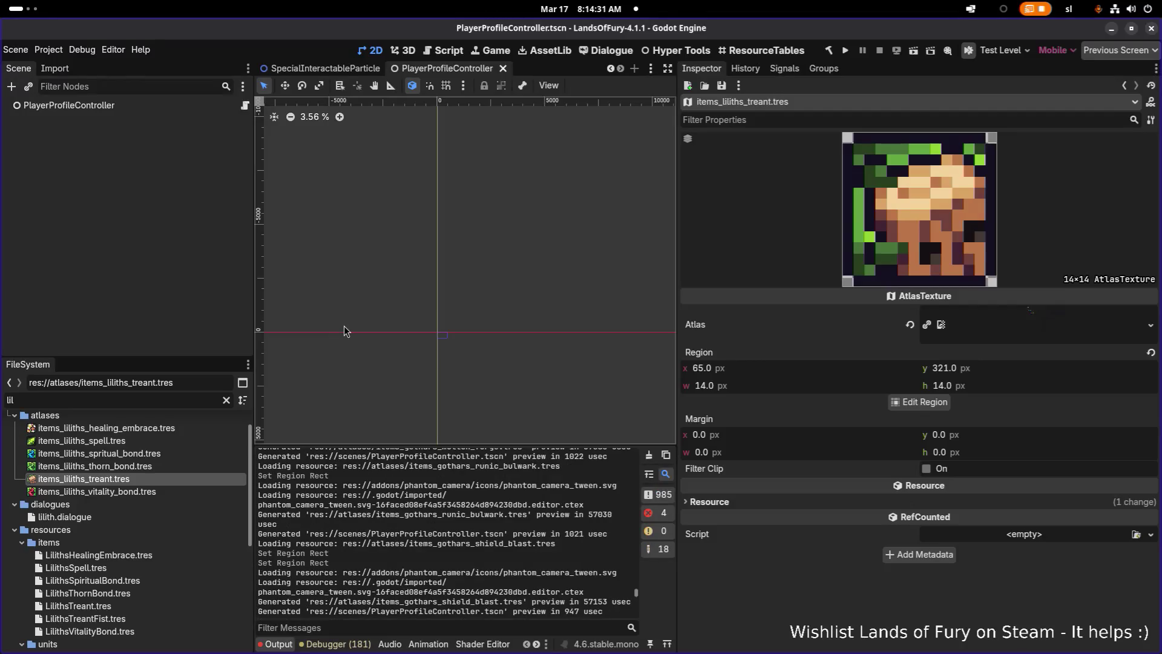
key("ctrl+s")
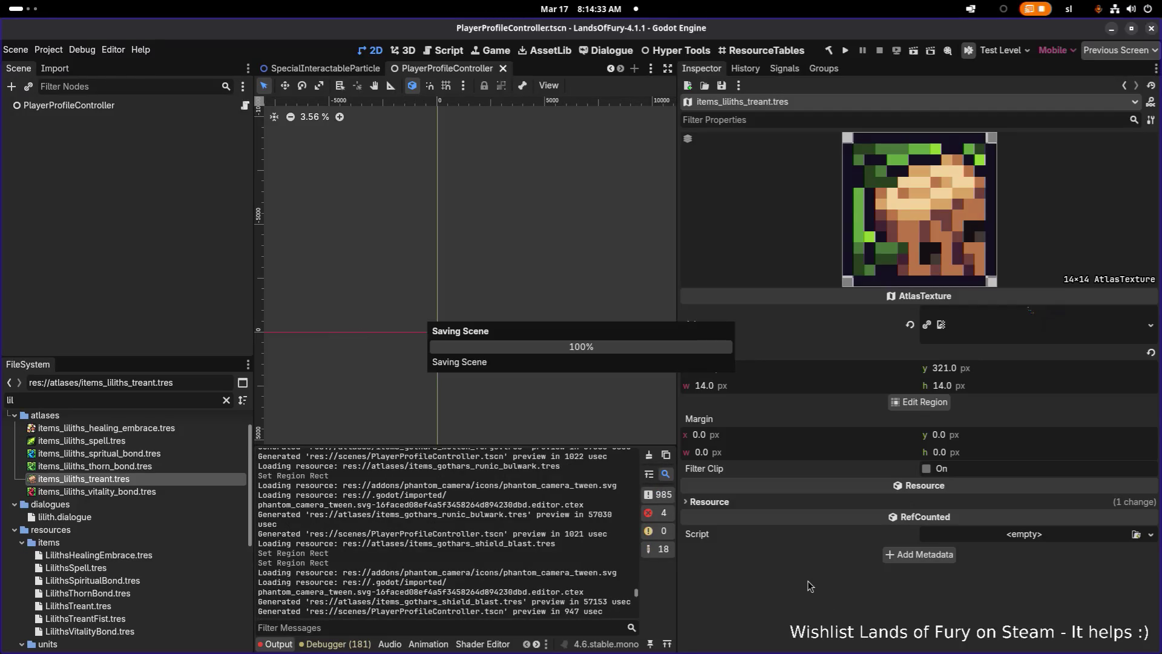
left_click(121, 453)
left_click(154, 467)
key("Down")
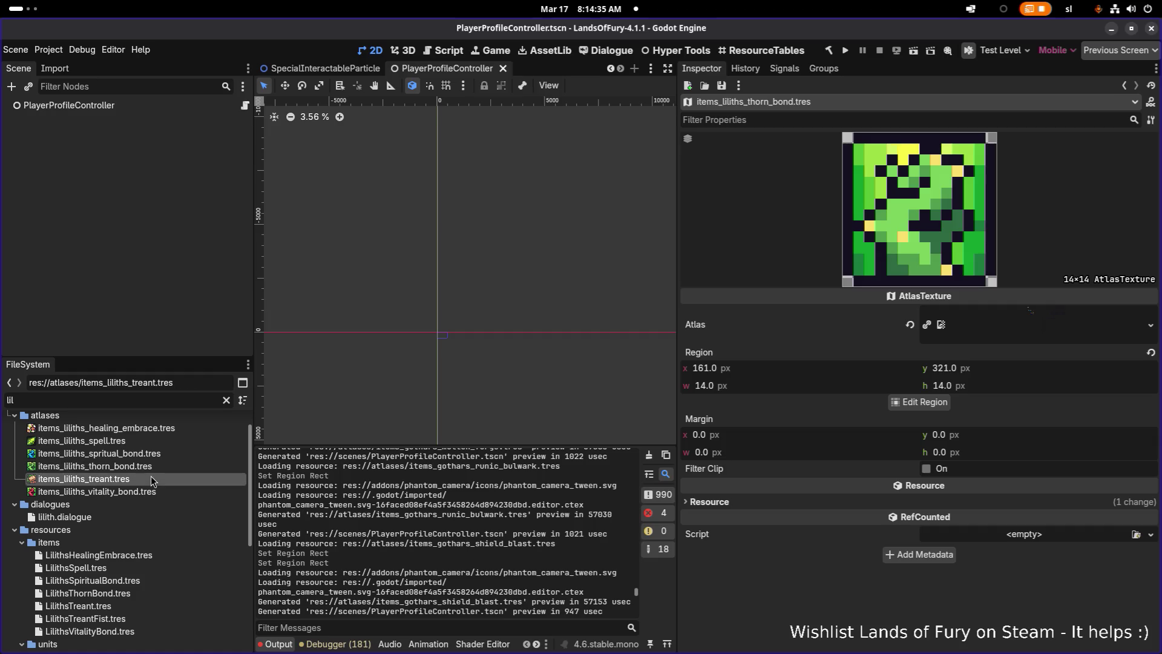
key("Down")
left_click(156, 430)
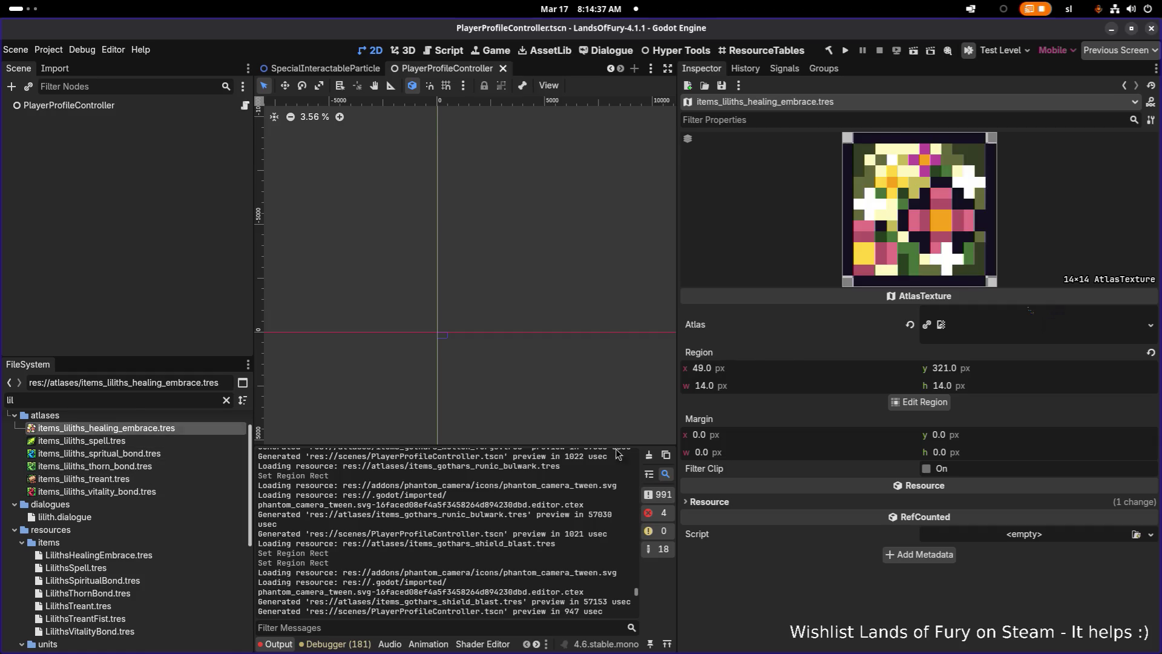
Set the healing embrace atlas region to its new 14×14 icon at y 625 and save.
left_click(919, 403)
scroll(532, 376, "down", 8)
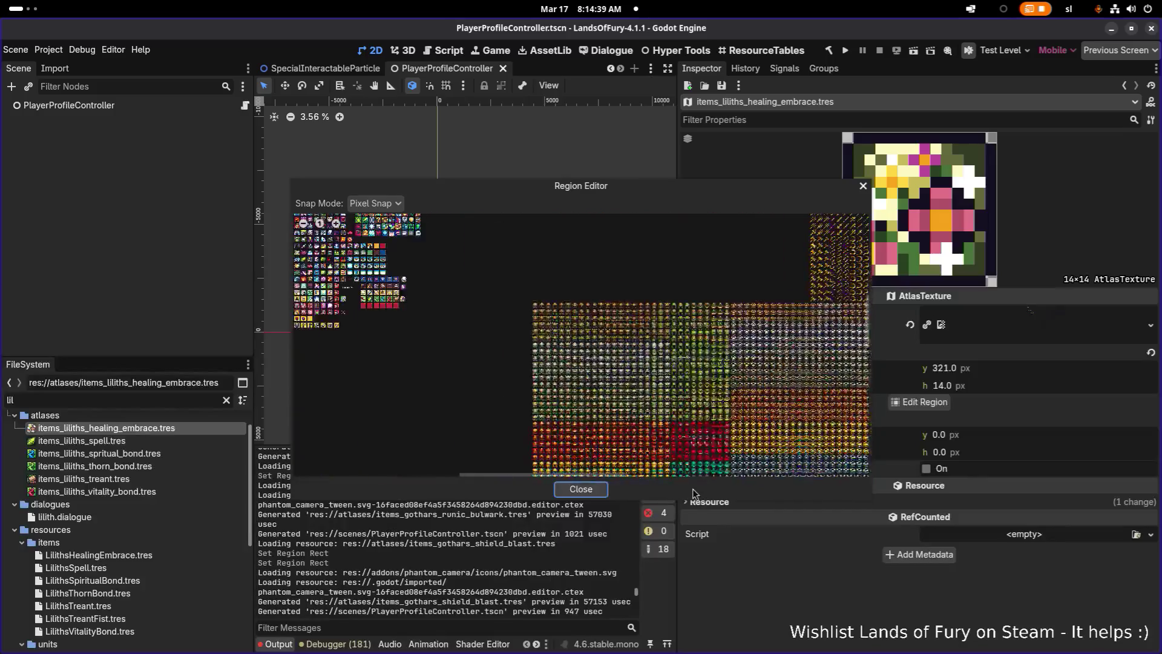
scroll(547, 372, "up", 10)
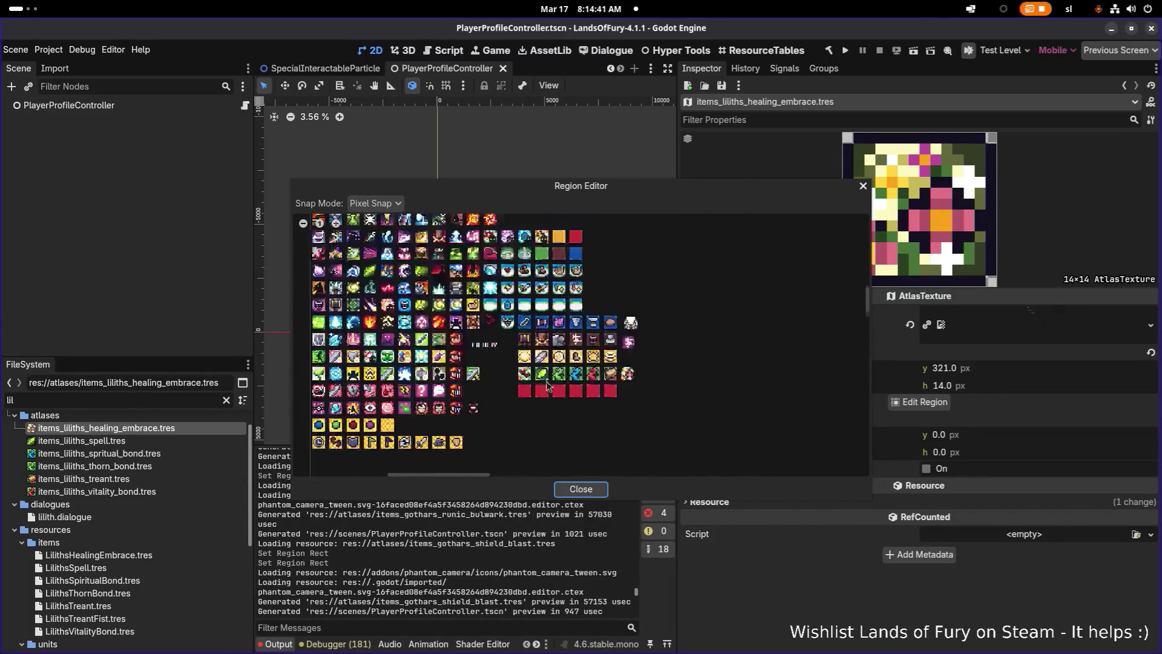
scroll(485, 350, "up", 3)
mouse_move(440, 309)
left_mouse_down()
mouse_move(555, 405)
mouse_move(575, 449)
left_mouse_up()
left_click(580, 489)
key("ctrl+s")
Reframe the spell atlas region as a 14×14 box around the green leaf icon and save.
left_click(139, 444)
left_click(913, 401)
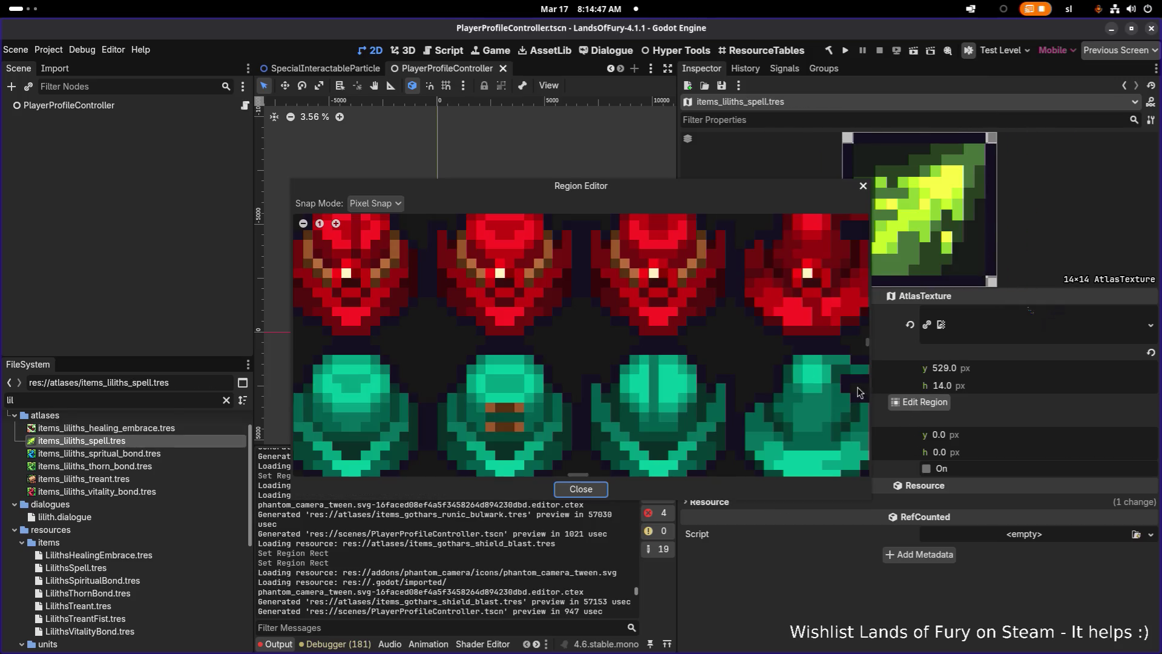
scroll(720, 469, "down", 6)
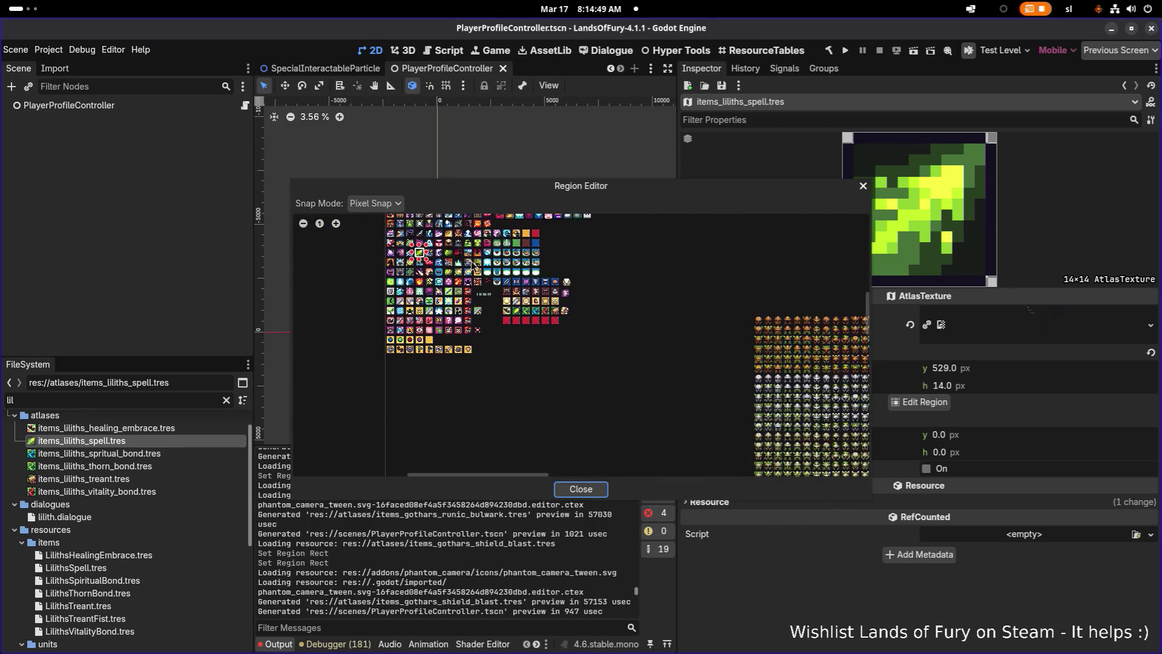
scroll(470, 266, "up", 8)
left_click_drag(510, 313, 593, 400)
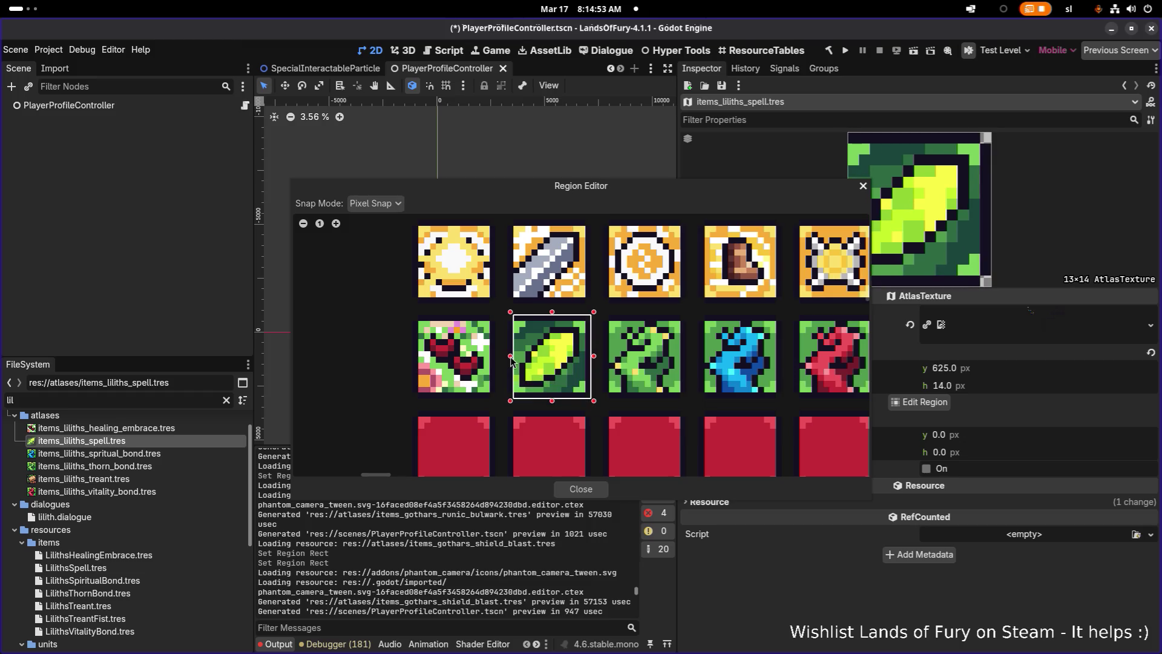
left_click_drag(511, 362, 507, 362)
left_click(581, 489)
key("ctrl+s")
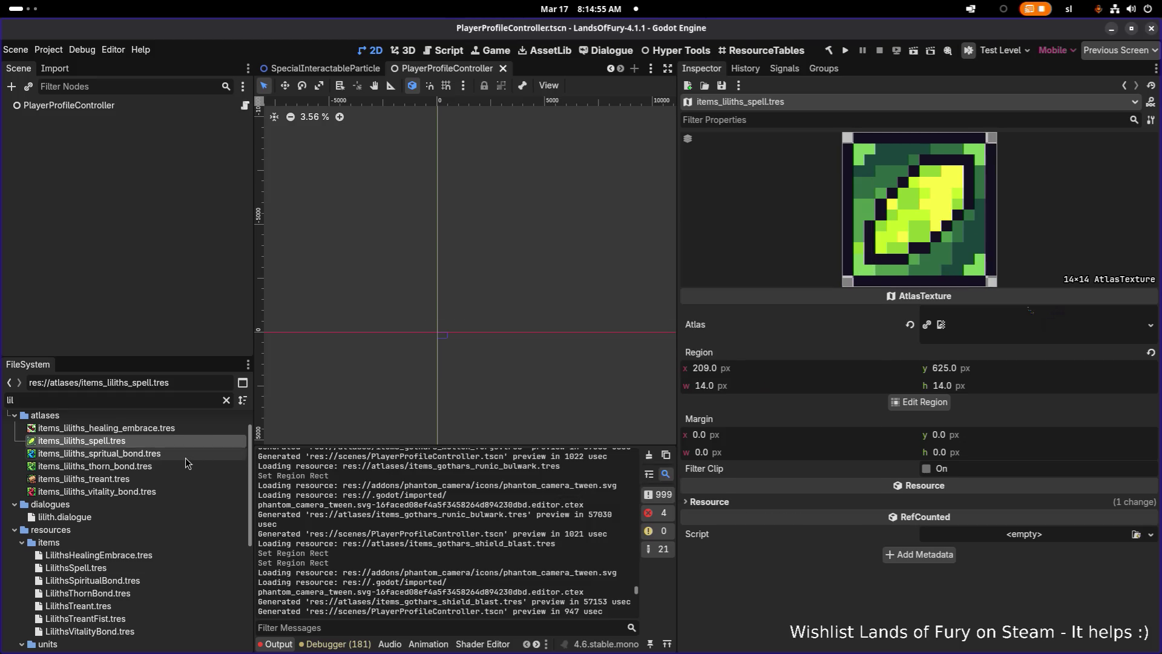
left_click(186, 455)
Move the spiritual bond atlas region onto its new blue icon and save.
left_click(919, 401)
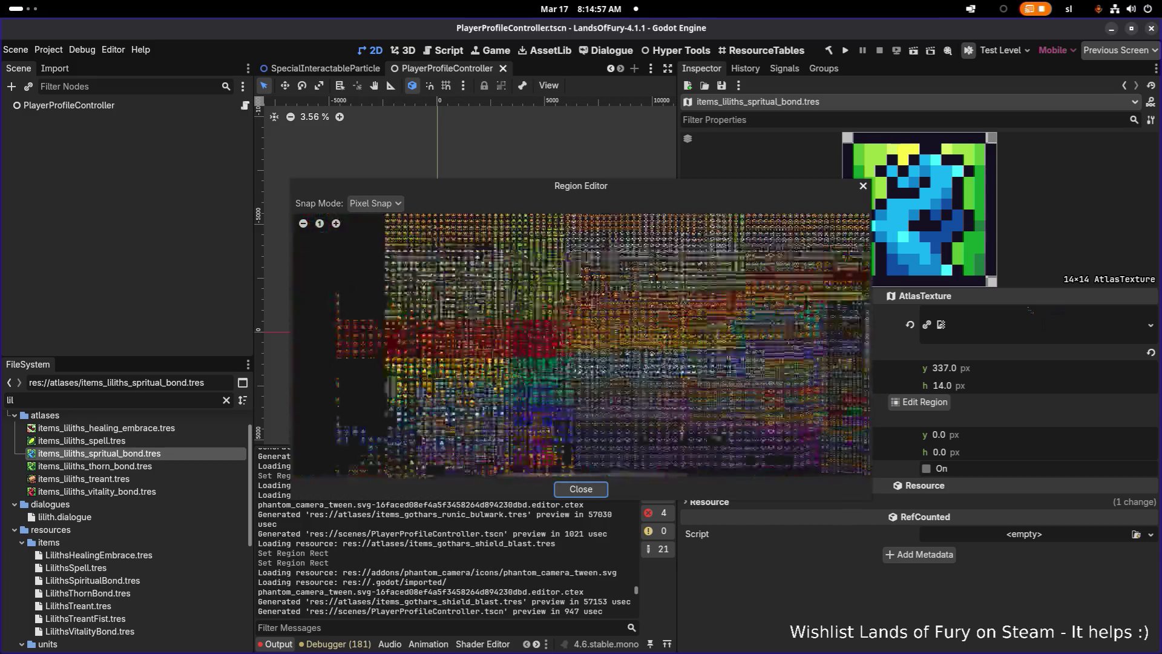
scroll(627, 290, "down", 5)
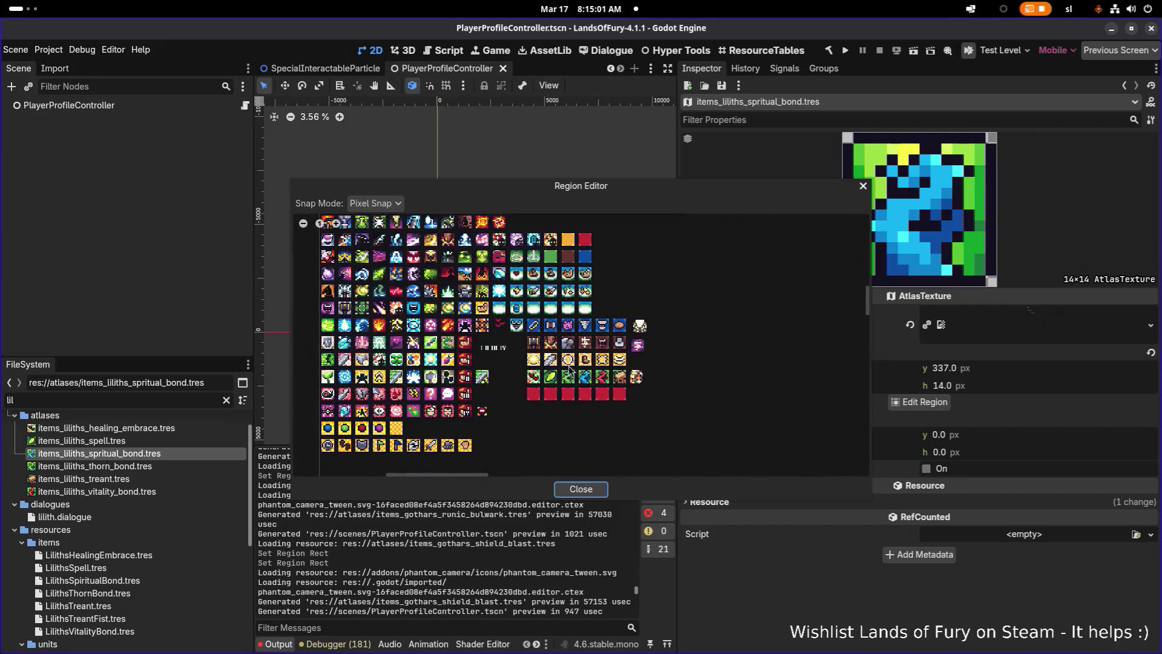
scroll(569, 370, "up", 5)
left_click_drag(598, 339, 699, 439)
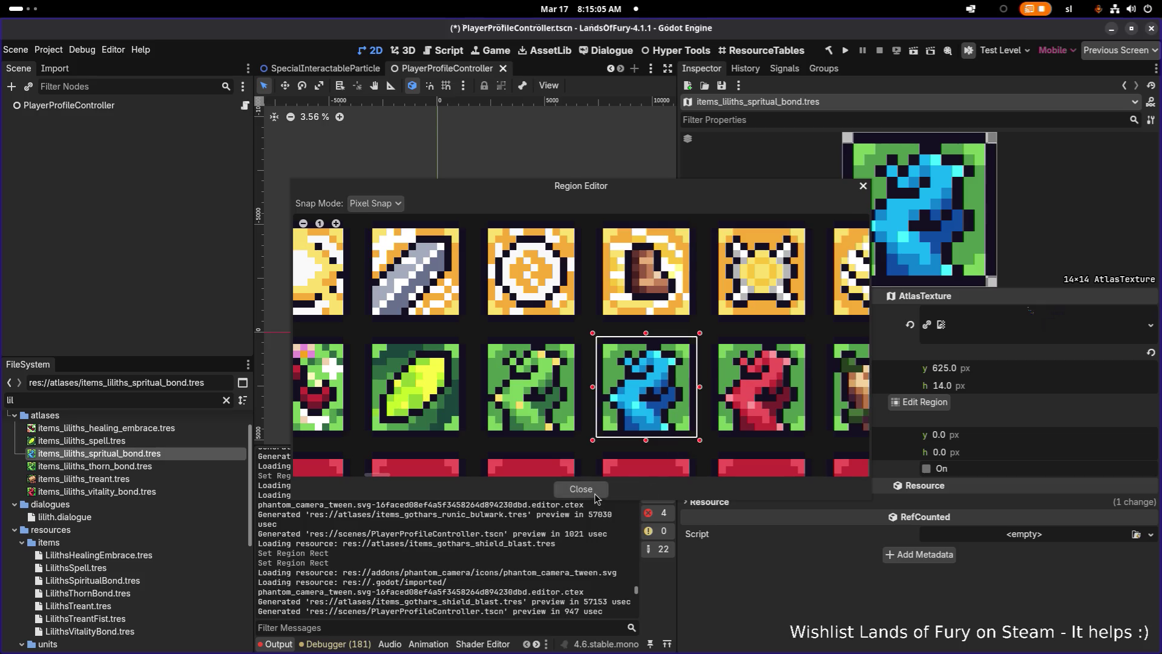
left_click(581, 489)
key("ctrl+s")
Move the thorn bond atlas region onto the green thorn icon and save.
key("Down")
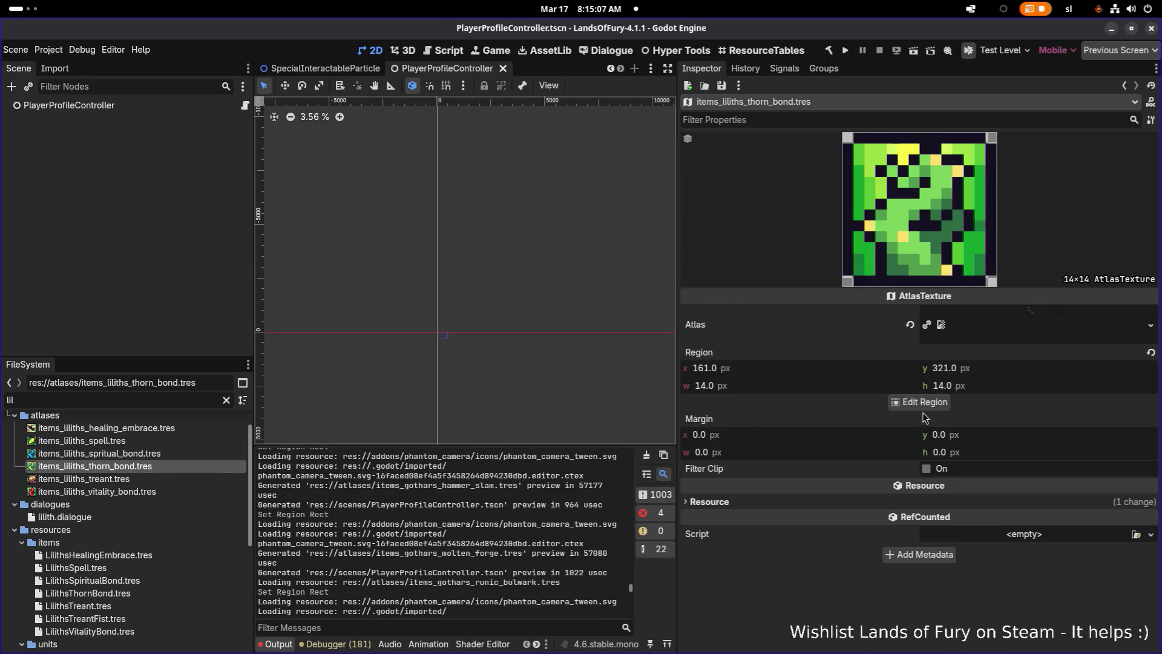
left_click(922, 403)
scroll(552, 367, "down", 5)
scroll(552, 367, "up", 3)
scroll(501, 372, "up", 4)
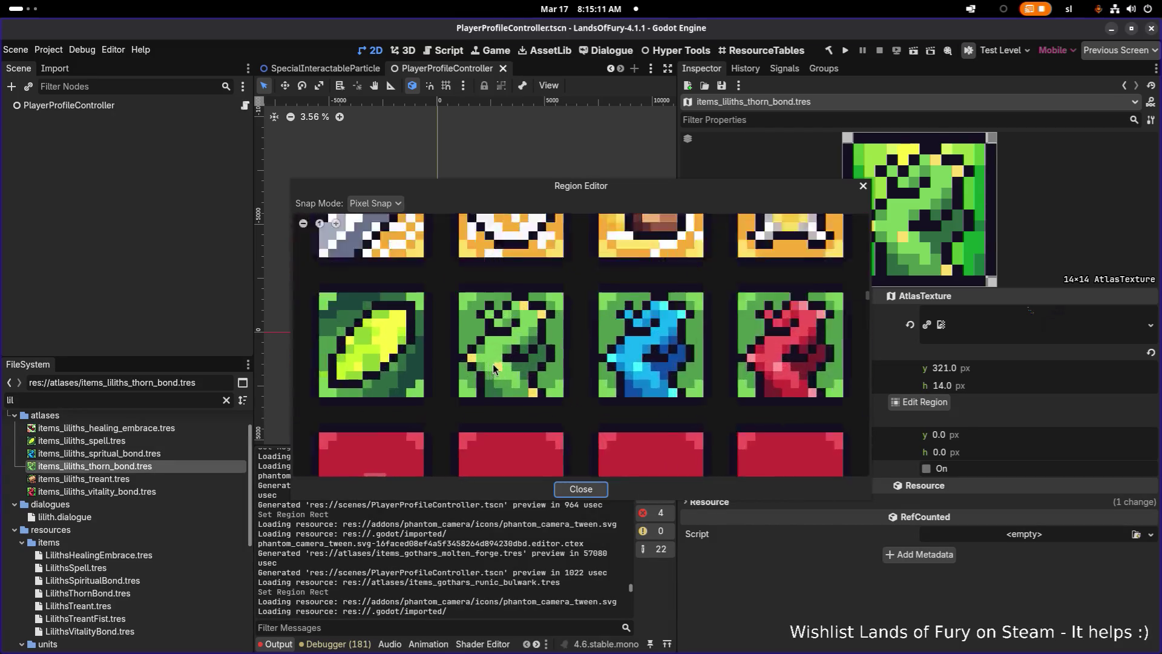
left_click_drag(437, 263, 592, 428)
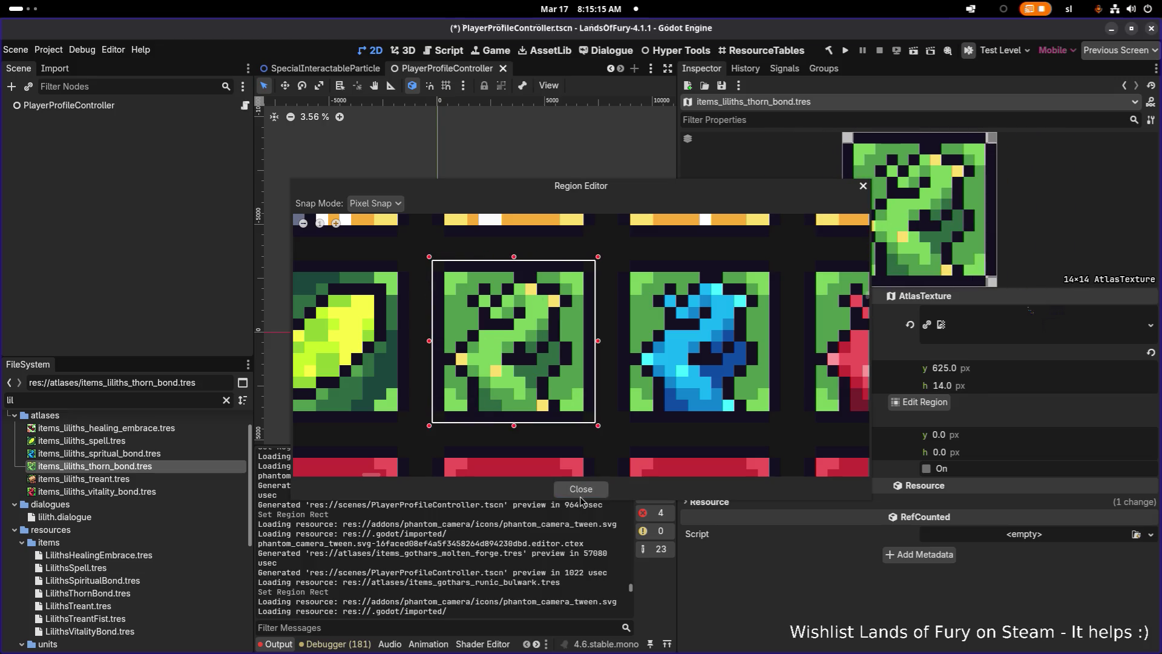
left_click(582, 490)
key("ctrl+s")
Move the treant atlas region onto its new 14×14 icon at y 625 and save.
left_click(153, 480)
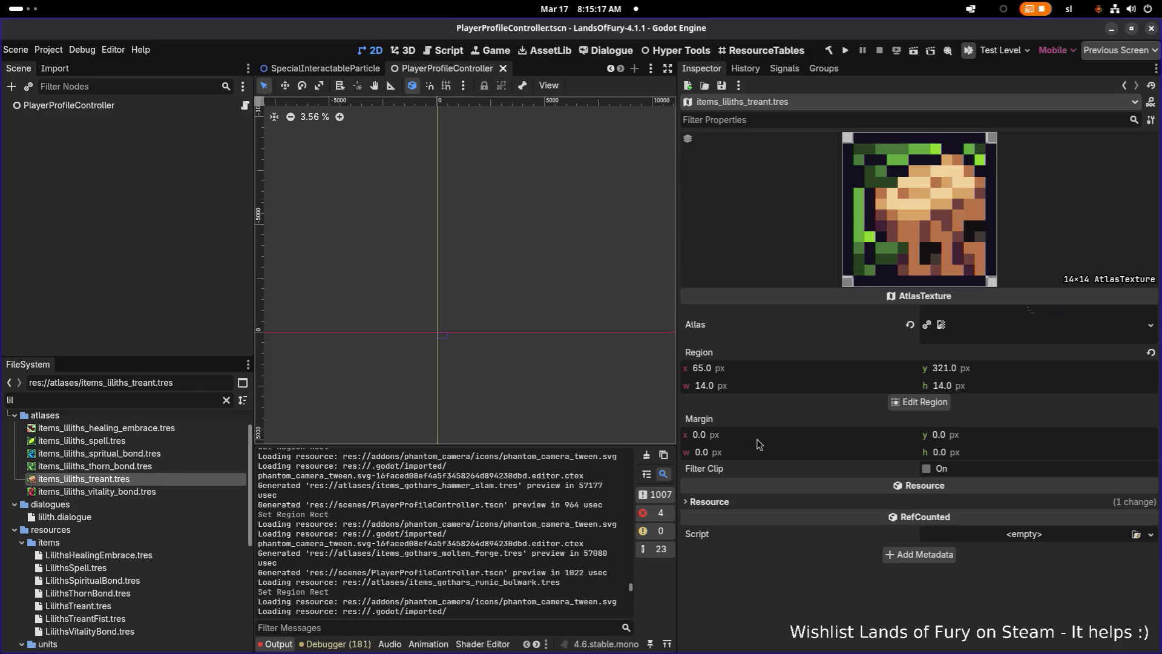
left_click(911, 402)
scroll(411, 265, "down", 5)
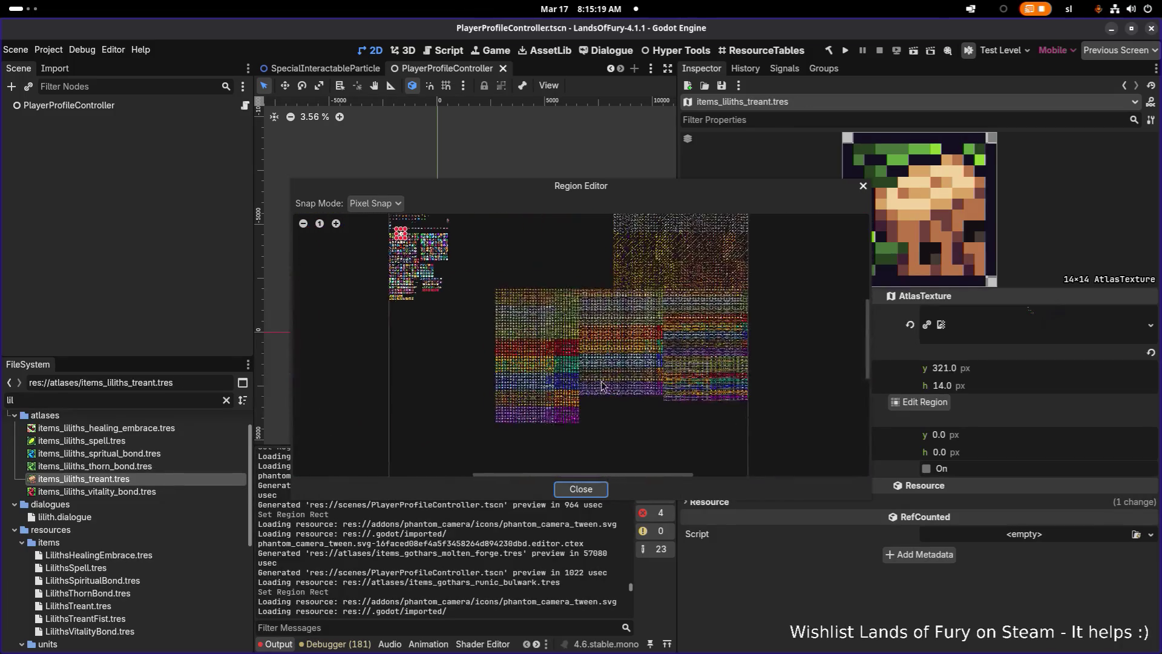
scroll(412, 265, "up", 5)
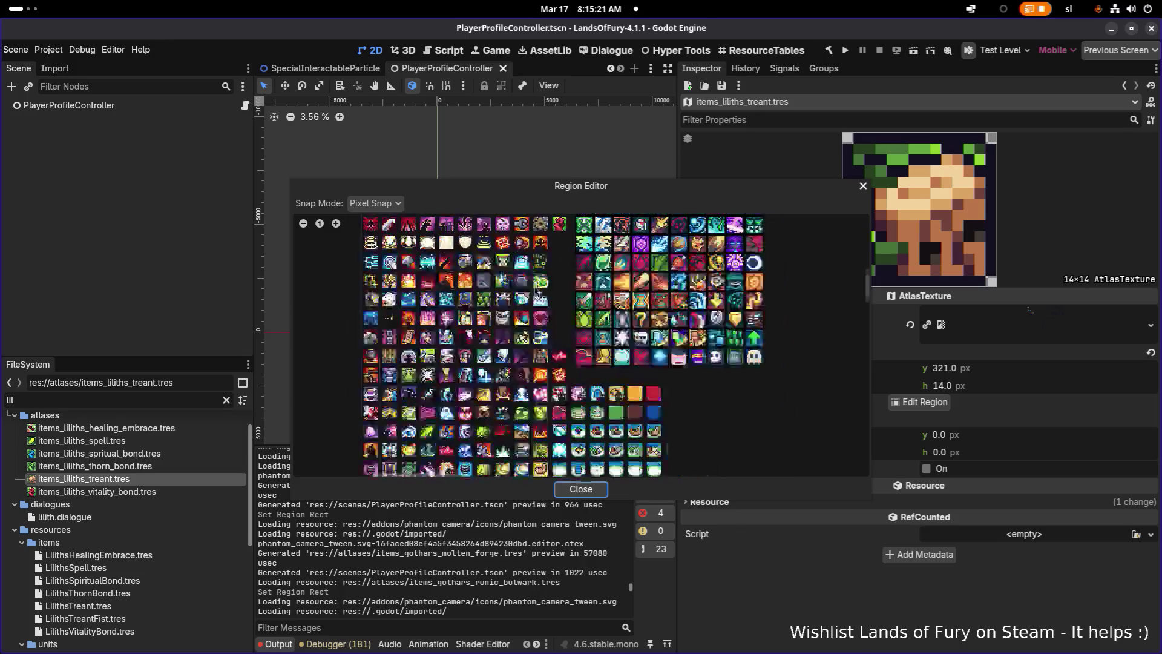
scroll(565, 392, "down", 3)
scroll(627, 419, "up", 5)
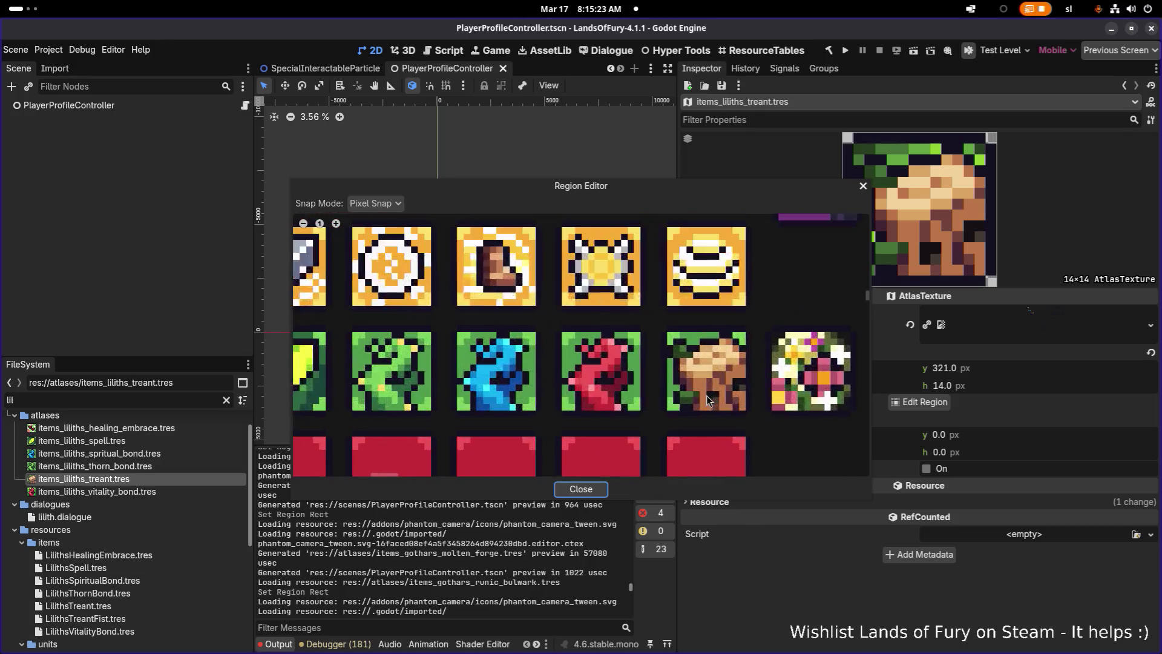
mouse_move(574, 307)
left_mouse_down()
mouse_move(701, 448)
mouse_move(709, 439)
left_mouse_up()
left_click(581, 489)
key("ctrl+s")
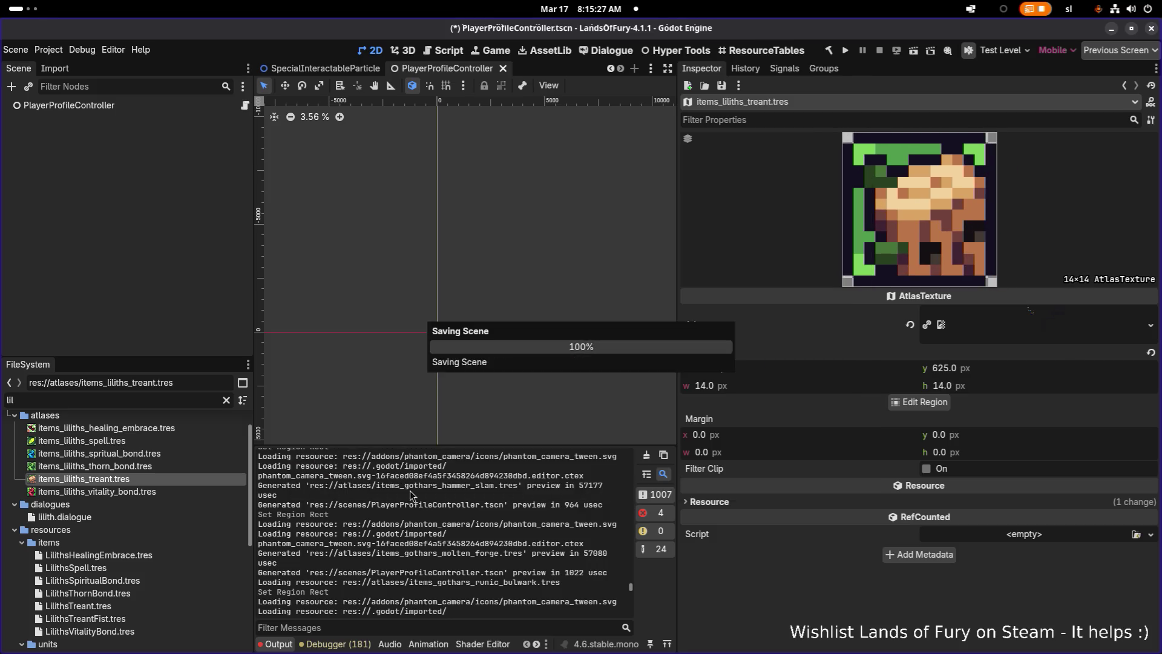
Move the vitality bond atlas region onto the red icon at x 257, y 625, and save.
left_click(97, 491)
left_click(925, 402)
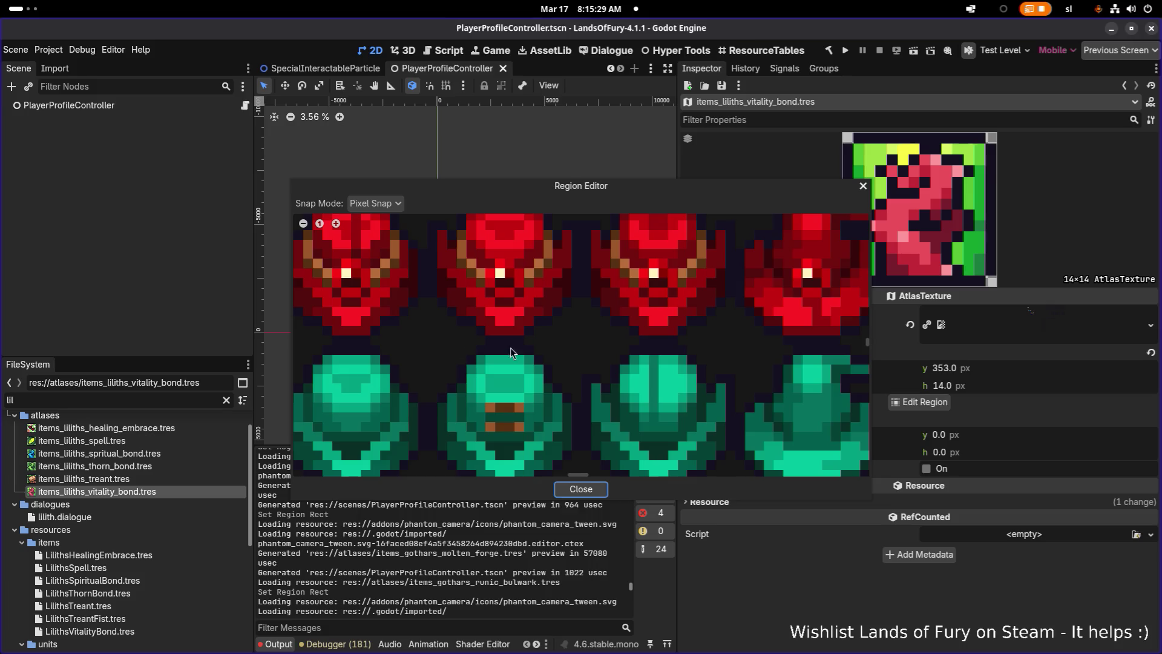
scroll(510, 347, "down", 8)
scroll(463, 275, "up", 5)
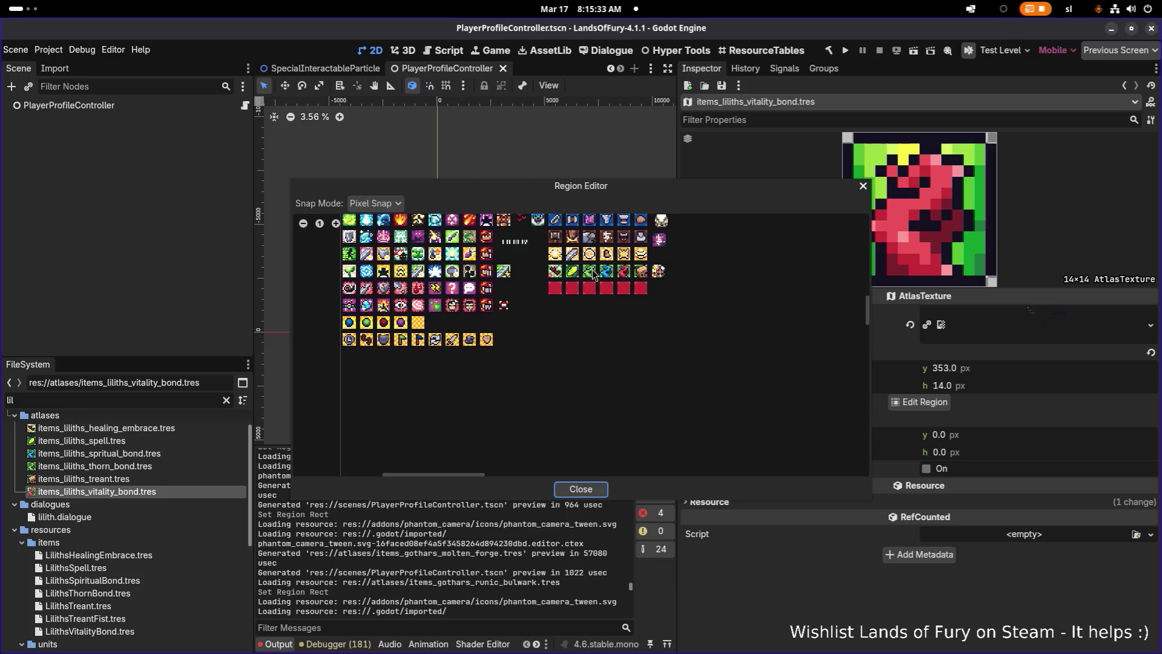
scroll(594, 276, "up", 6)
mouse_move(508, 233)
left_mouse_down()
mouse_move(586, 283)
mouse_move(685, 425)
left_mouse_up()
left_click(582, 491)
key("ctrl+s")
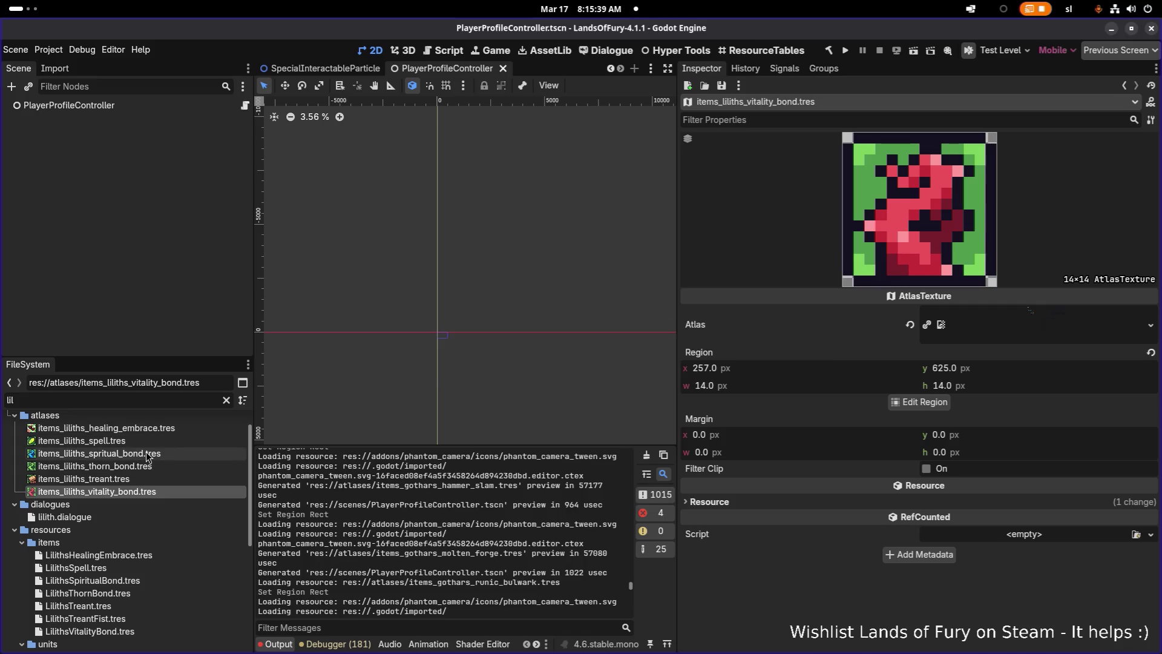
Recheck the thorn bond and treant textures, then filter FileSystem by 'anas'.
left_click(162, 469)
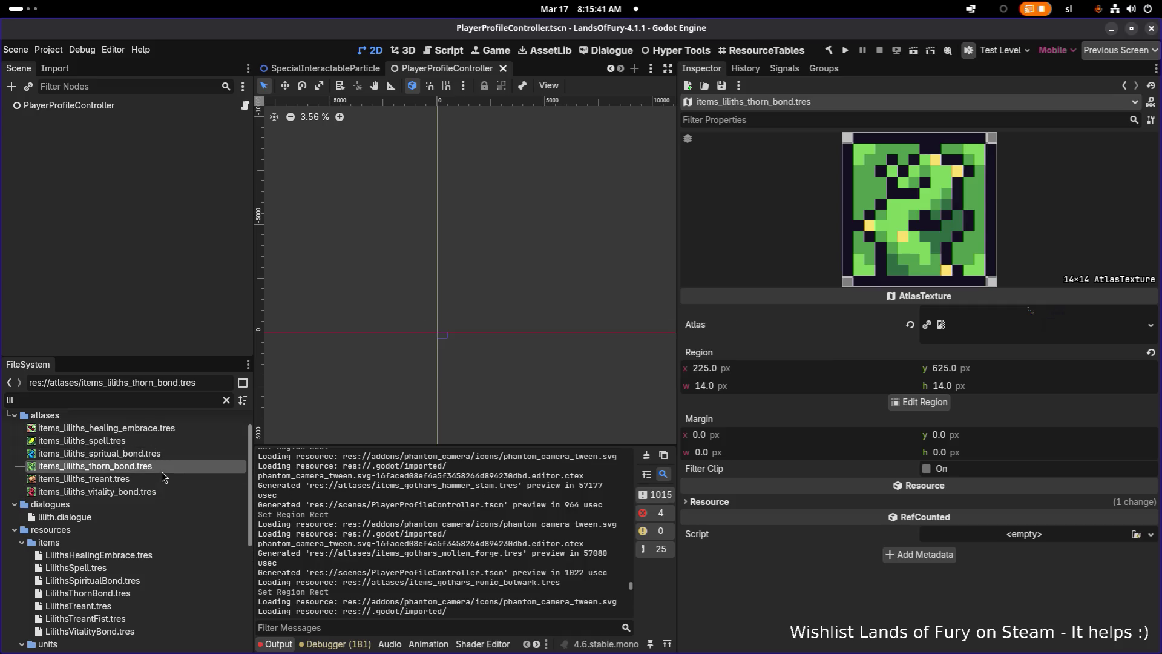
left_click(161, 478)
left_click(159, 463)
left_click(115, 401)
type("ana")
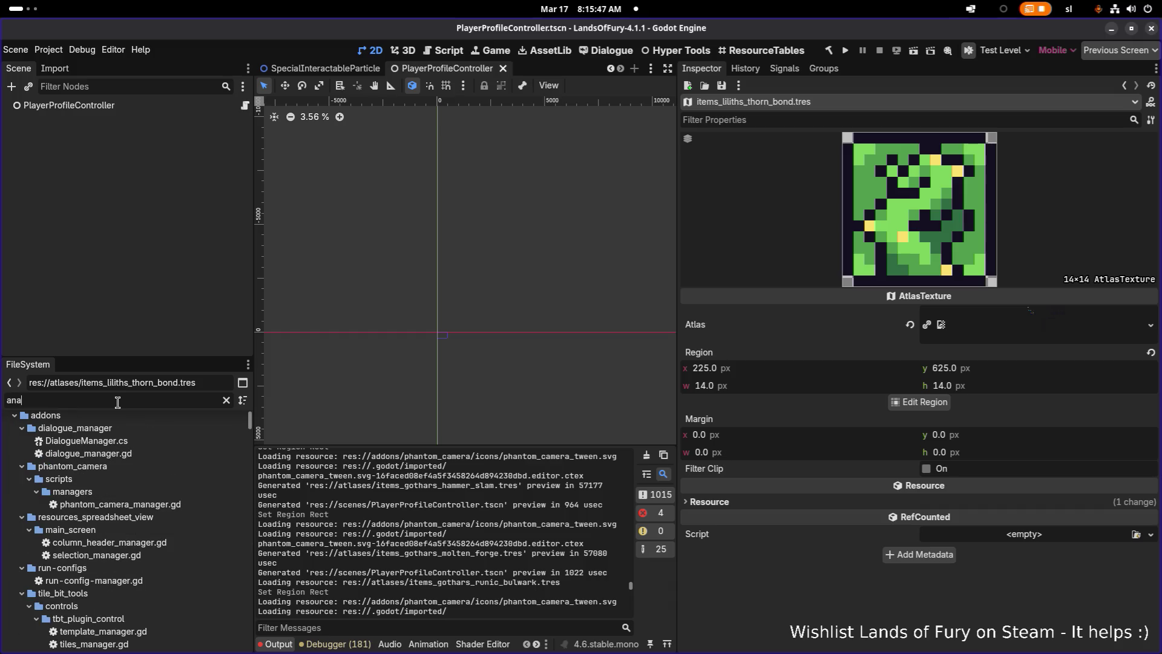
type("s")
Open AnasBow, then AnasRainOfArrows, and expand its first projectile-spawning effect.
left_click(131, 450)
scroll(796, 478, "down", 5)
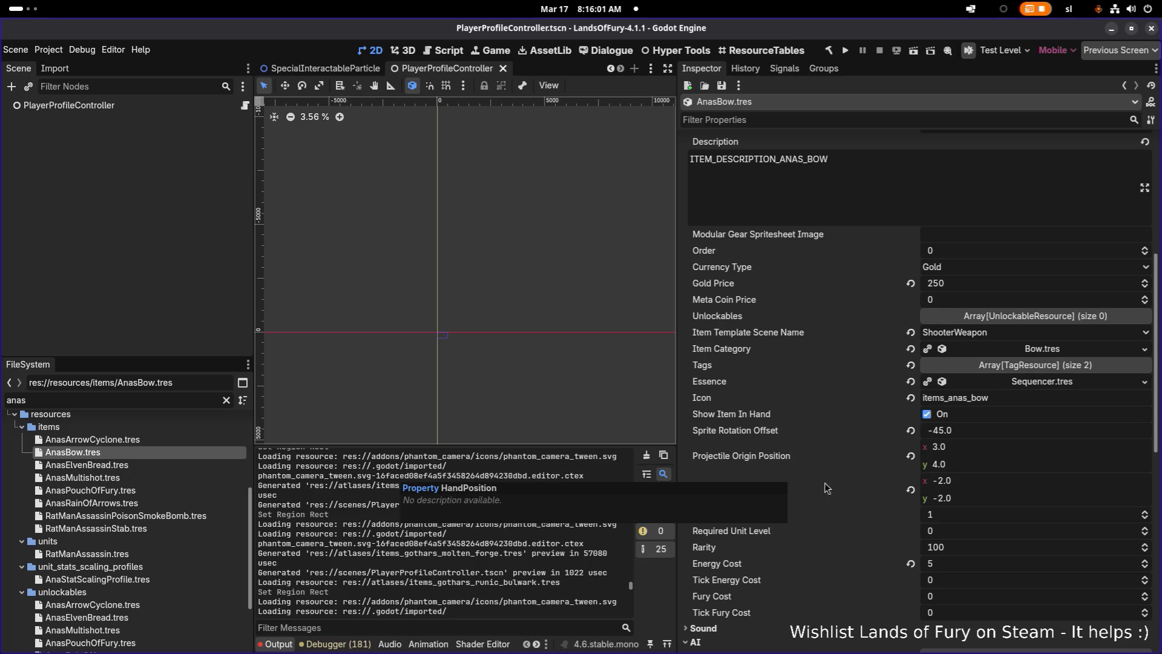
scroll(913, 420, "down", 4)
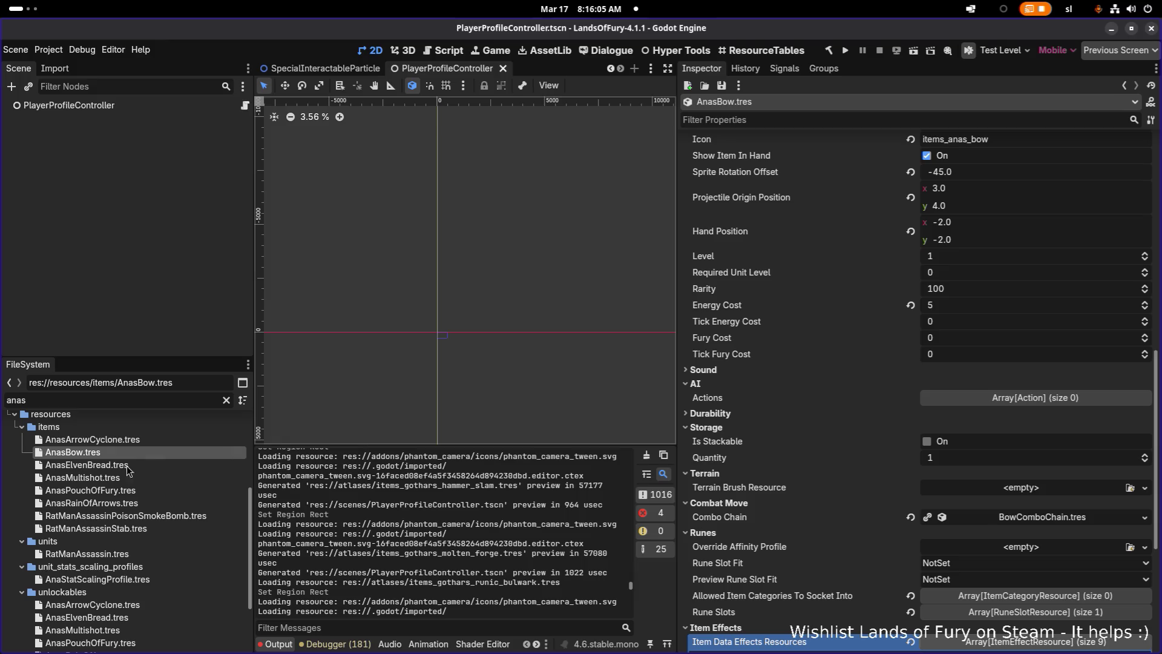
left_click(121, 503)
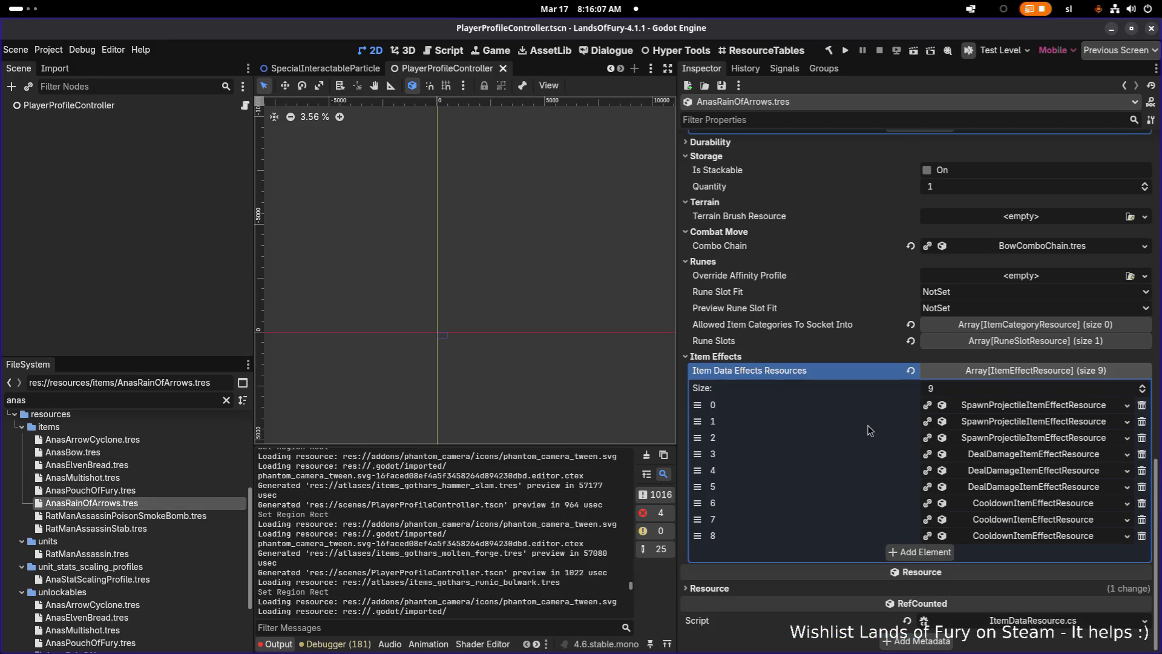
left_click(997, 411)
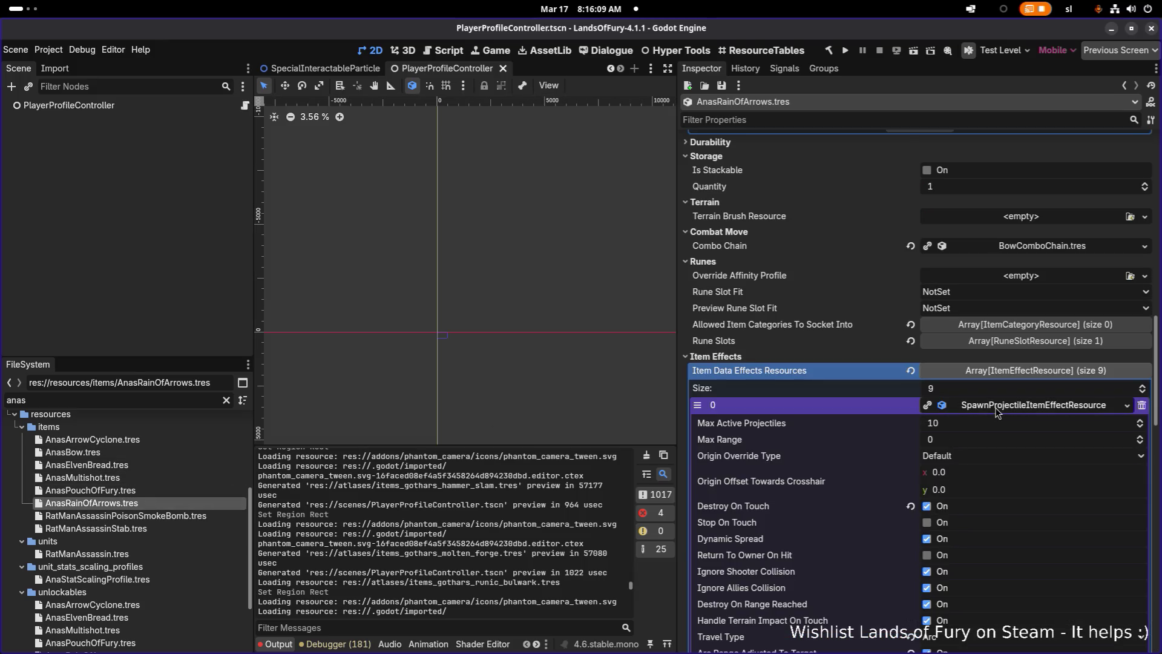
scroll(997, 430, "down", 3)
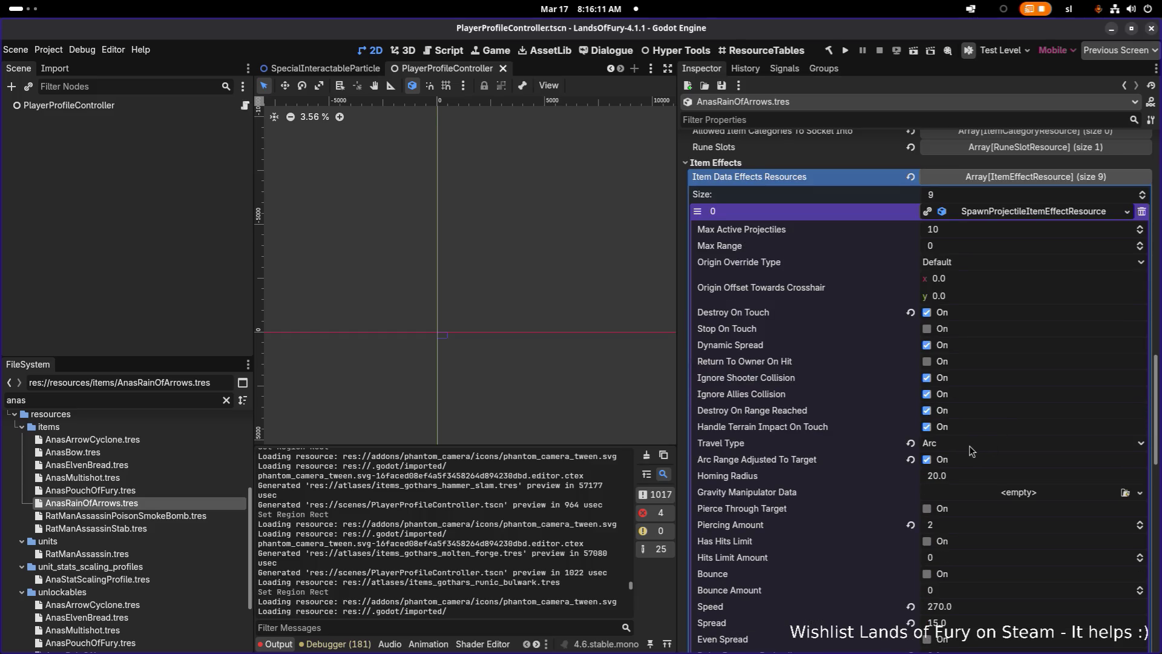
scroll(970, 451, "down", 4)
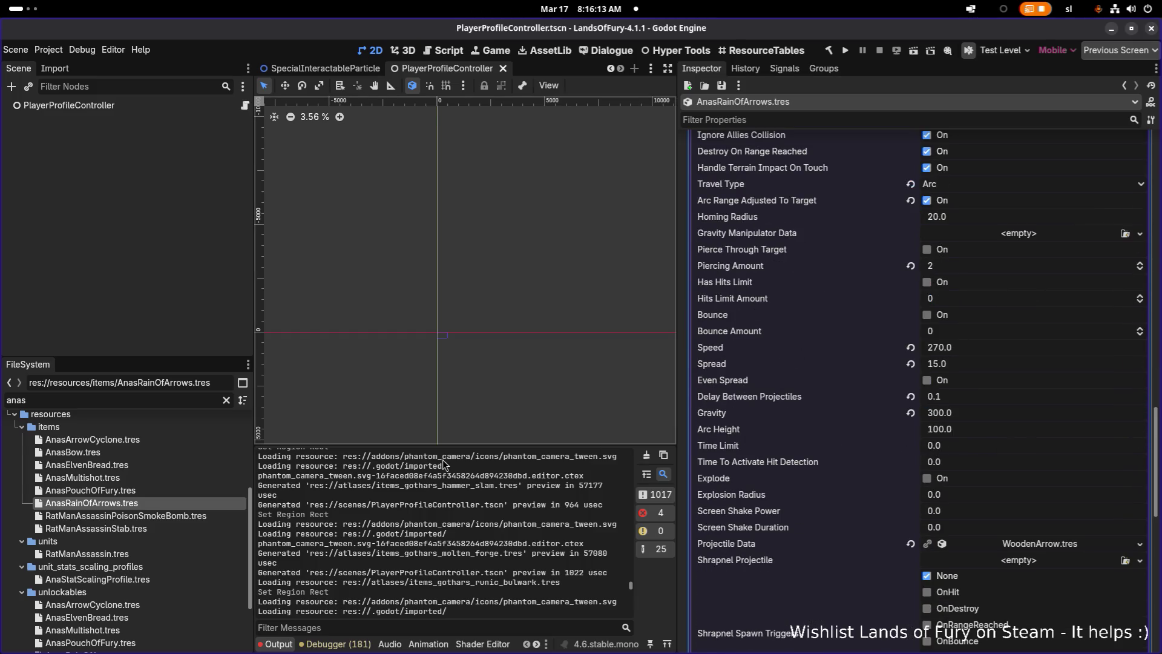
Open AnasElvenBread.tres and expand its first Health item effect.
left_click(180, 492)
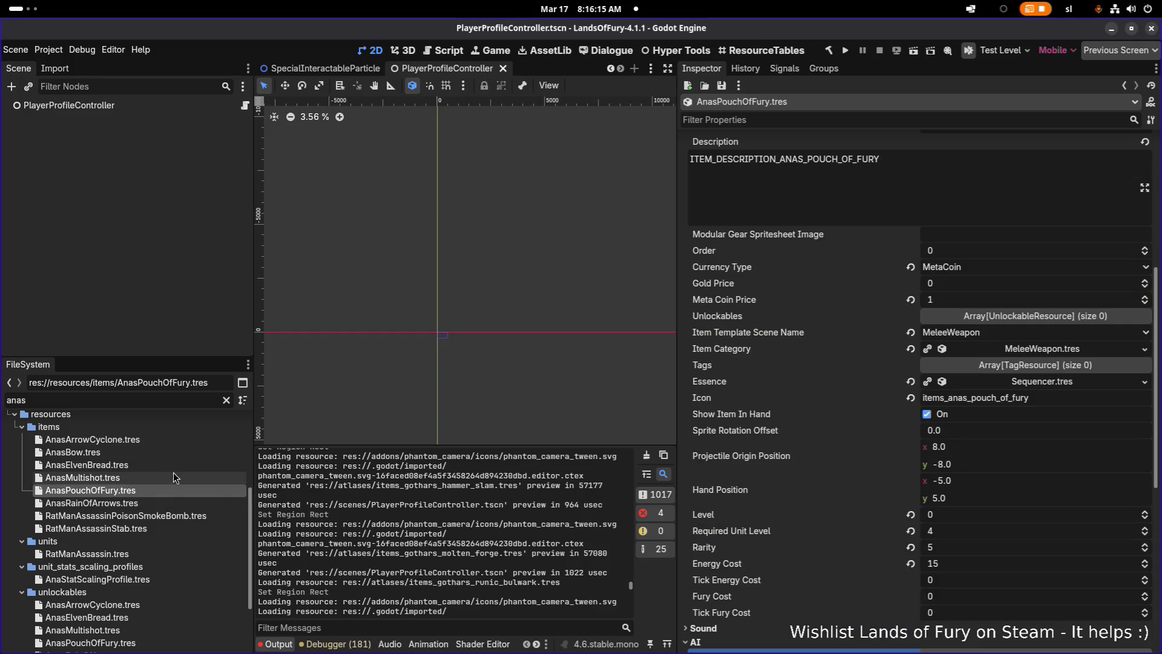
left_click(173, 473)
left_click(178, 454)
left_click(172, 463)
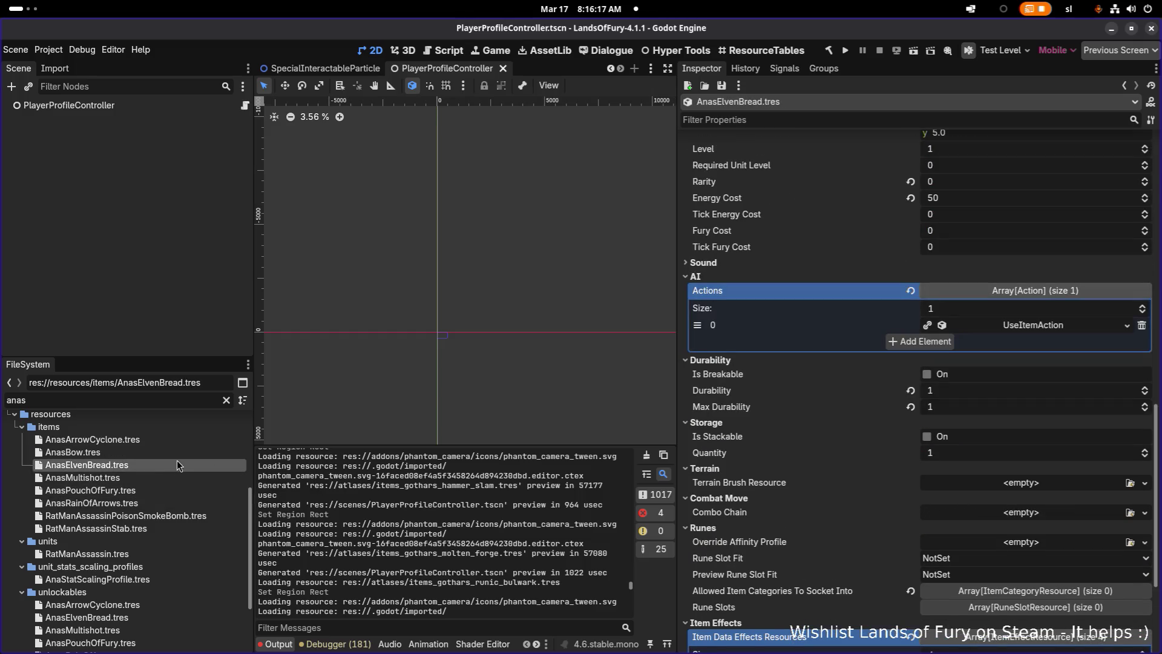
scroll(896, 472, "down", 3)
left_click(1025, 487)
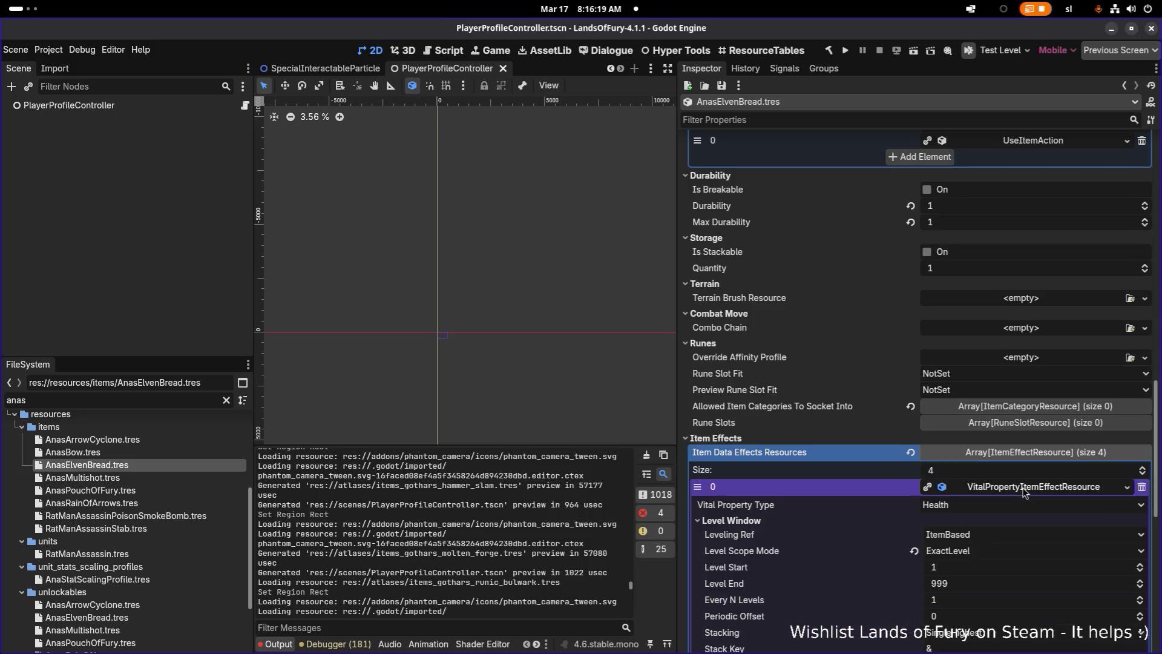
Expand the bread's third health effect and reveal its General Item Effect Info.
scroll(1012, 496, "down", 4)
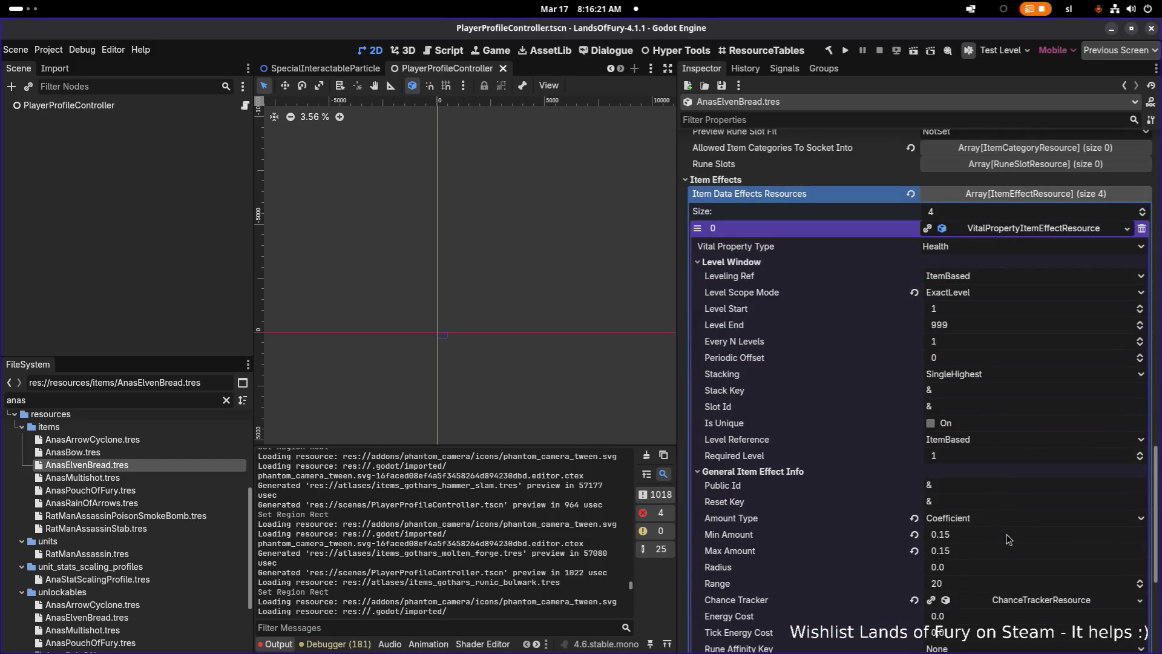
scroll(1002, 548, "down", 3)
left_click(1017, 583)
scroll(1010, 545, "down", 8)
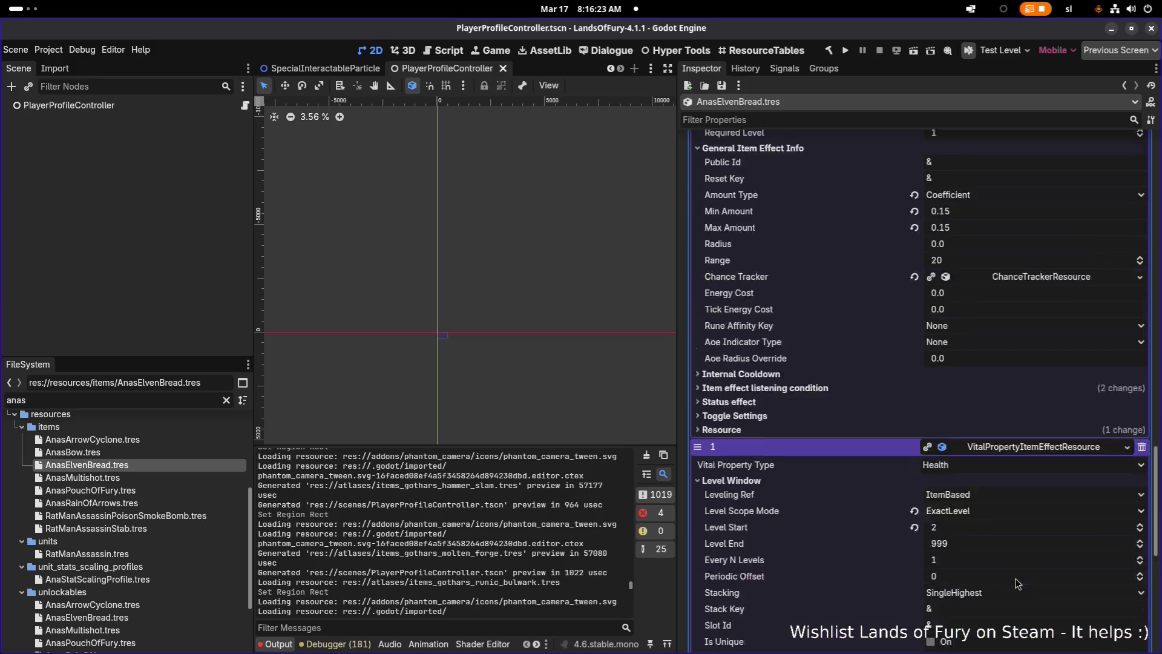
left_click(1013, 599)
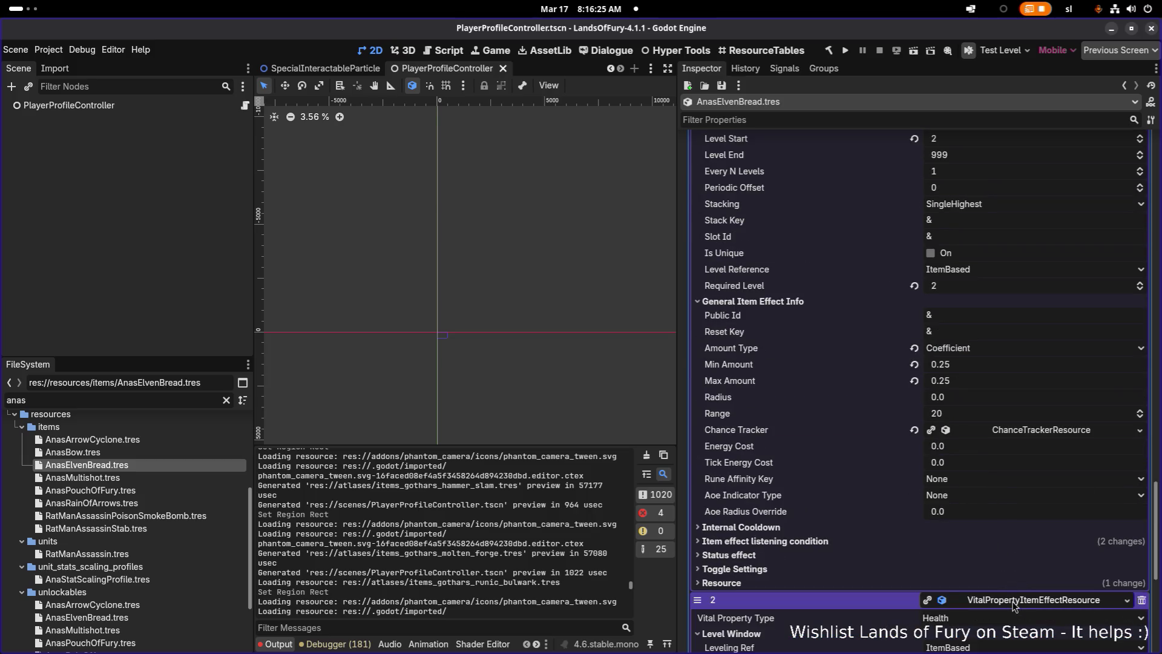
scroll(1012, 597, "down", 5)
scroll(919, 514, "down", 1)
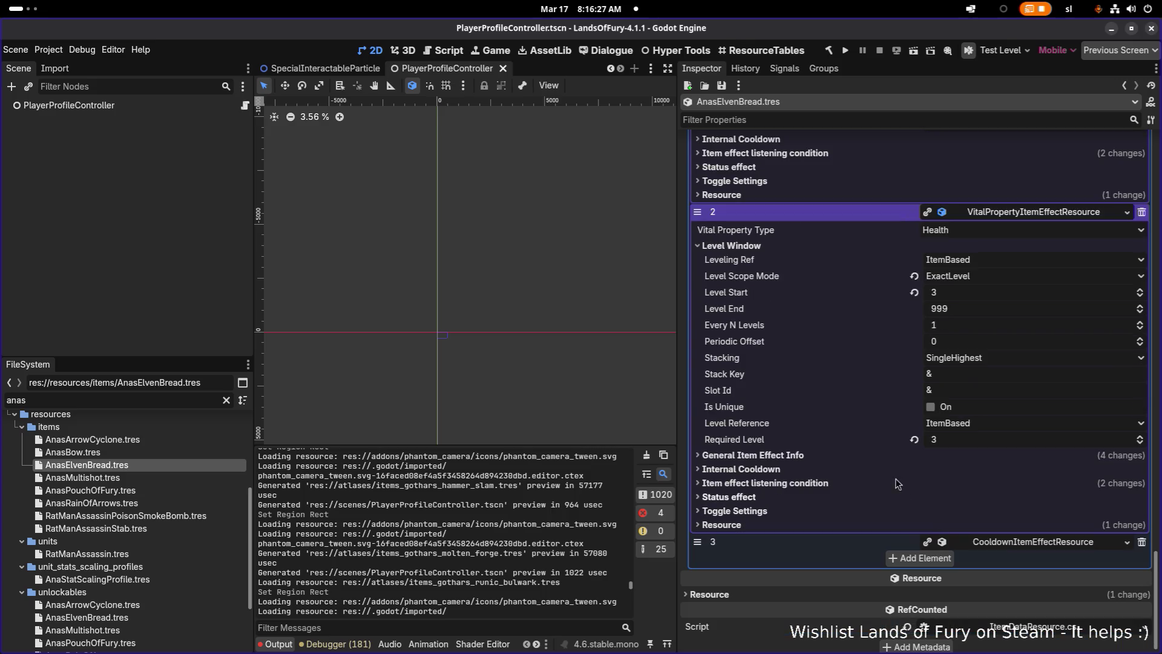
left_click(855, 484)
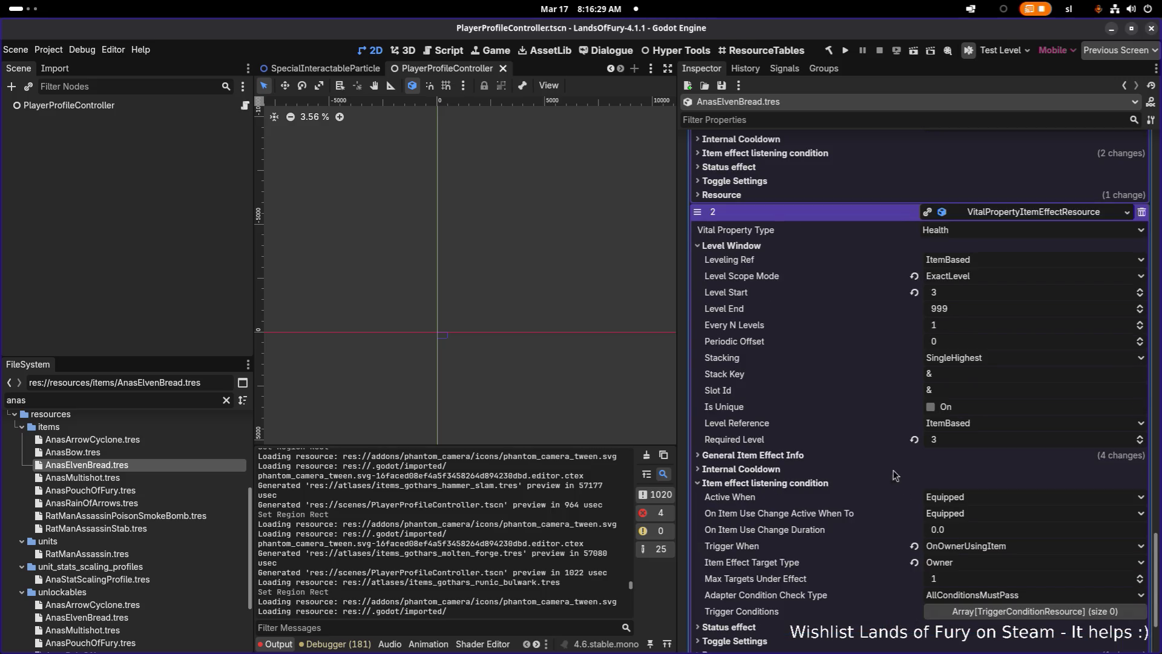
left_click(861, 455)
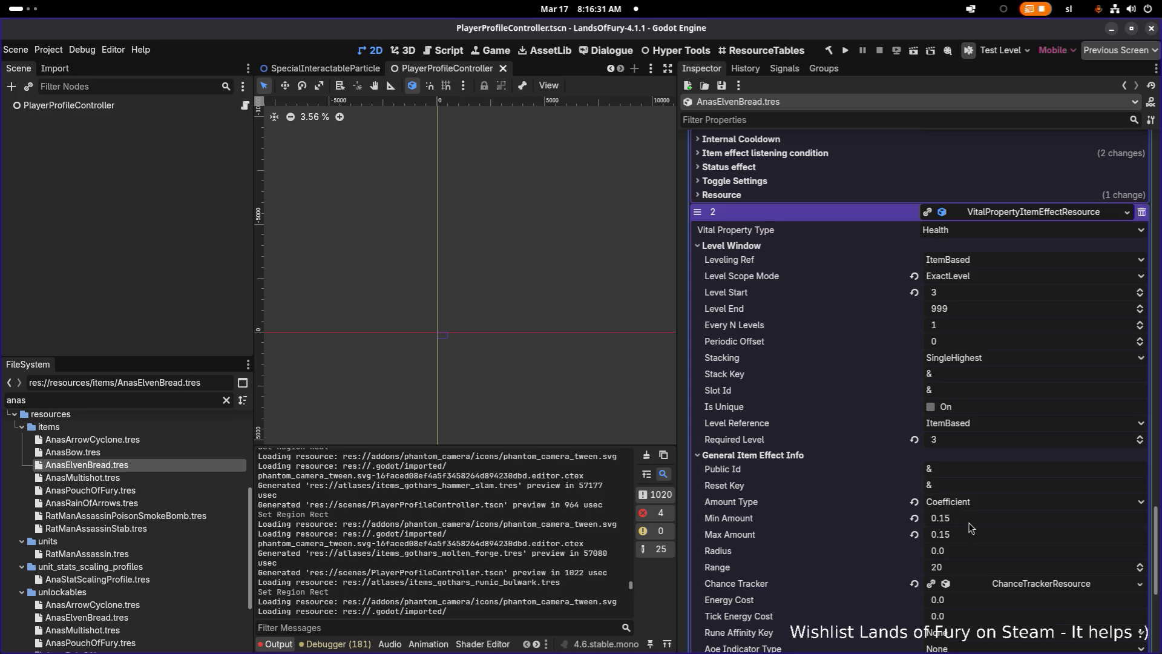
Set the third effect's Min and Max Amount to 0.4 and save AnasElvenBread.
left_click(999, 519)
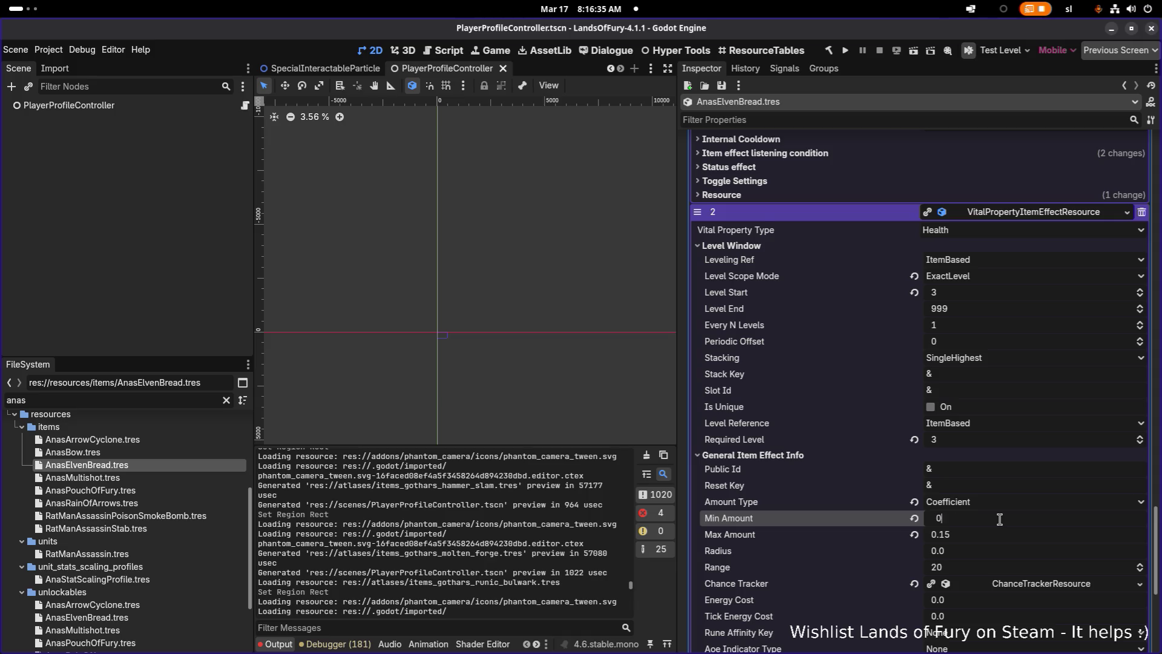
type(".4")
key("Tab")
type("0")
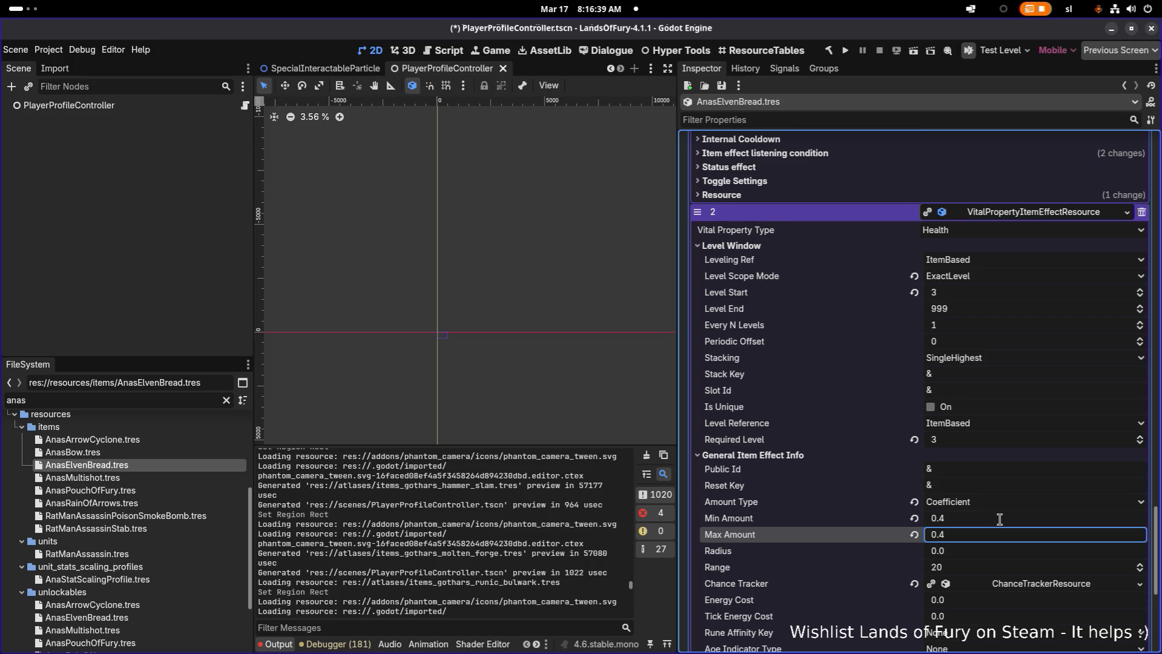
key("ctrl+s")
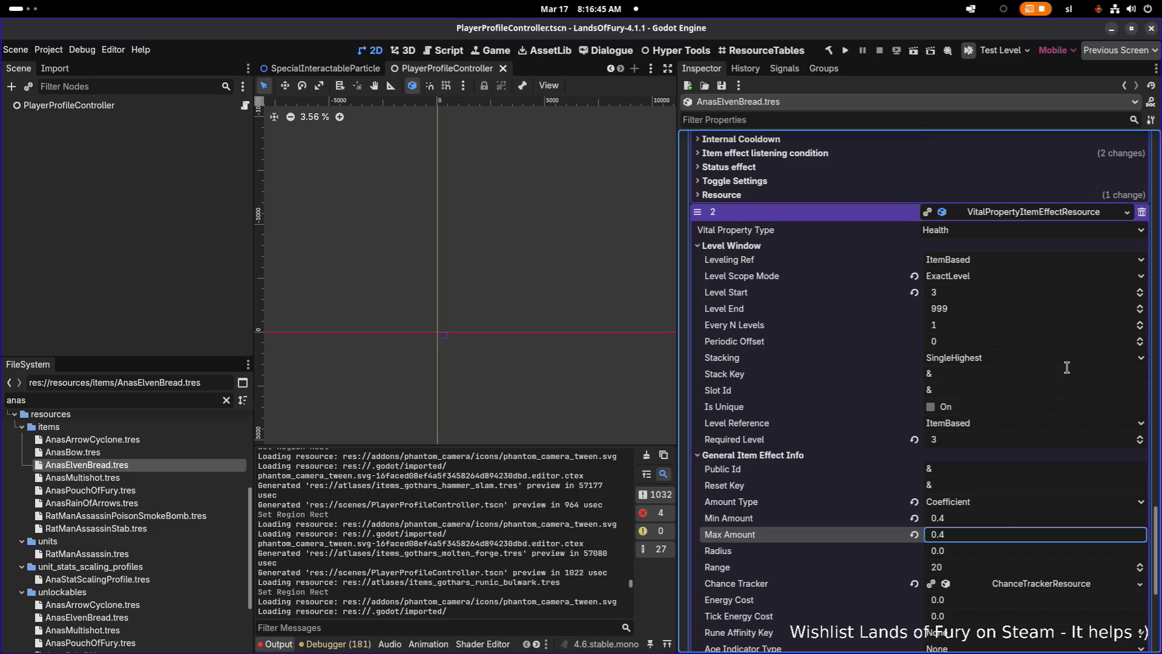
Check the cooldown effect's values, then open the AnasPouchOfFury resource.
scroll(1066, 368, "down", 5)
left_click(1025, 537)
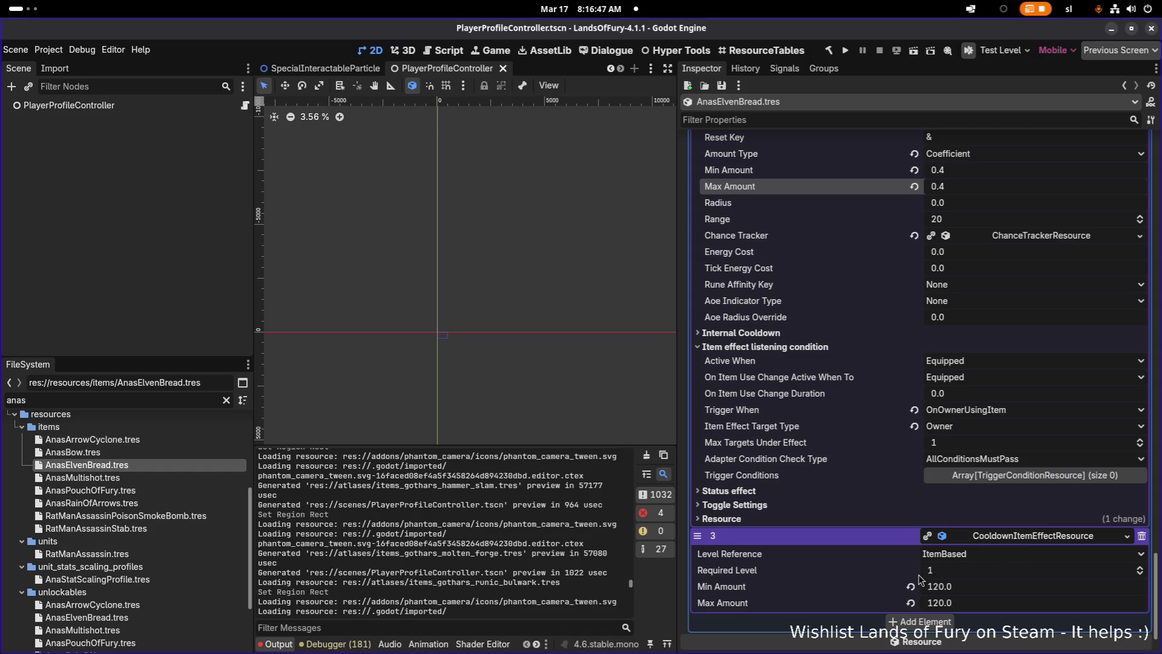
left_click(154, 488)
Browse AnasMultishot, AnasRainOfArrows and AnasElvenBread, then run the project and switch to the game.
left_click(162, 478)
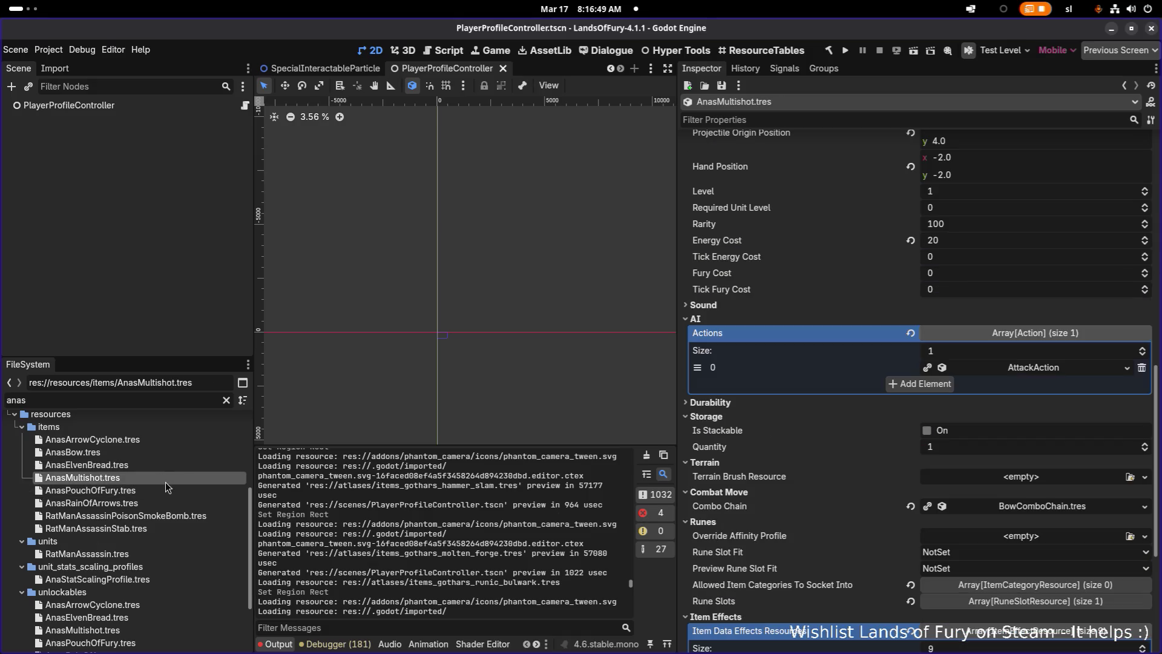
left_click(137, 503)
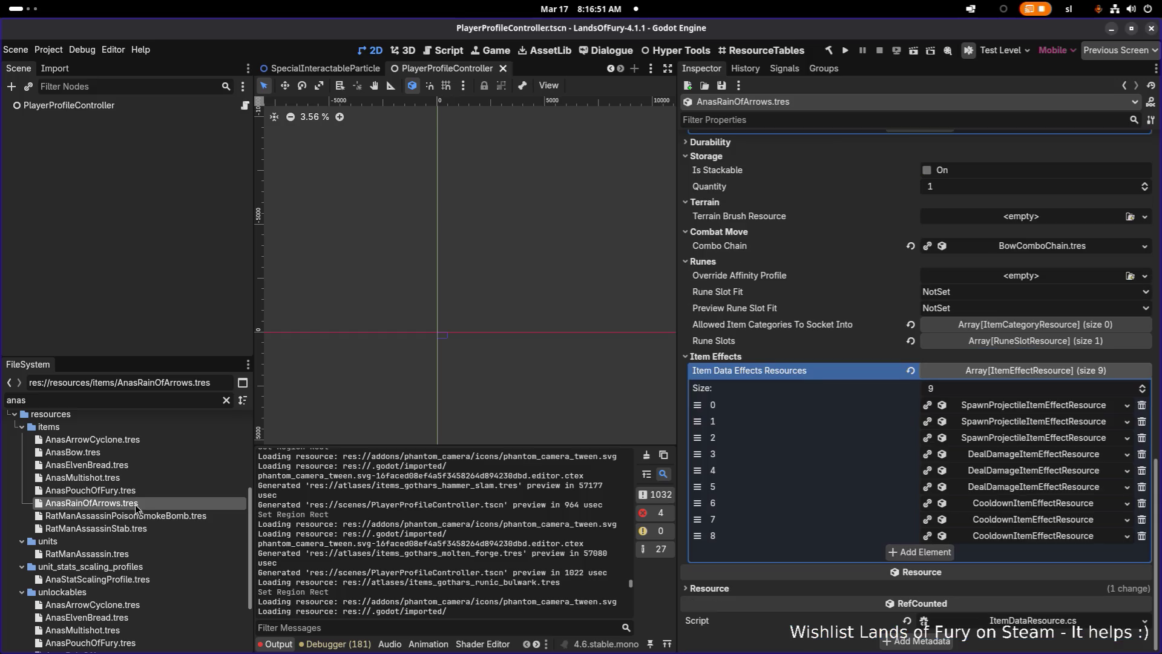
left_click(136, 471)
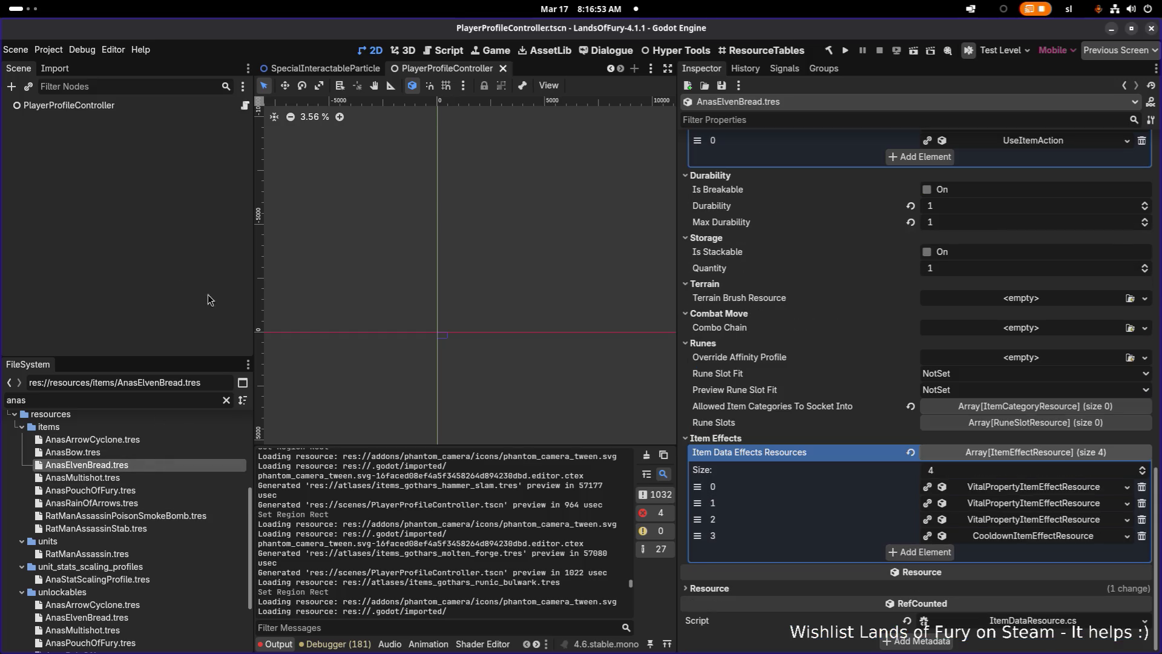
left_click(848, 49)
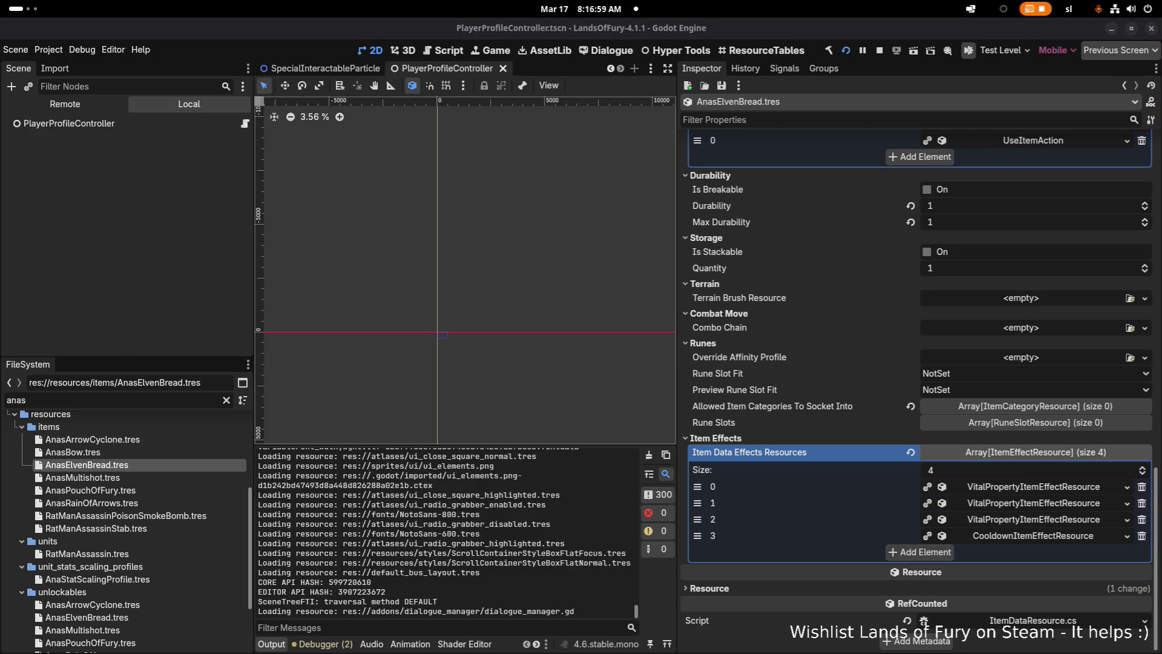
key("alt+Tab")
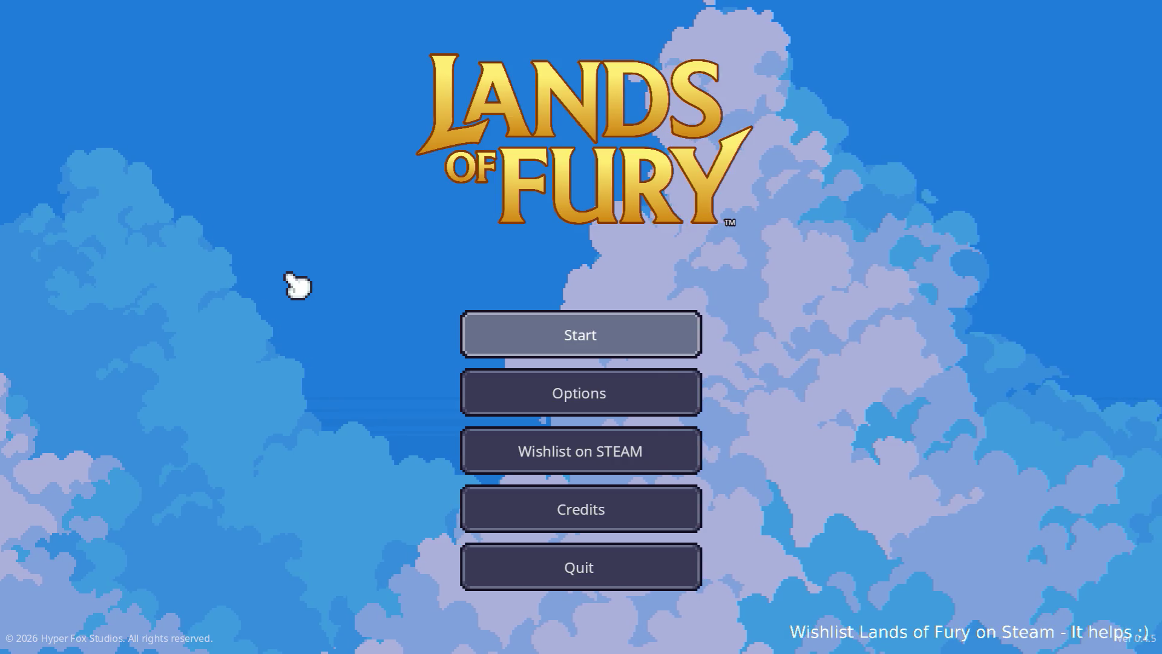
Start playing from the main menu and walk Ana around the glade past the campfire.
left_click(581, 333)
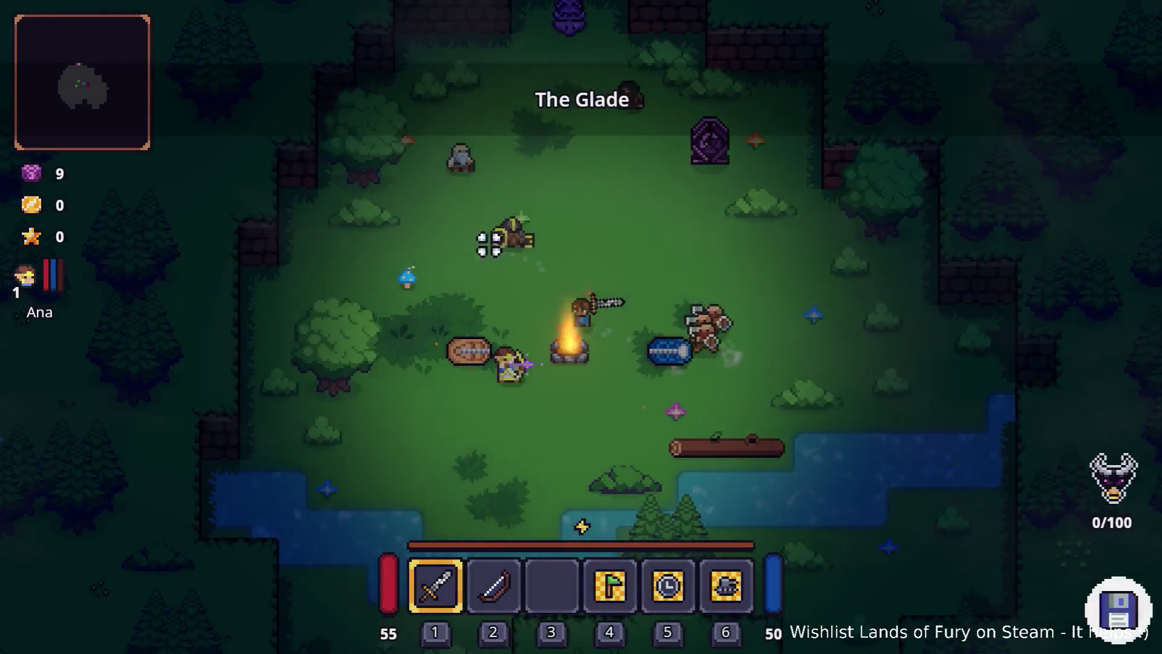
key("s")
key("a")
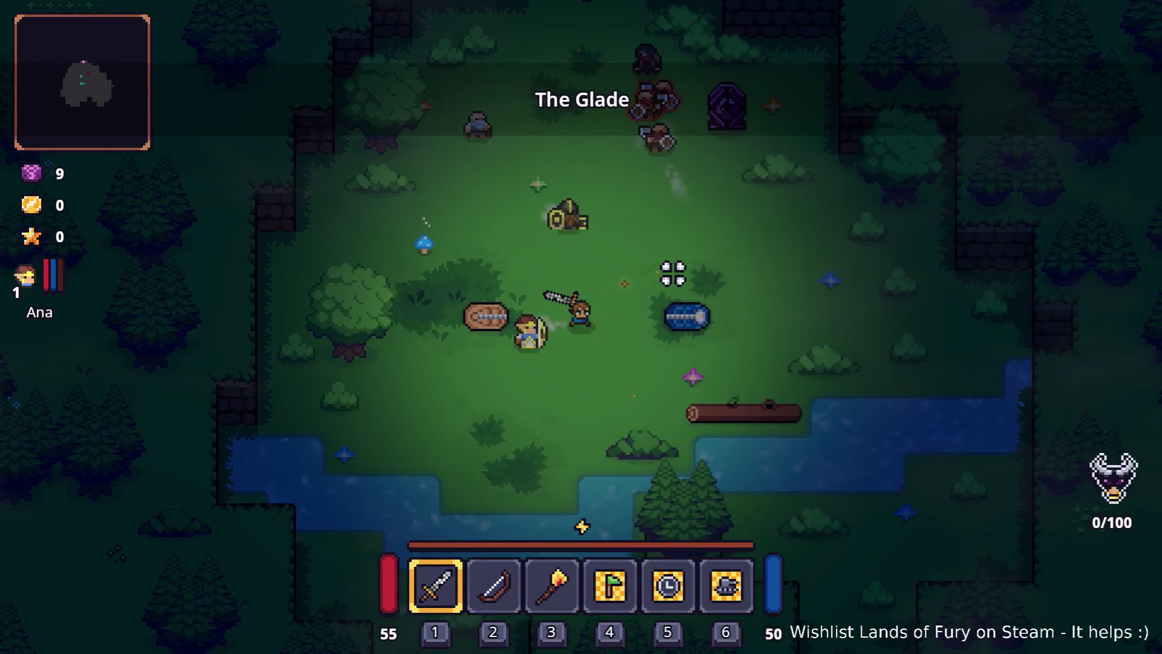
key("d")
key("w")
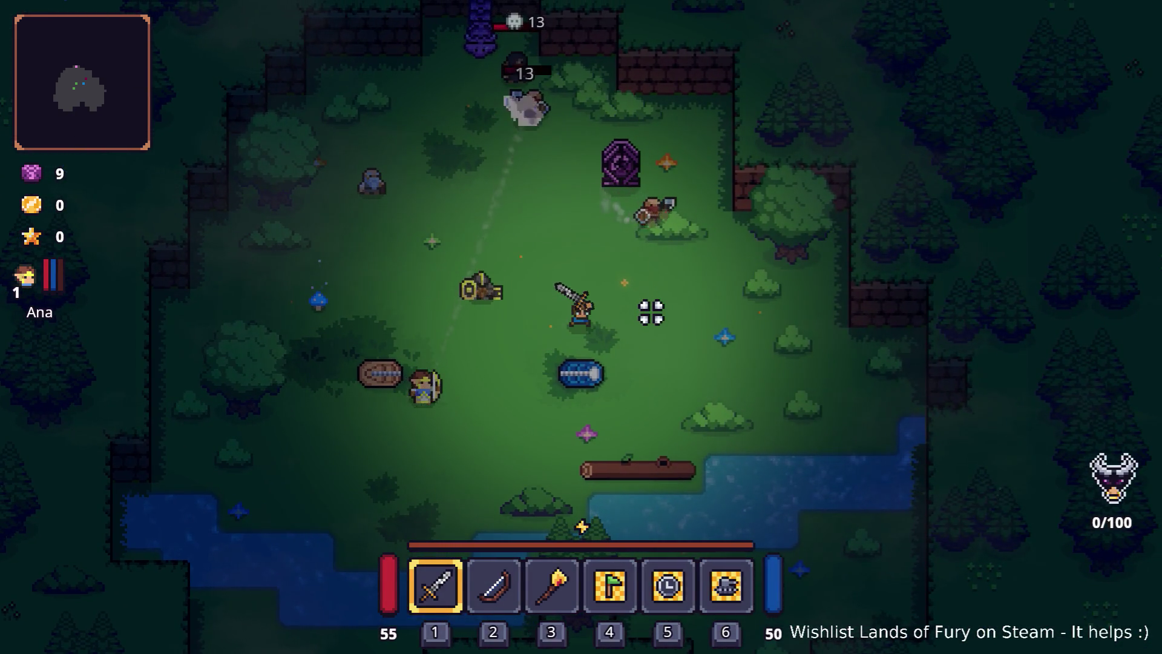
key("w")
key("a")
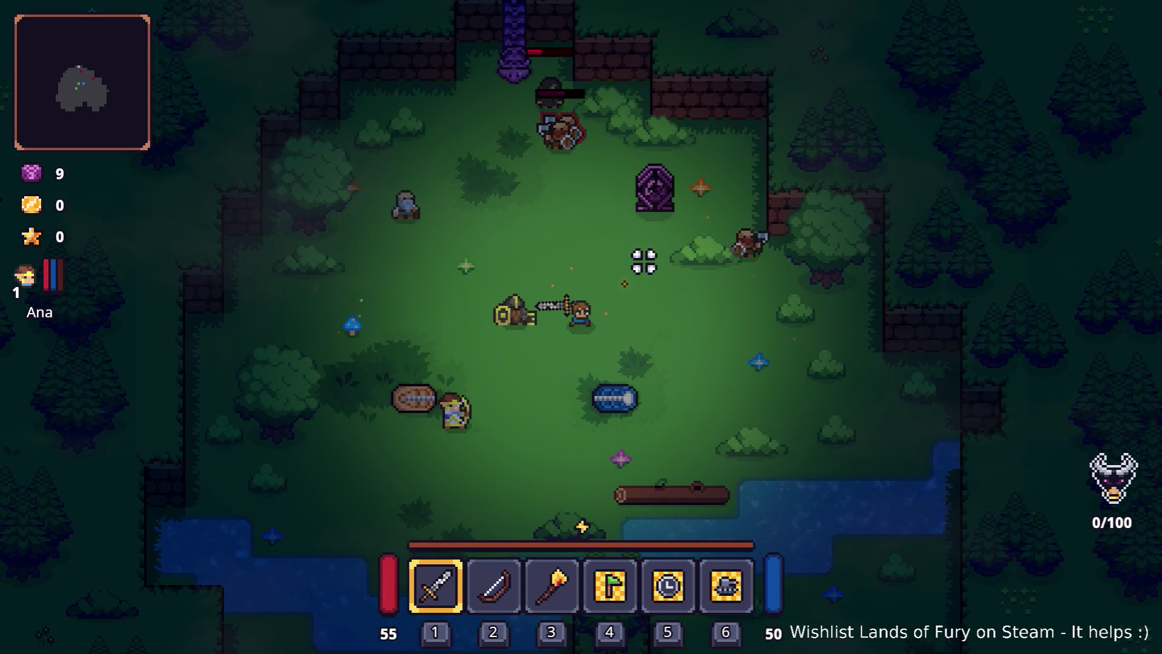
key("a")
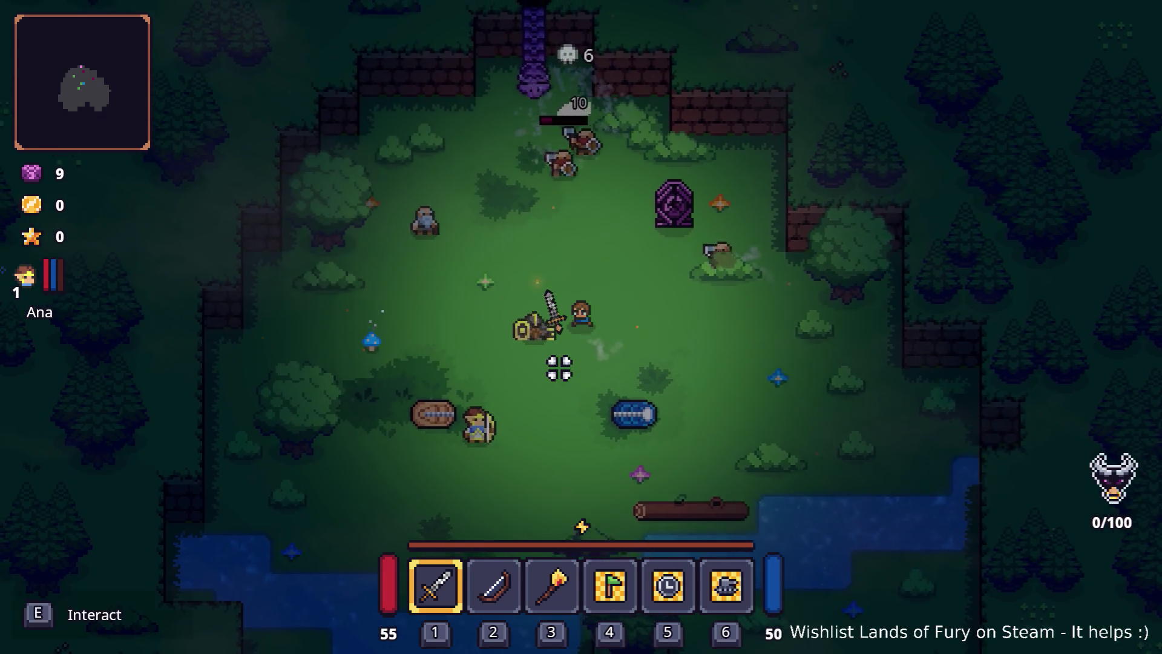
key("a")
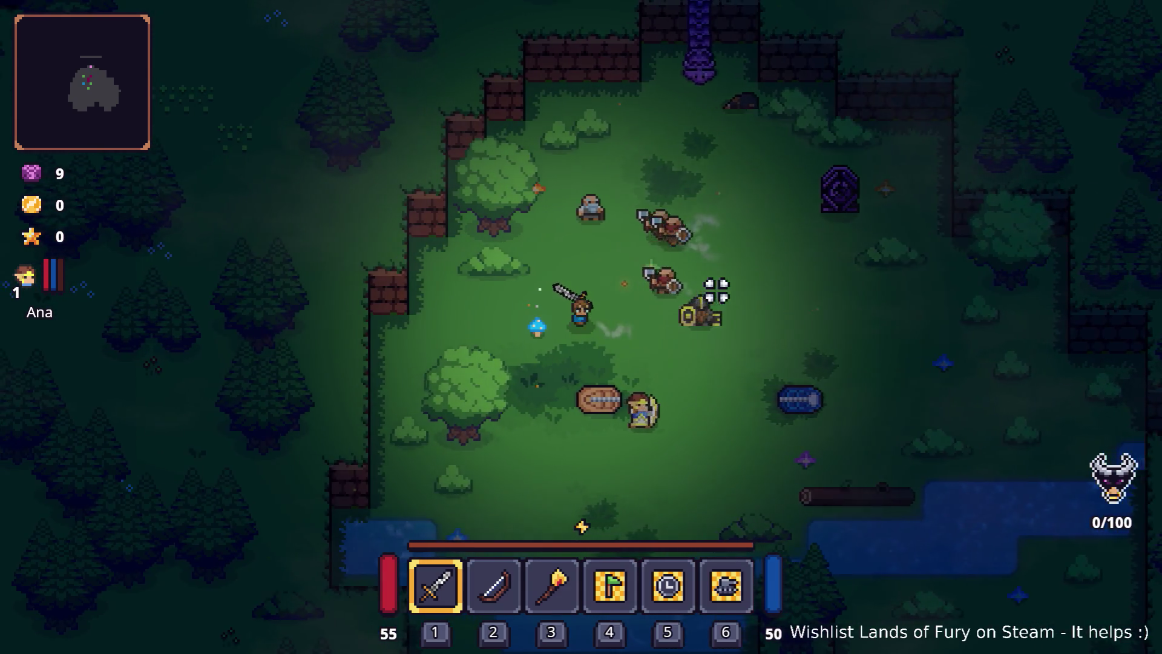
key("s")
key("s")
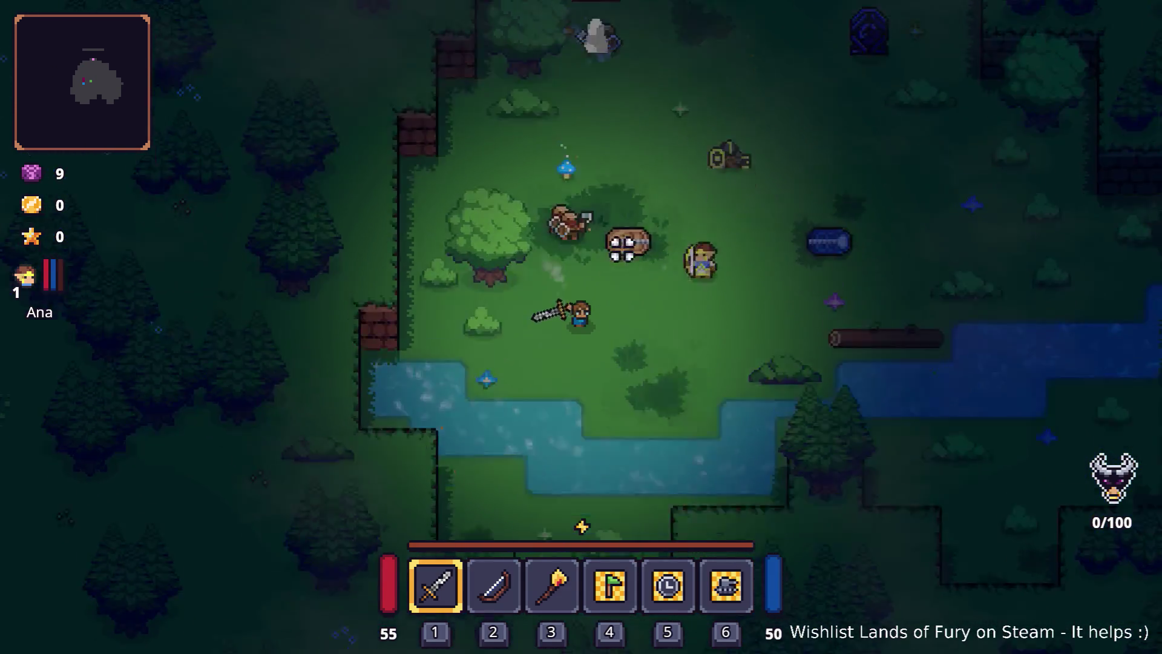
Move Ana up through the glade toward the enemy and attack it beside the tree.
key("d")
key("w")
key("d")
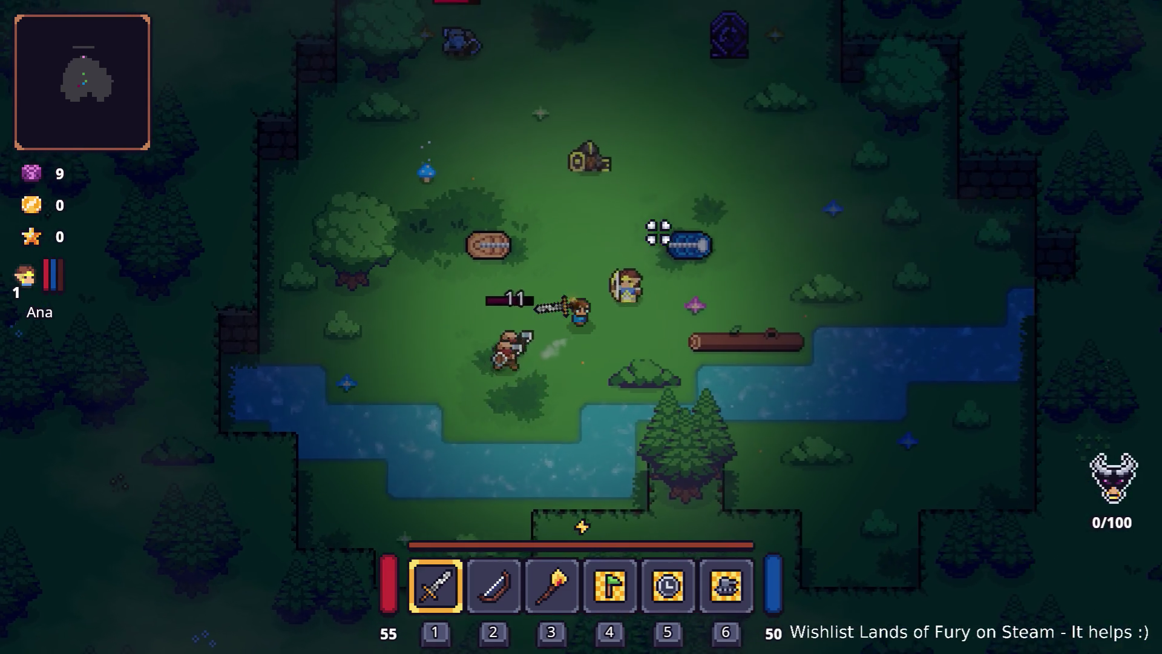
key("a")
key("a")
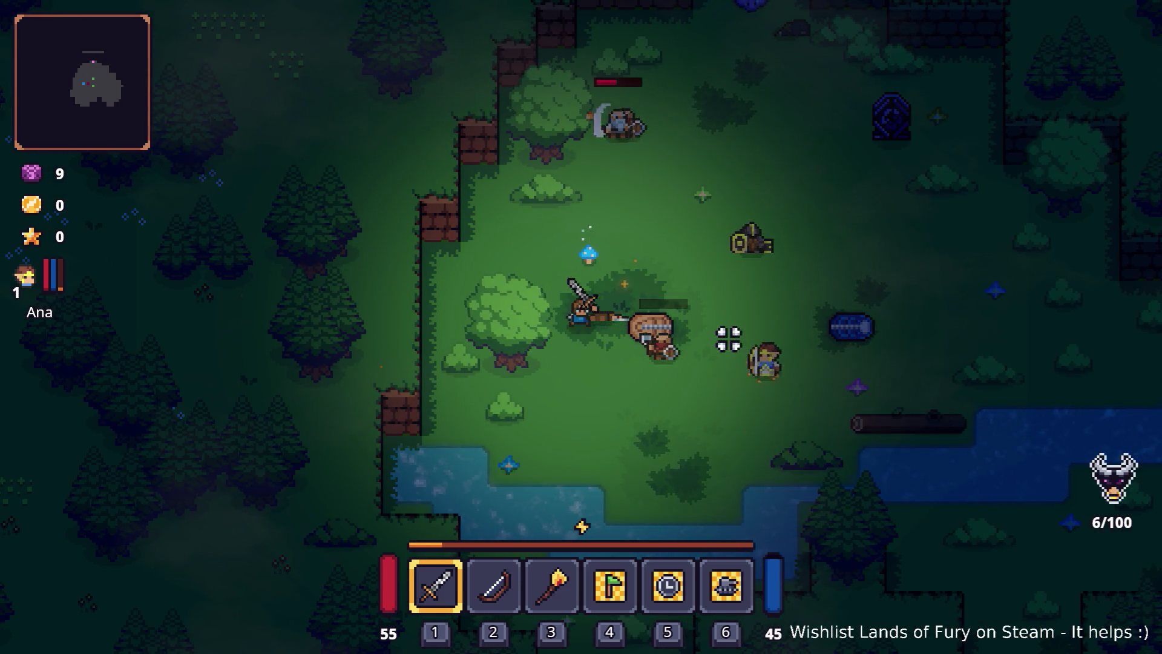
key("s")
key("d")
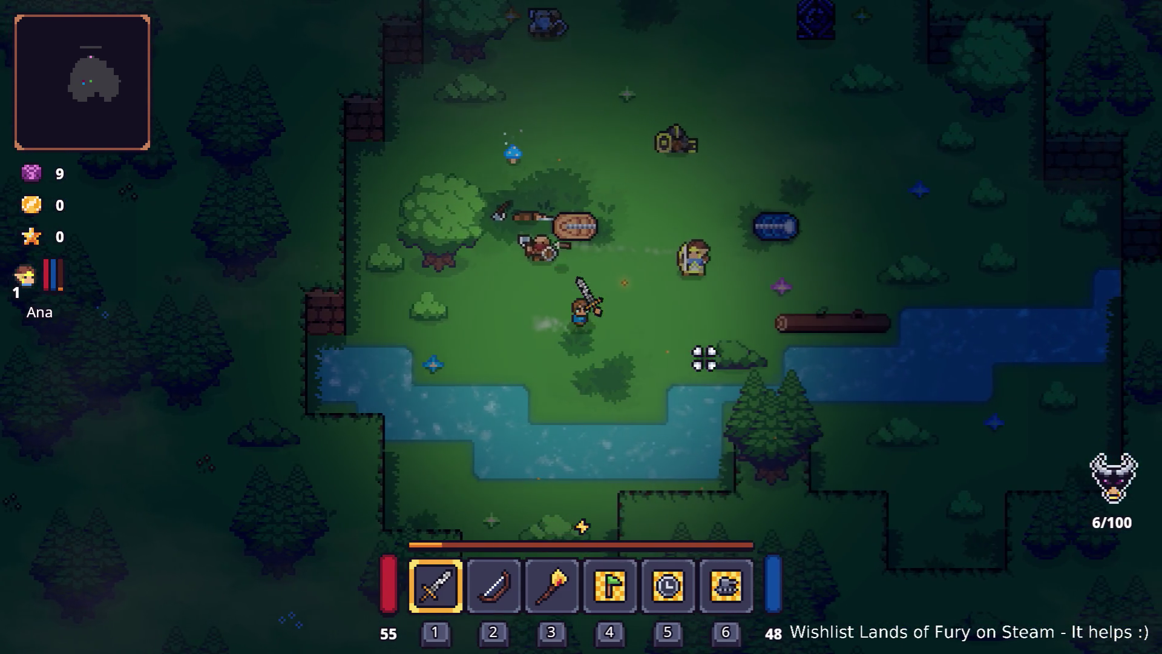
key("d")
key("w")
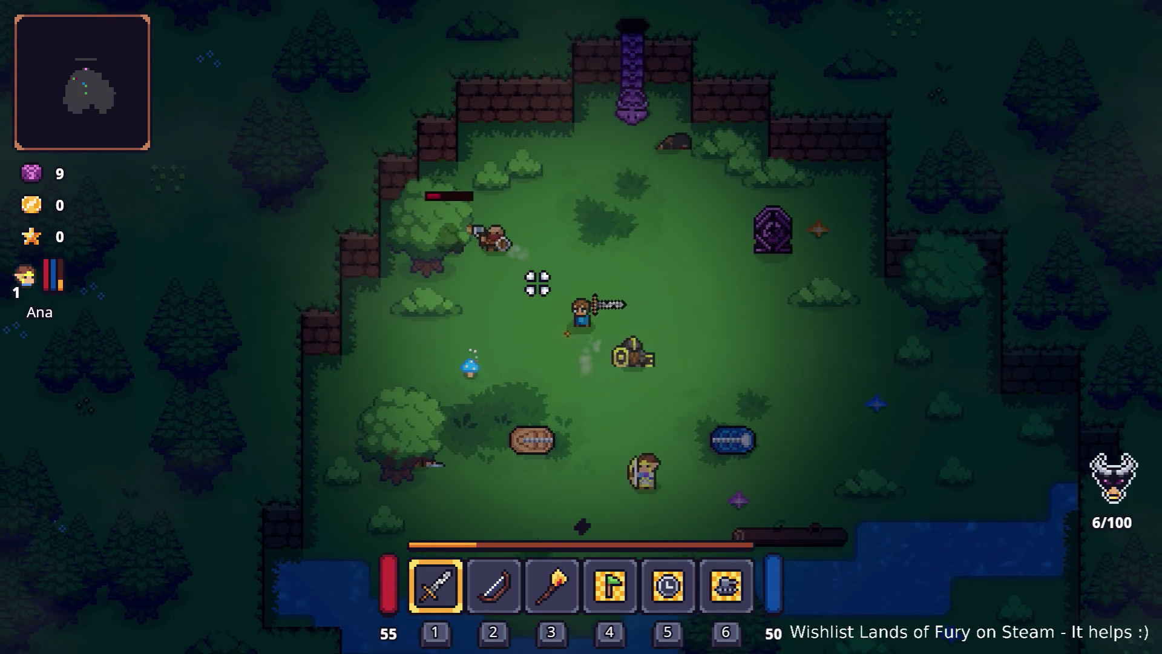
key("w")
key("a")
left_click(520, 303)
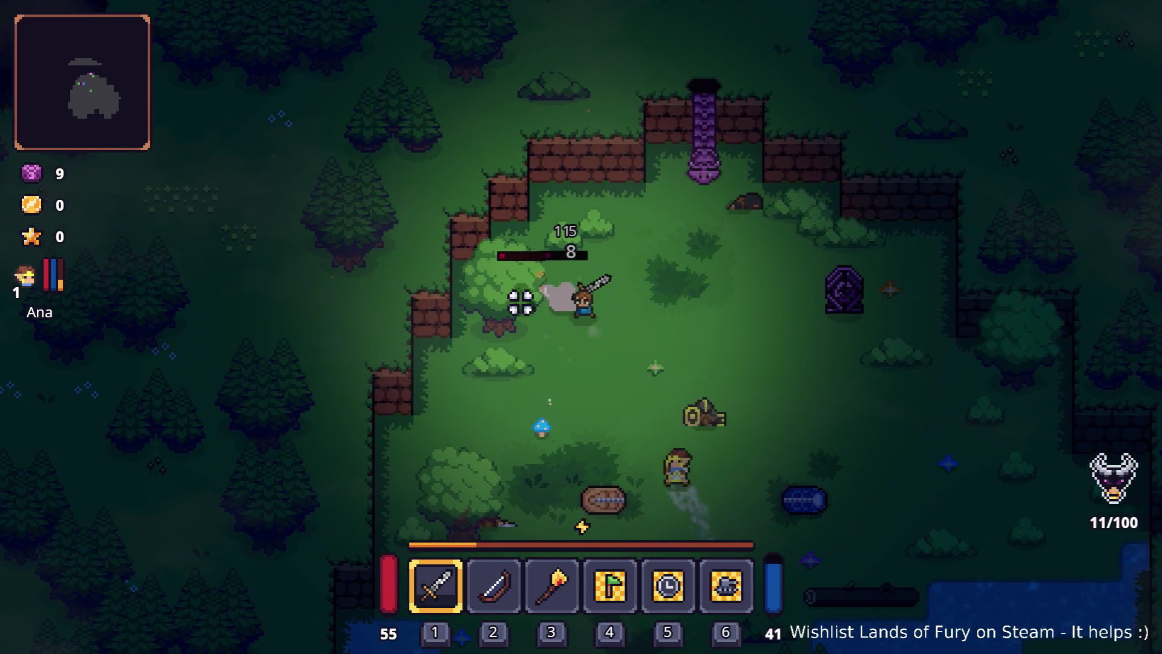
Talk to Anton, choose 'Teach us new skills', and review the skills in his trade grid.
key("e")
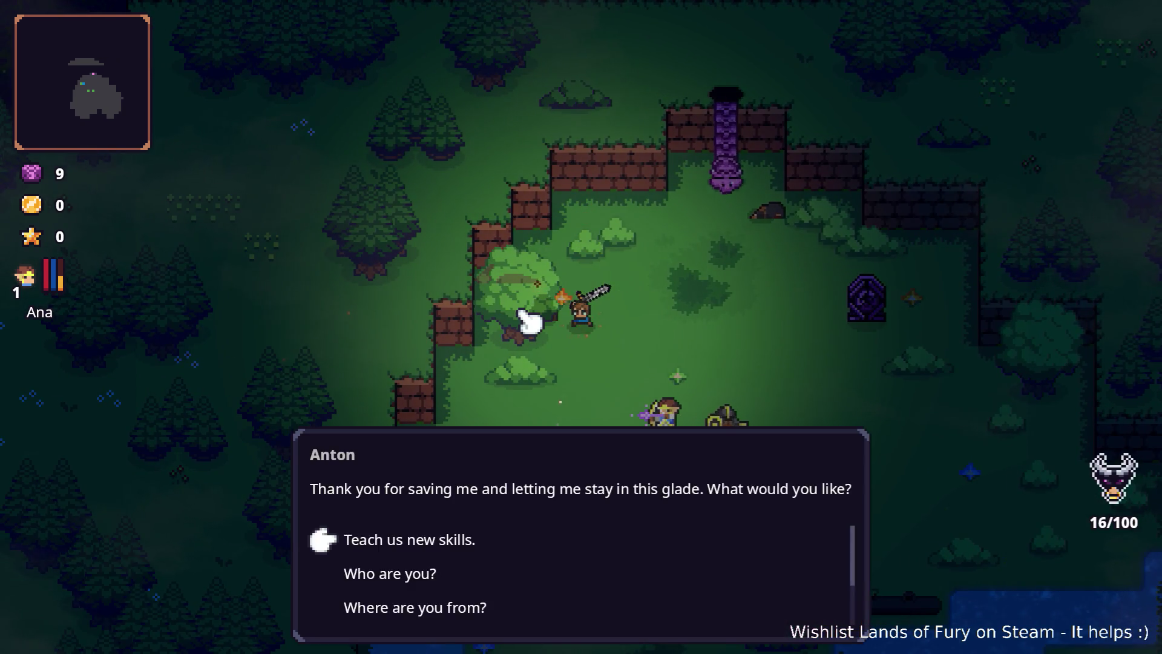
key("e")
mouse_move(611, 255)
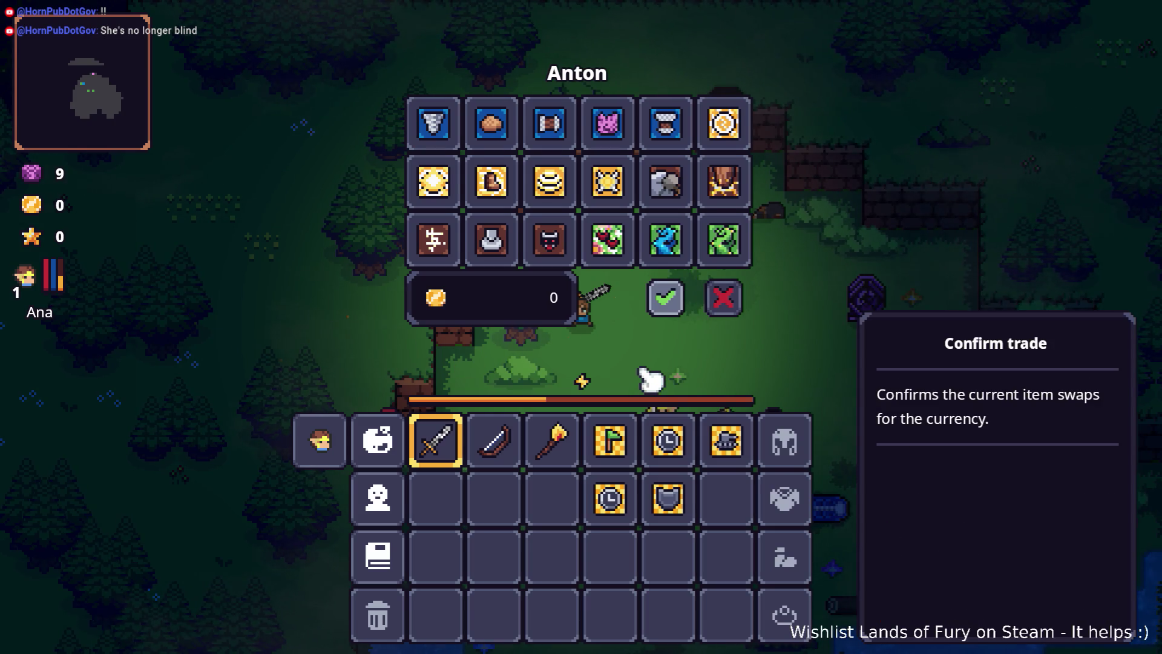
key("alt+Tab")
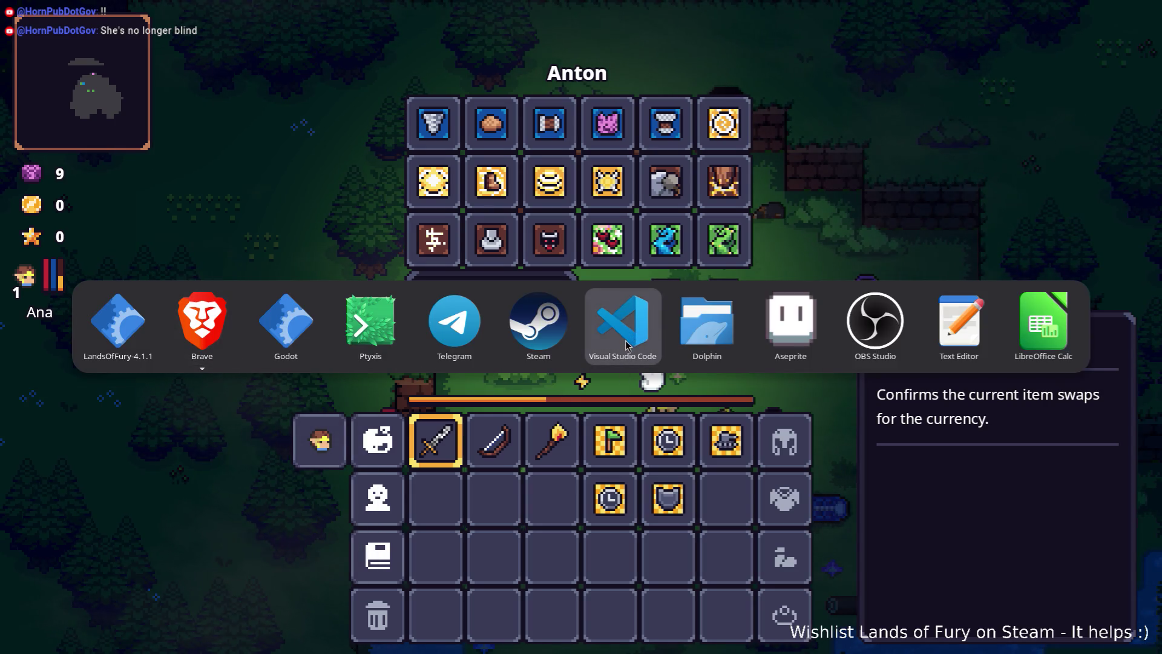
Set AnasArrowCyclone's Rarity Type from Rare to Common and save it.
left_click(286, 327)
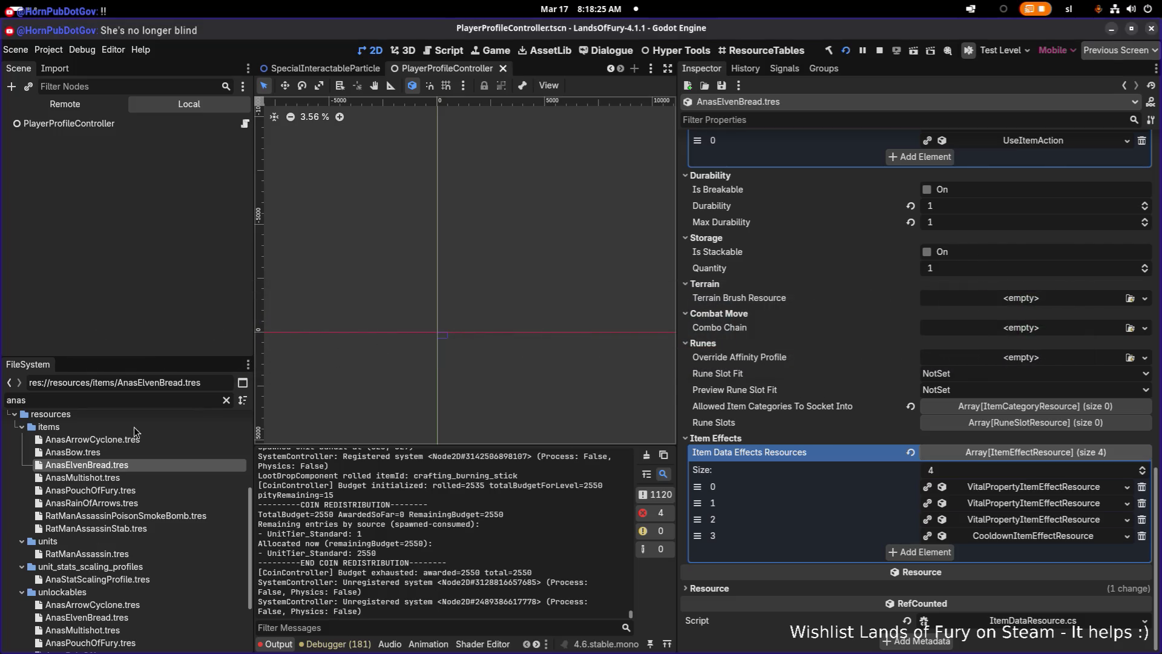
left_click(118, 442)
scroll(835, 424, "up", 10)
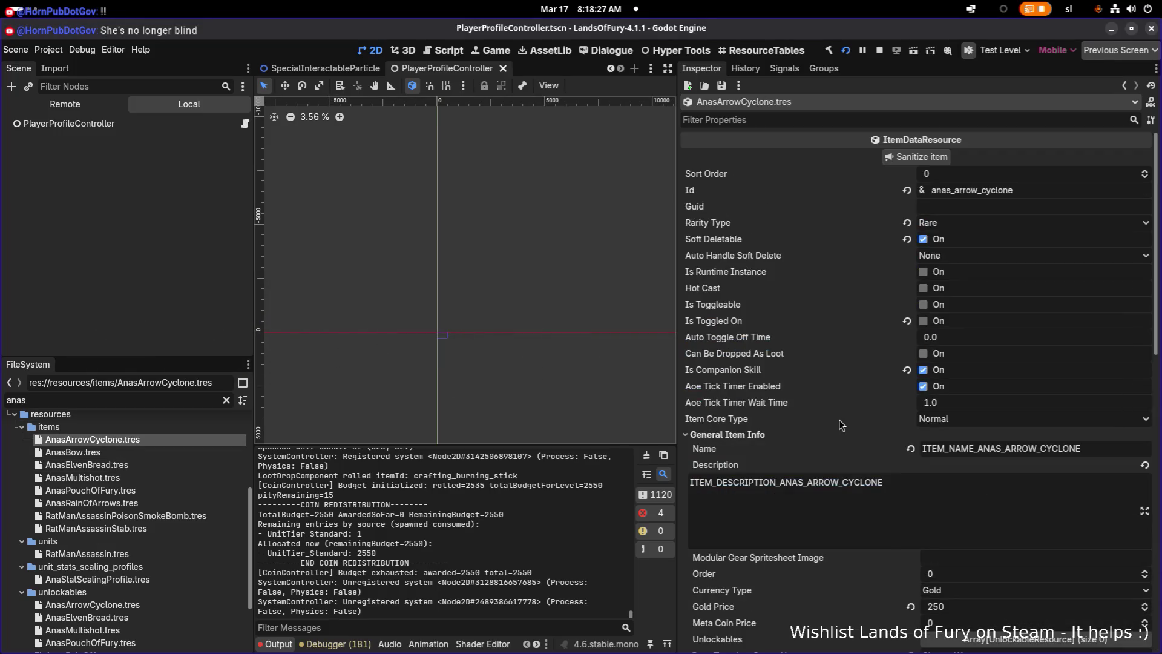
left_click(968, 223)
left_click(970, 254)
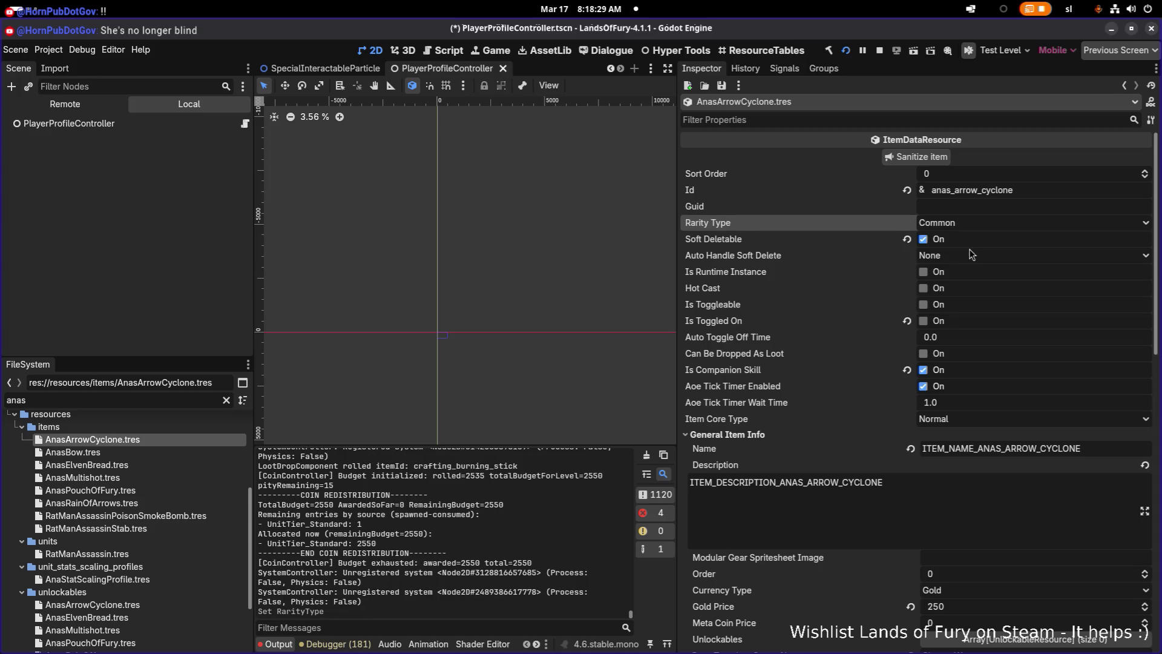
key("ctrl+s")
Set AnasBow's Rarity Type to Common and save it.
left_click(216, 449)
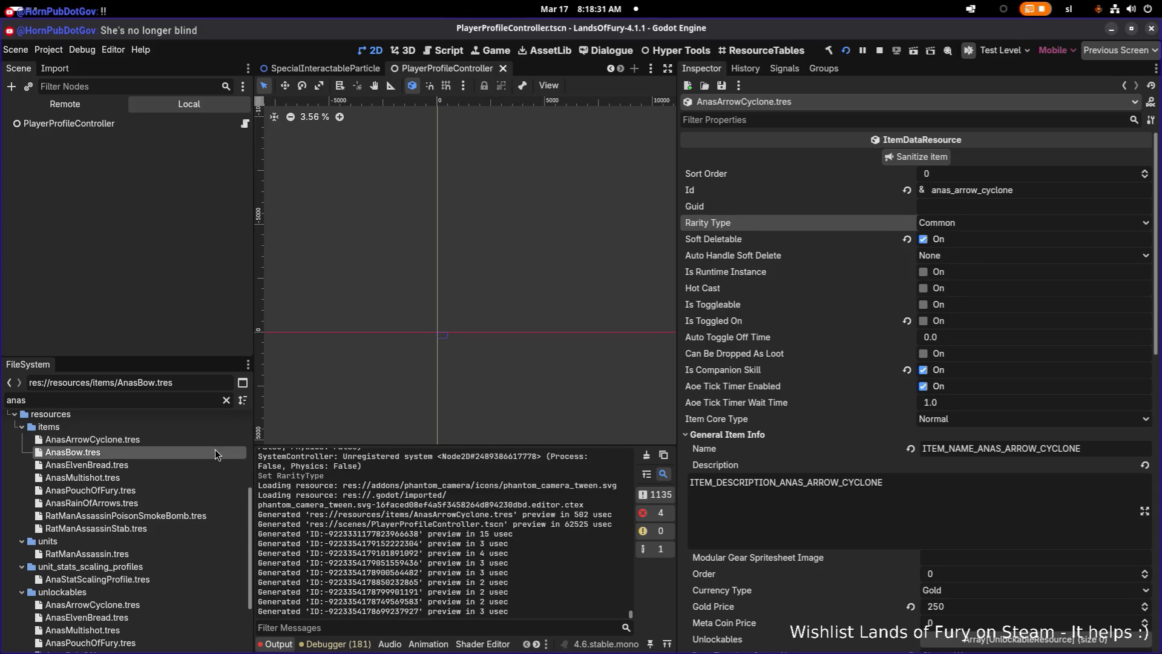
scroll(908, 224, "up", 10)
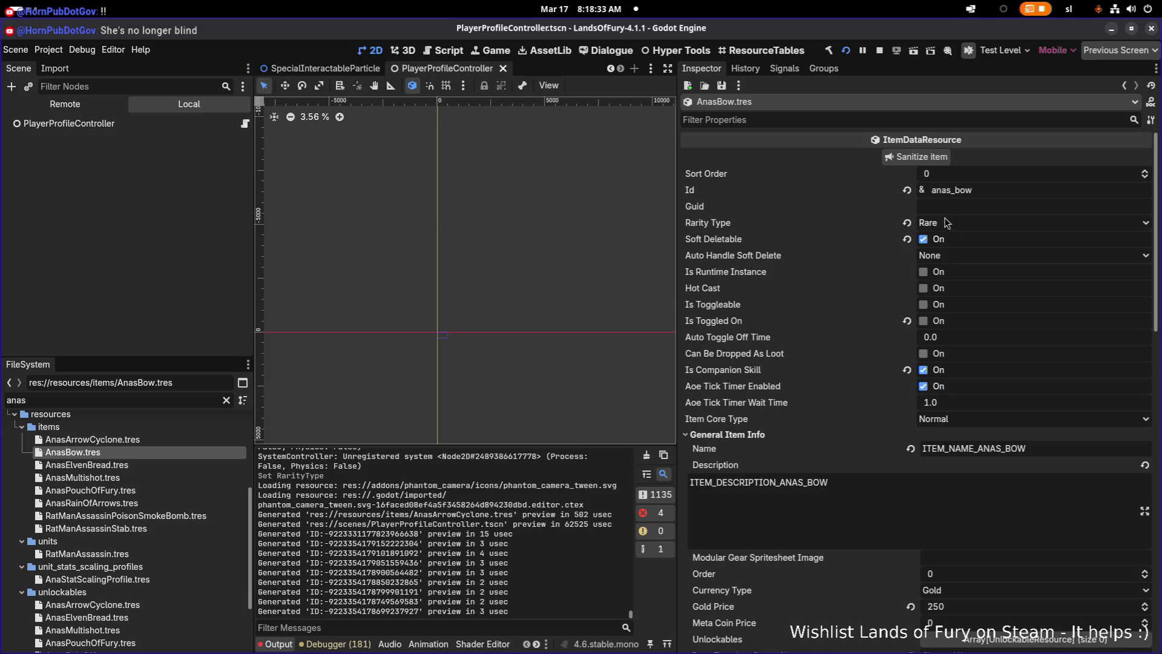
left_click(947, 222)
left_click(956, 242)
key("ctrl+s")
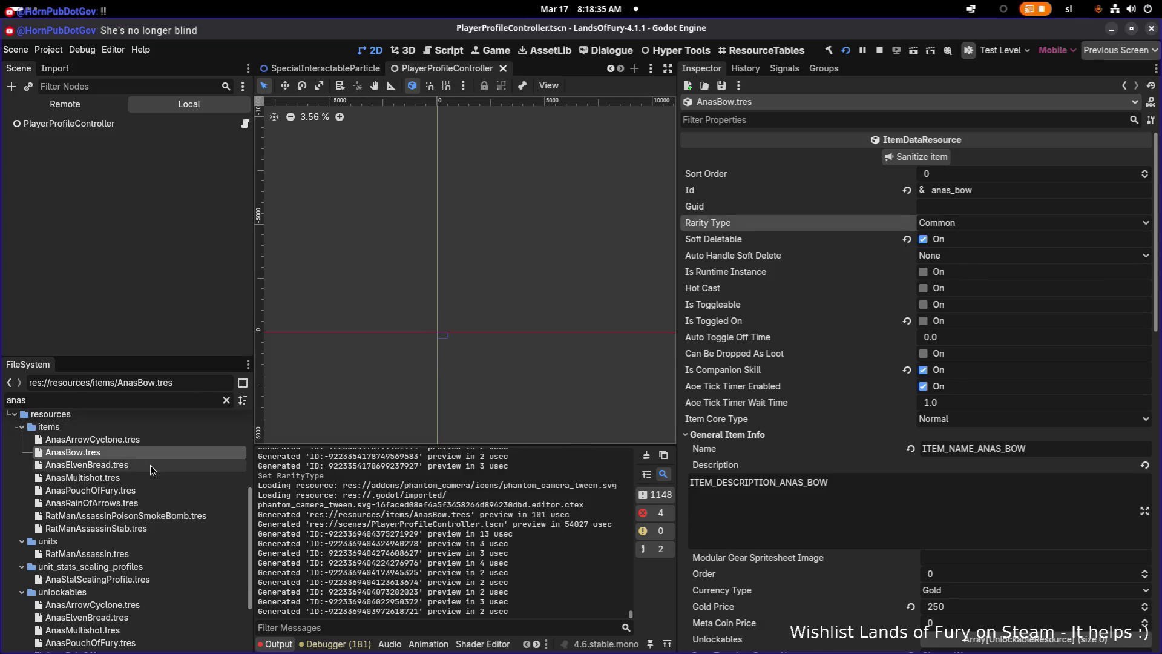
Keep AnasElvenBread at Common, set AnasMultishot to Common and save, then check AnasPouchOfFury's rarity.
left_click(150, 465)
scroll(908, 303, "up", 10)
left_click(947, 222)
left_click(948, 224)
left_click(150, 478)
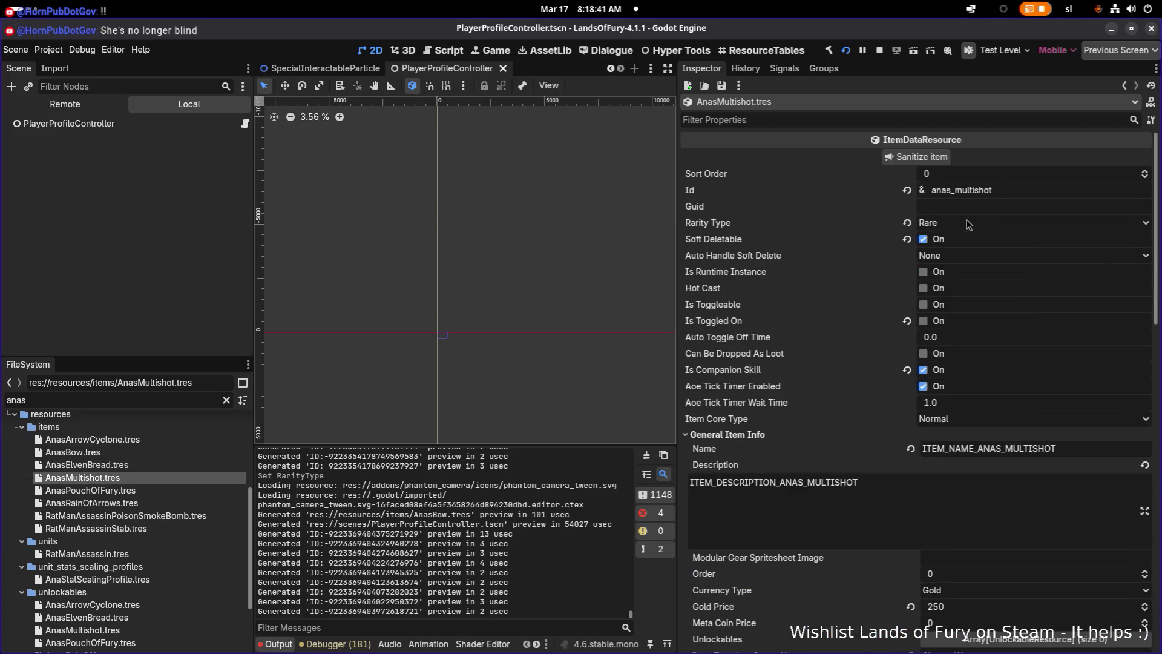
left_click(970, 223)
left_click(932, 249)
key("ctrl+s")
left_click(139, 490)
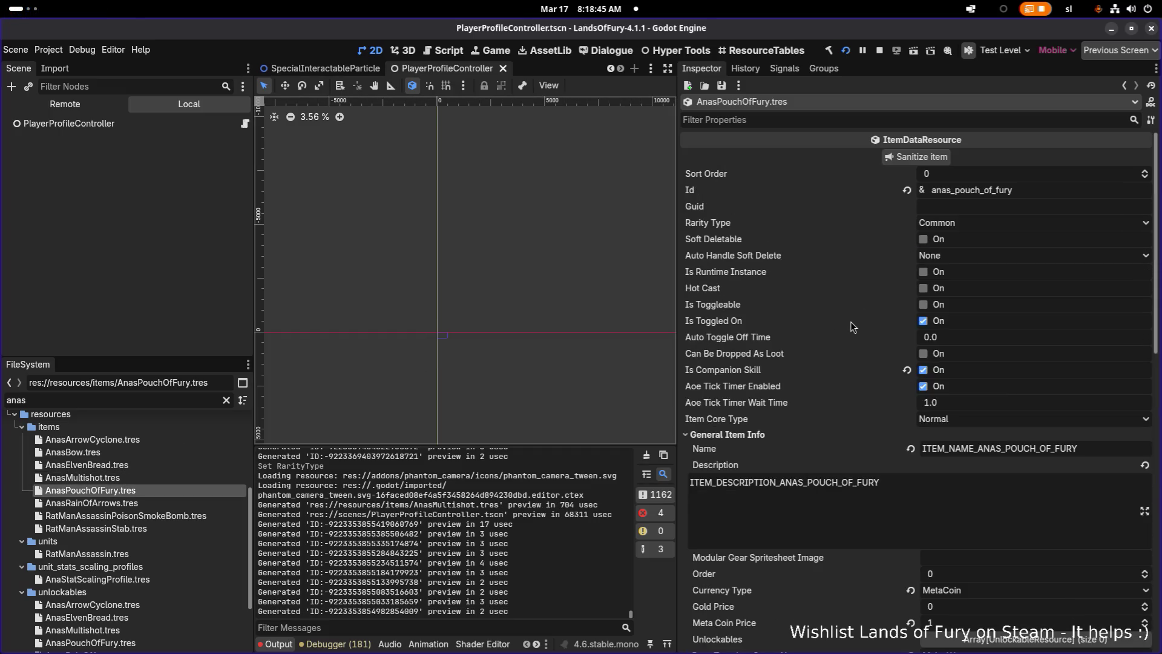
left_click(962, 222)
left_click(964, 252)
scroll(964, 254, "down", 10)
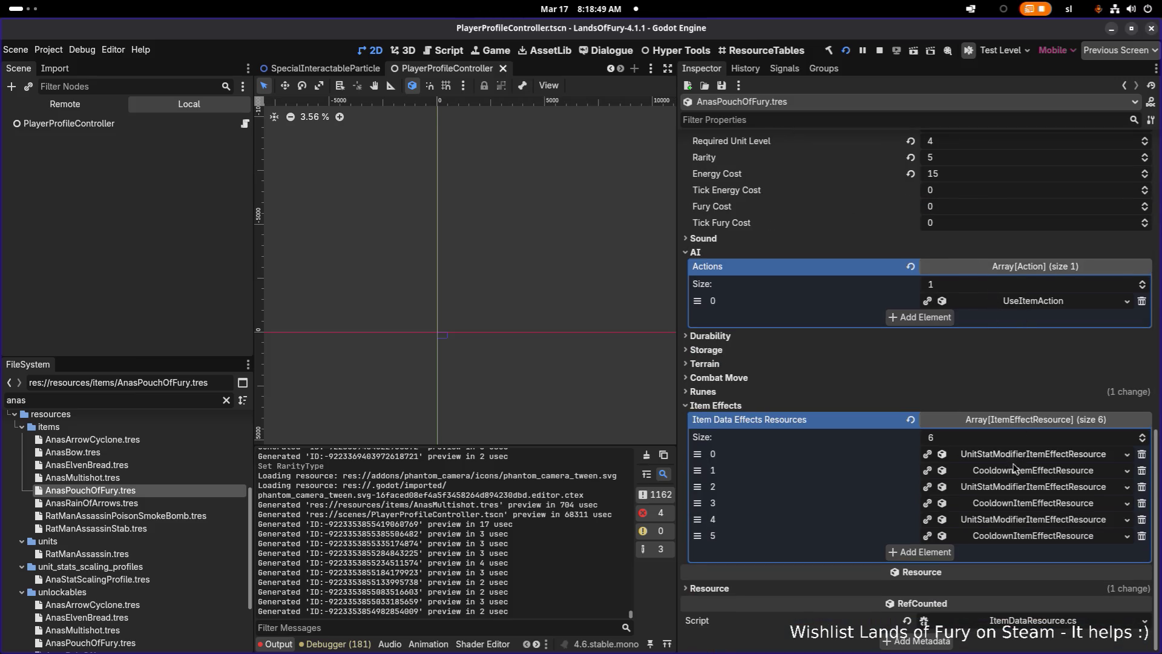
left_click(1015, 455)
scroll(1015, 457, "down", 3)
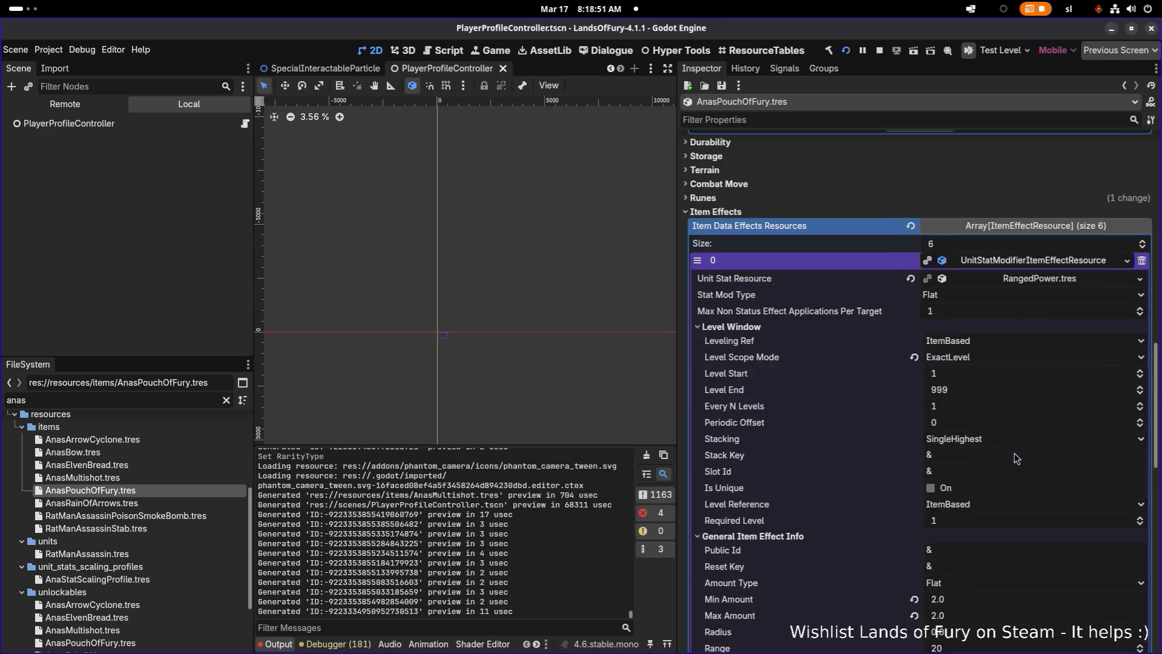
left_click(1035, 265)
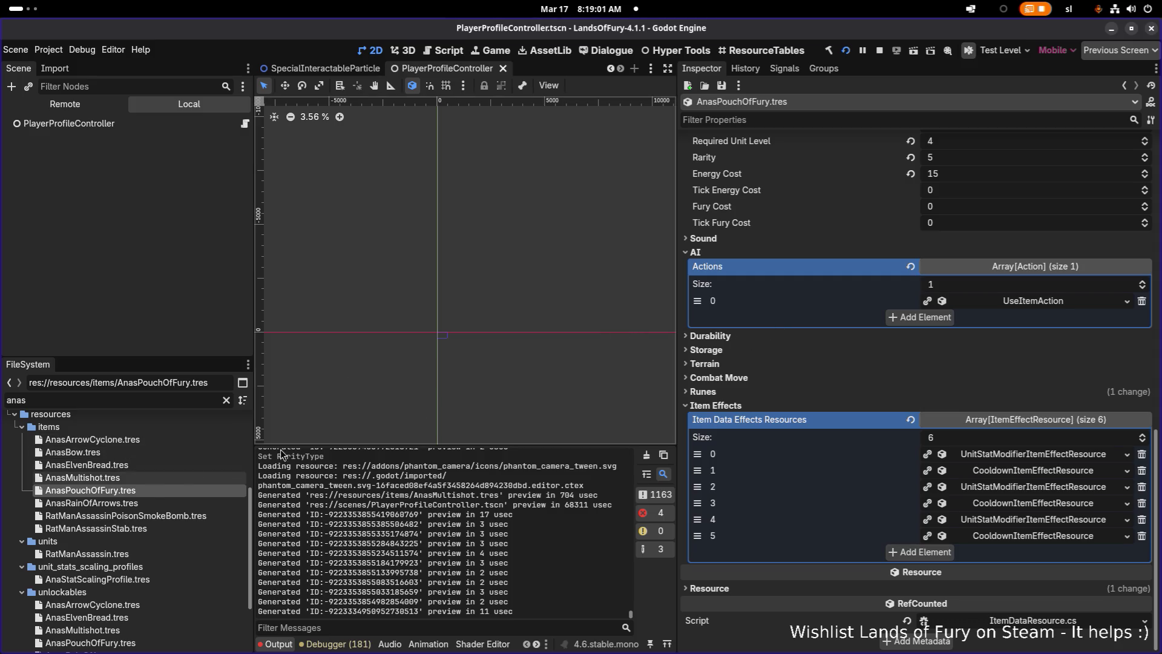
scroll(835, 336, "up", 10)
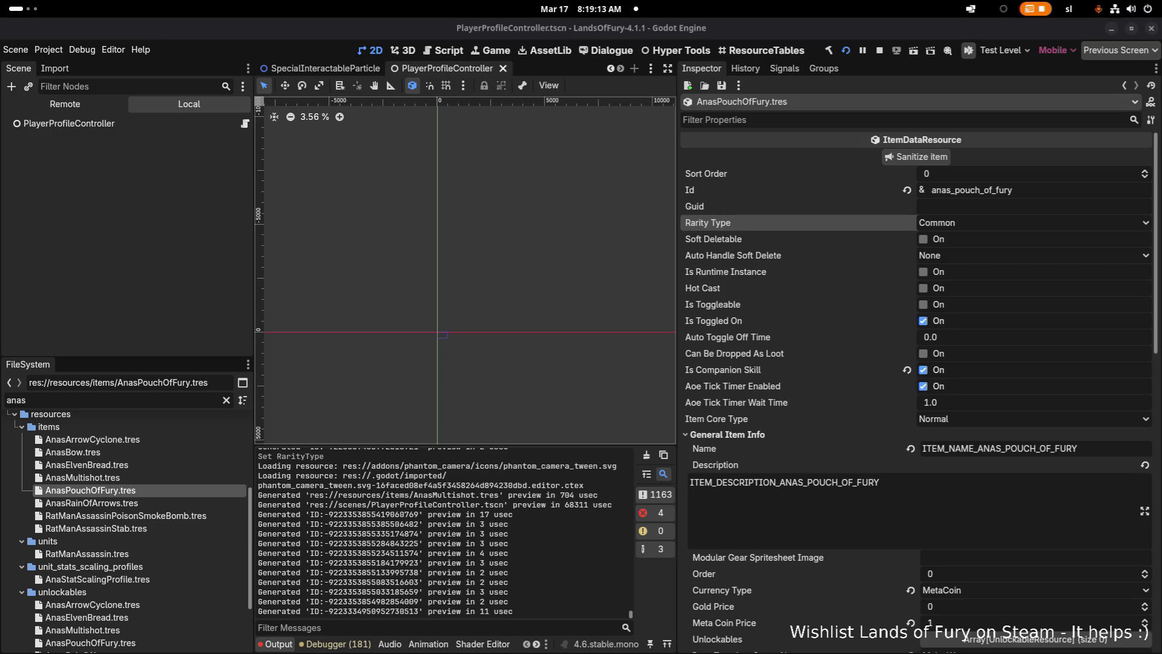
key("XF86AudioRaiseVolume")
key("XF86AudioLowerVolume")
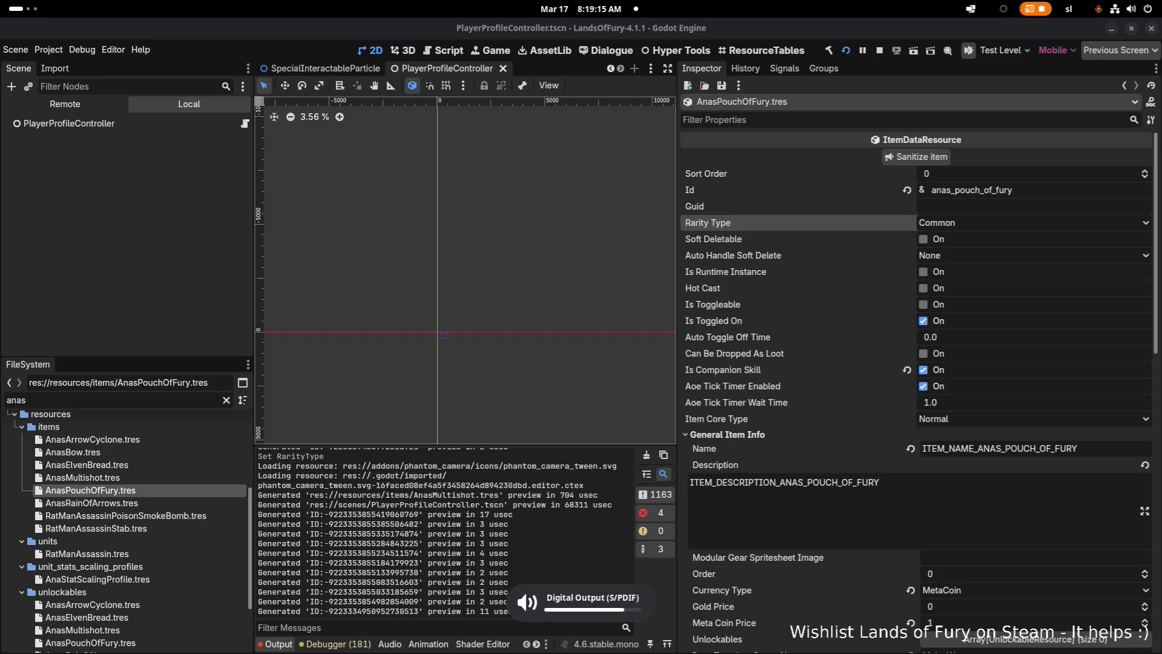
left_click(154, 482)
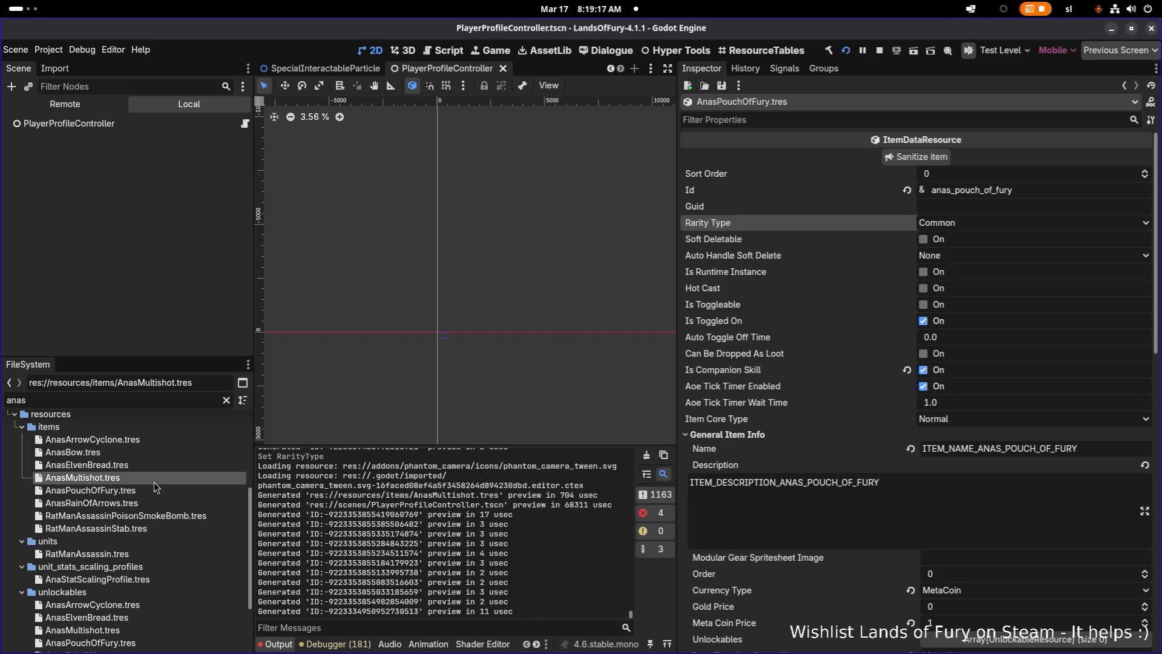
left_click(158, 491)
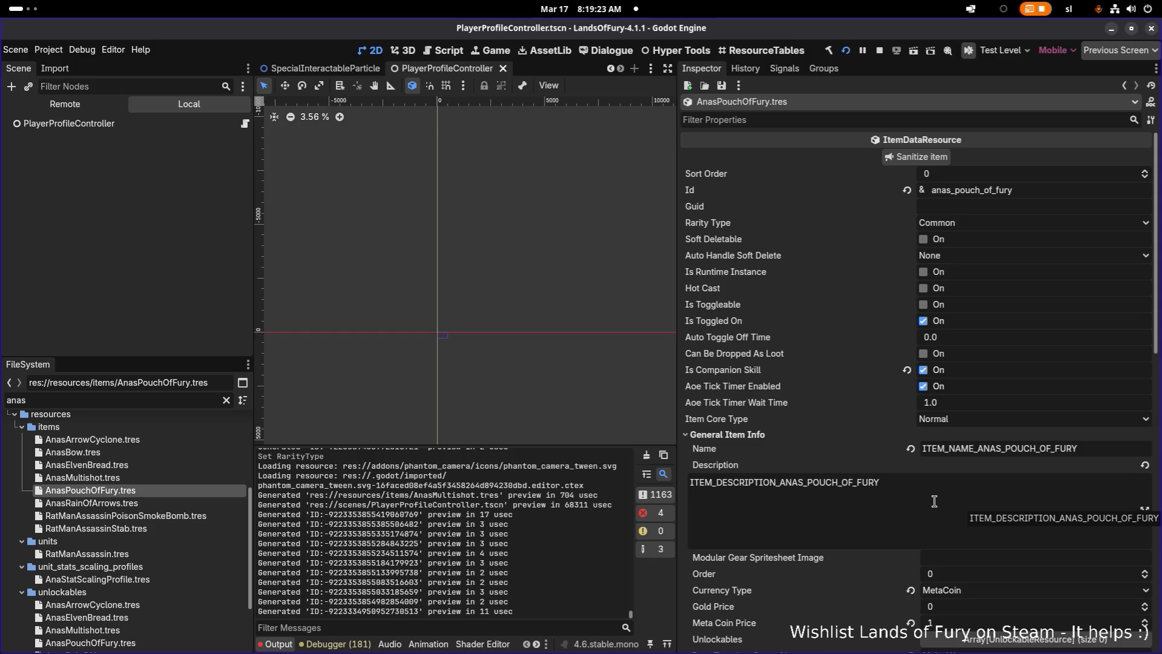
left_click(913, 486)
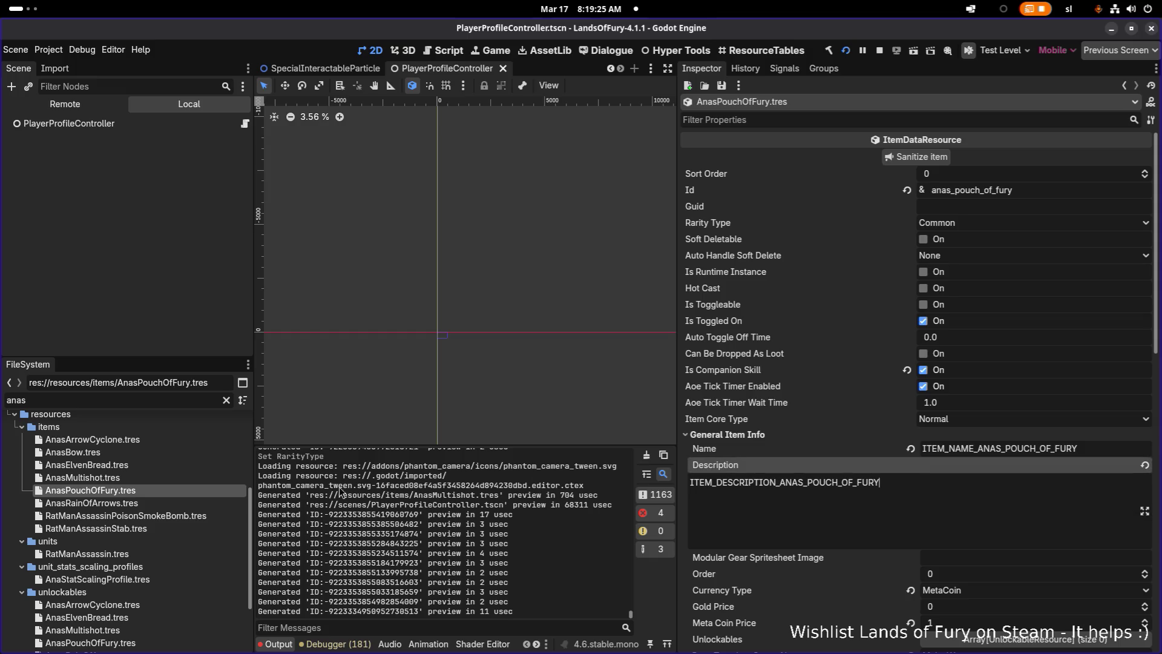
left_click(121, 502)
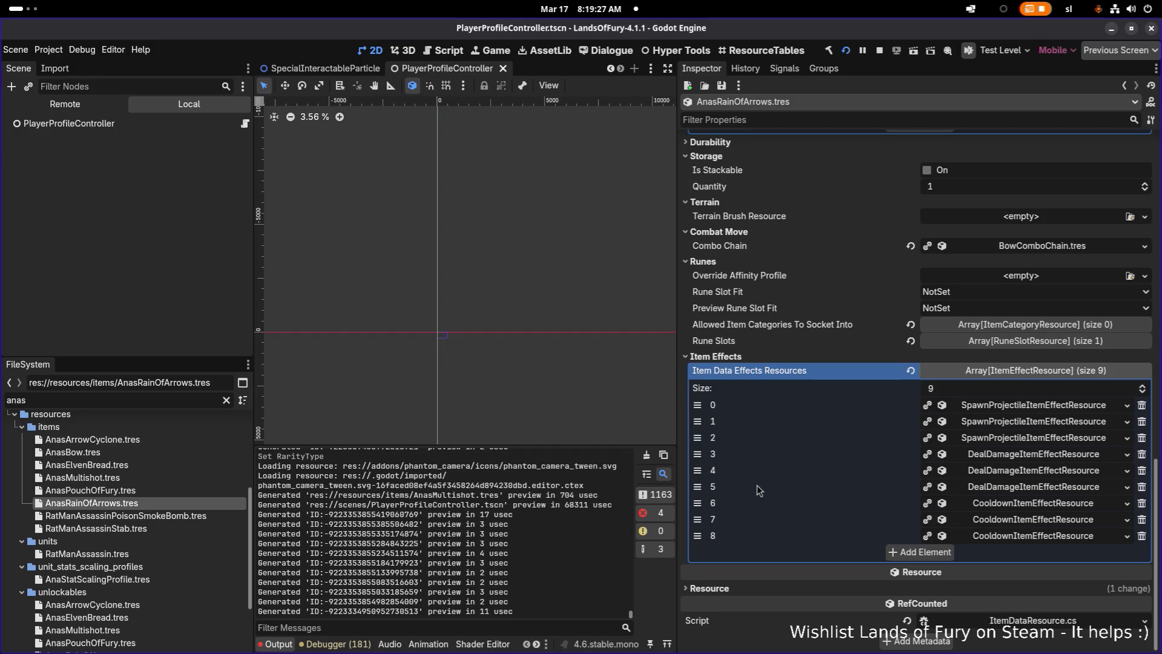
Set AnasRainOfArrows' Rarity Type to Common and save the resource.
scroll(774, 445, "up", 10)
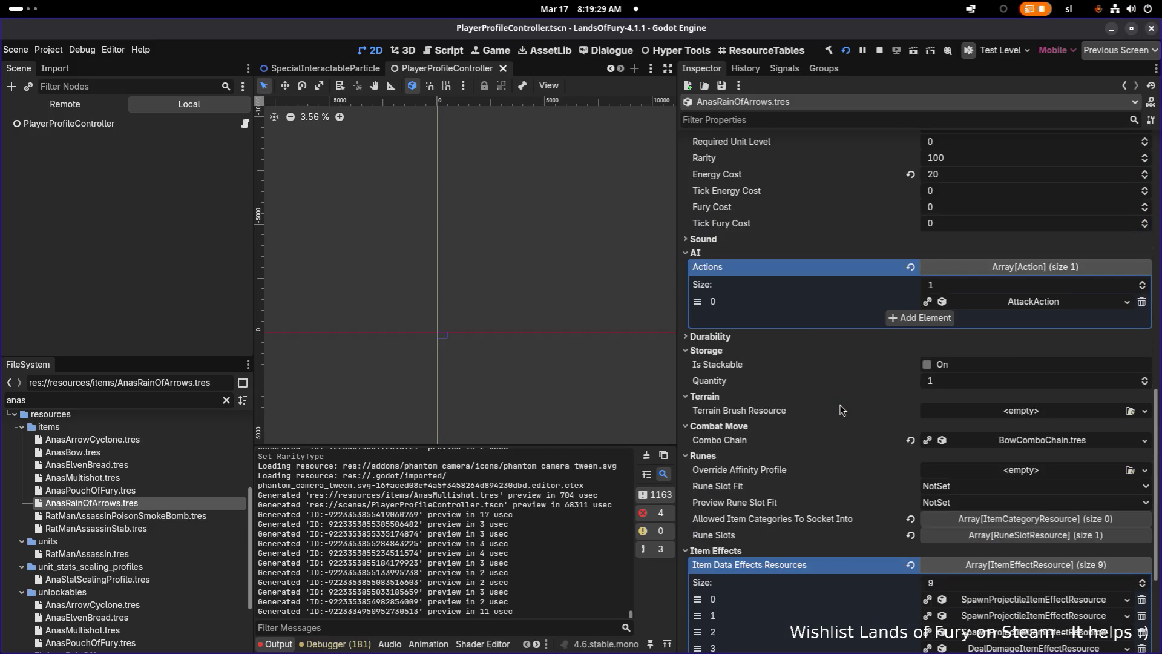
scroll(893, 406, "up", 4)
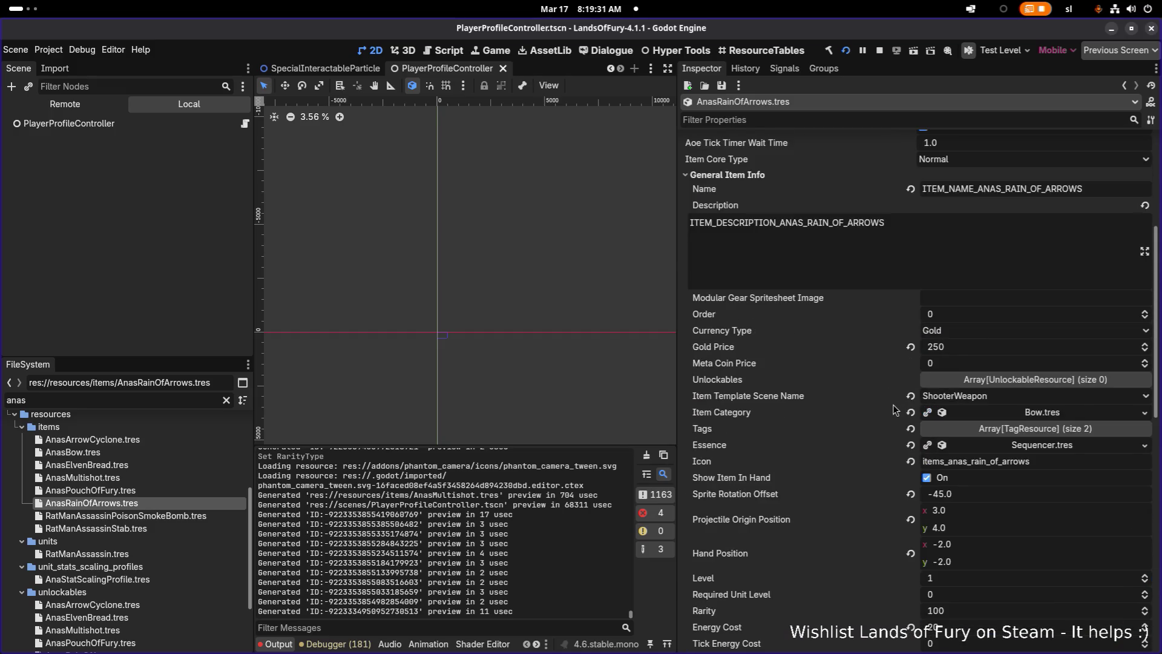
scroll(893, 409, "down", 4)
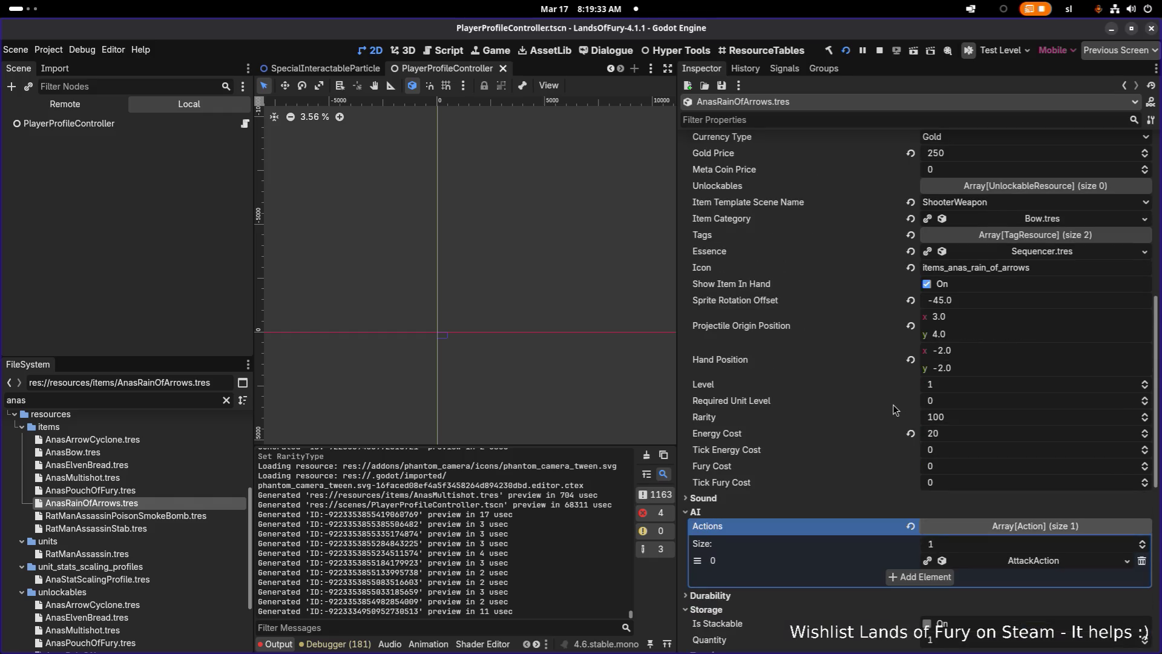
scroll(893, 410, "up", 10)
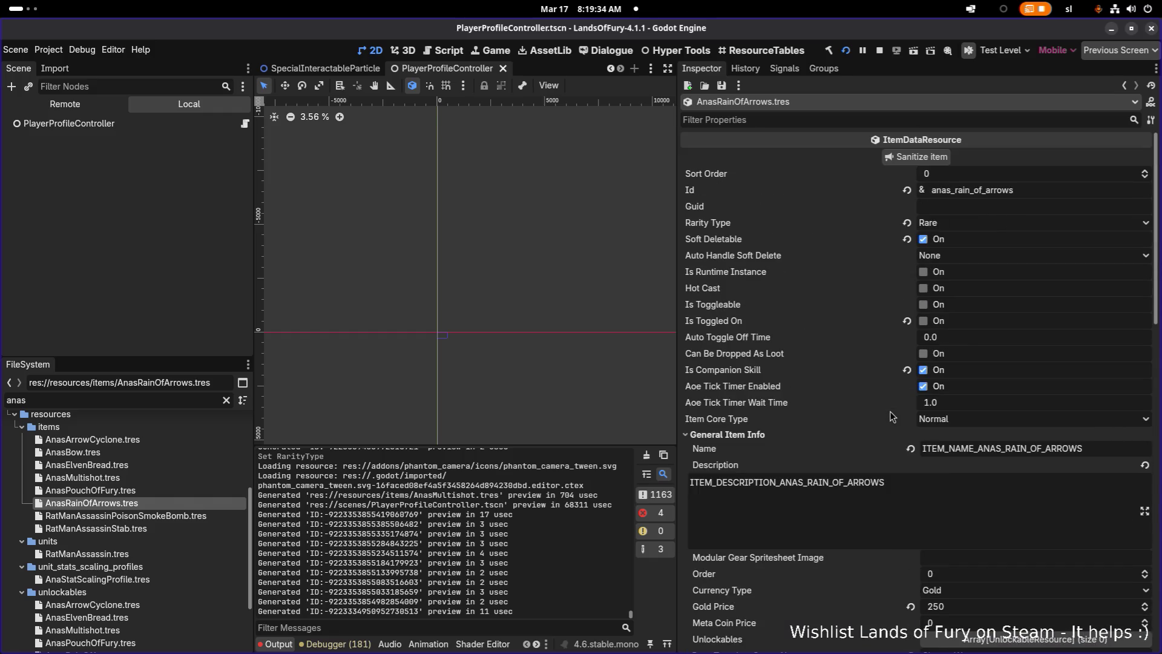
left_click(967, 229)
left_click(962, 245)
key("ctrl+s")
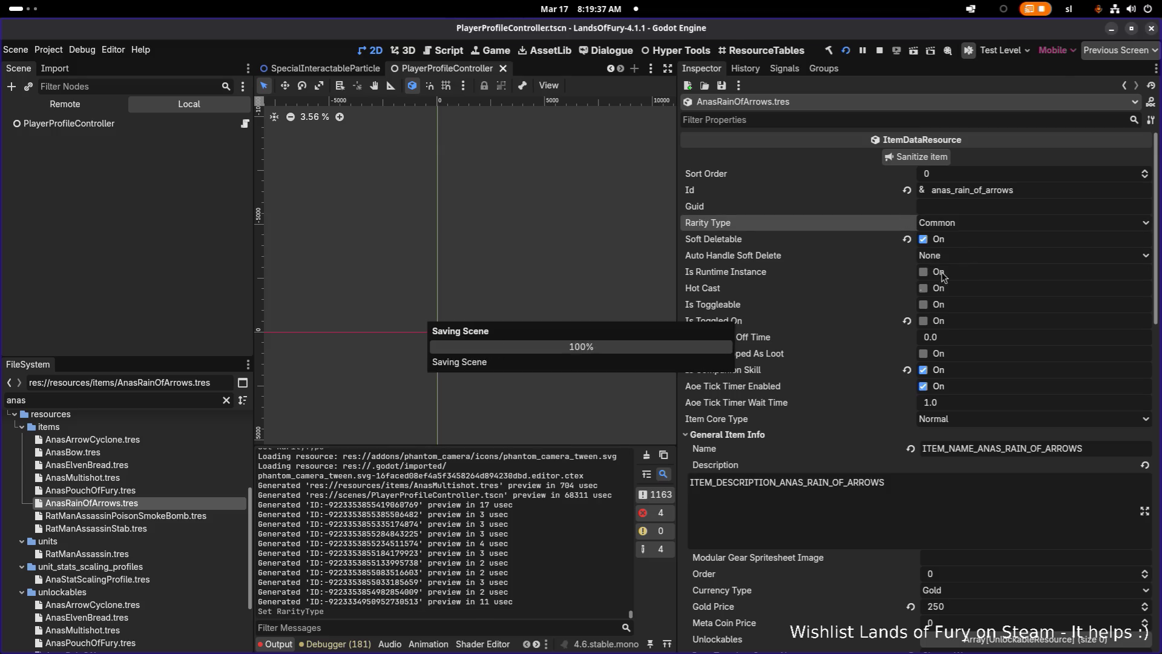
Switch over to the Translations.csv spreadsheet in LibreOffice Calc.
key("alt+Tab")
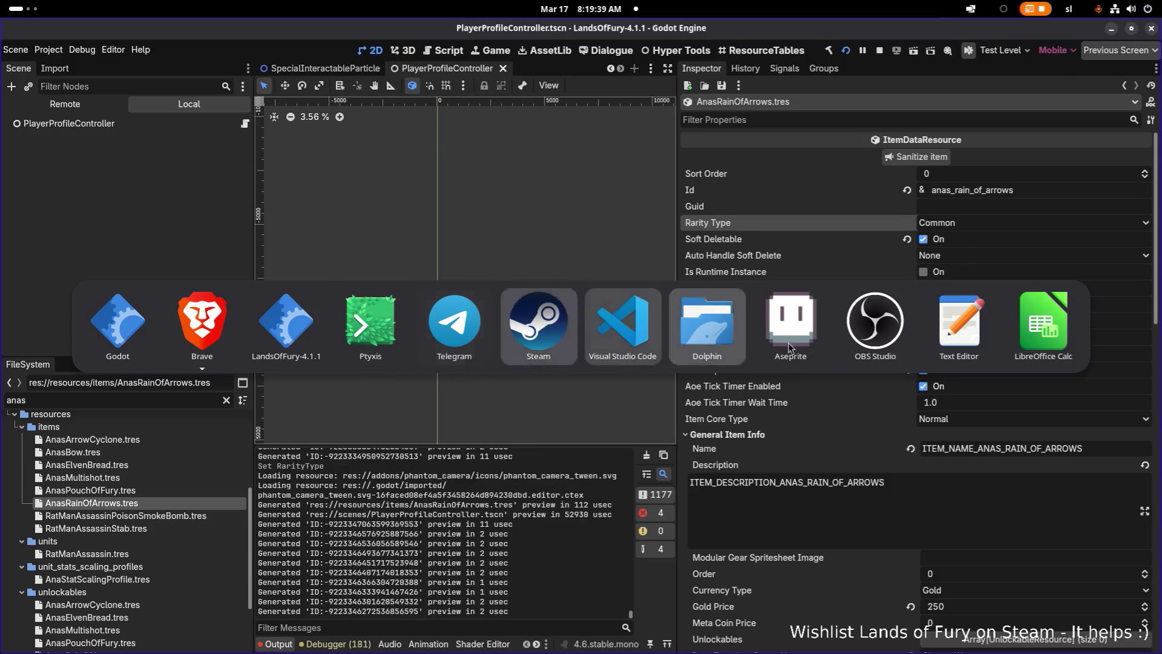
key("Escape")
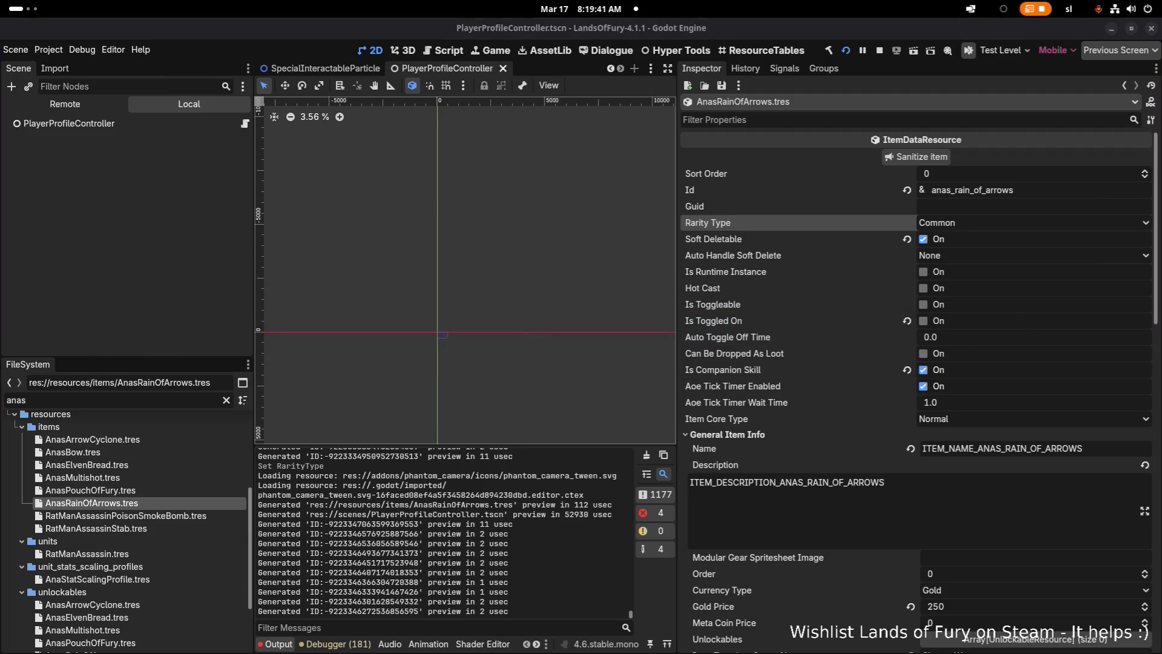
key("alt+Tab")
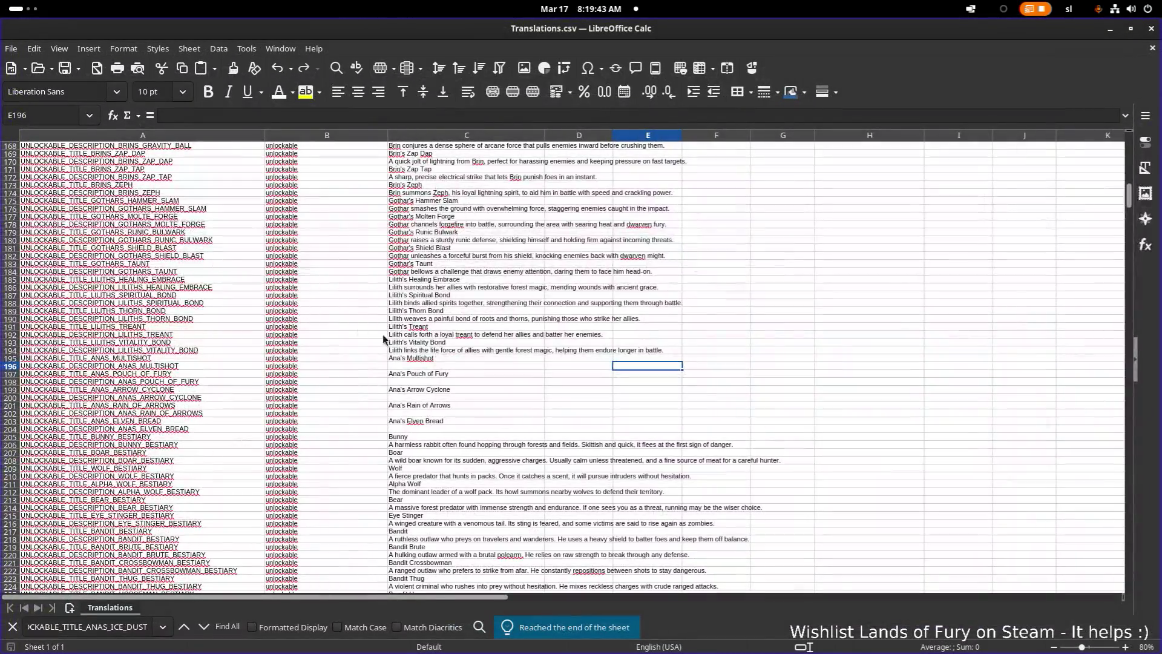
Search the translations sheet for the ITEM_NAME_ANAS_MULTISHOT key.
left_click(517, 334)
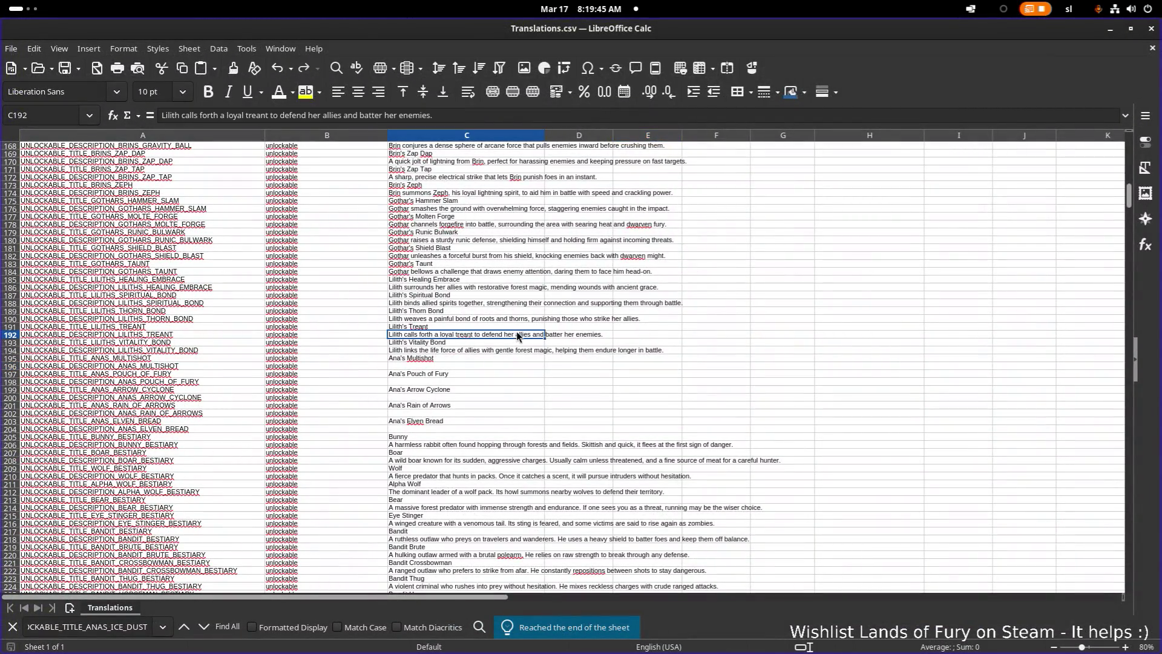
key("ctrl+f")
type("items")
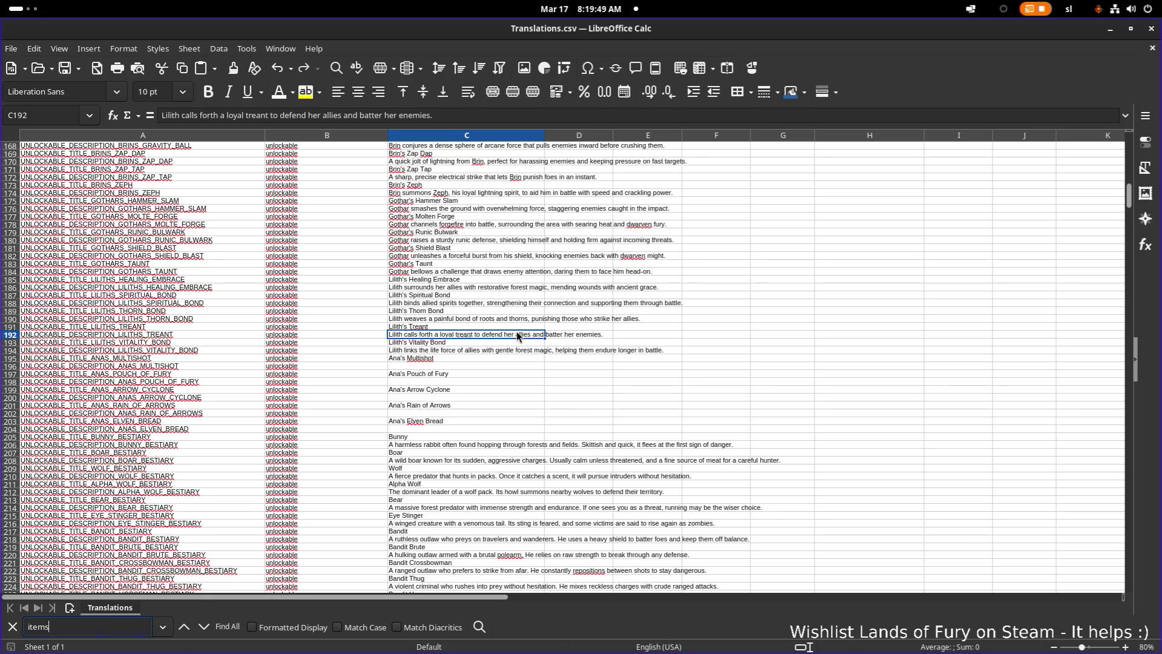
key("BackSpace")
key("BackSpace")
key("BackSpace")
type("ITEM_NAME_ANAS_MULTISHOT")
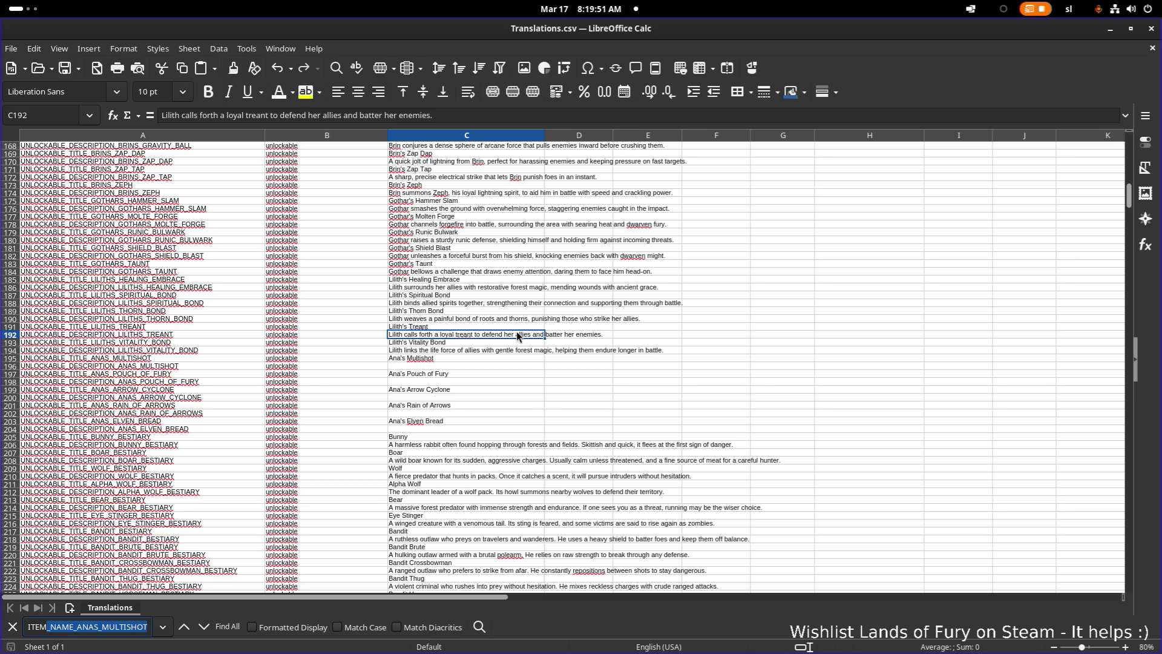
key("End")
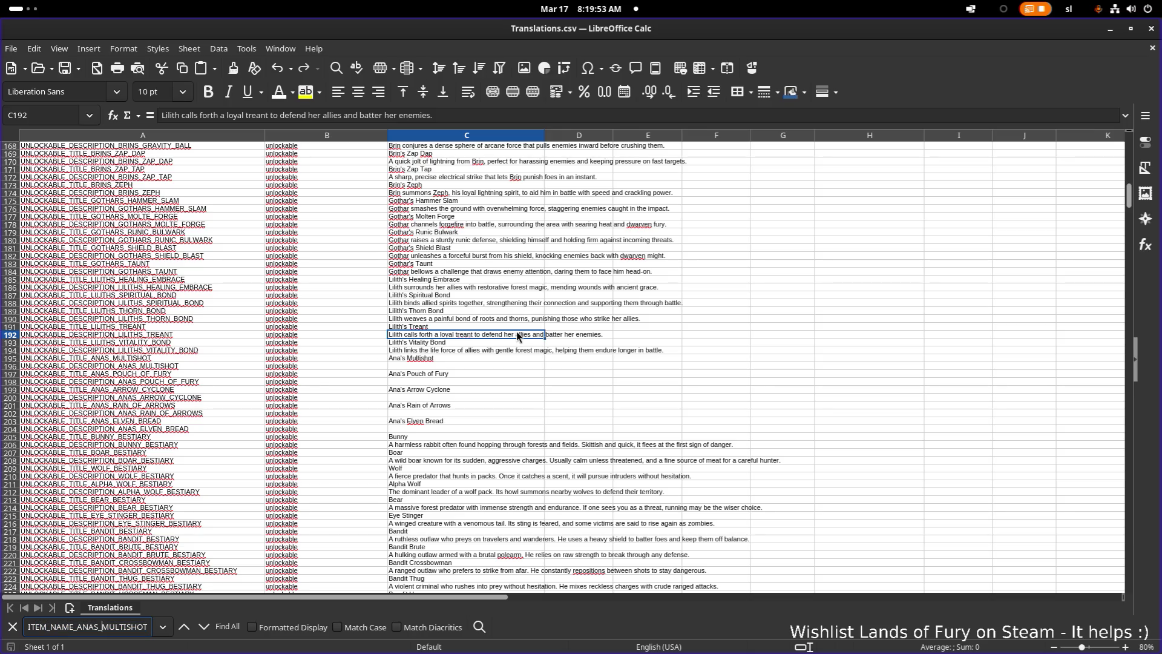
key("Return")
Trim the search term to ITEM_NAME_ANAS_ and search backwards to Ana's item rows.
scroll(517, 331, "down", 2)
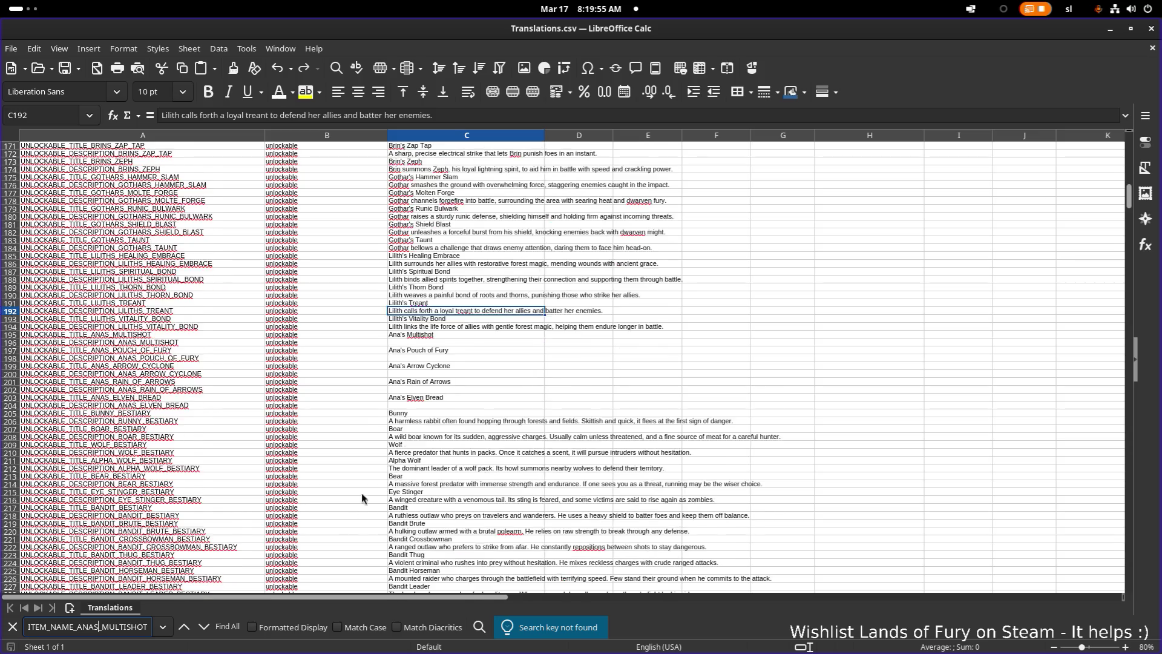
double_click(131, 623)
left_click(132, 623)
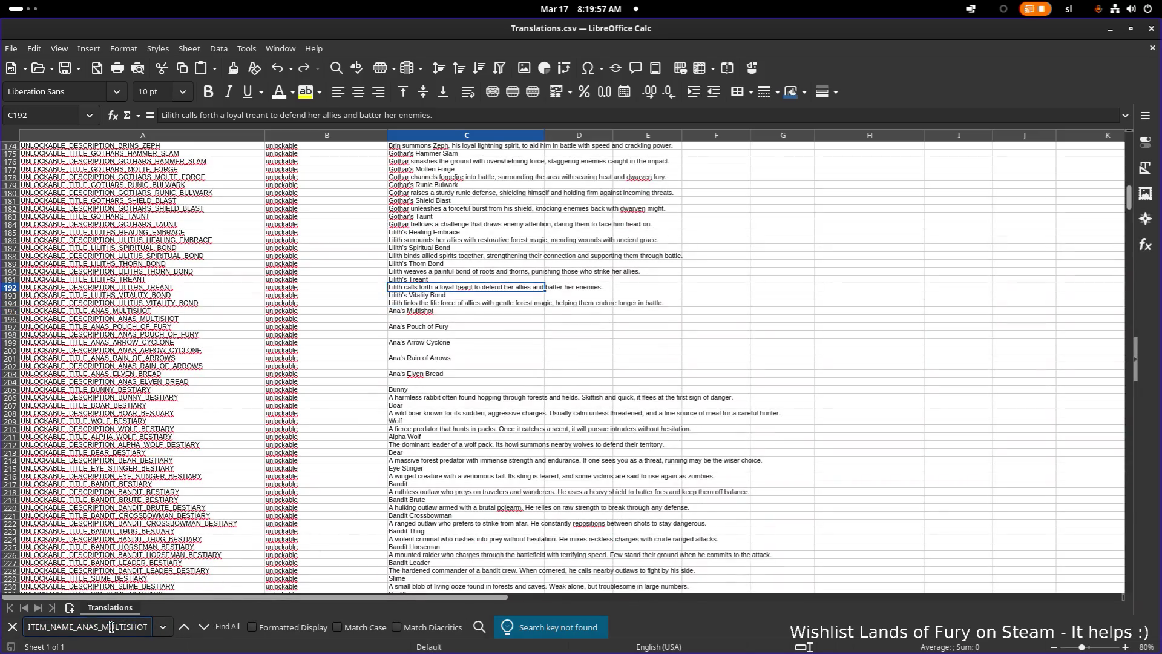
key("ctrl+Delete")
left_click(183, 627)
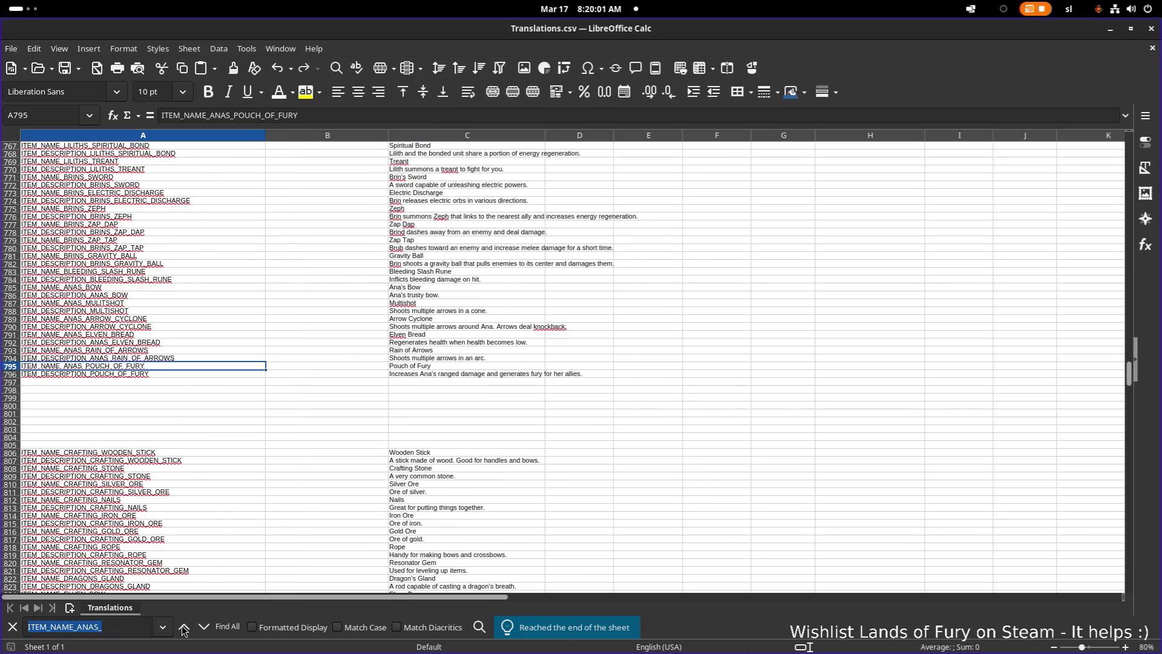
key("shift+Return")
left_click(149, 327)
left_click(147, 304)
left_click(147, 283)
left_click(148, 288)
left_click(146, 304)
left_click(142, 319)
left_click(147, 334)
left_click(149, 350)
left_click(152, 367)
left_click(155, 296)
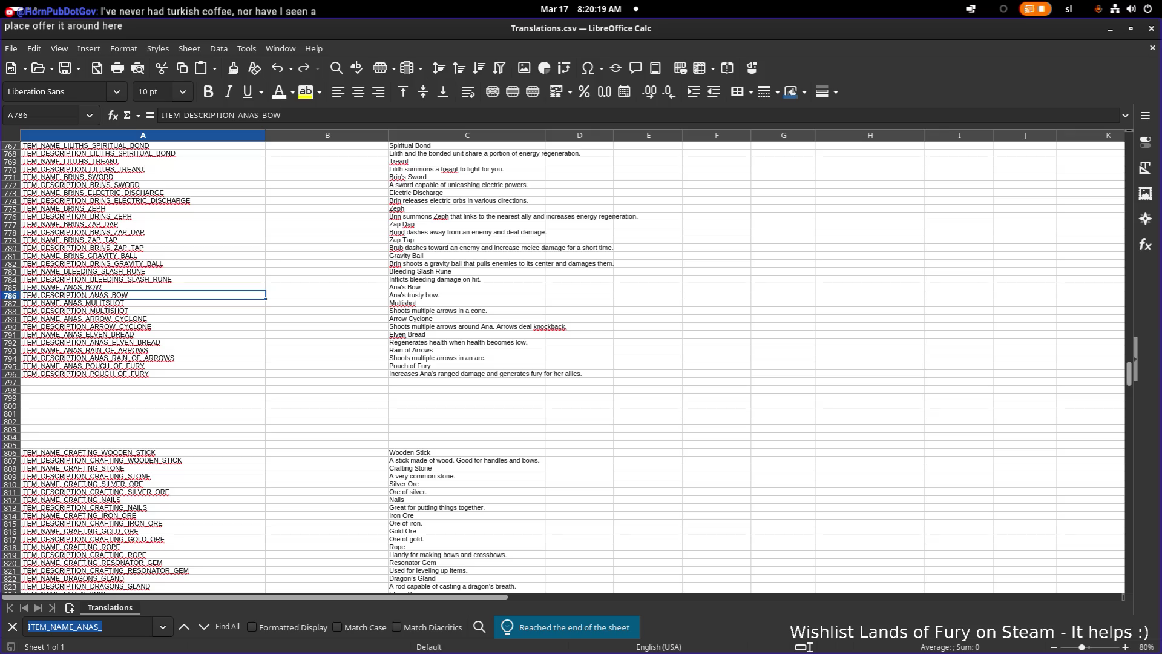
left_click(173, 282)
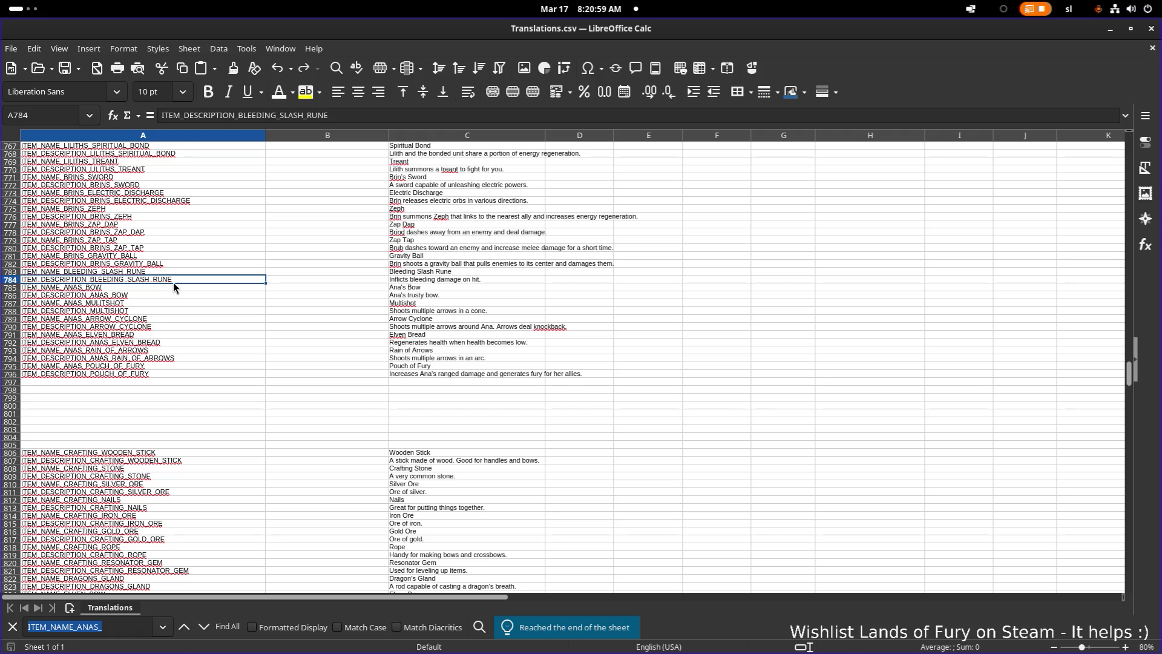
key("XF86AudioRaiseVolume")
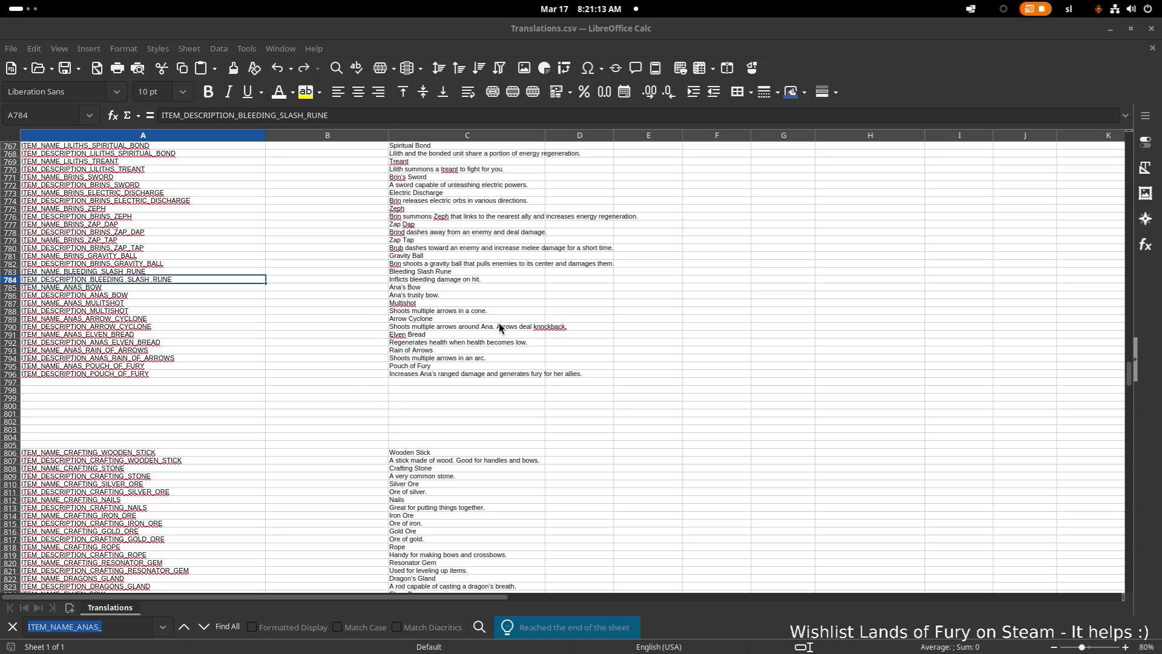
left_click(506, 367)
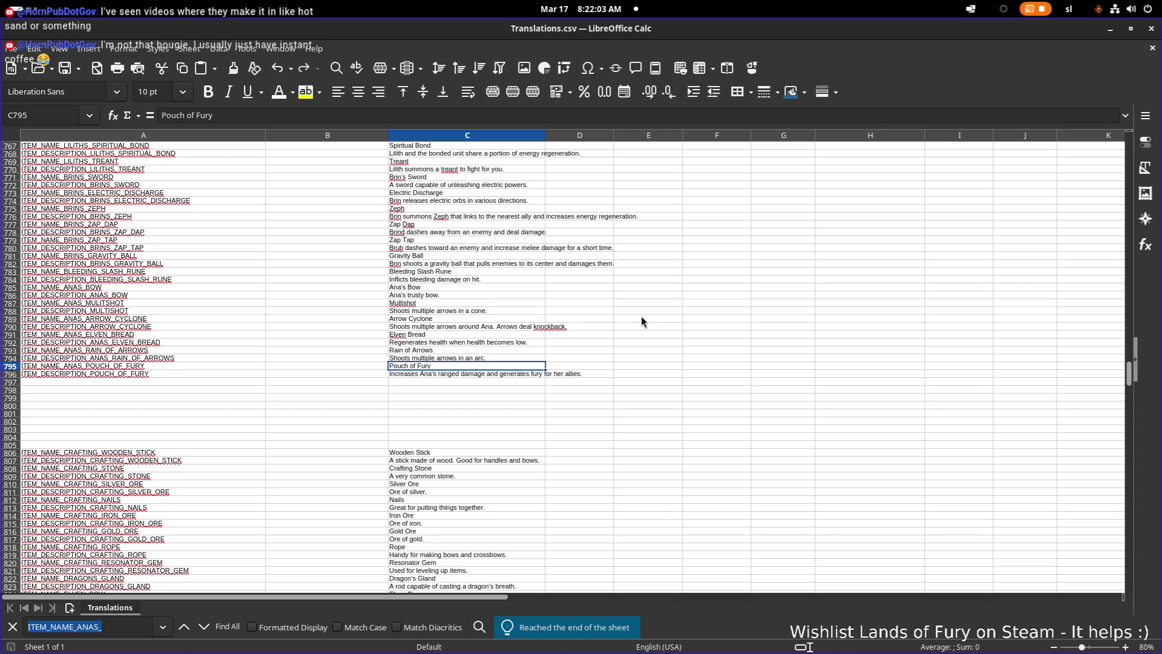
left_click(468, 336)
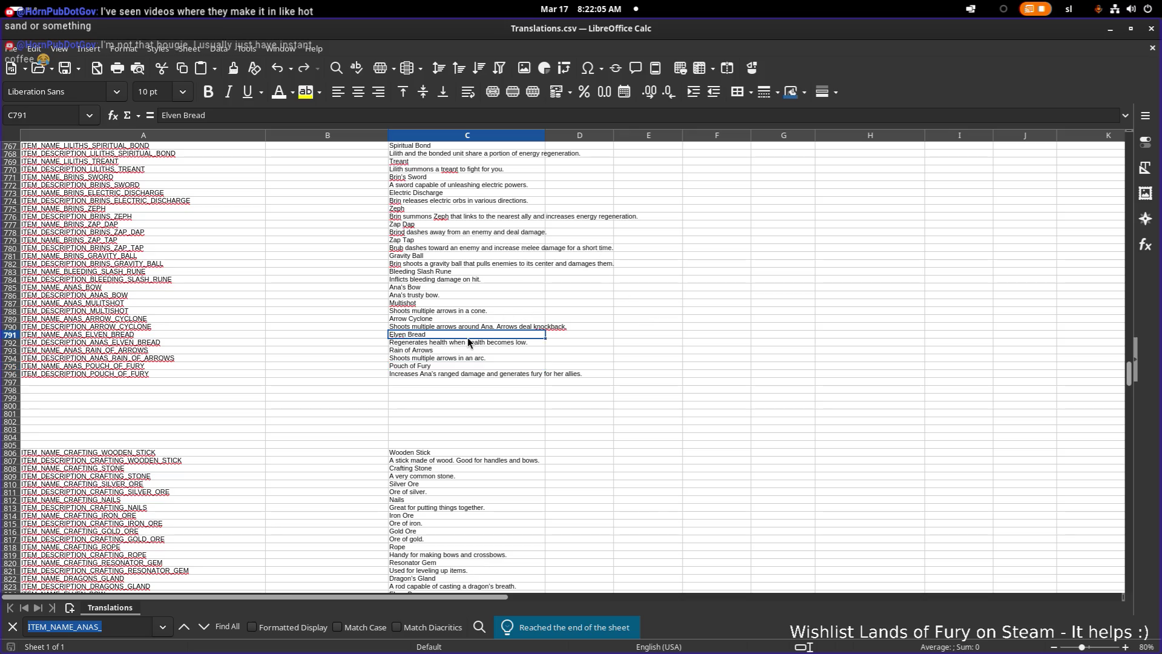
Return to Godot and save the AnasPouchOfFury resource.
key("alt+Tab")
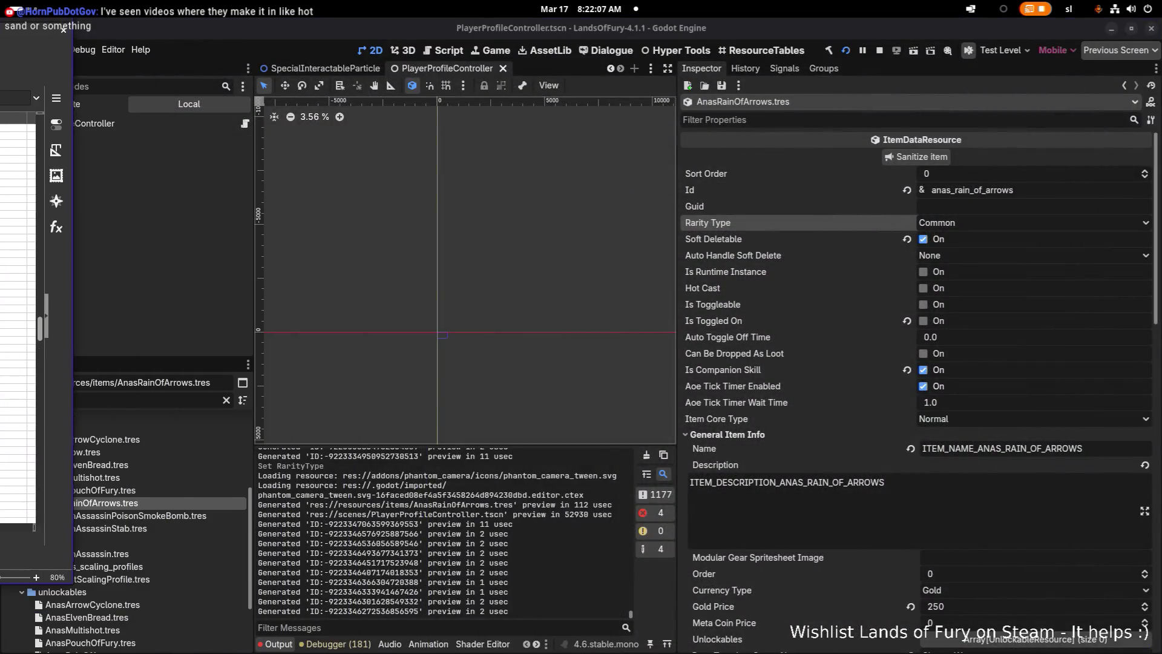
left_click(907, 485)
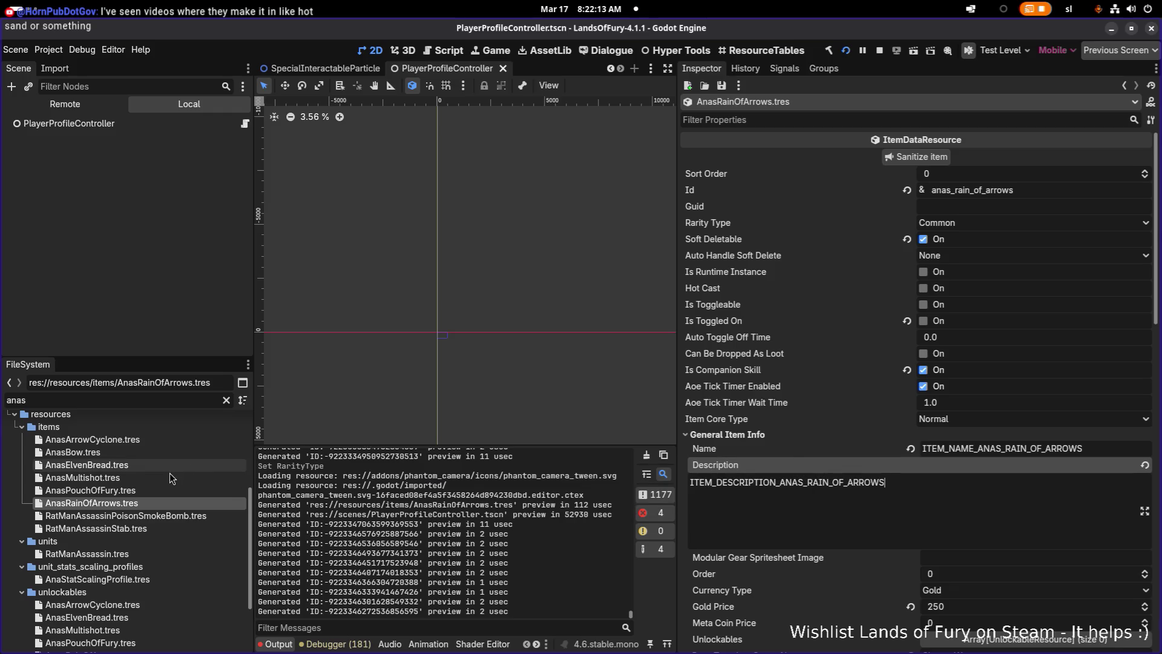
left_click(121, 490)
key("ctrl+s")
left_click(944, 522)
key("ctrl+s")
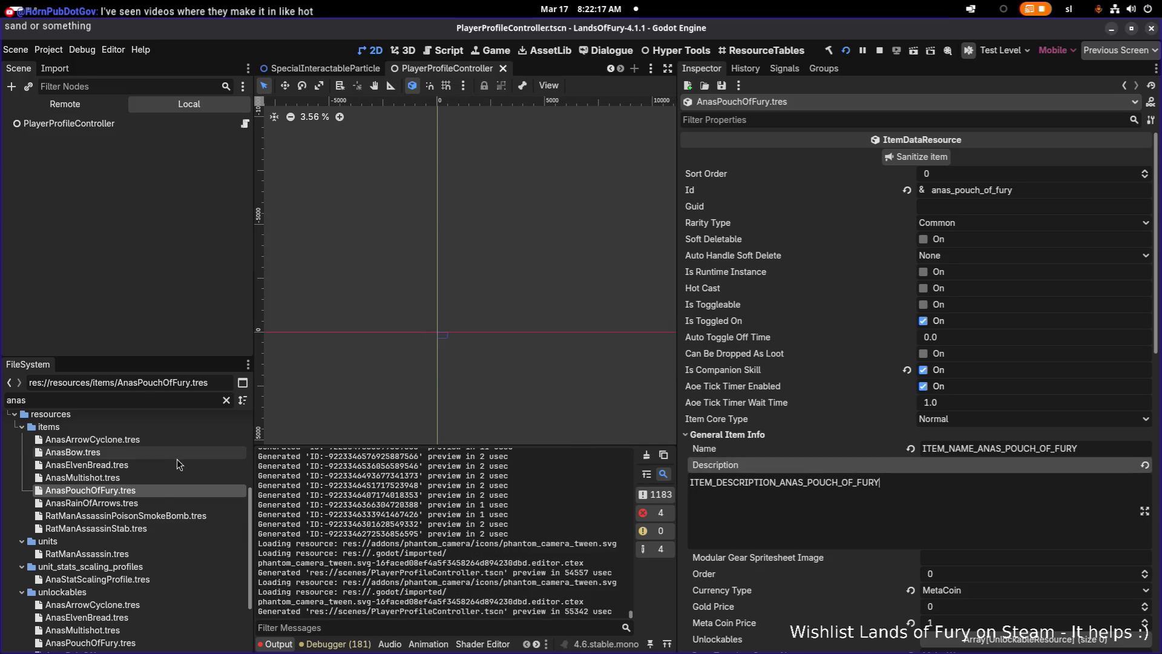
Save the AnasRainOfArrows resource and launch the game for testing.
left_click(153, 502)
left_click(860, 507)
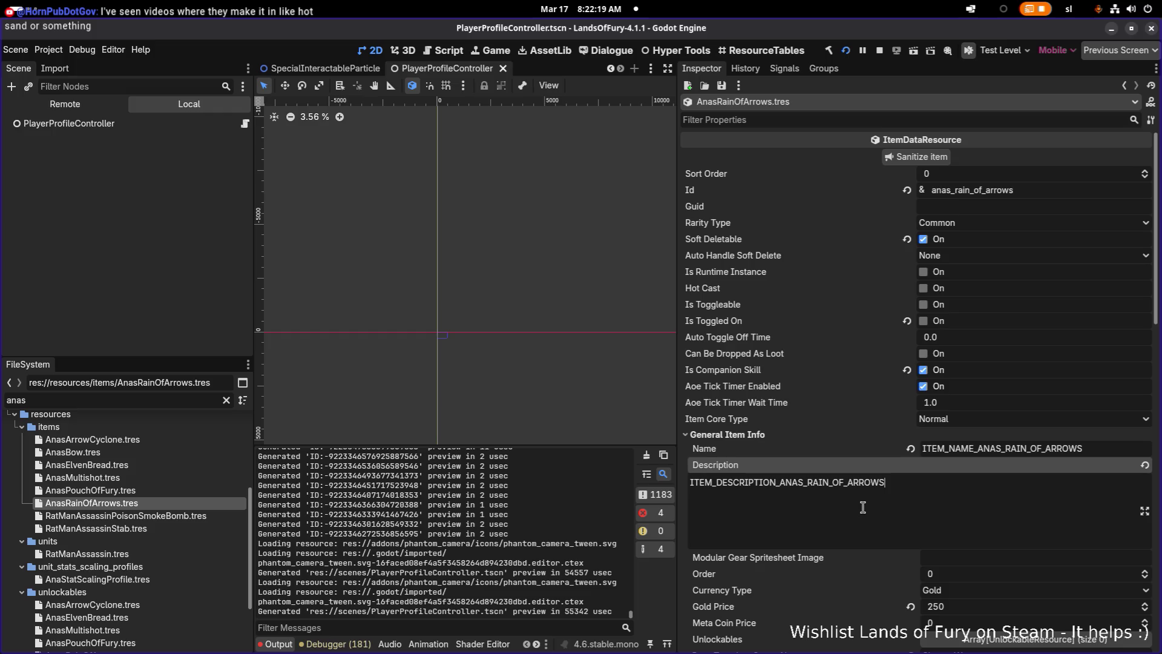
key("ctrl+s")
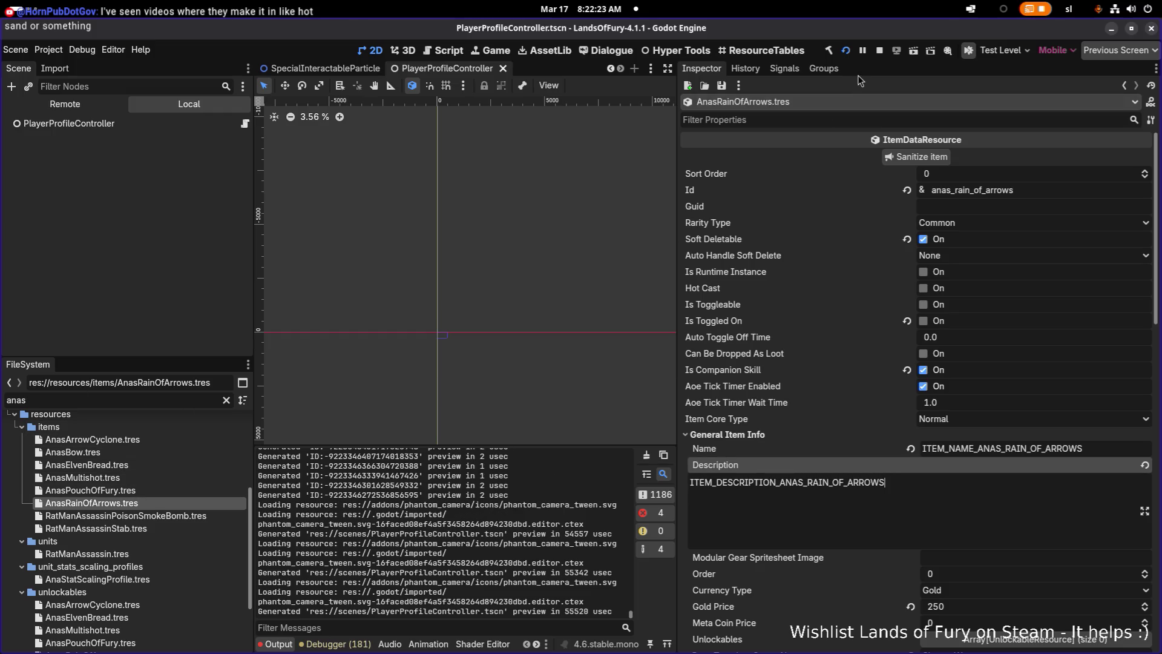
left_click(846, 51)
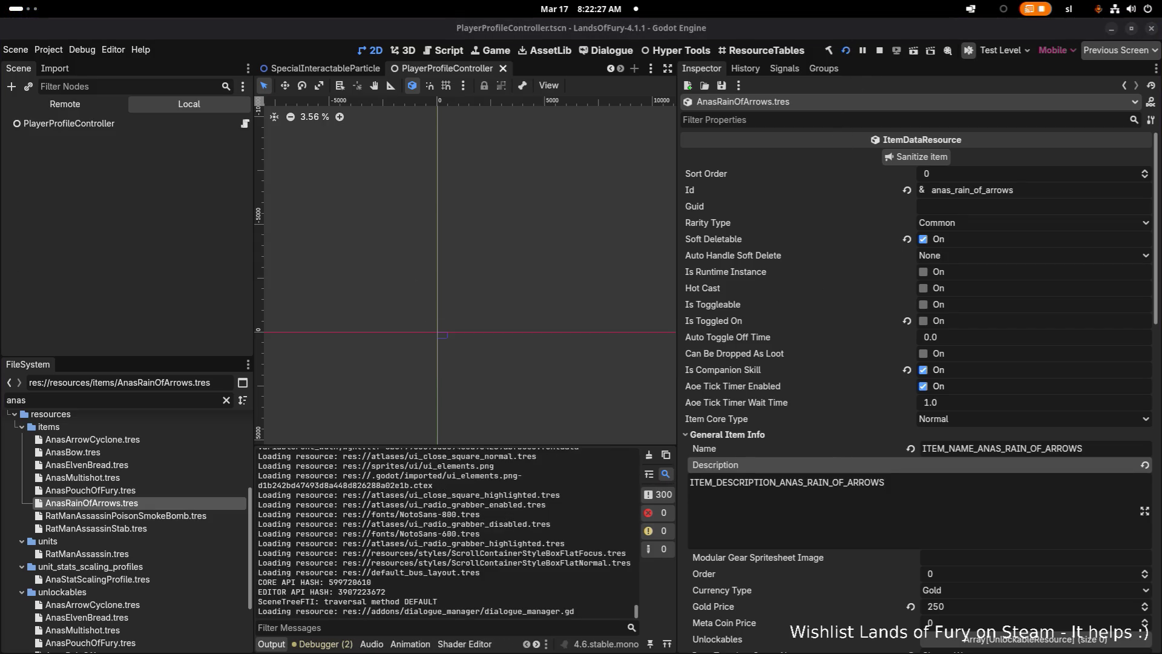
Start the game, load the first save profile and pick up the Burning Stick.
key("alt+Tab")
key("alt+Tab")
key("alt+Tab")
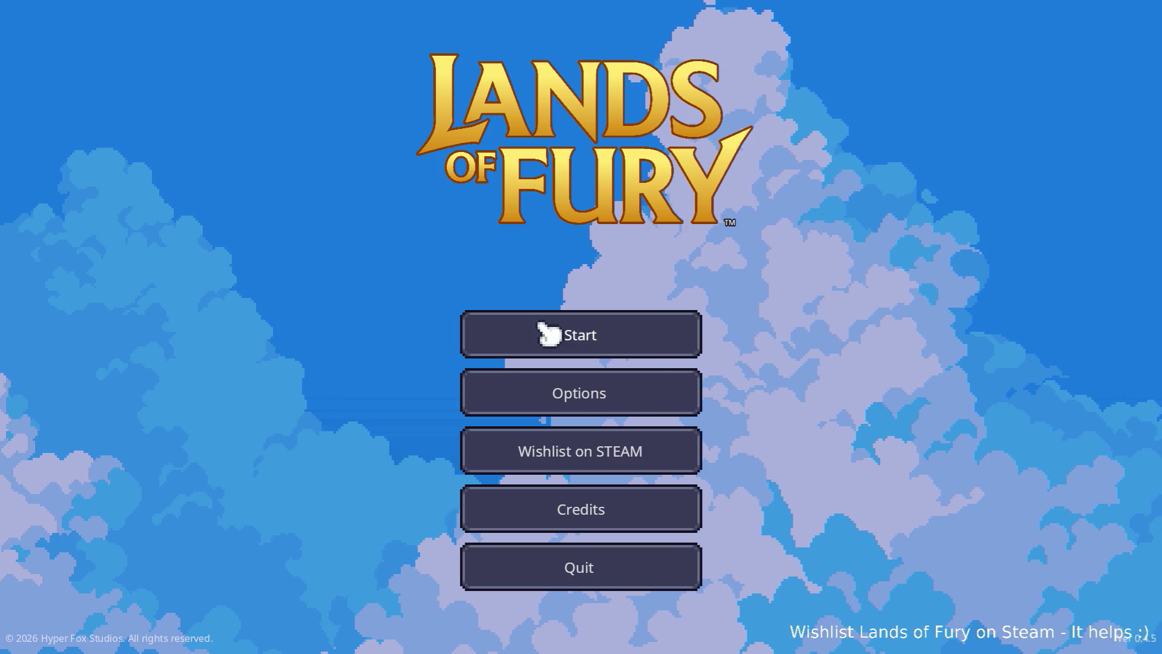
left_click(508, 326)
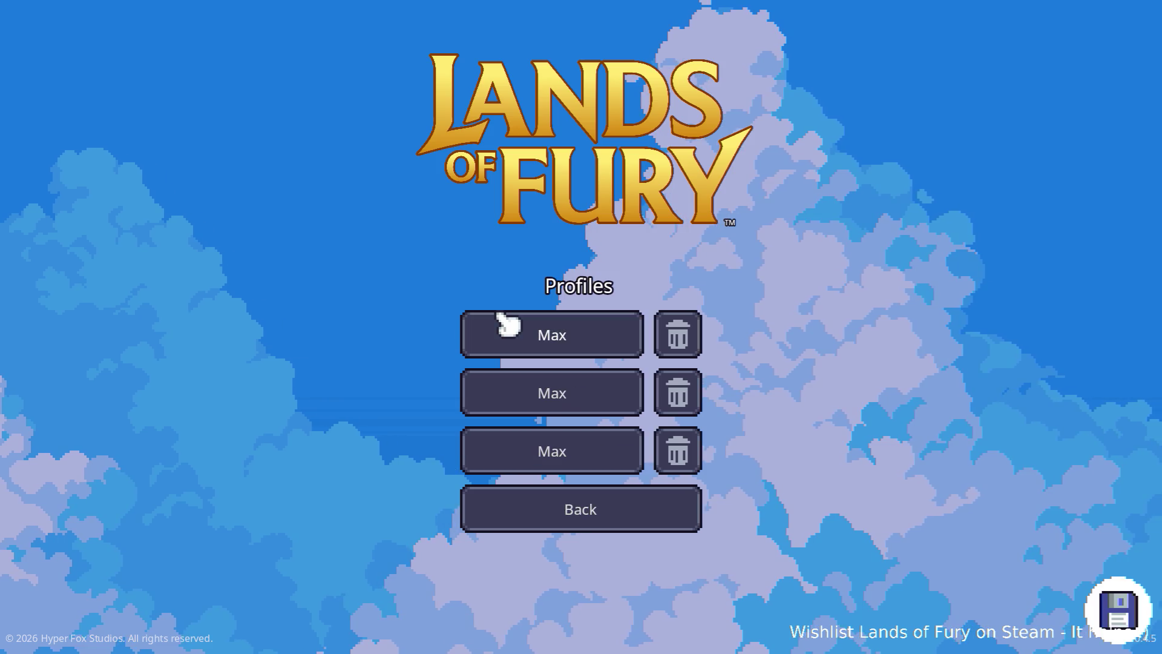
left_click(508, 327)
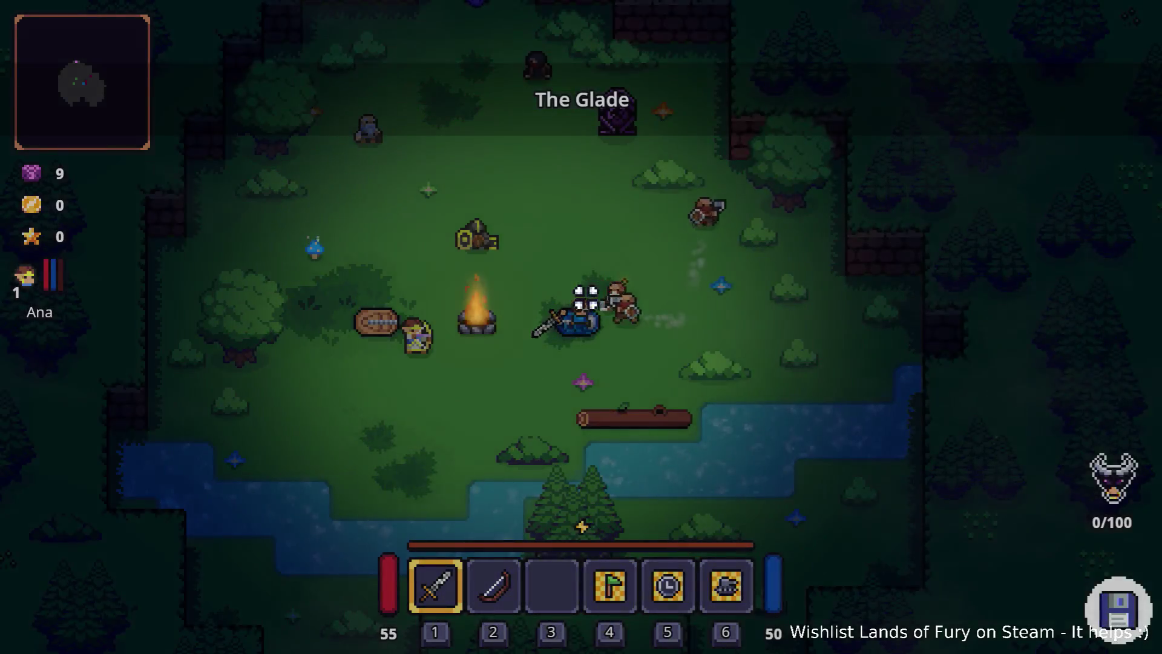
key("w")
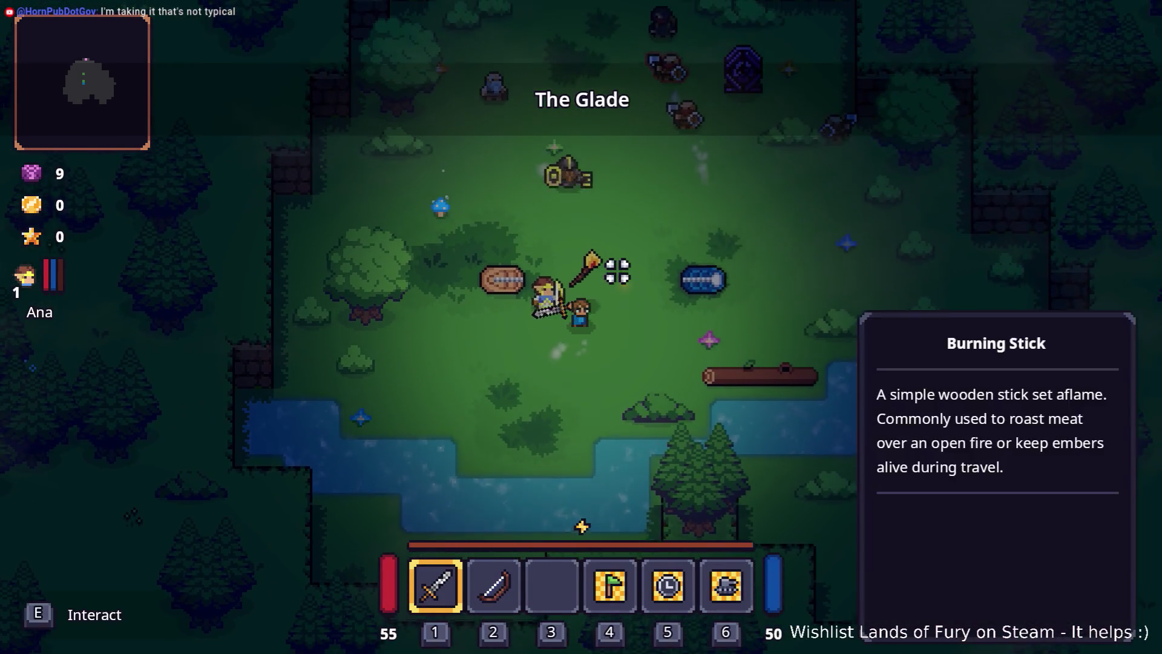
key("e")
Walk north into the walled area, fight the enemies, then talk to the merchant.
key("w")
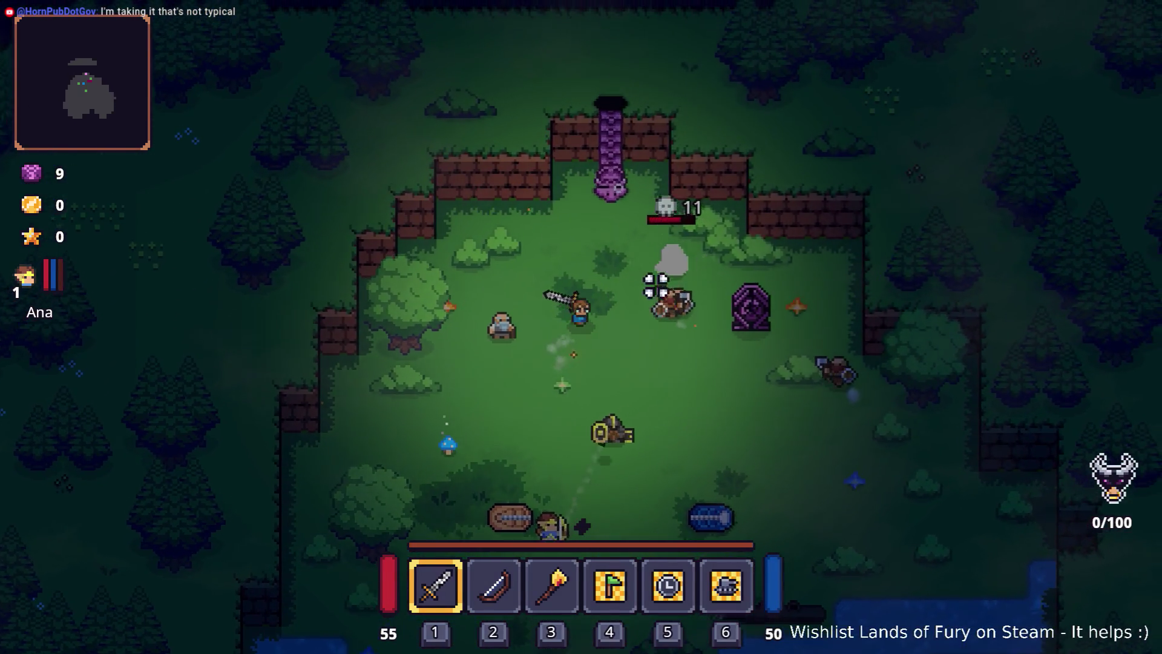
left_click(657, 290)
key("d")
left_click(669, 282)
left_click(672, 339)
left_click(705, 315)
left_click(705, 311)
key("s")
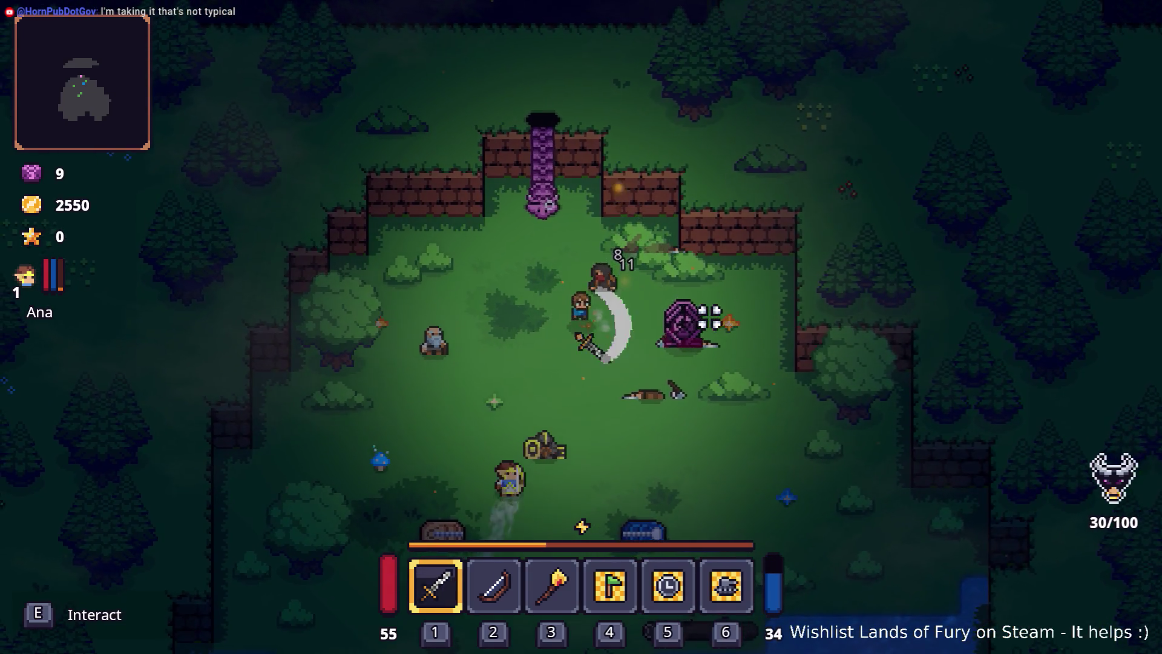
key("e")
key("e")
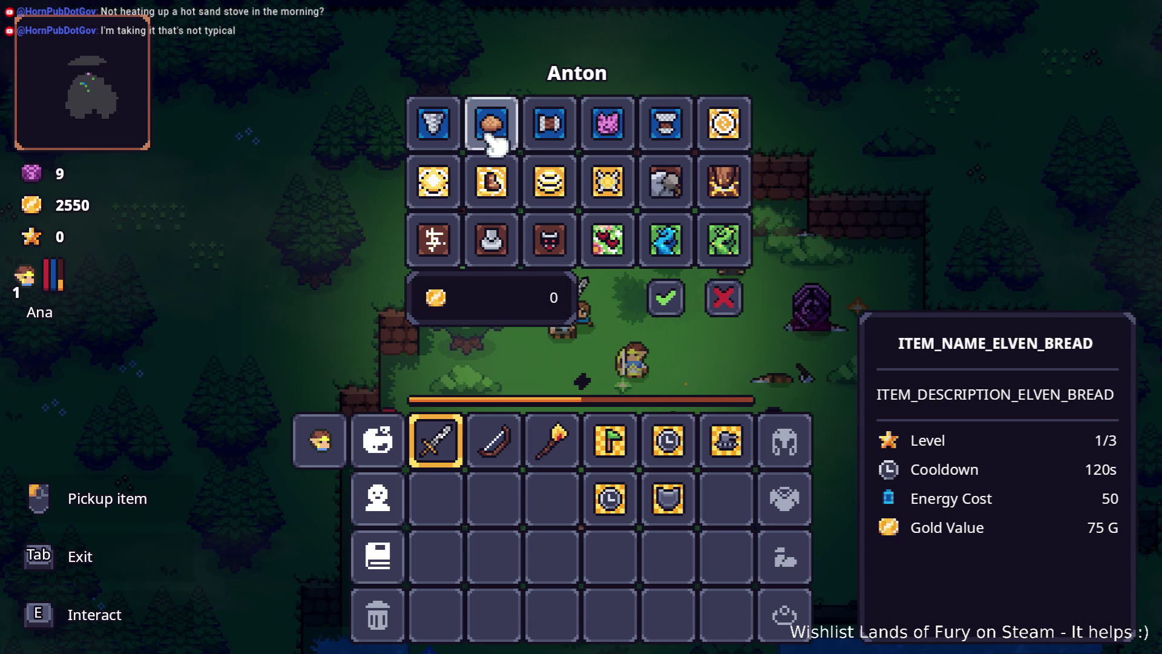
Begin switching away from the game, then cancel and stay on Anton's trade window.
key("alt+Tab")
key("Escape")
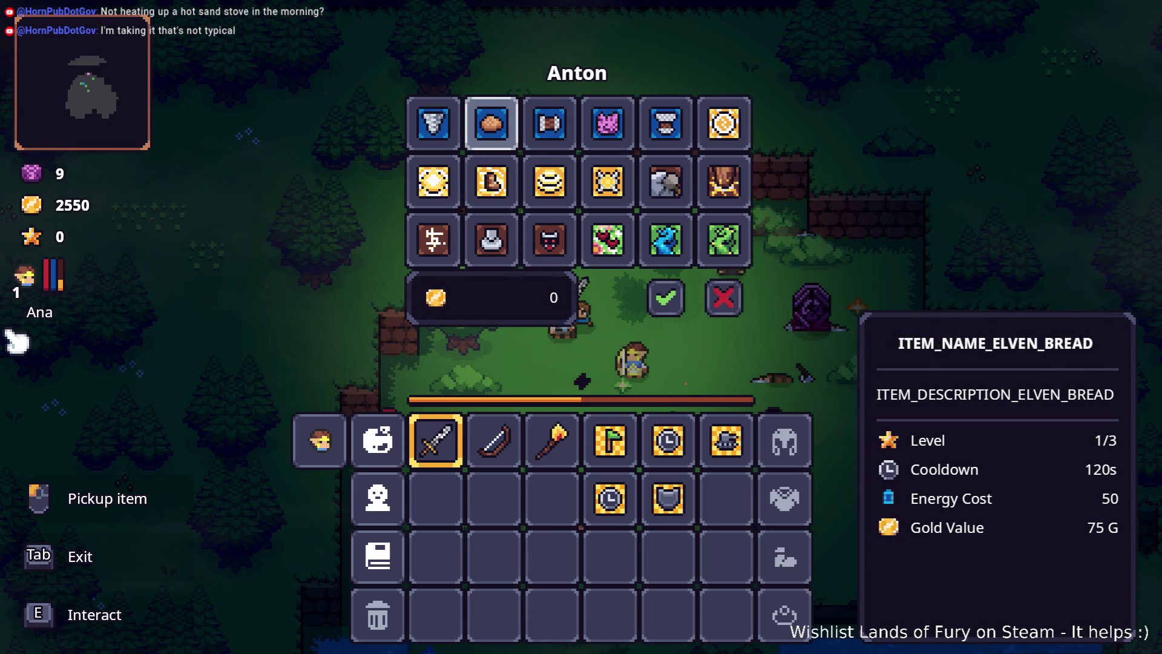
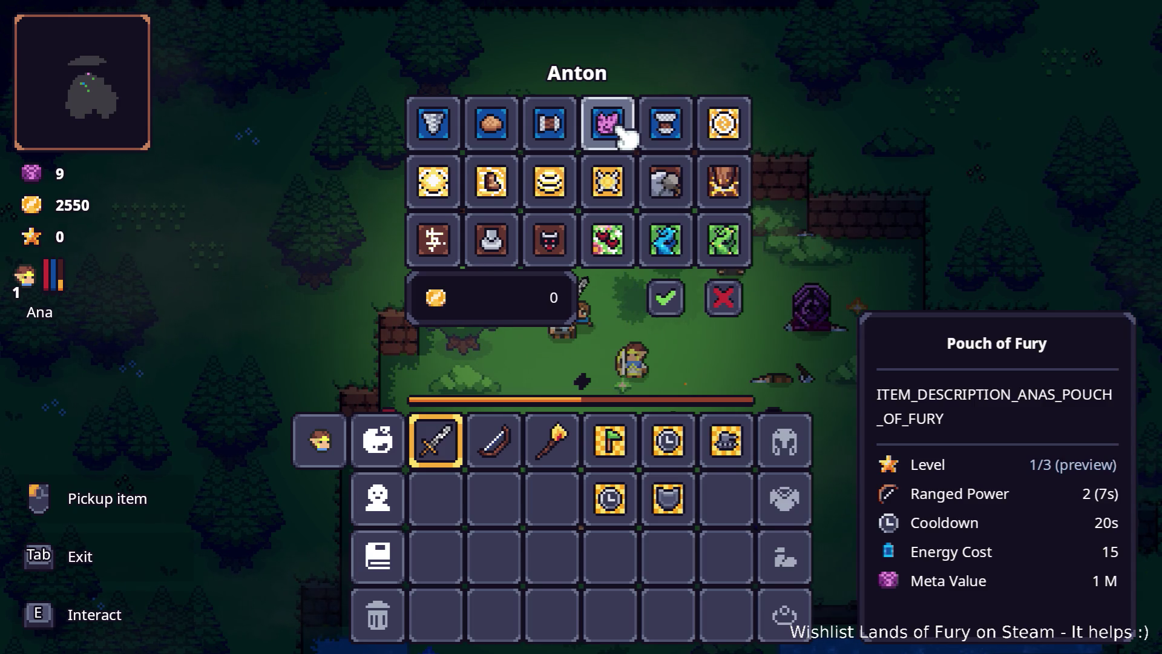
Switch from the game to the Translations.csv spreadsheet in LibreOffice Calc.
key("alt+Tab")
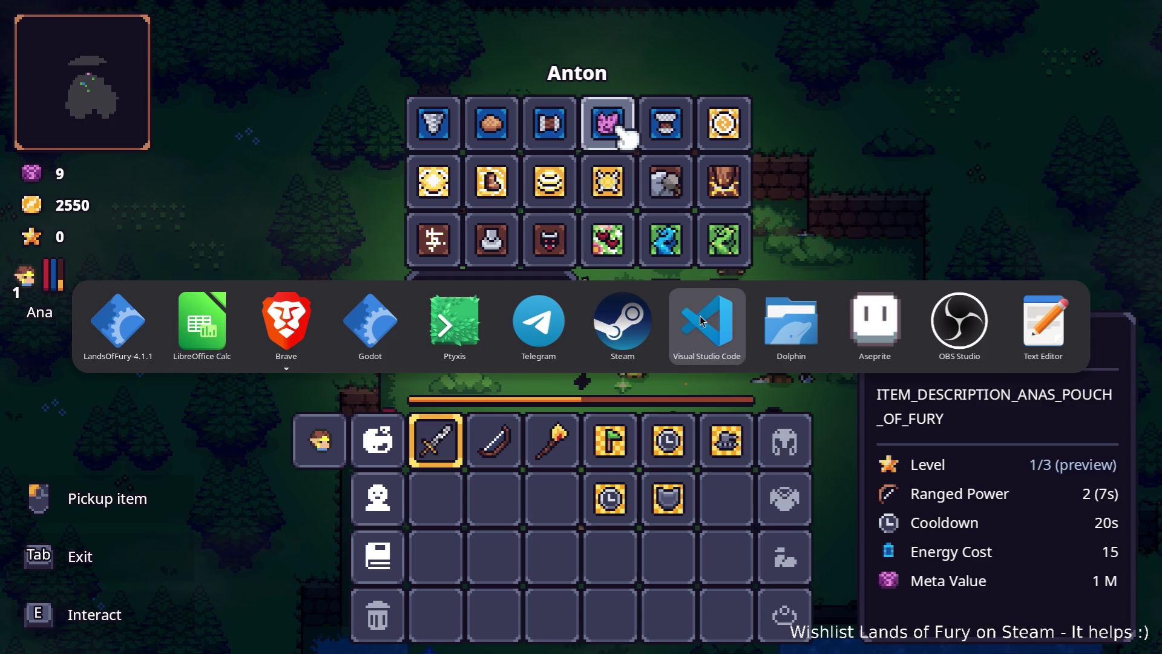
mouse_move(247, 354)
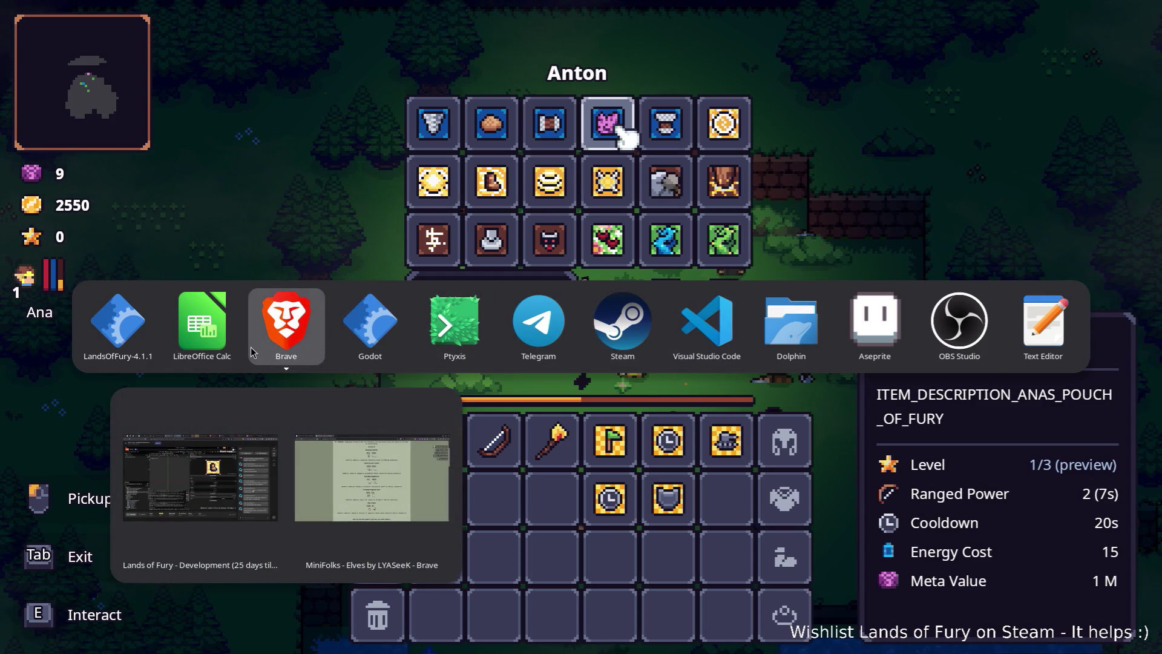
key("Escape")
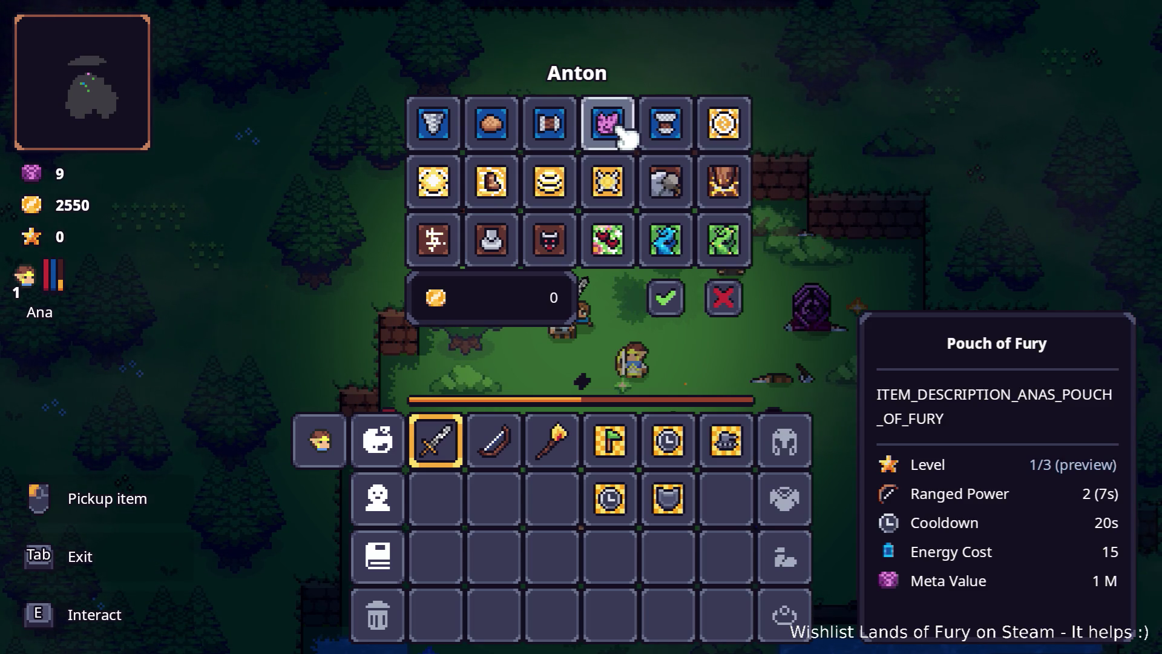
key("alt+Tab")
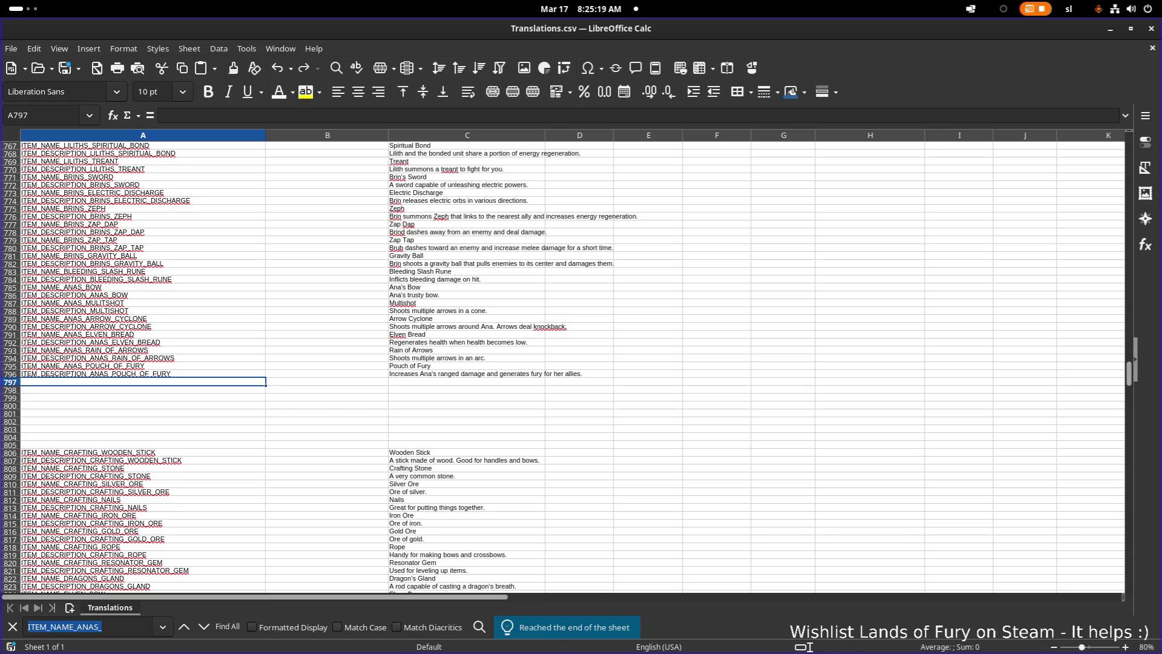
Inspect the Pouch of Fury name and description keys in A795–A796 without changing them.
left_click(419, 374)
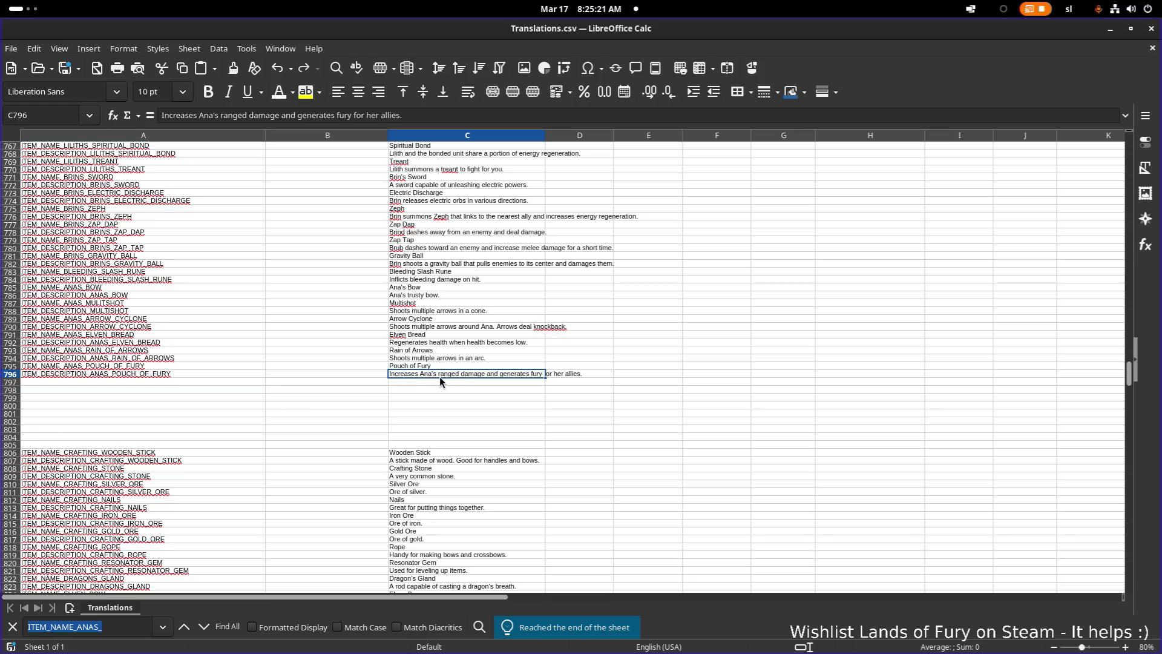
left_click(117, 375)
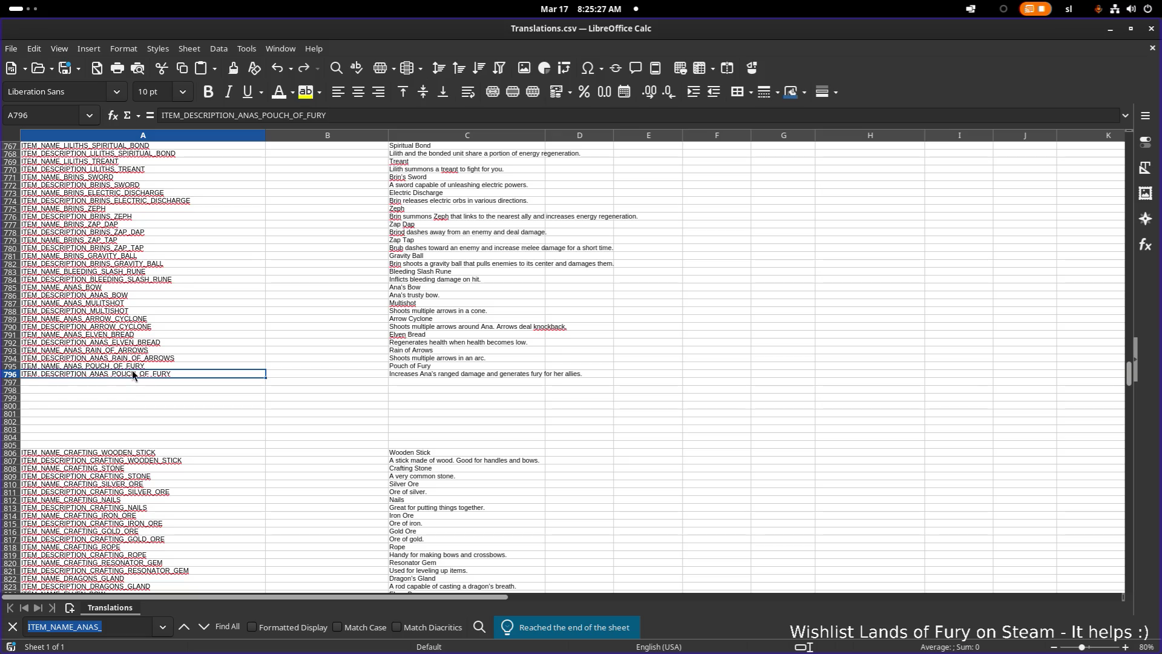
left_click(137, 368)
key("ctrl+c")
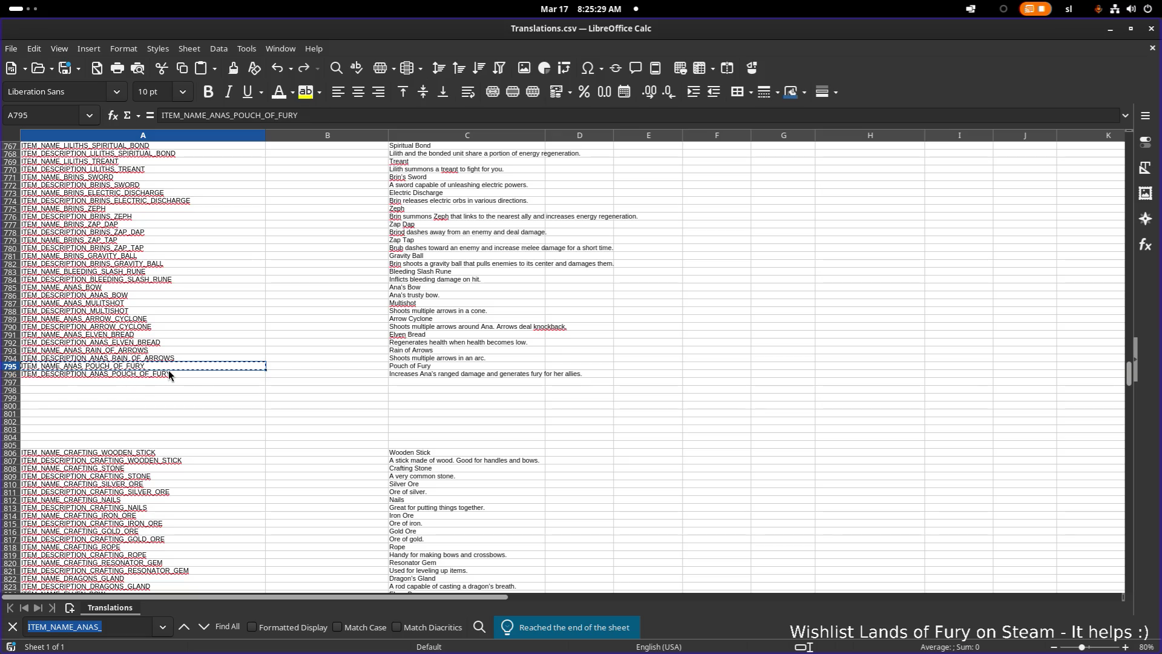
double_click(190, 368)
key("Return")
double_click(237, 376)
left_click(245, 365)
left_click(237, 376)
double_click(242, 375)
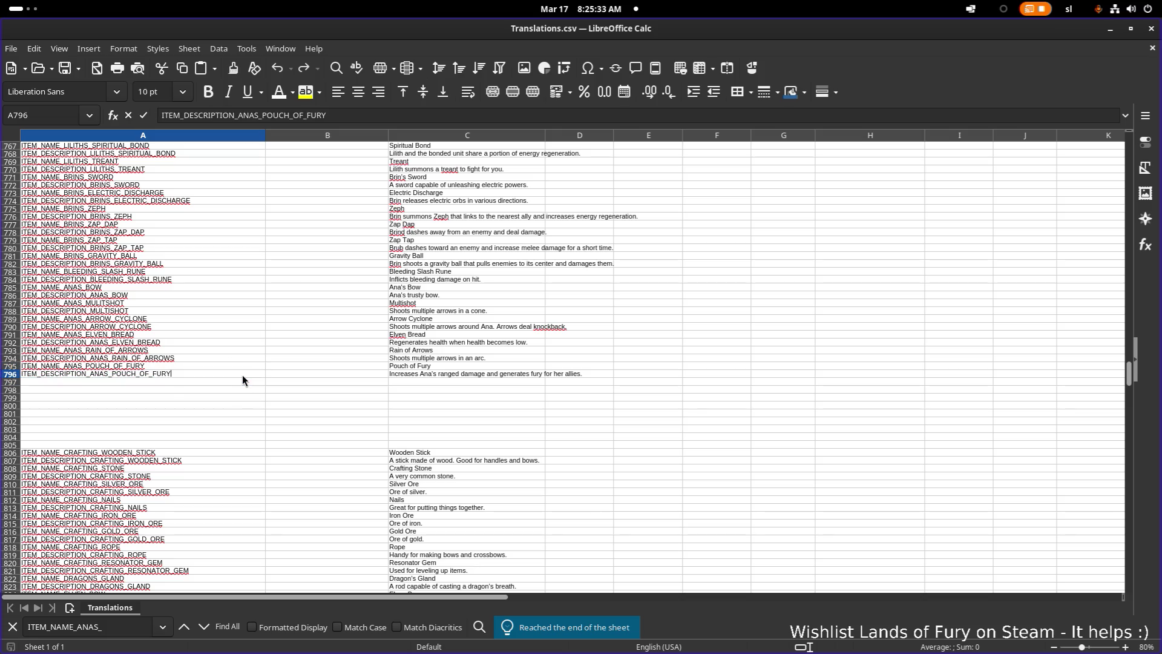
key("Escape")
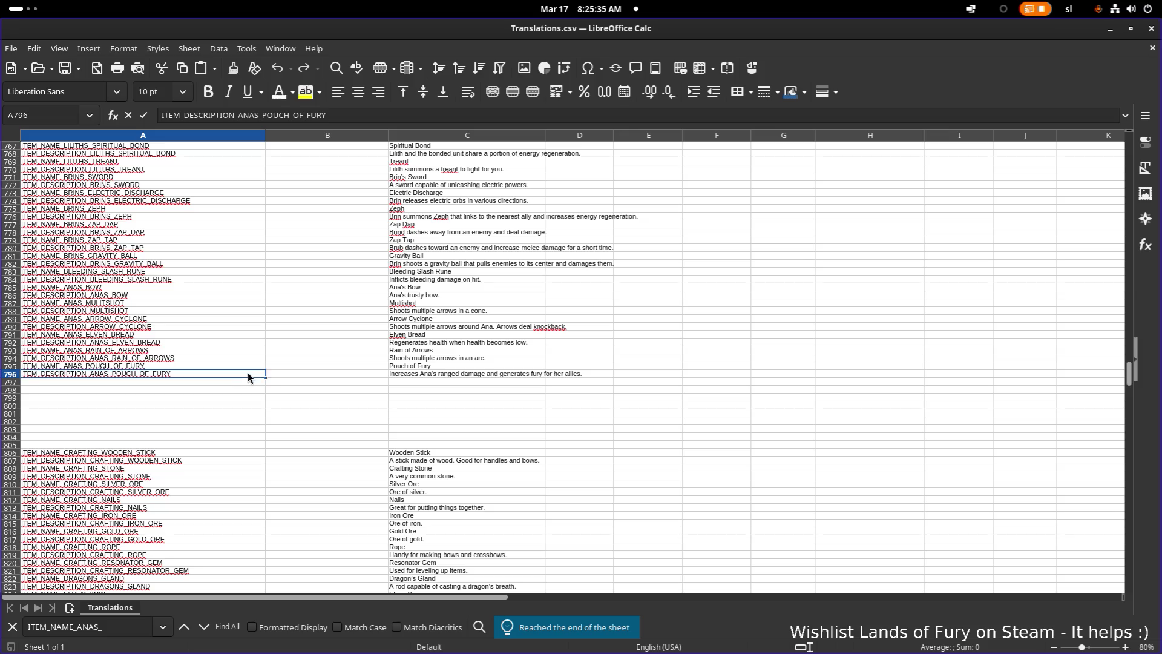
double_click(216, 355)
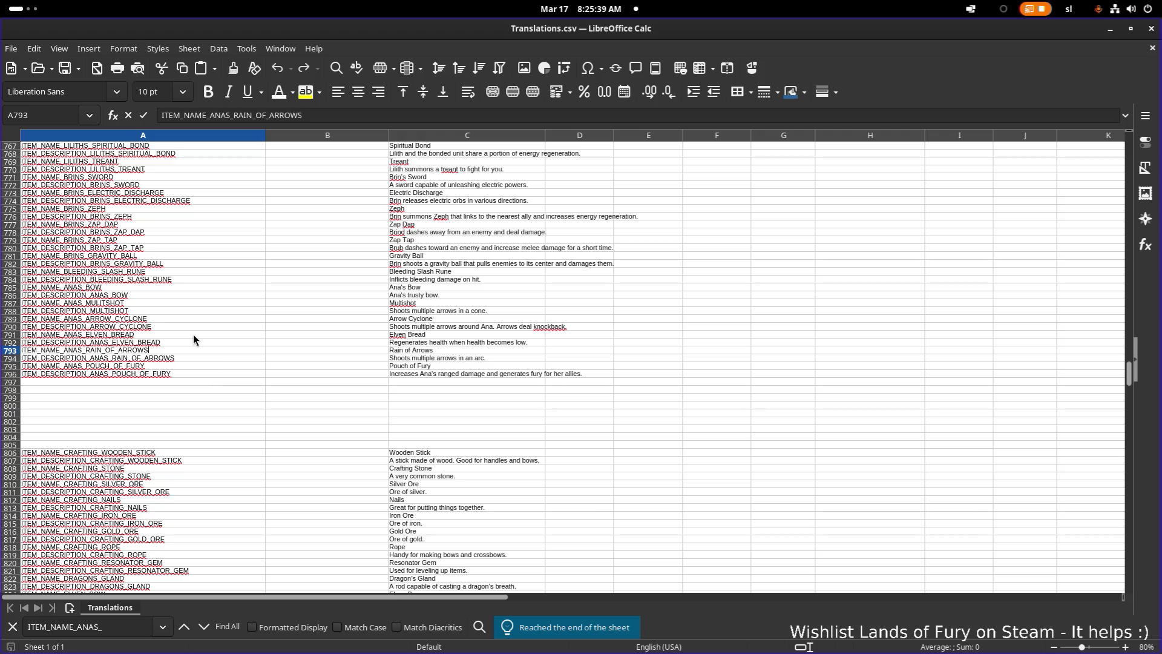
Rename the Arrow Cyclone description key in A790 to include _ANAS.
left_click(102, 328)
double_click(100, 328)
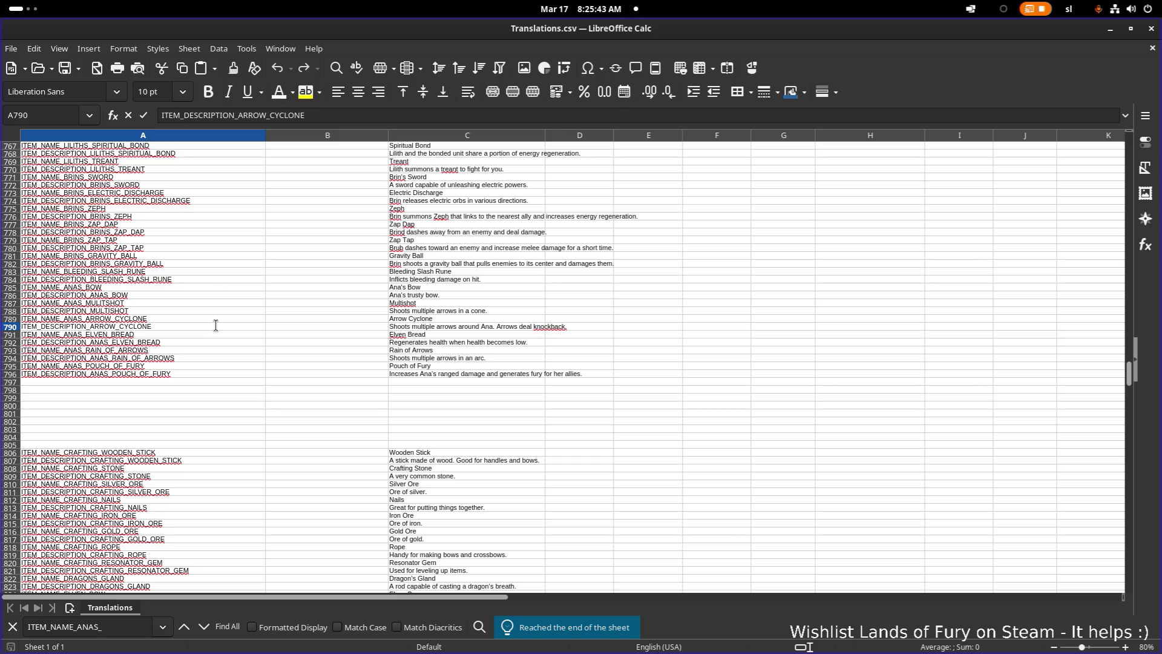
type("_ANAS")
key("Return")
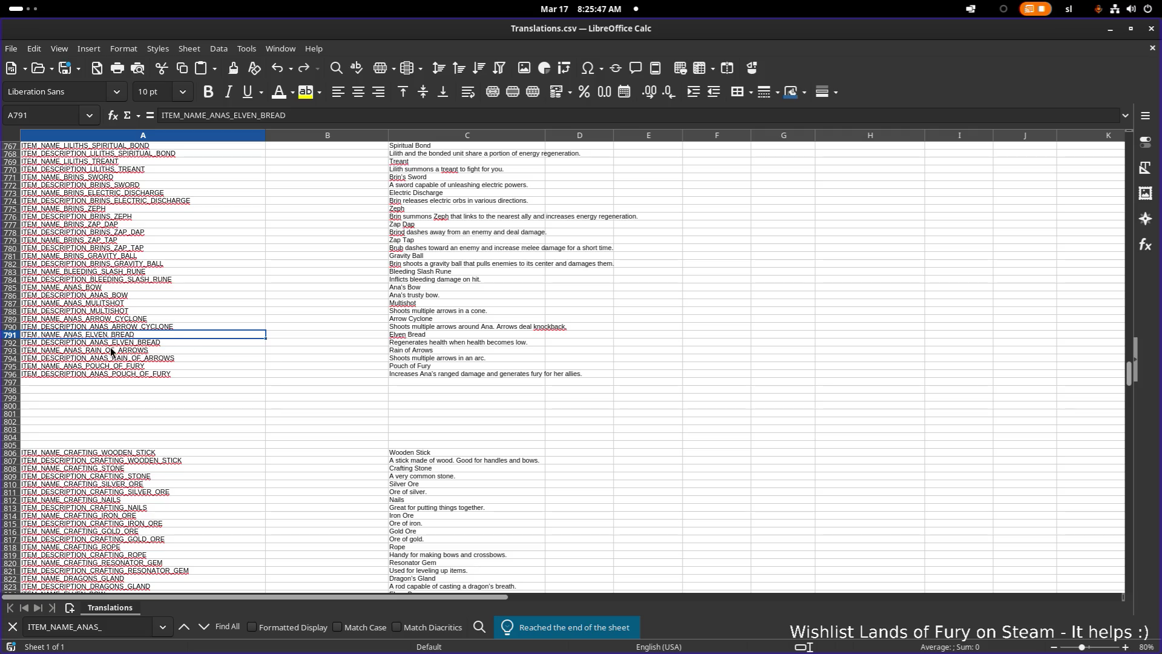
Insert ANAS_ into the Multishot description key in A788.
left_click(103, 288)
left_click(136, 296)
left_click(133, 305)
left_click(135, 310)
double_click(89, 311)
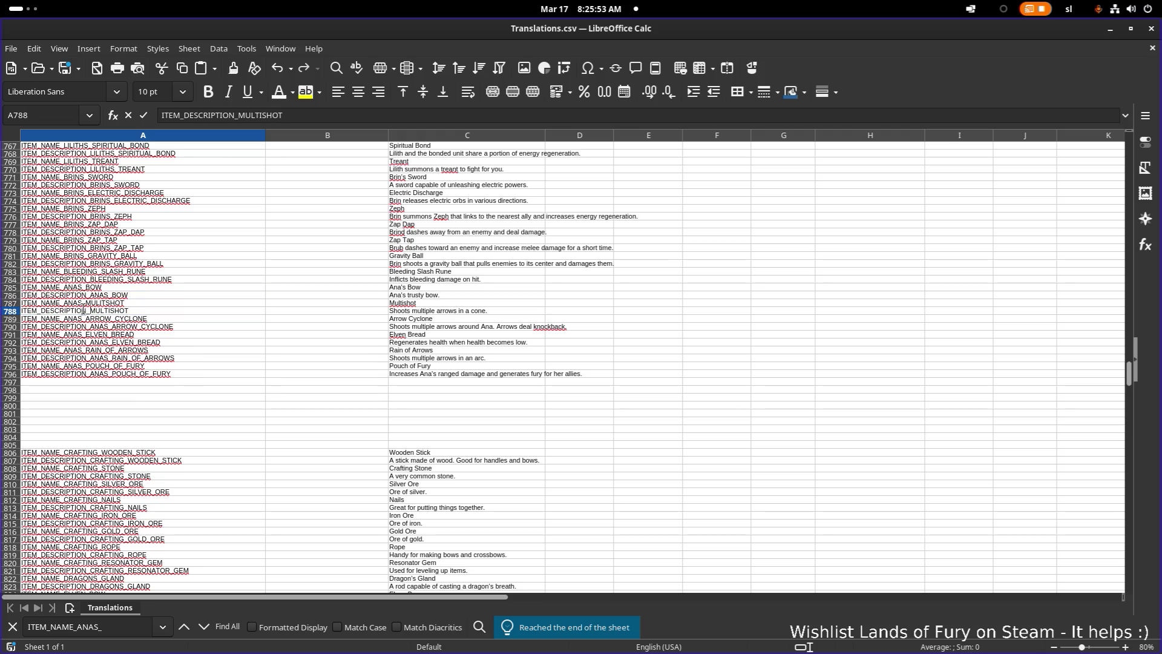
type("ANAS_")
key("Return")
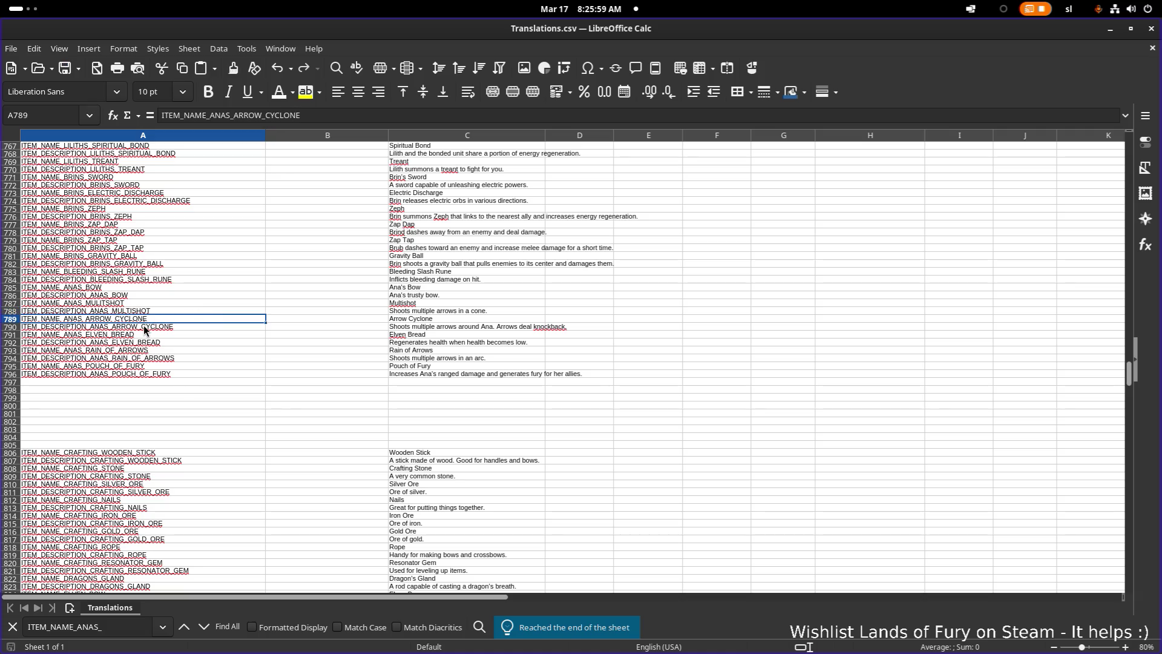
Review Ana's item keys from the Bow in A785 down to the Pouch of Fury description.
left_click(107, 288)
left_click(110, 297)
left_click(115, 304)
left_click(119, 311)
left_click(121, 319)
left_click(121, 328)
left_click(123, 335)
left_click(129, 343)
left_click(129, 351)
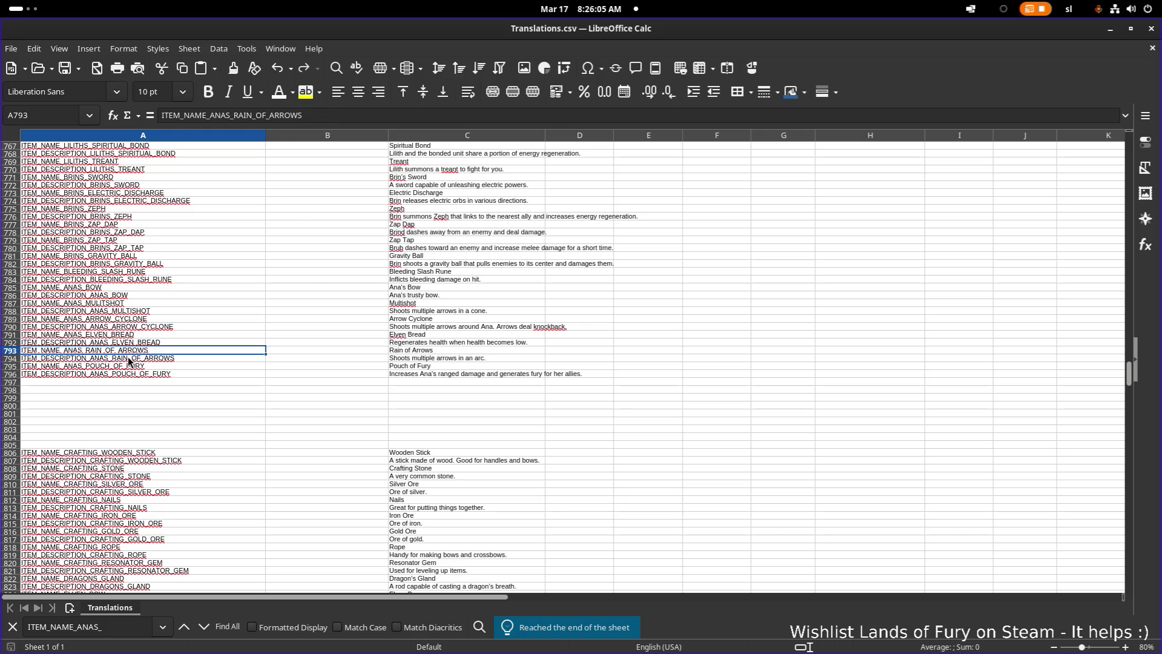
left_click(129, 359)
left_click(136, 367)
left_click(148, 375)
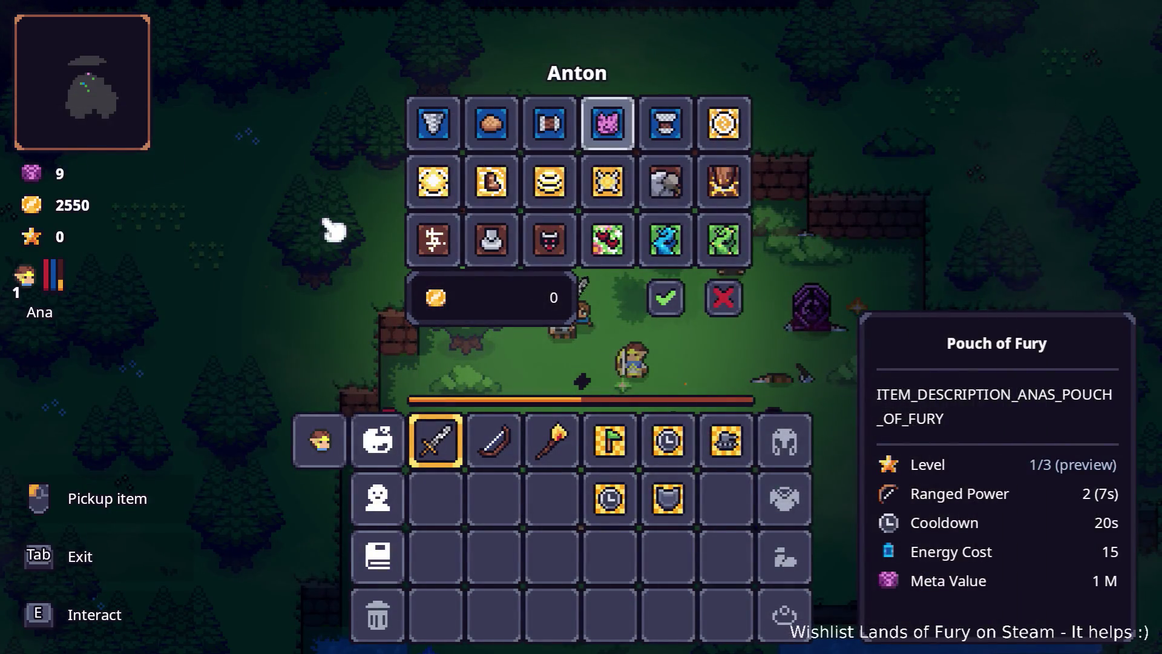
Drop the Pouch of Fury into Anton's first trade slot and pause the game.
left_click(452, 141)
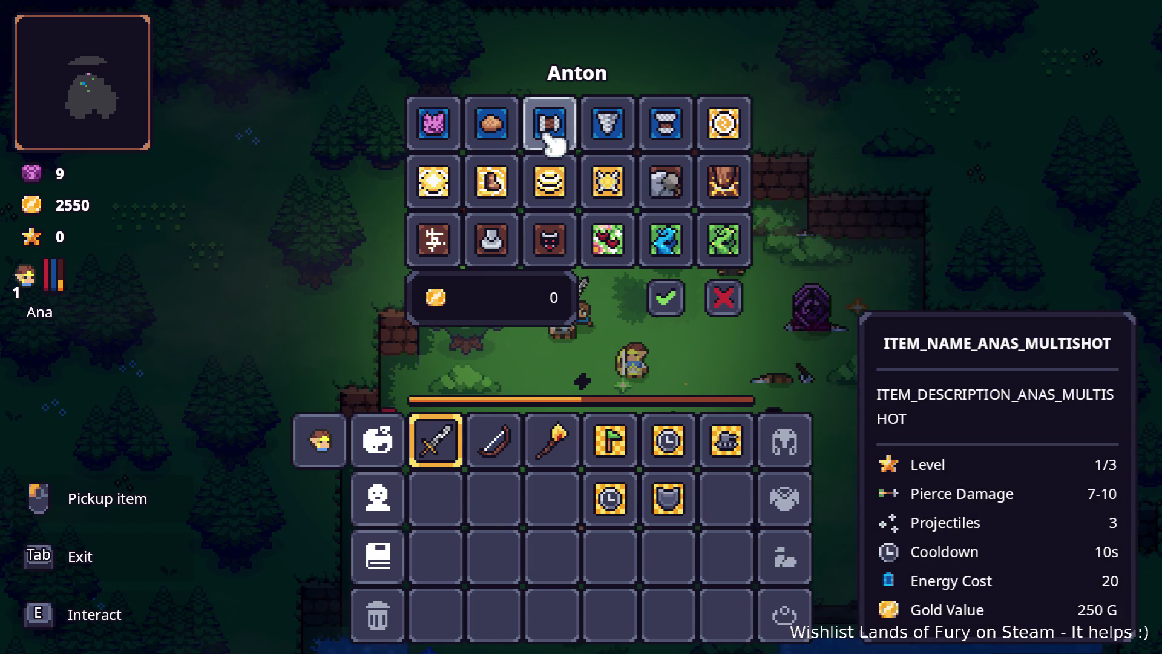
key("Escape")
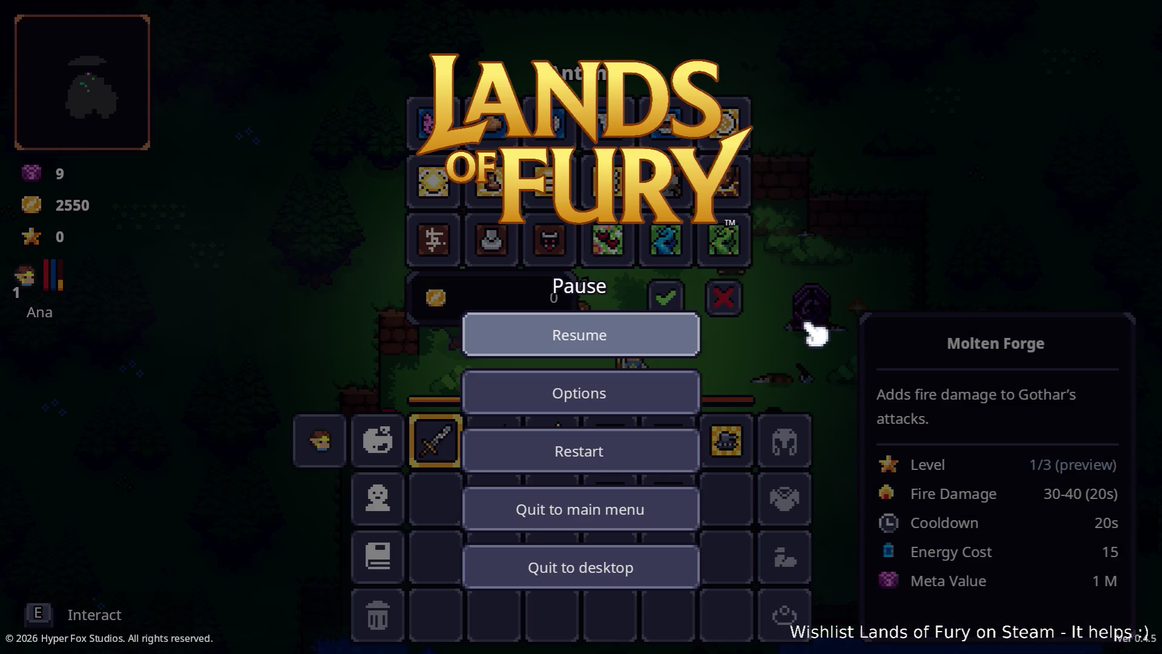
Quit the game to desktop and relaunch the project from Godot's Run Project button.
left_click(637, 579)
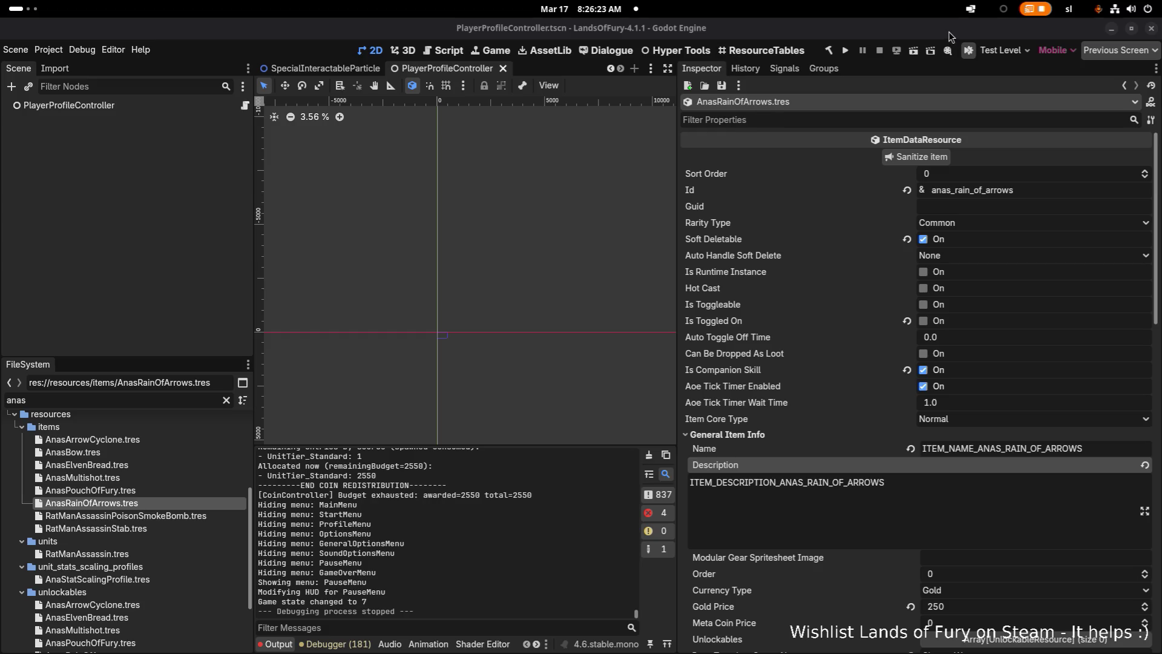
left_click(852, 50)
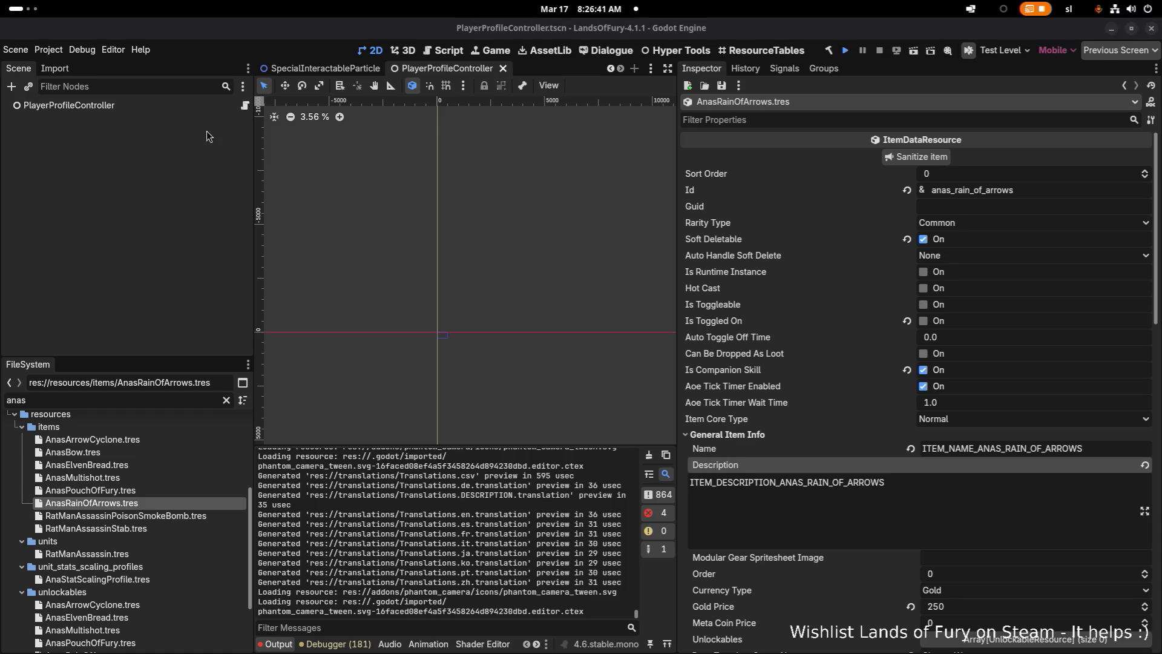
key("alt+Tab")
left_click(847, 52)
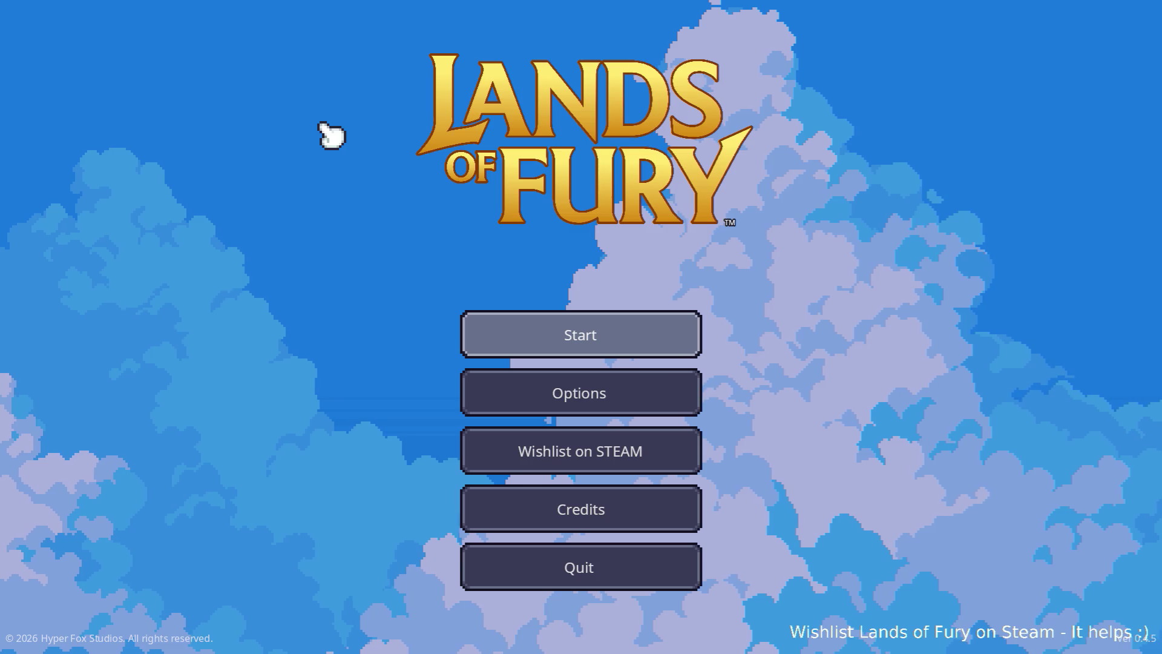
Start a run on the first profile, open Anton's trade window, then return to Godot.
left_click(518, 321)
left_click(521, 330)
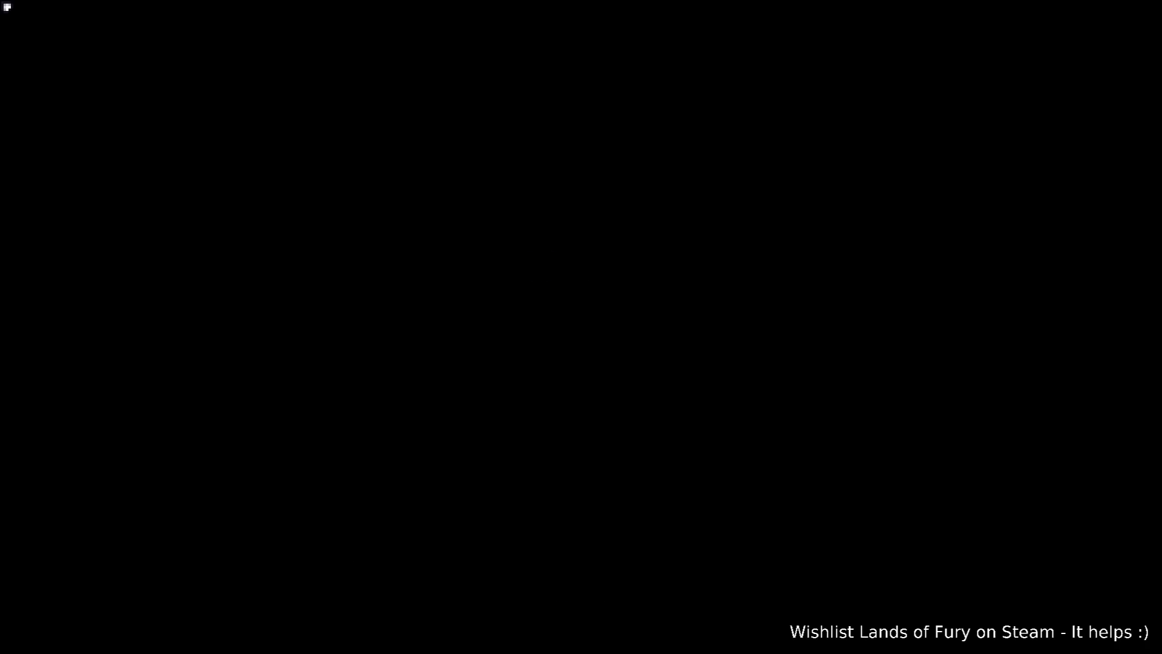
key("w")
key("a")
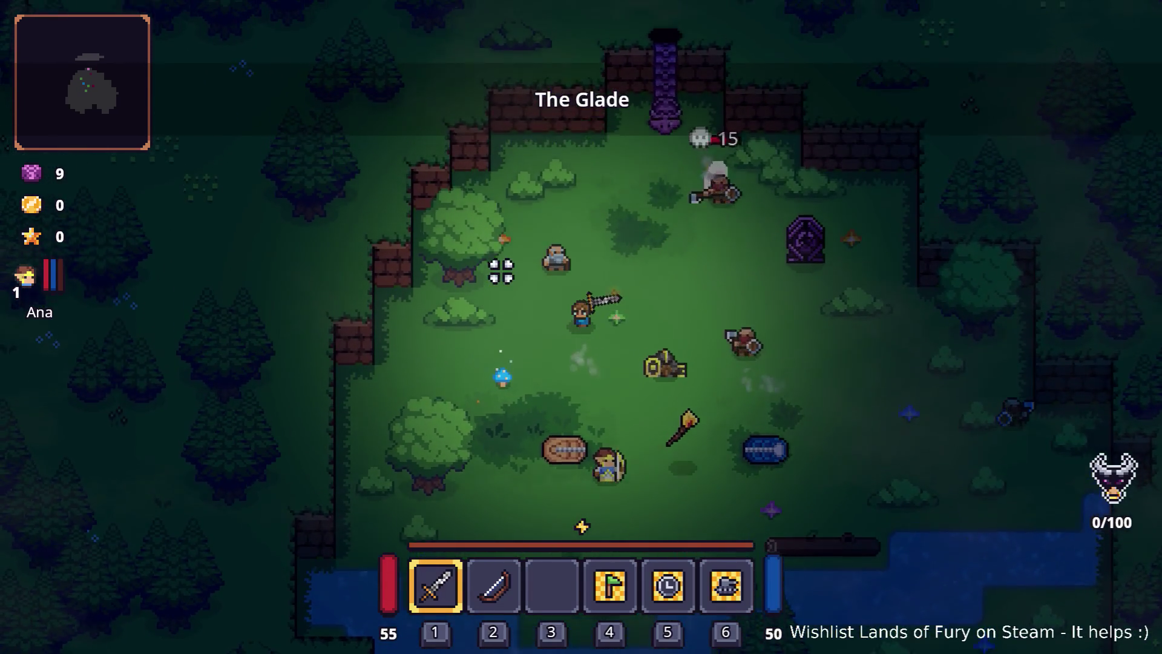
key("e")
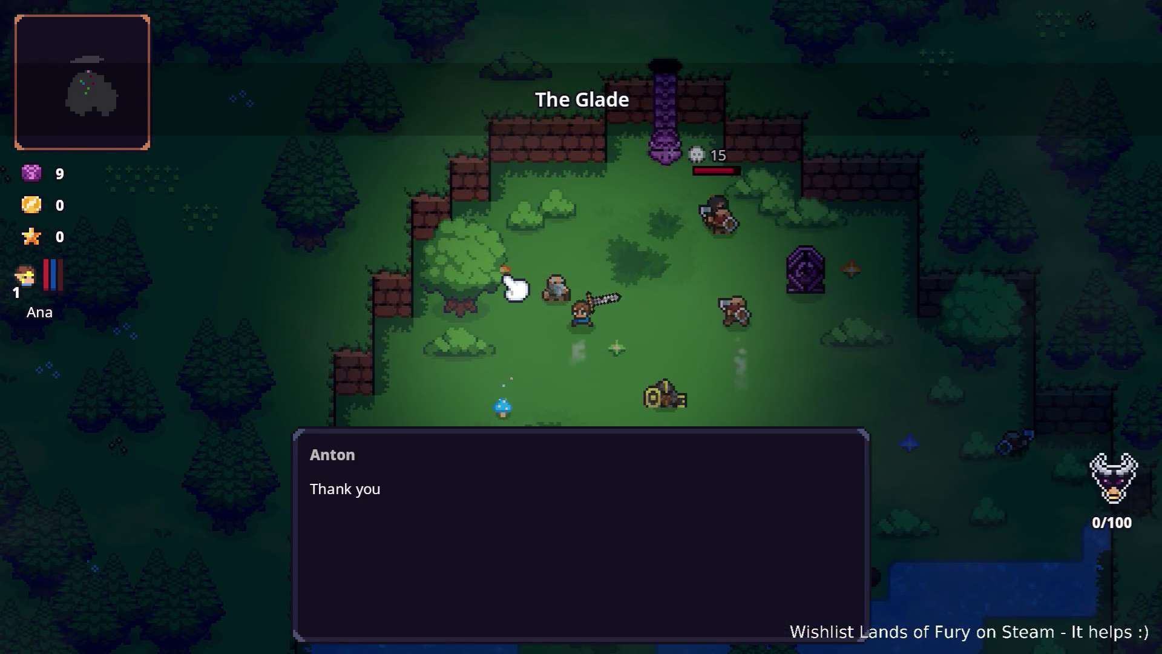
key("e")
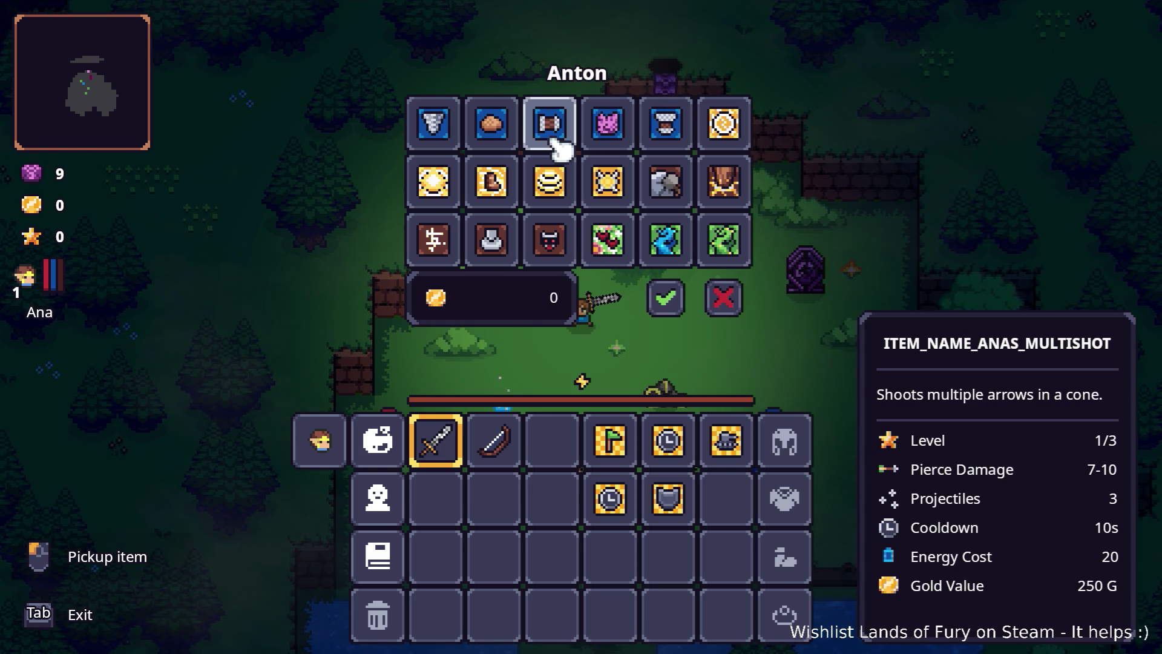
key("alt+Tab")
key("alt+Tab")
key("alt+Tab")
key("alt+shift+Tab")
key("alt+shift+Tab")
key("alt+shift+Tab")
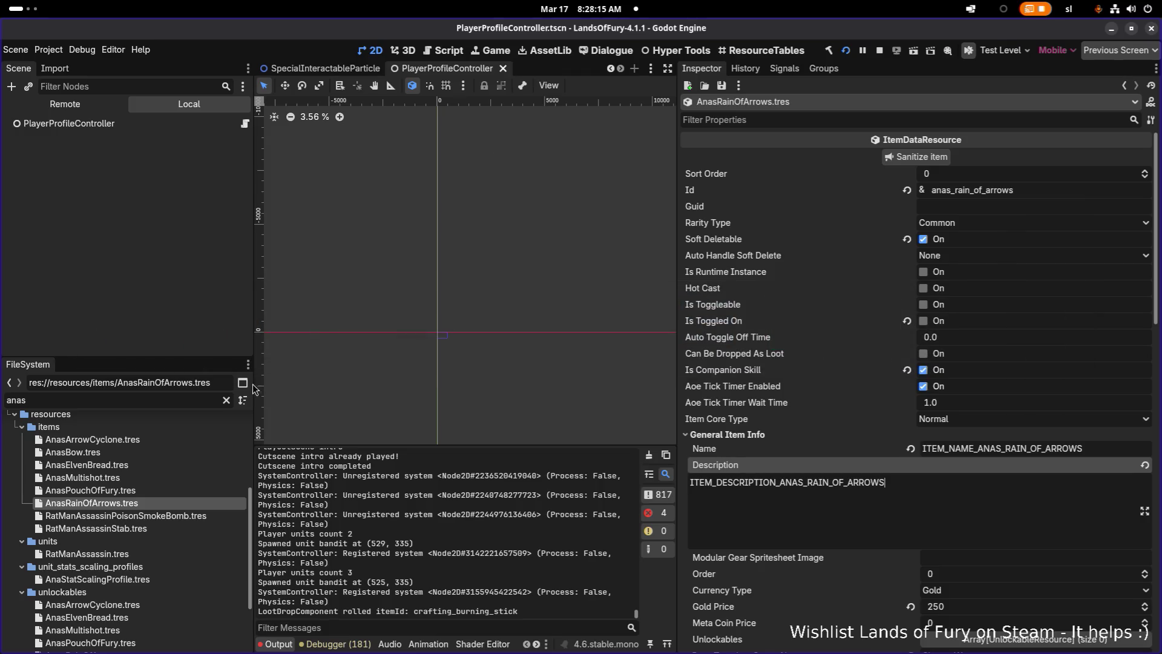
Add ANAS to the AnasElvenBread resource's name and description keys.
left_click(174, 466)
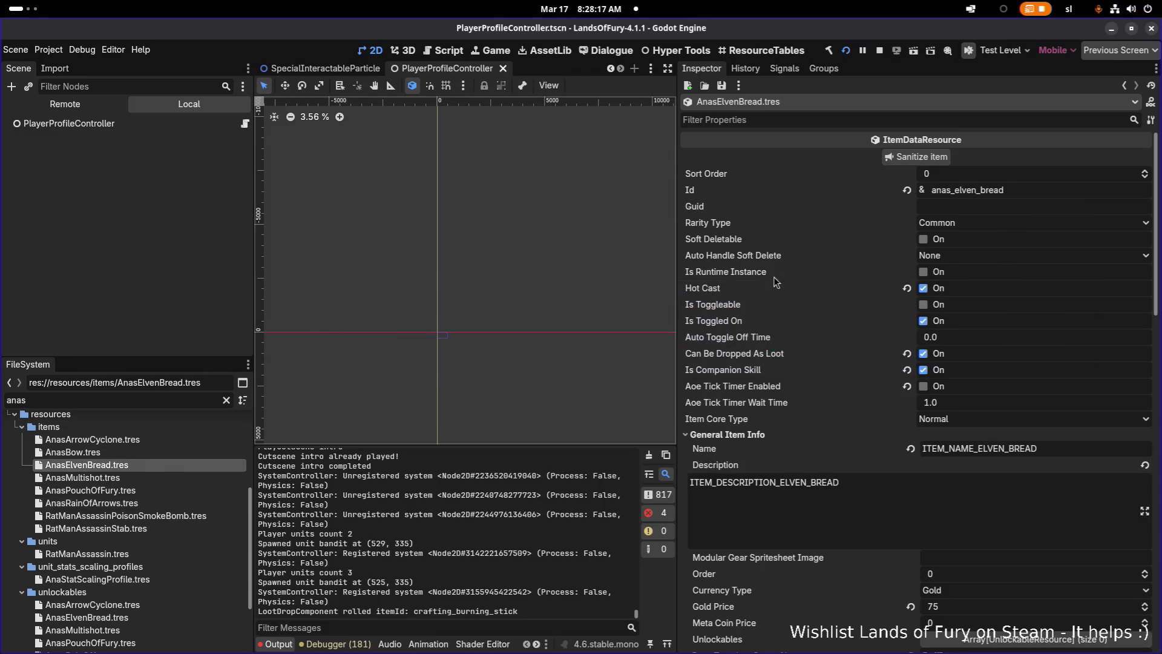
left_click(980, 448)
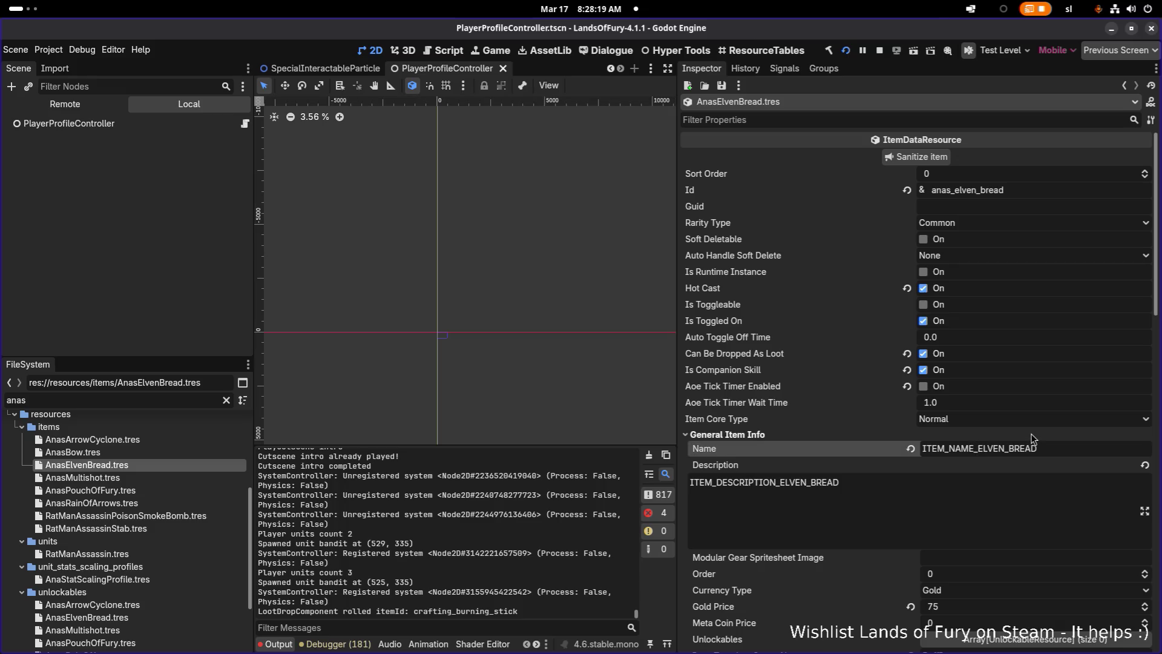
type("AN")
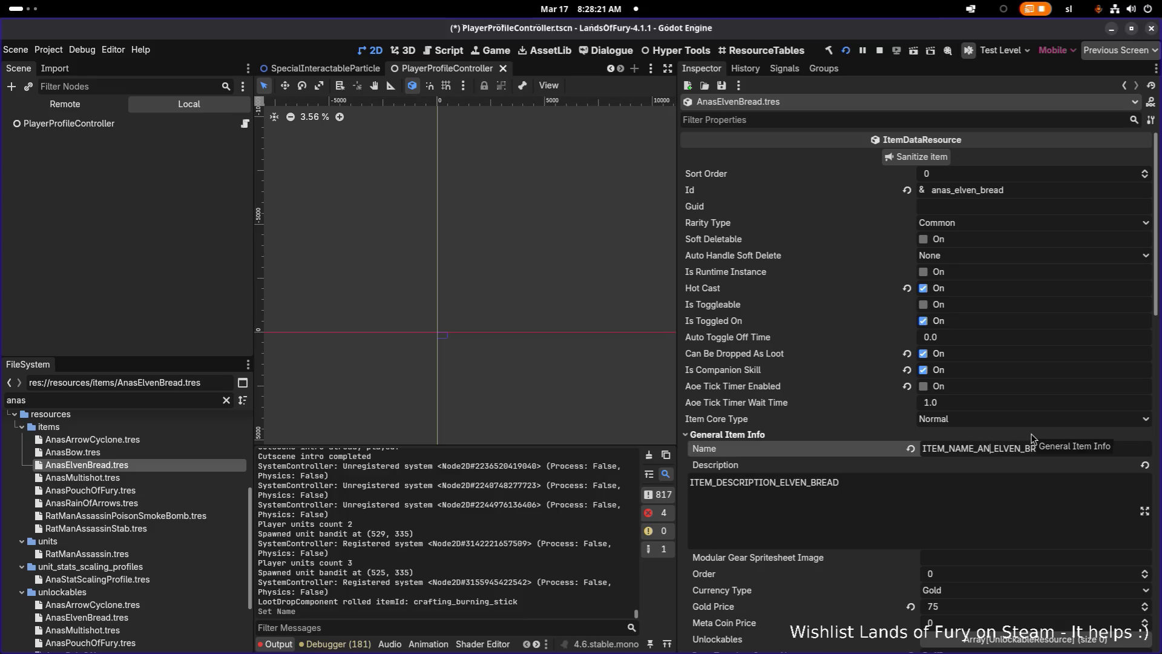
type("AS")
key("shift+Left")
key("shift+Left")
key("ctrl+c")
left_click(782, 483)
key("ctrl+v")
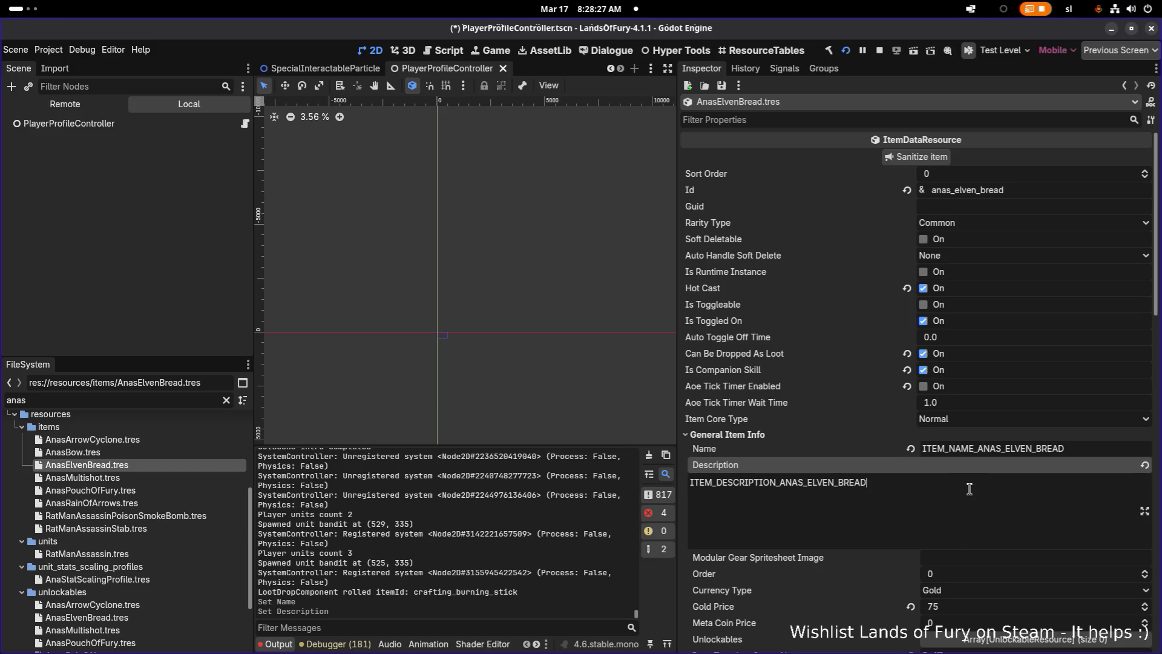
Save the resource, open AnasMultishot.tres, and switch back to the running game.
key("ctrl+s")
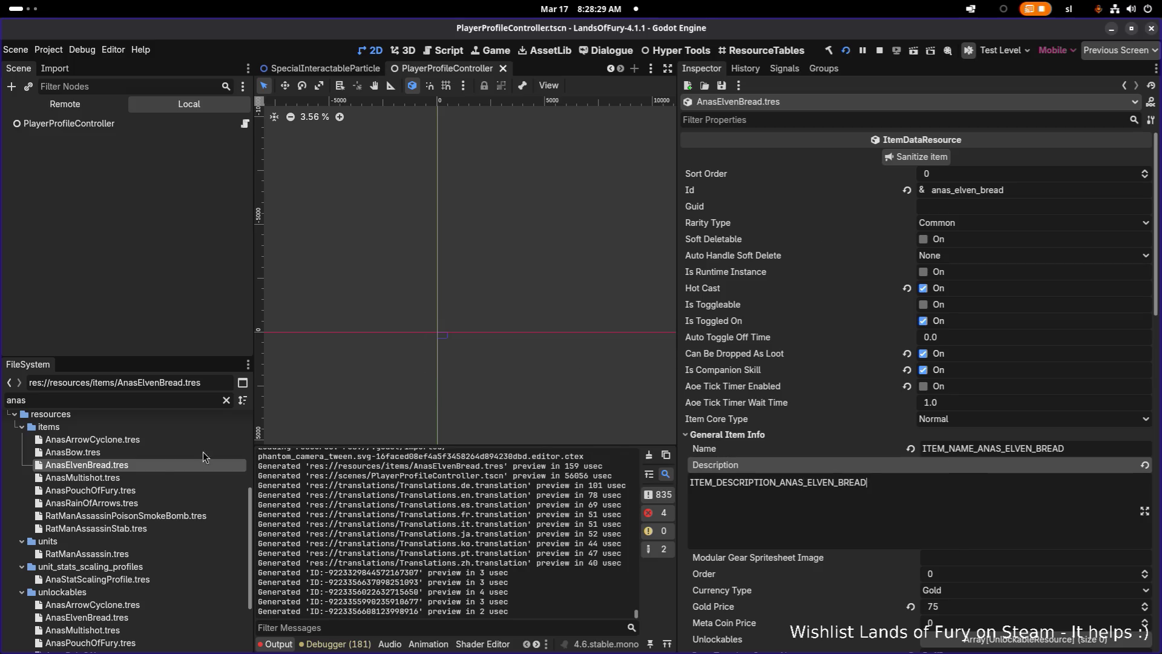
left_click(147, 477)
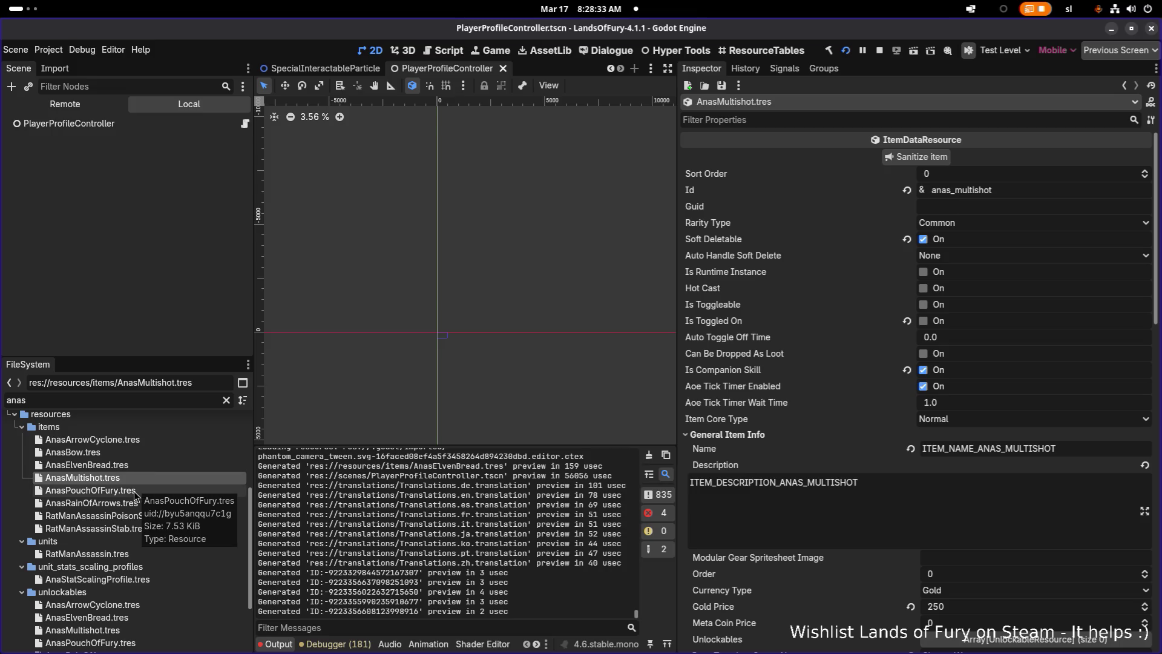
key("alt+Tab")
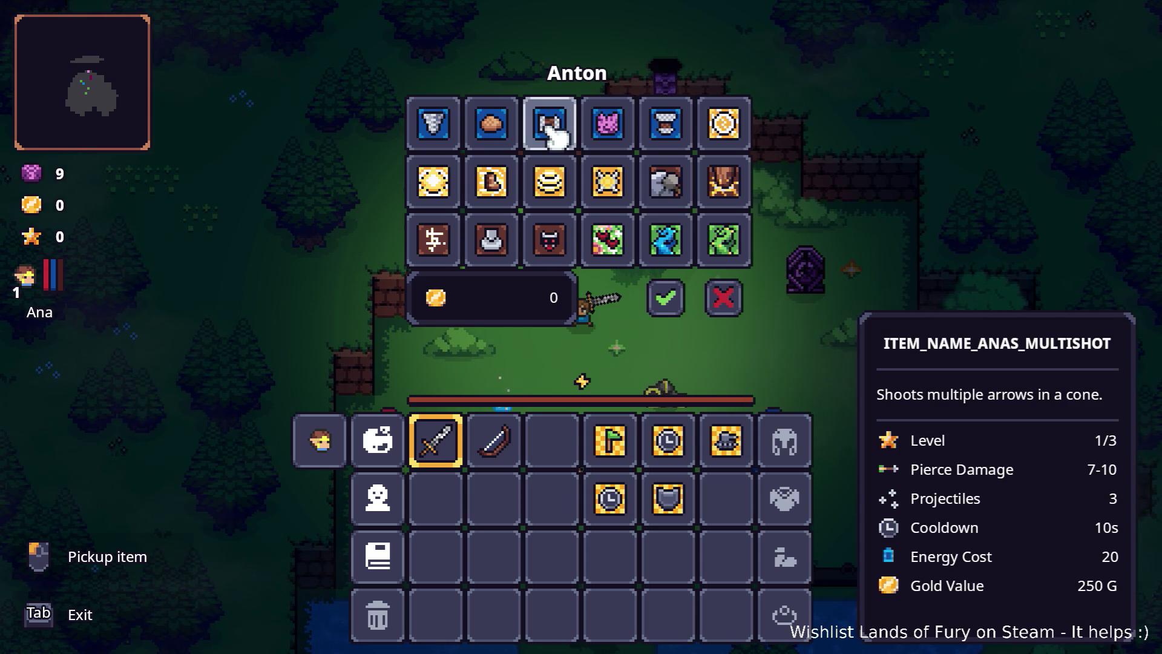
Check the skill shop entries, then pause and quit the game to desktop.
key("alt+Tab")
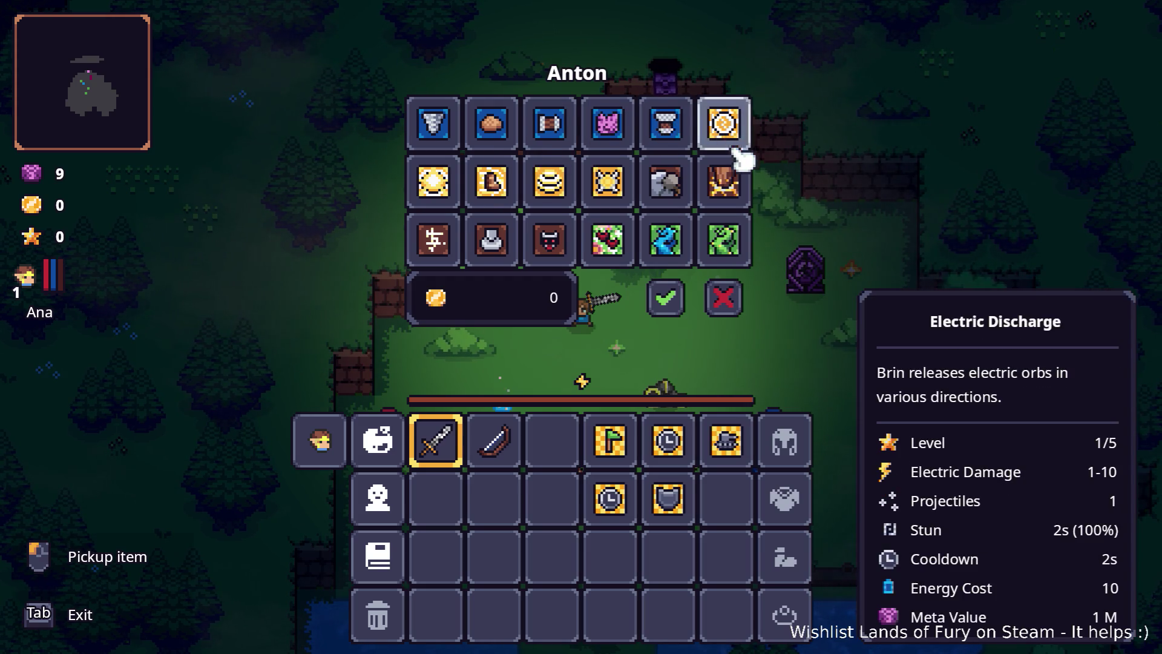
key("Escape")
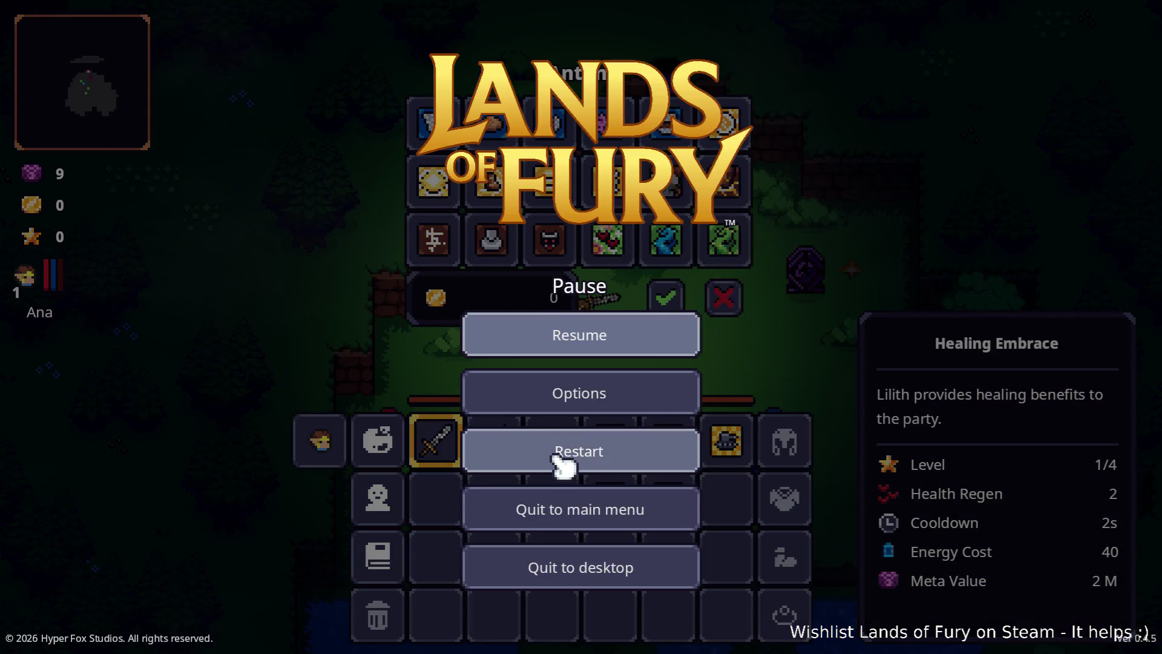
left_click(623, 569)
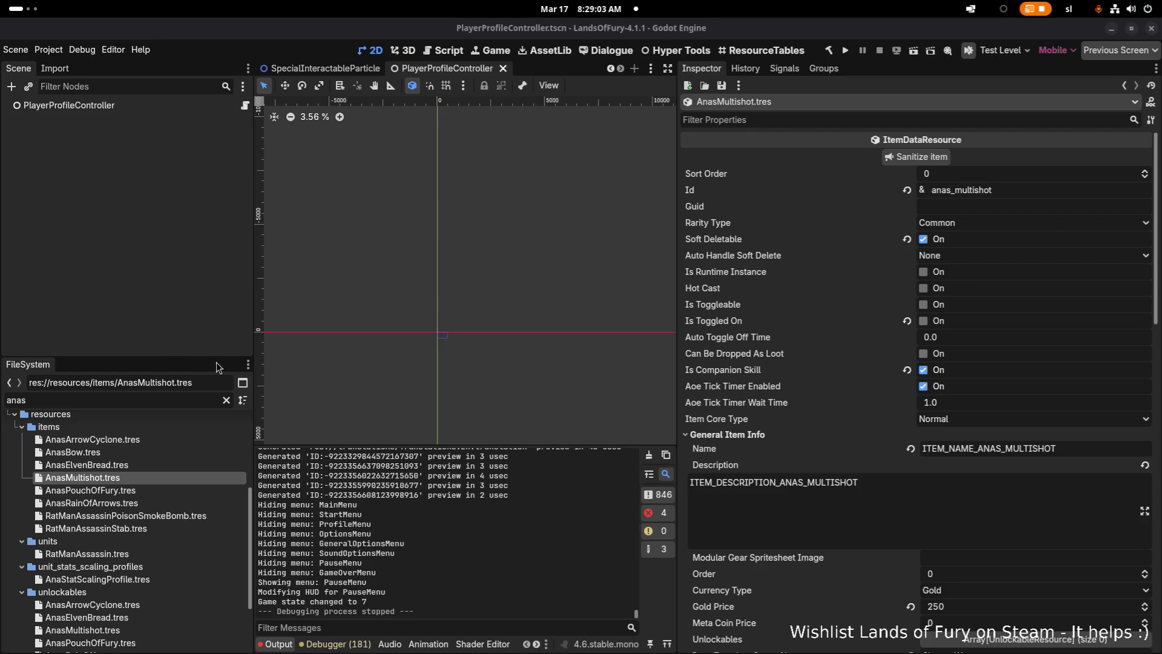
Run the project again from the Godot toolbar so the game relaunches.
left_click(846, 52)
key("alt+Tab")
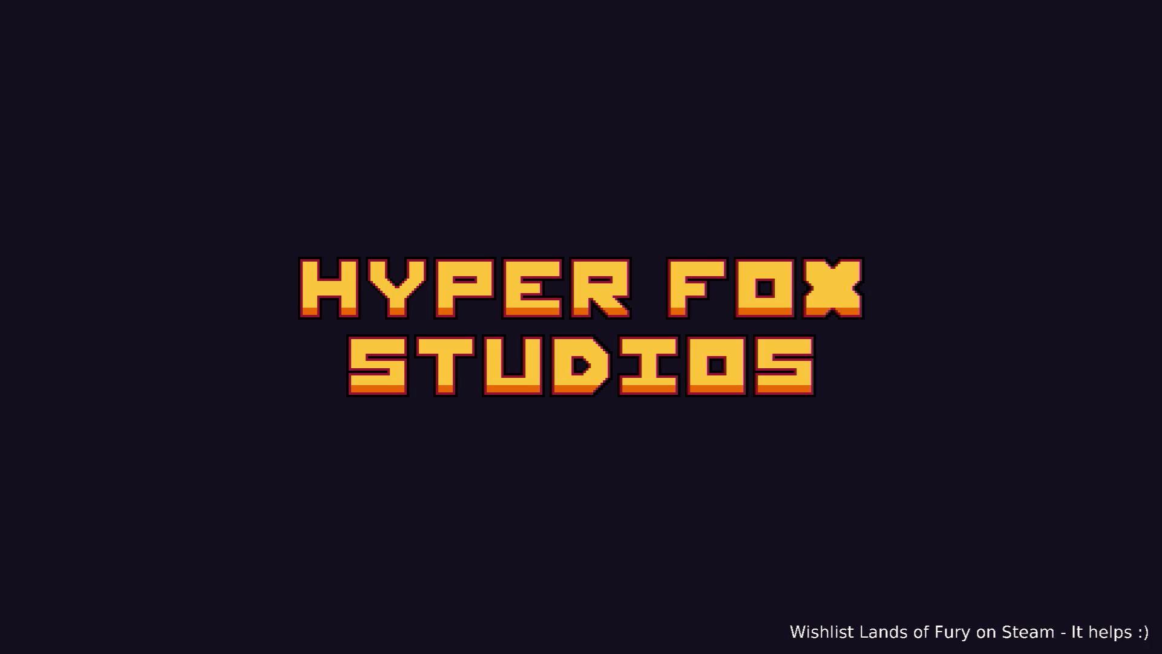
Load the first save profile, drop the Burning Stick, and head toward the enemies.
key("Return")
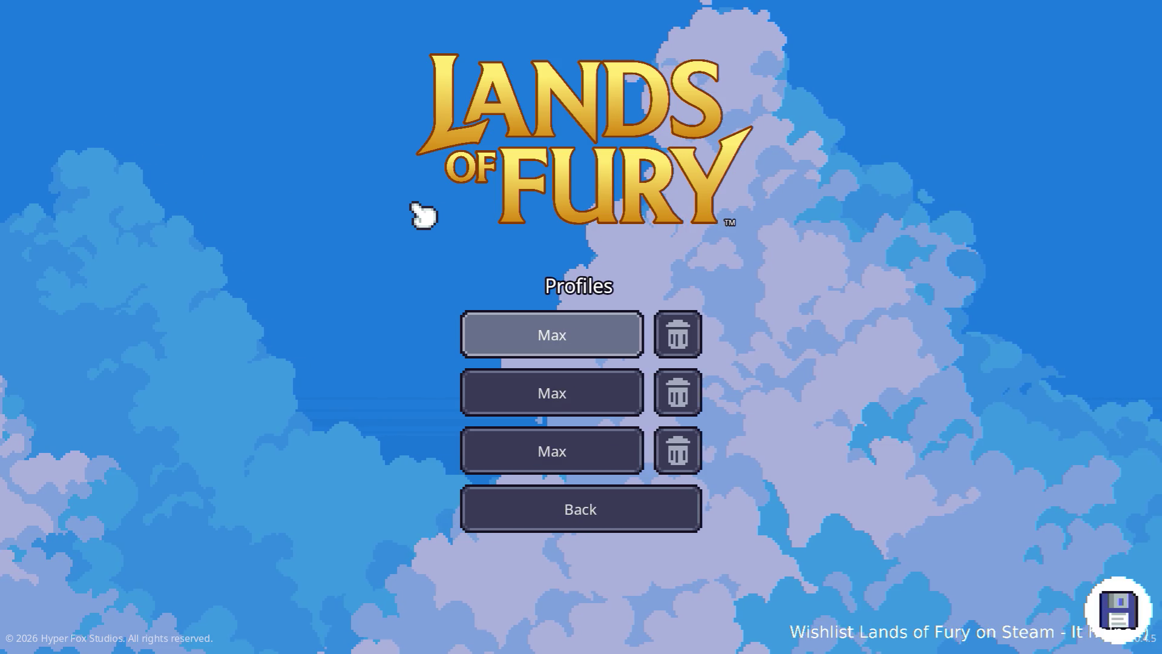
key("Return")
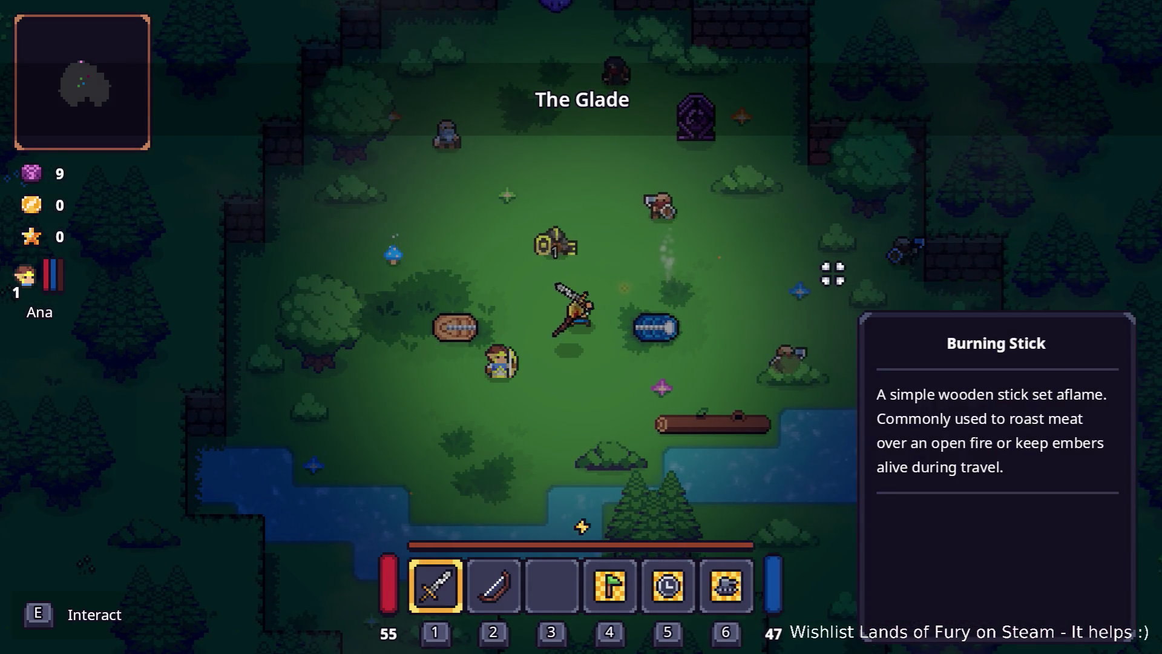
key("e")
key("w+d")
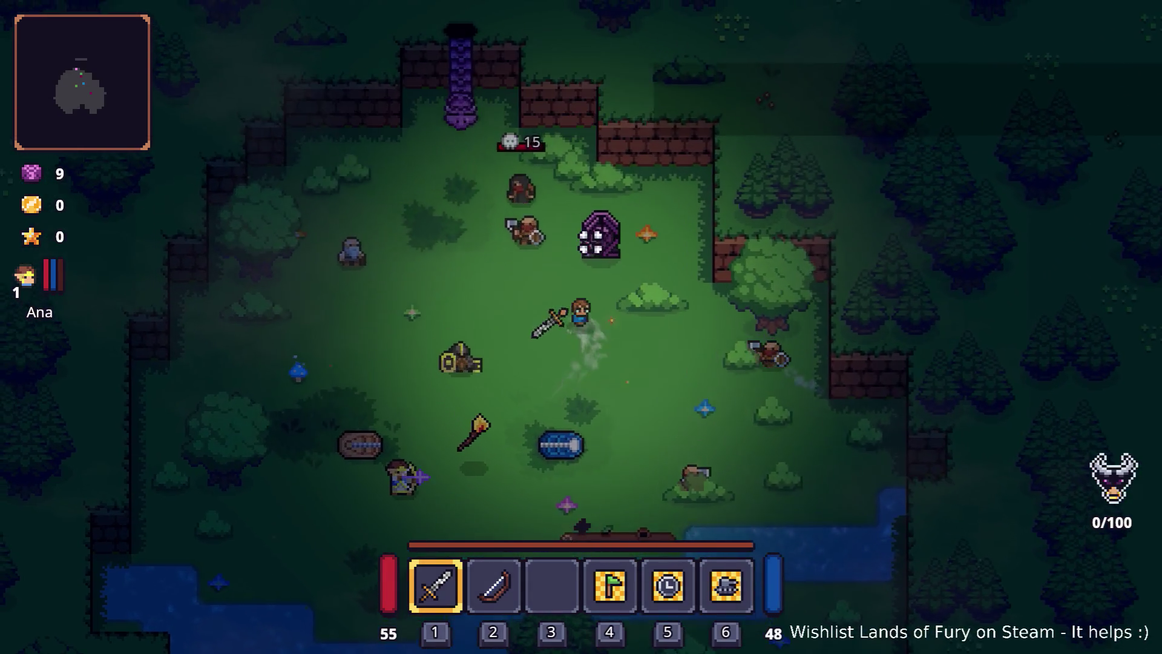
key("w+a")
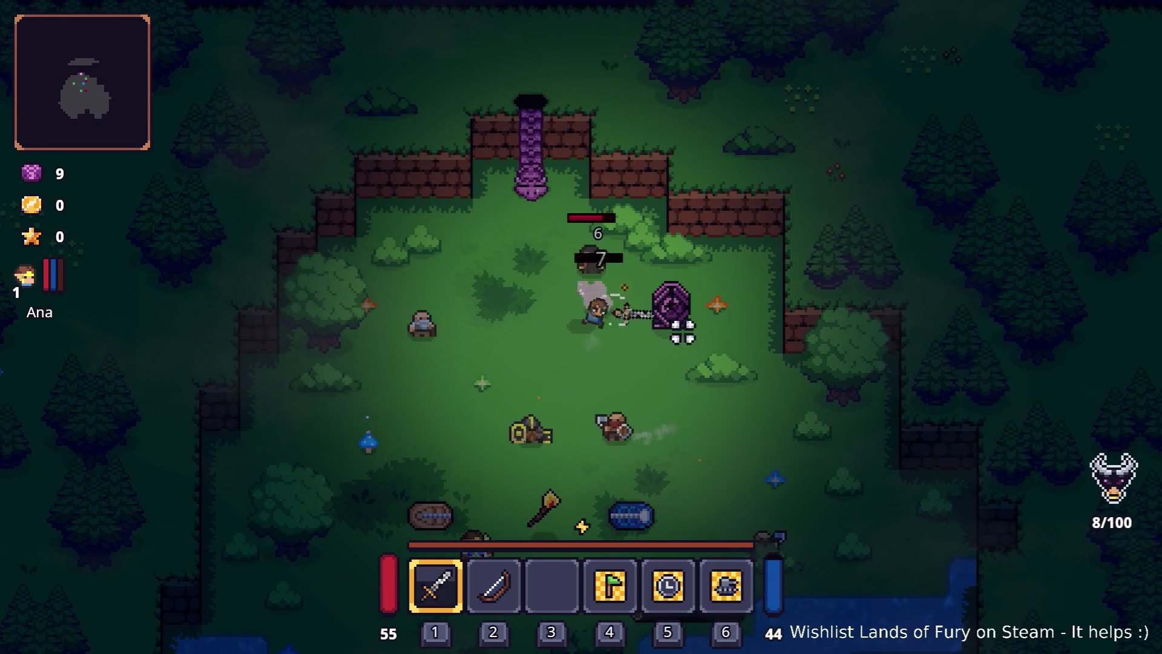
Fight the enemies in The Glade with sword and dash to reach 30 kills.
left_click(682, 331)
key("s+a")
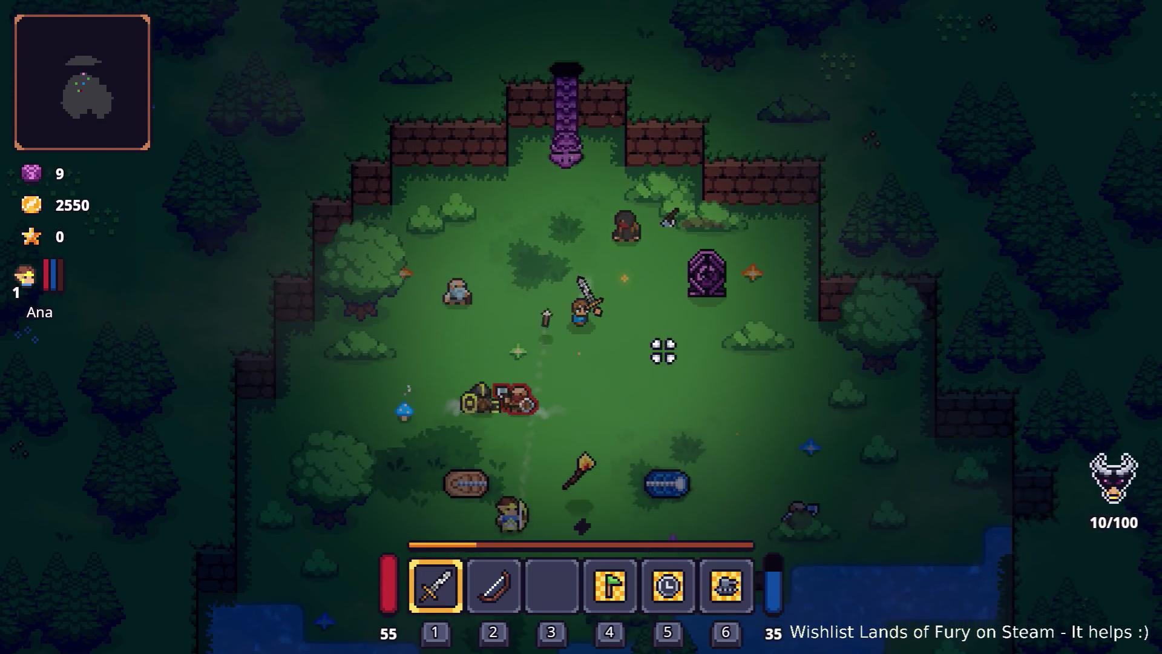
key("s+a")
left_click(526, 373)
left_click(530, 380)
key("space")
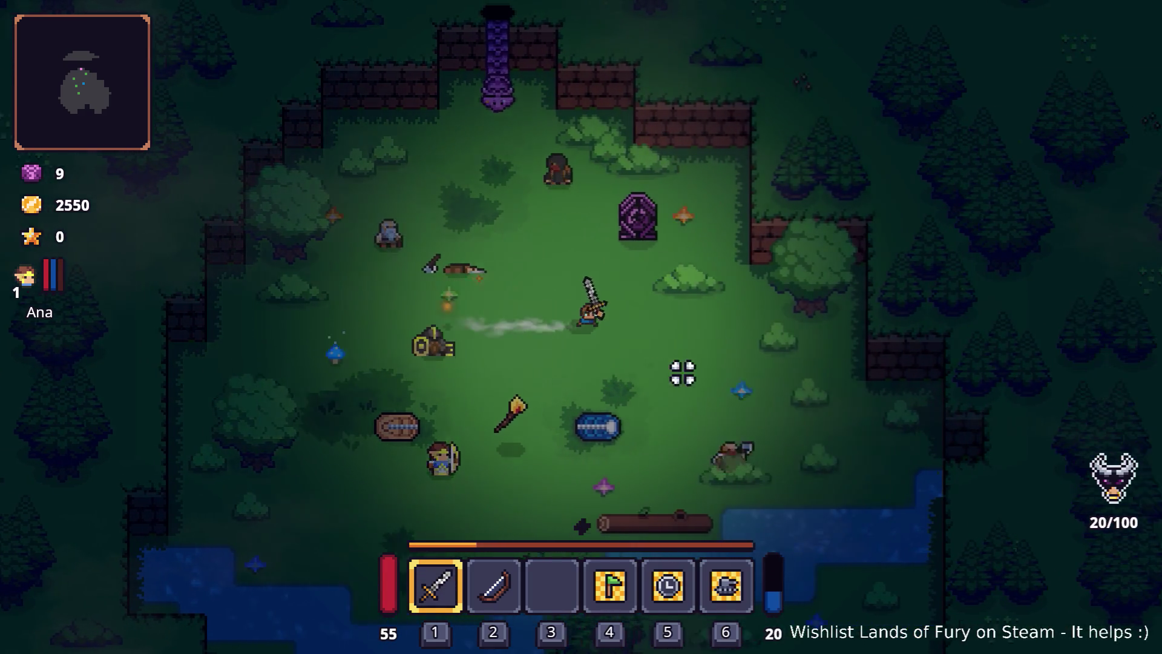
key("d+s")
left_click(702, 380)
left_click(702, 380)
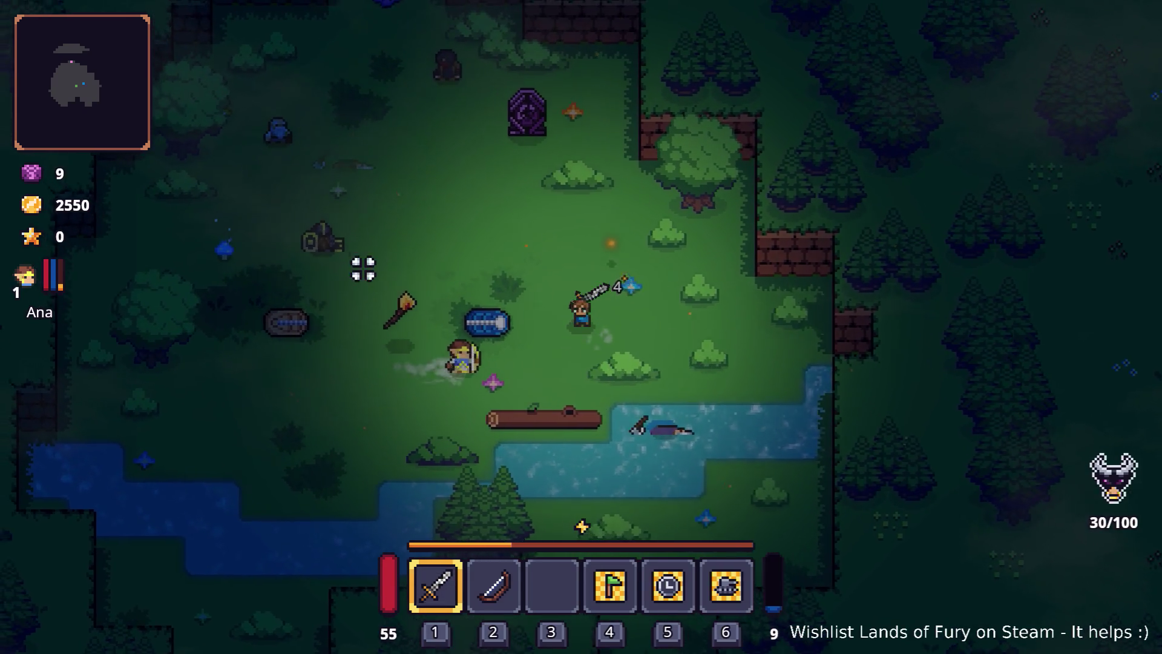
key("w+a")
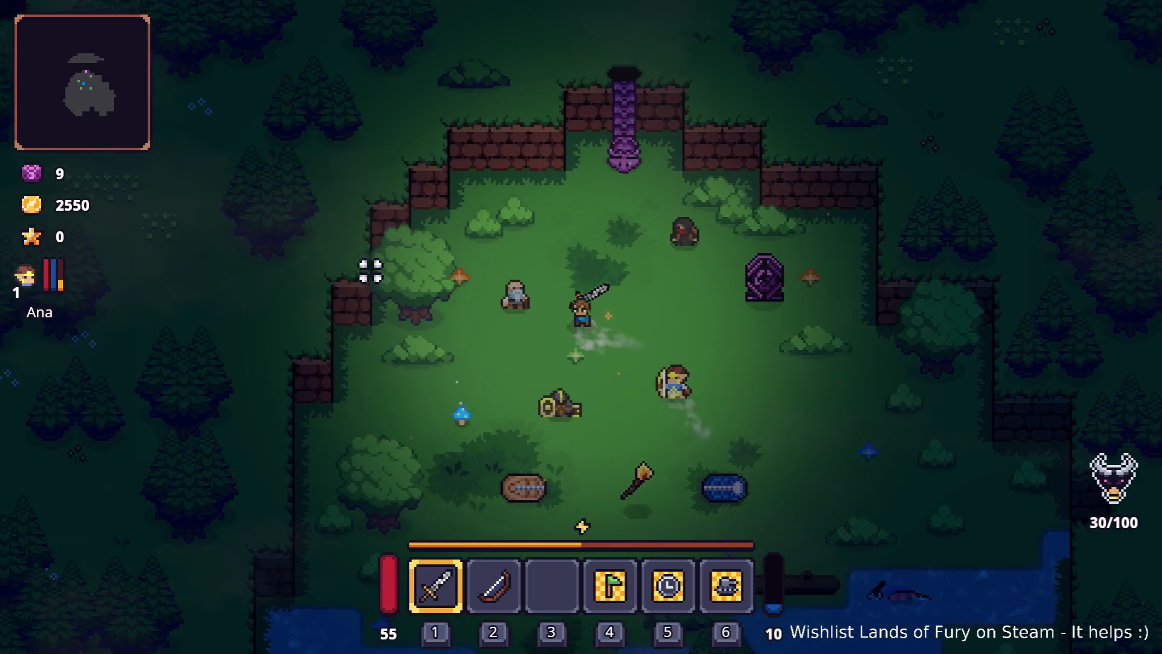
Check Anton's skill shop, cancel the trade, and quit the game to desktop.
key("e")
key("e")
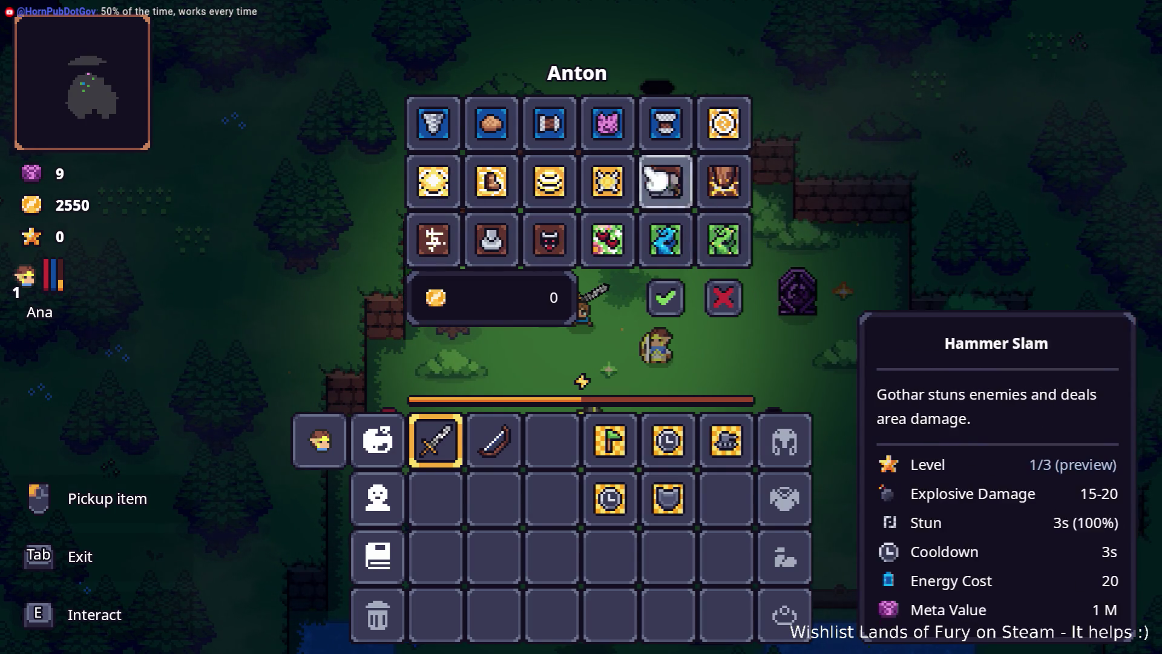
left_click(724, 296)
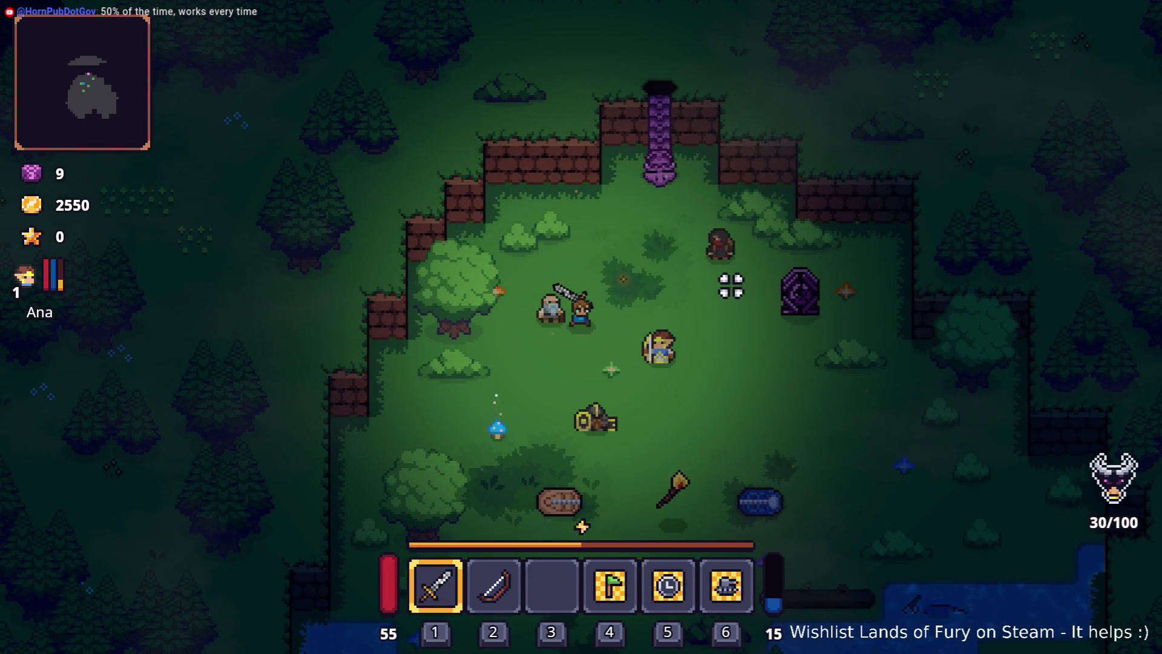
key("Escape")
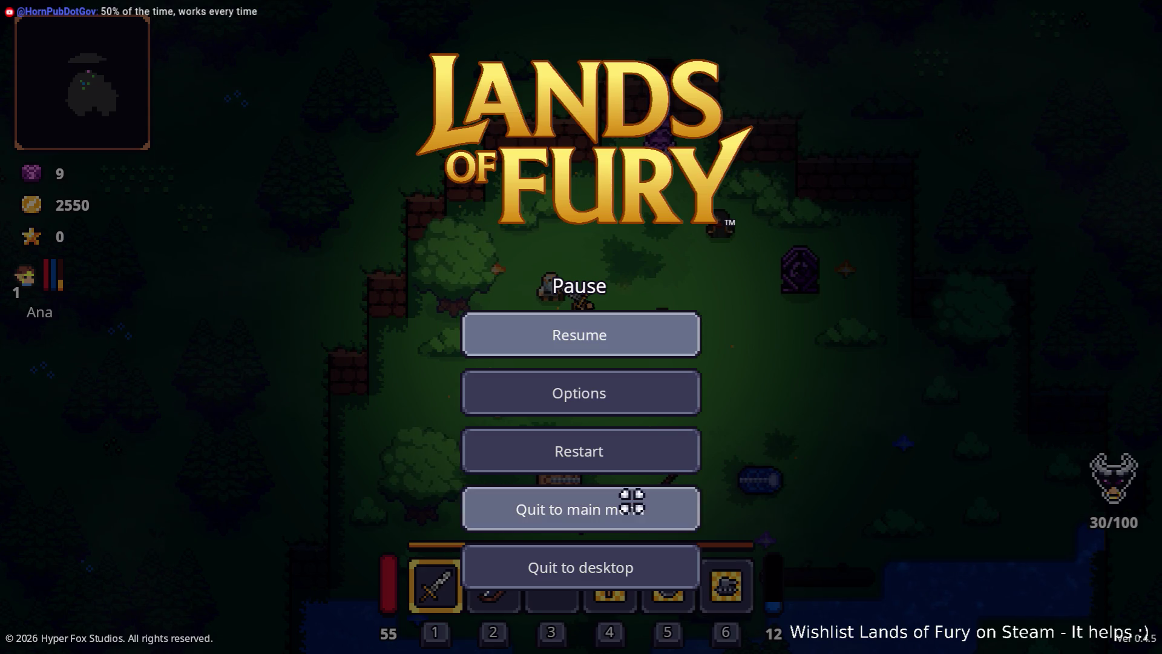
left_click(640, 562)
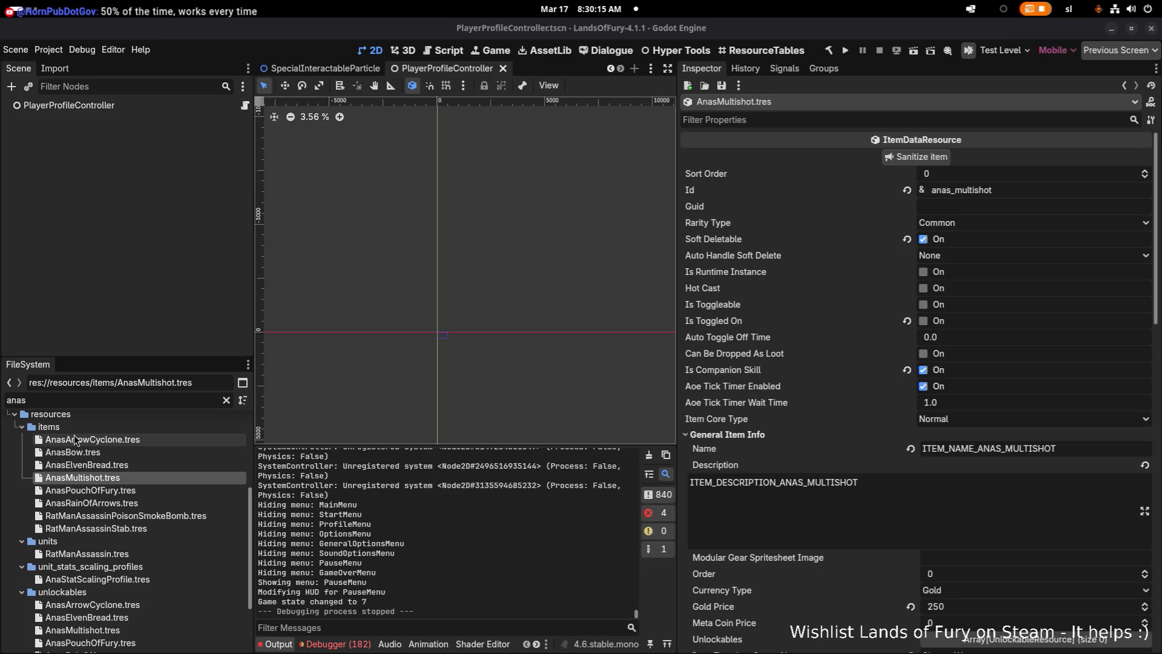
Open AnasArrowCyclone.tres and select its description field in the Inspector.
left_click(143, 437)
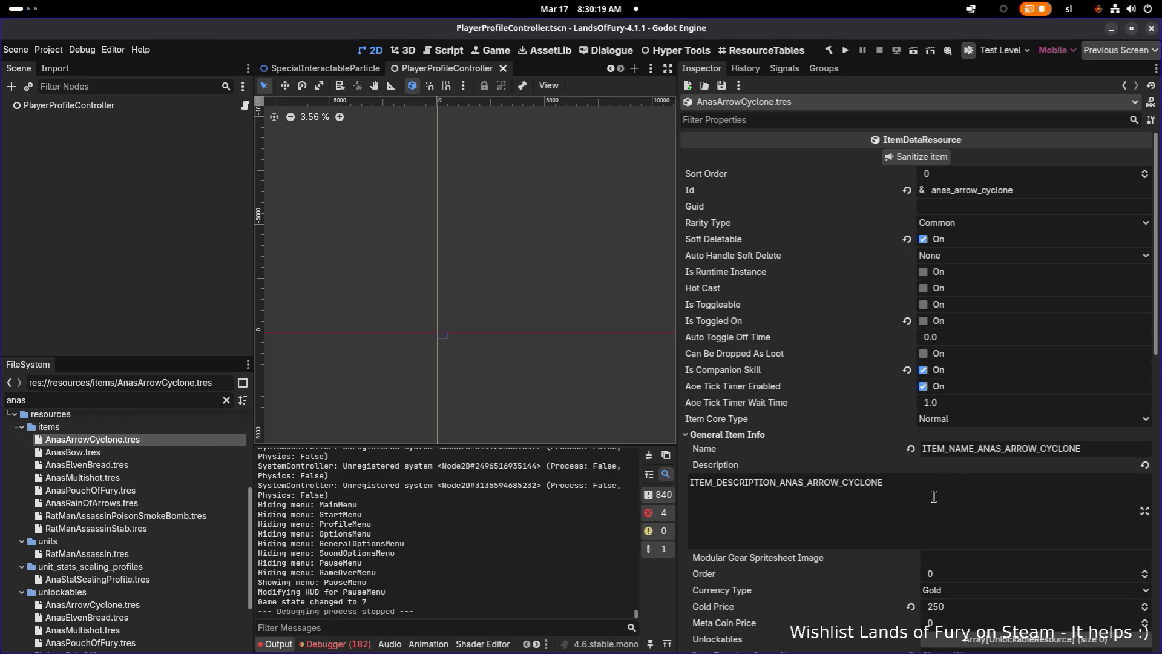
scroll(930, 491, "down", 4)
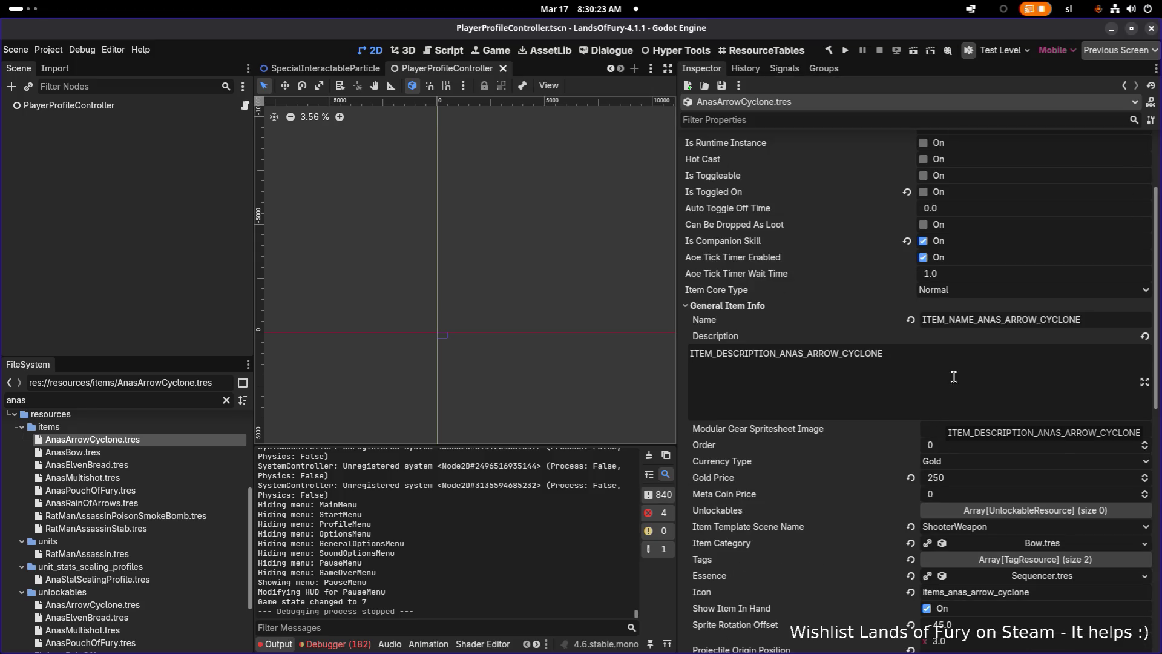
left_click(960, 363)
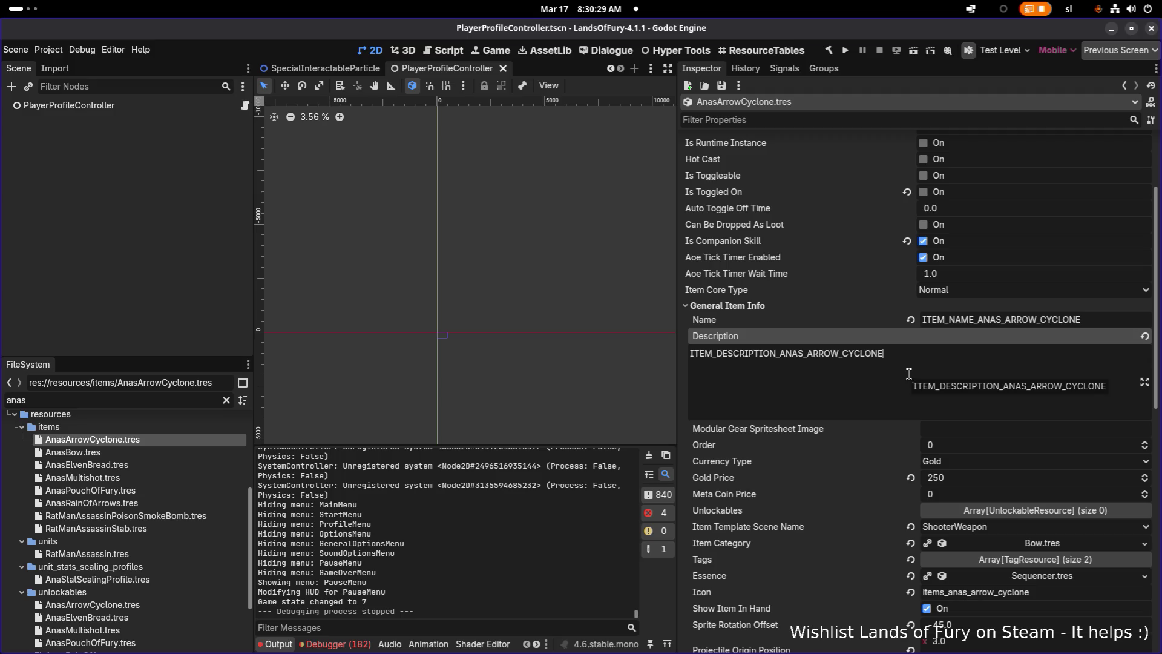
Review the Arrow Cyclone properties and AI actions, then select the Level field.
scroll(907, 375, "down", 12)
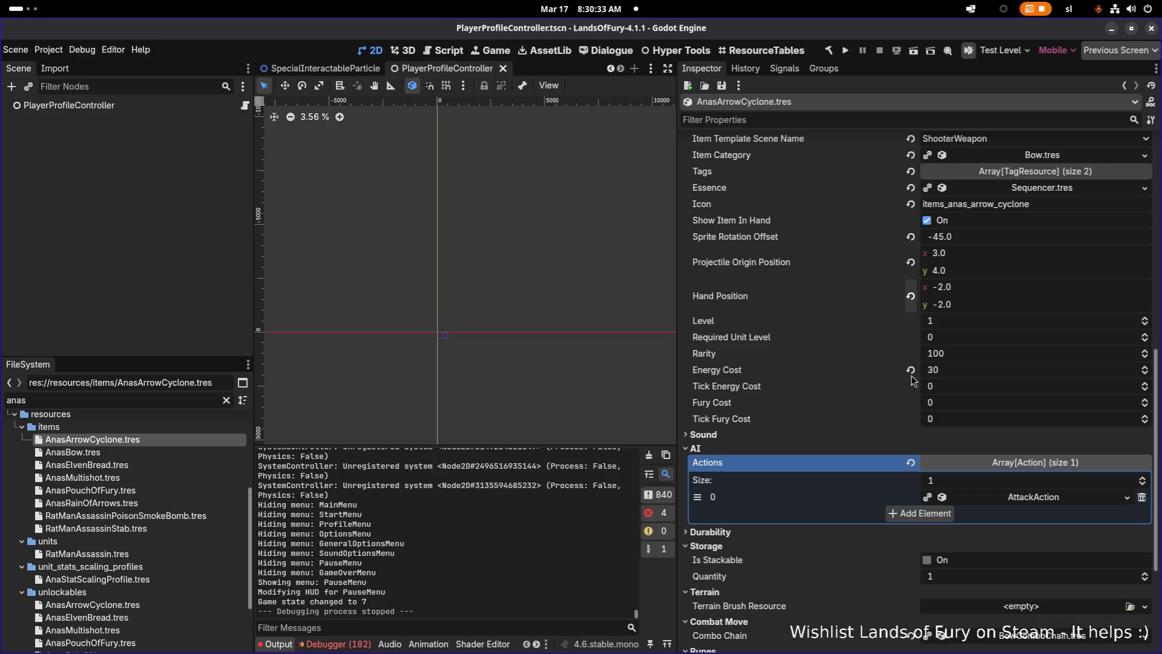
scroll(913, 380, "down", 7)
scroll(1002, 349, "up", 5)
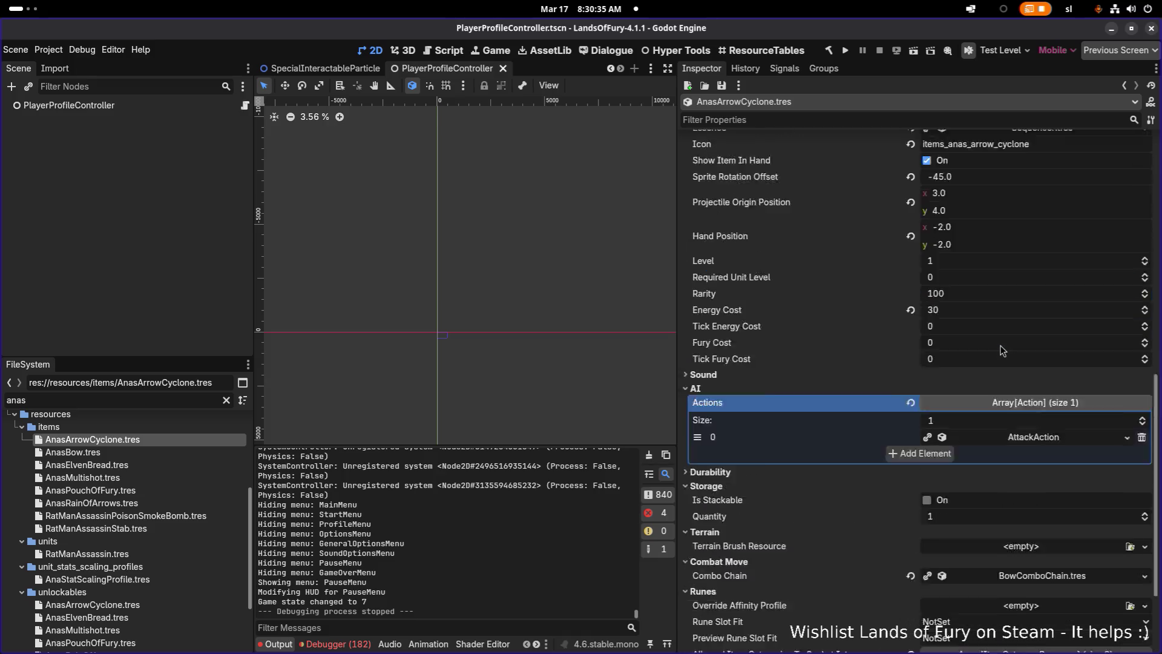
scroll(1001, 350, "up", 15)
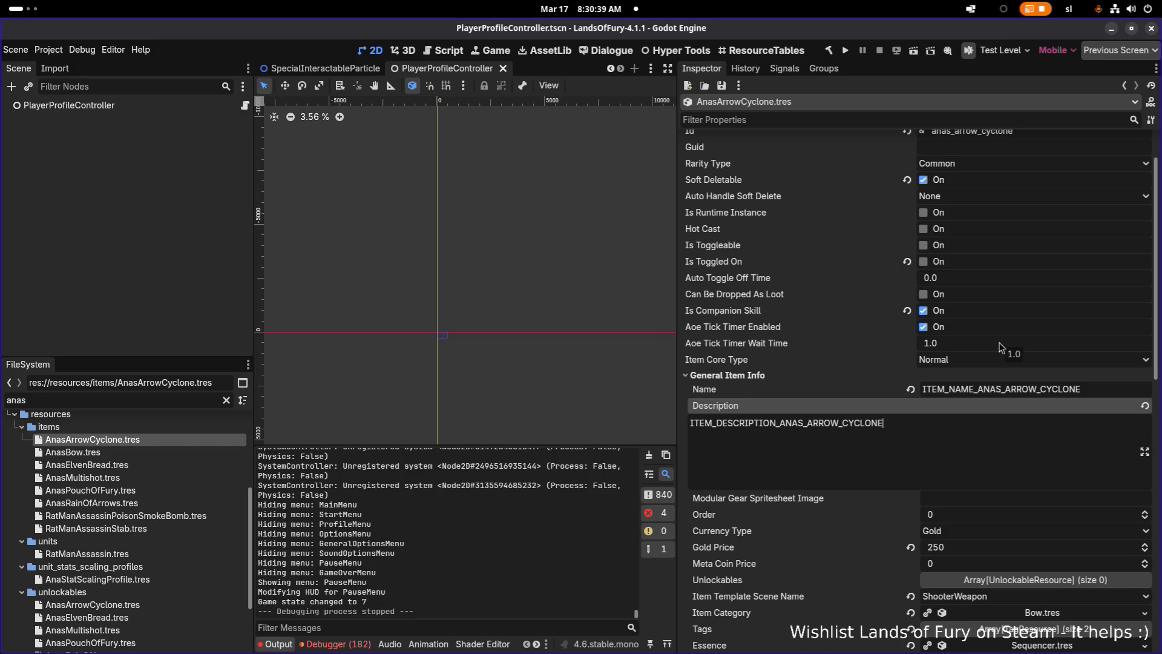
scroll(1000, 347, "down", 4)
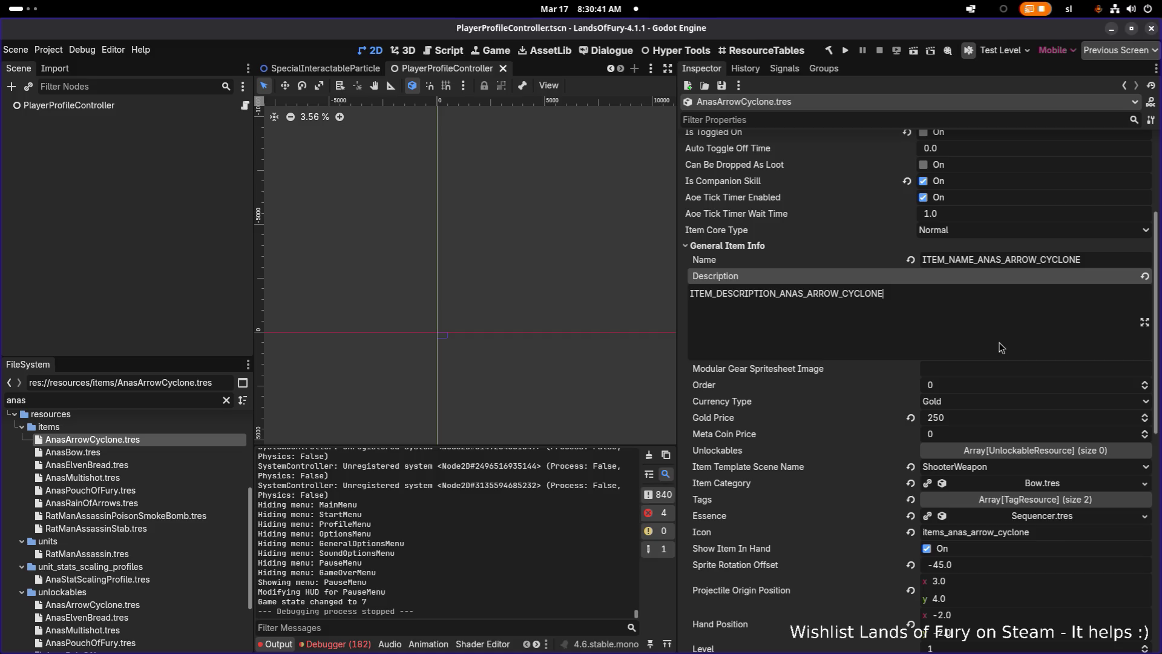
scroll(1001, 347, "down", 10)
scroll(1000, 347, "down", 6)
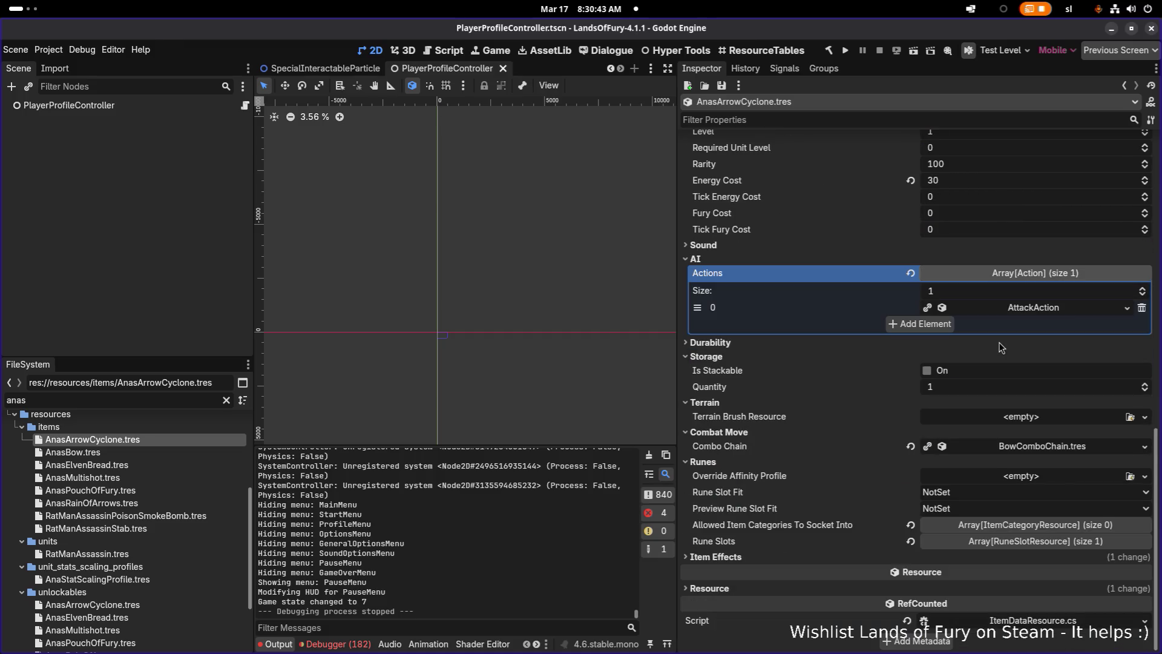
scroll(1000, 347, "up", 20)
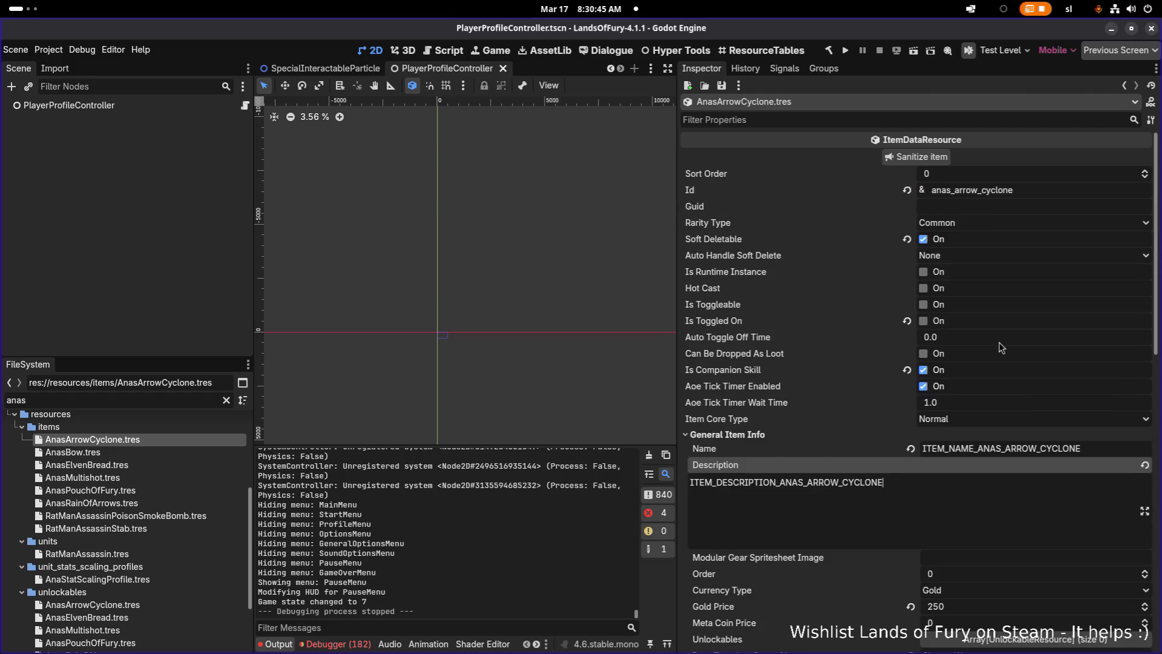
scroll(901, 242, "down", 16)
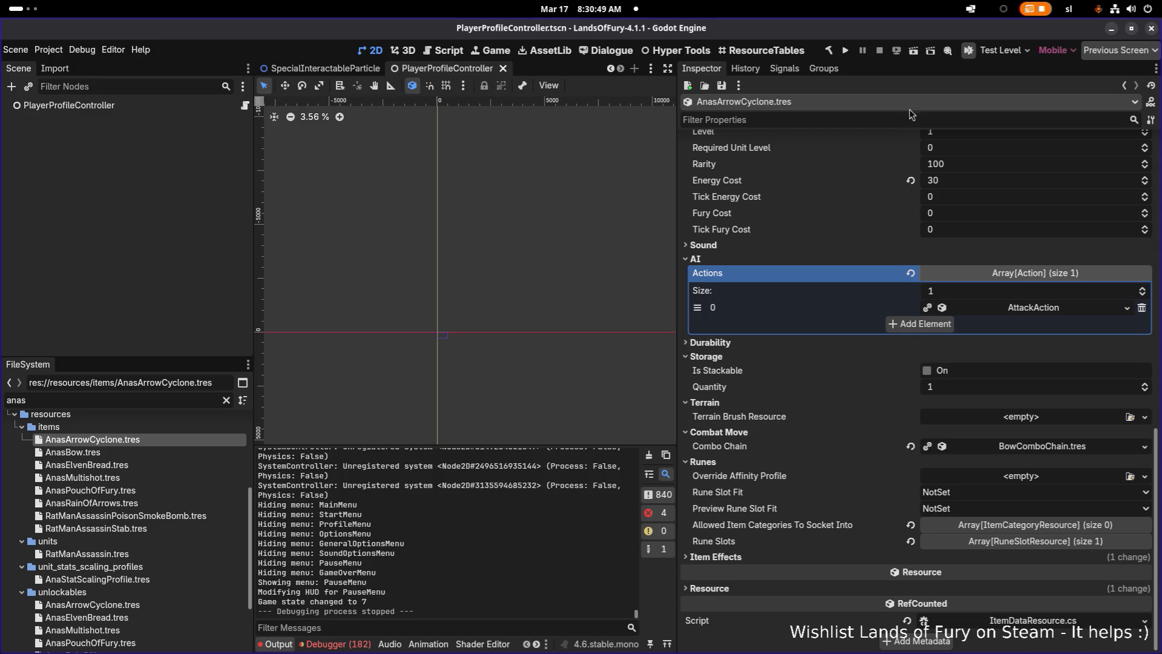
scroll(906, 197, "up", 4)
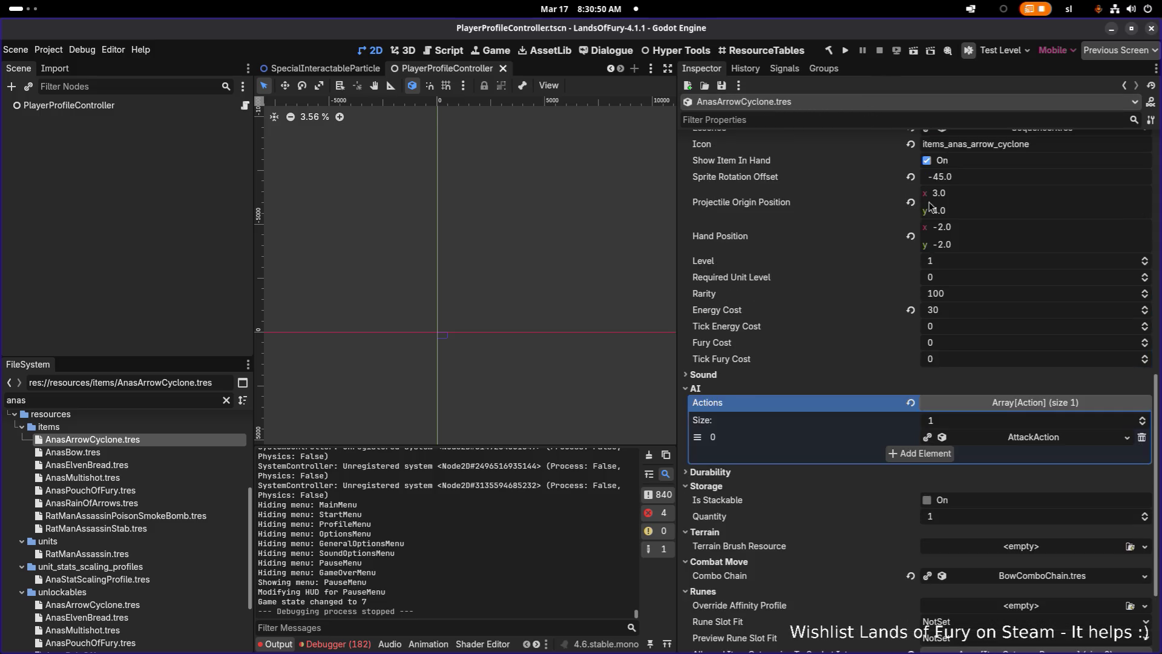
left_click(981, 259)
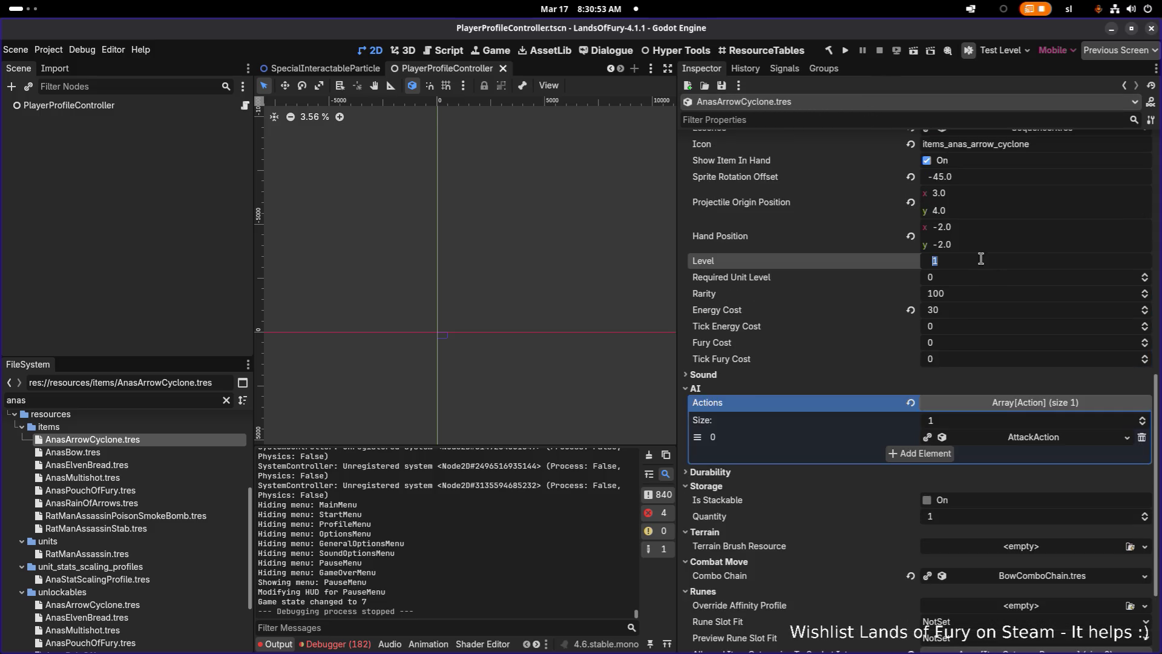
Set AnasArrowCyclone's Level to 0 and save.
type("0")
key("Return")
key("ctrl+s")
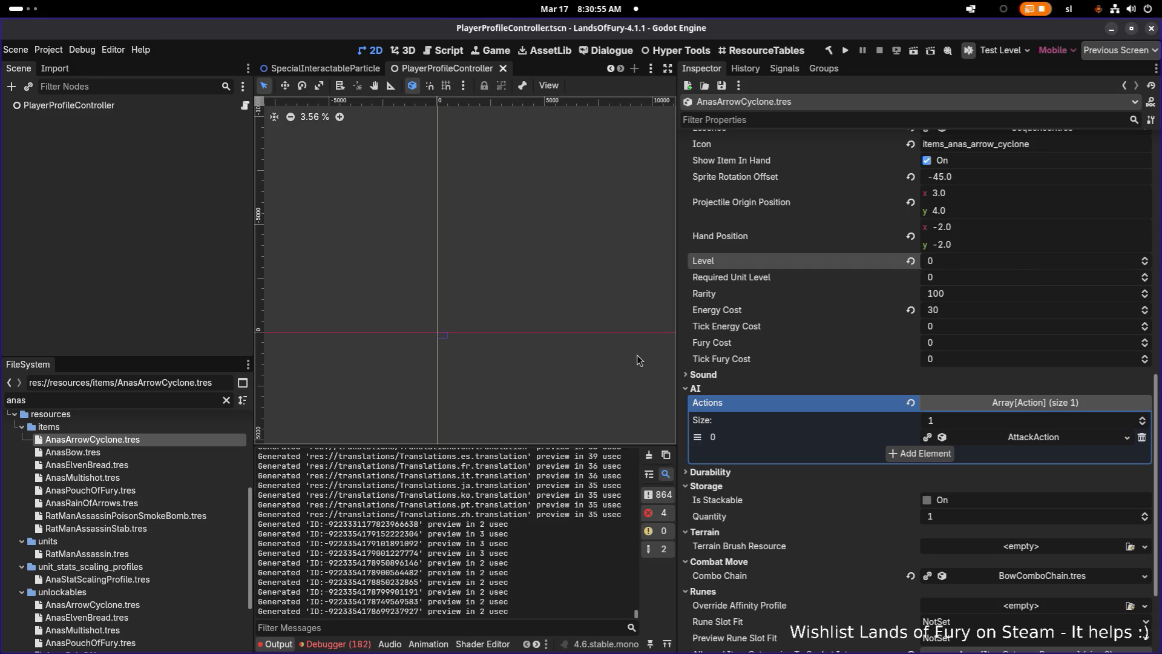
Review the AnasBow and AnasElvenBread item properties and start filtering the Inspector.
left_click(149, 449)
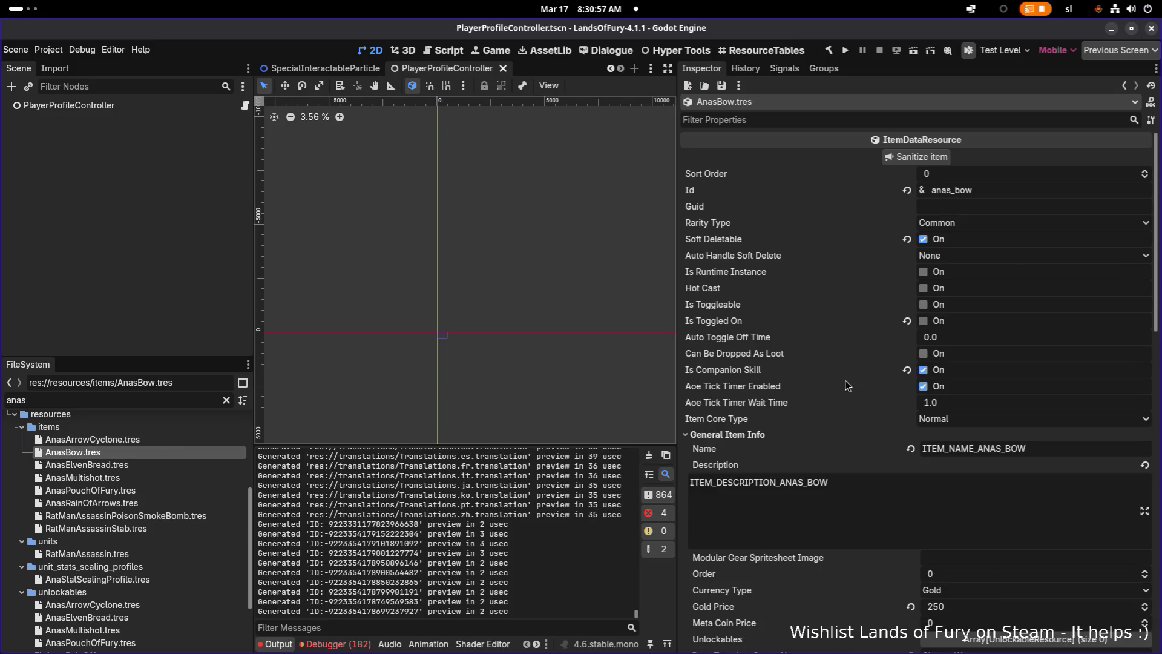
scroll(815, 379, "down", 5)
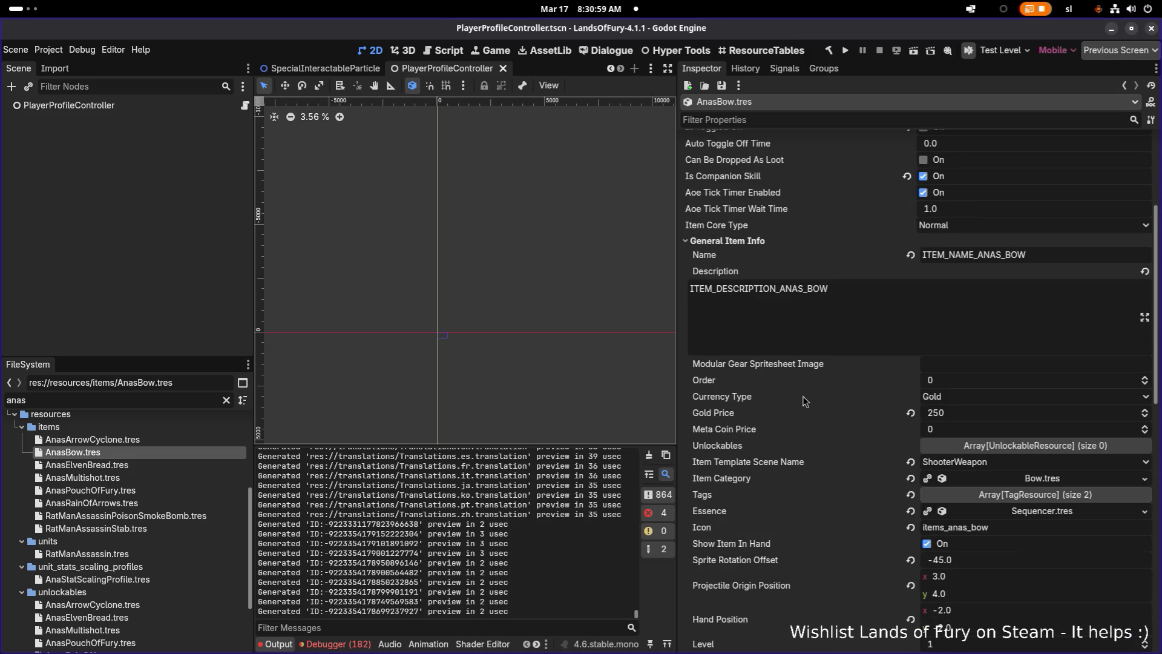
scroll(777, 402, "down", 3)
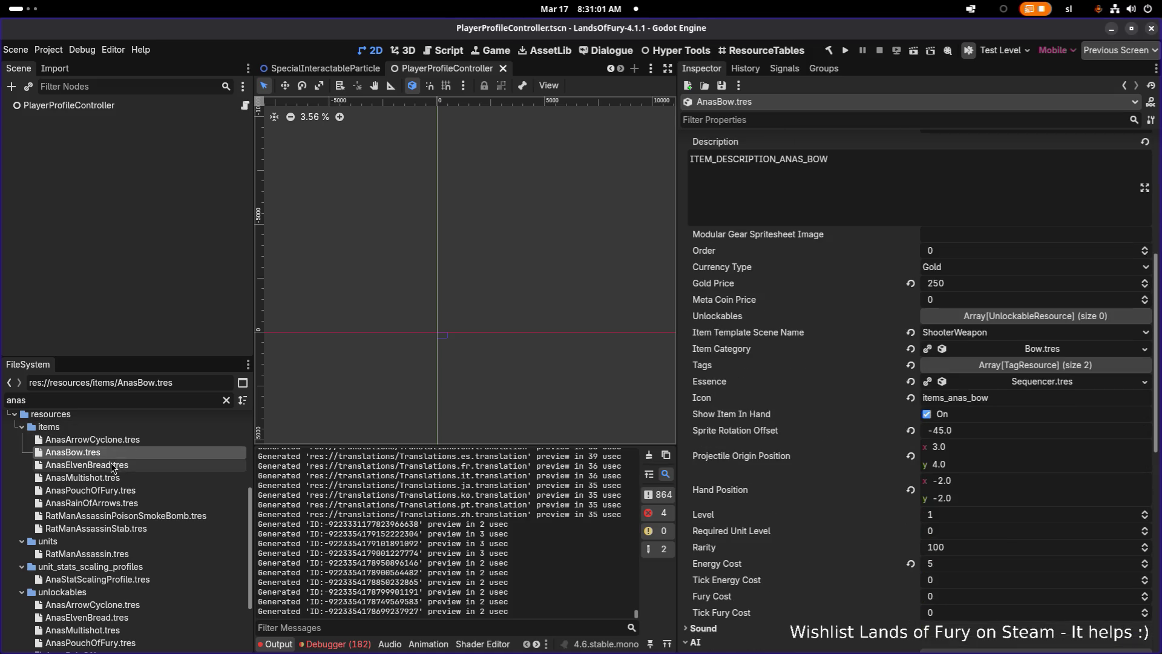
left_click(111, 464)
scroll(958, 214, "down", 7)
scroll(958, 214, "up", 2)
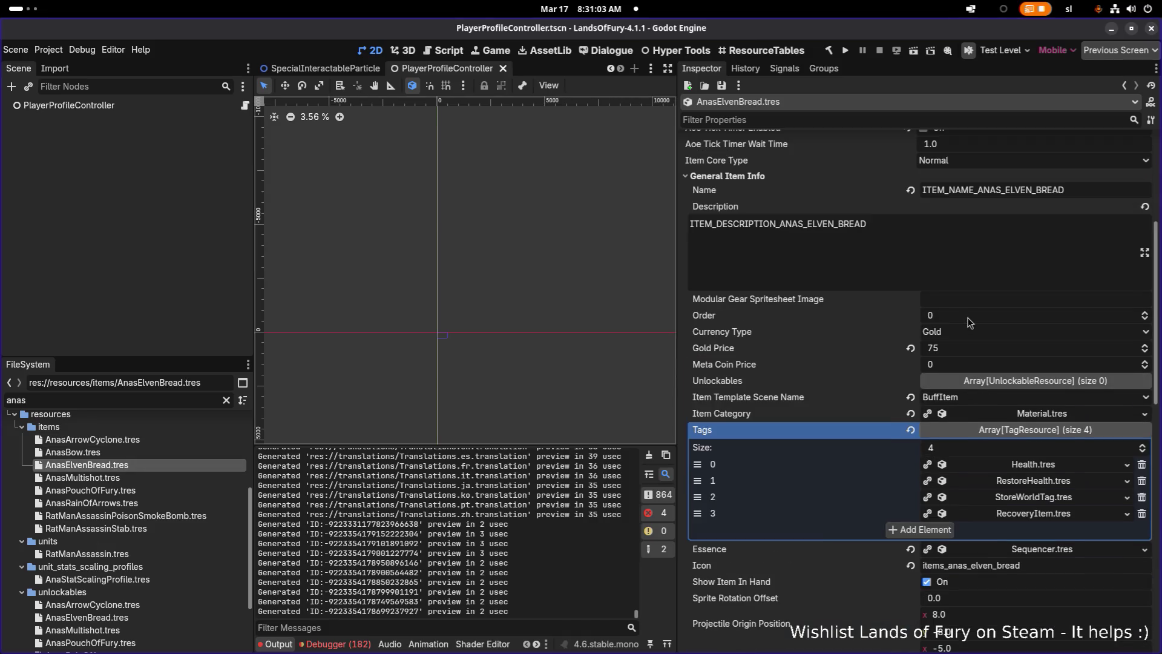
scroll(959, 230, "up", 3)
scroll(965, 244, "down", 10)
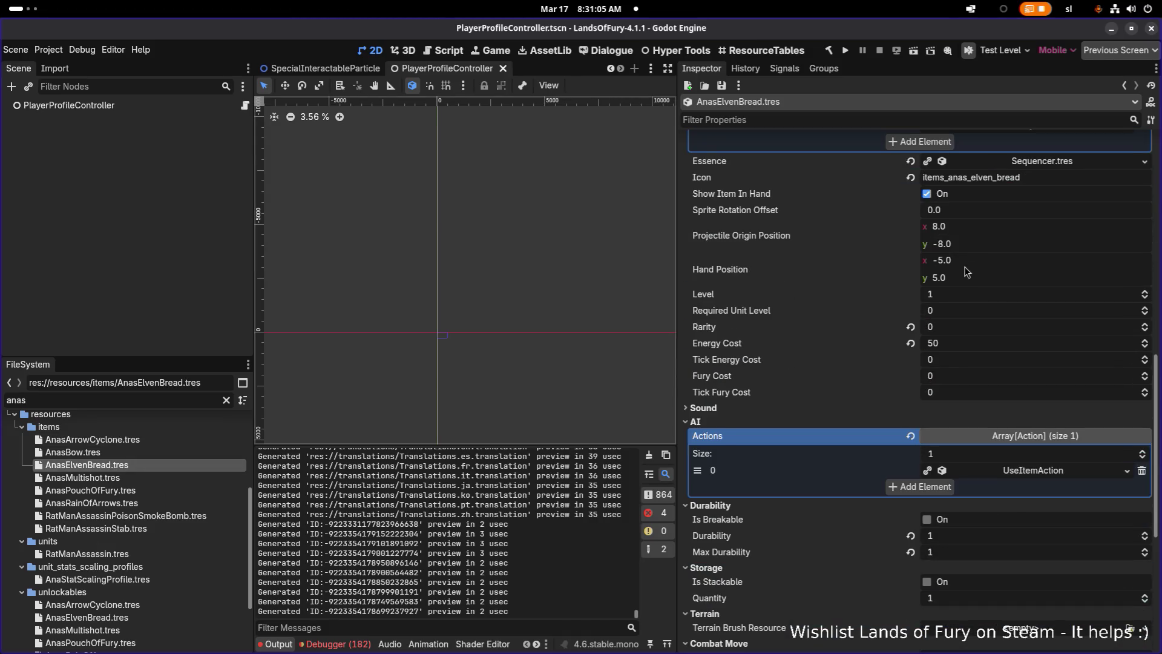
scroll(967, 272, "up", 3)
left_click(846, 117)
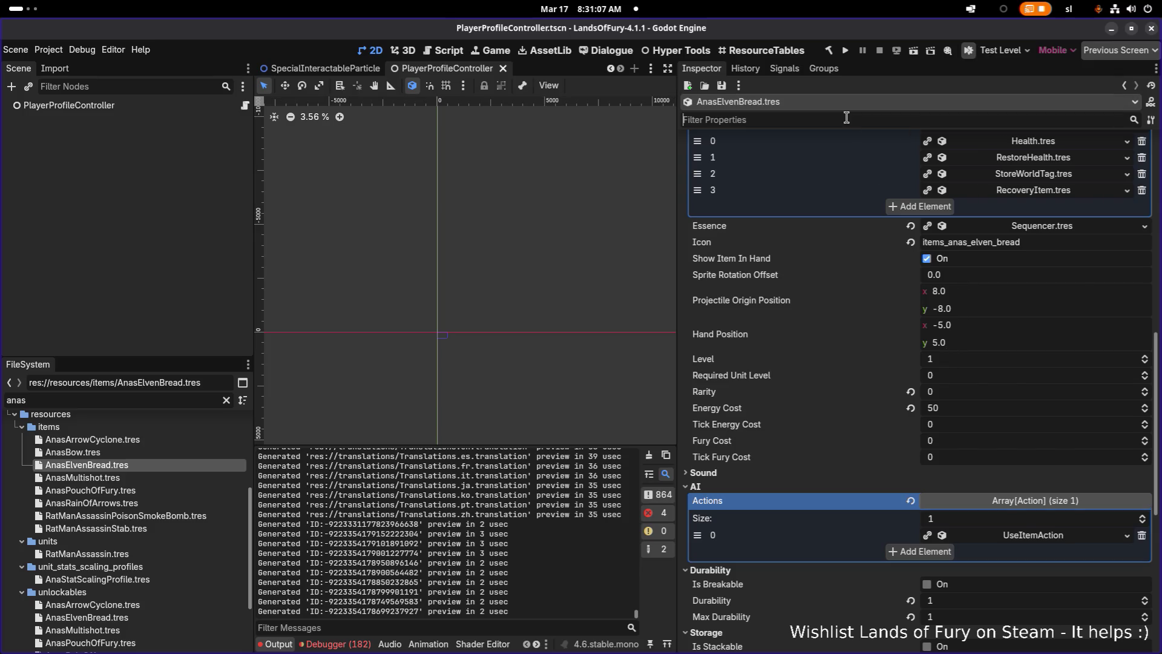
Filter the Inspector to 'LEVEL' and set AnasElvenBread's Level to 0, saved.
type("LEVEL")
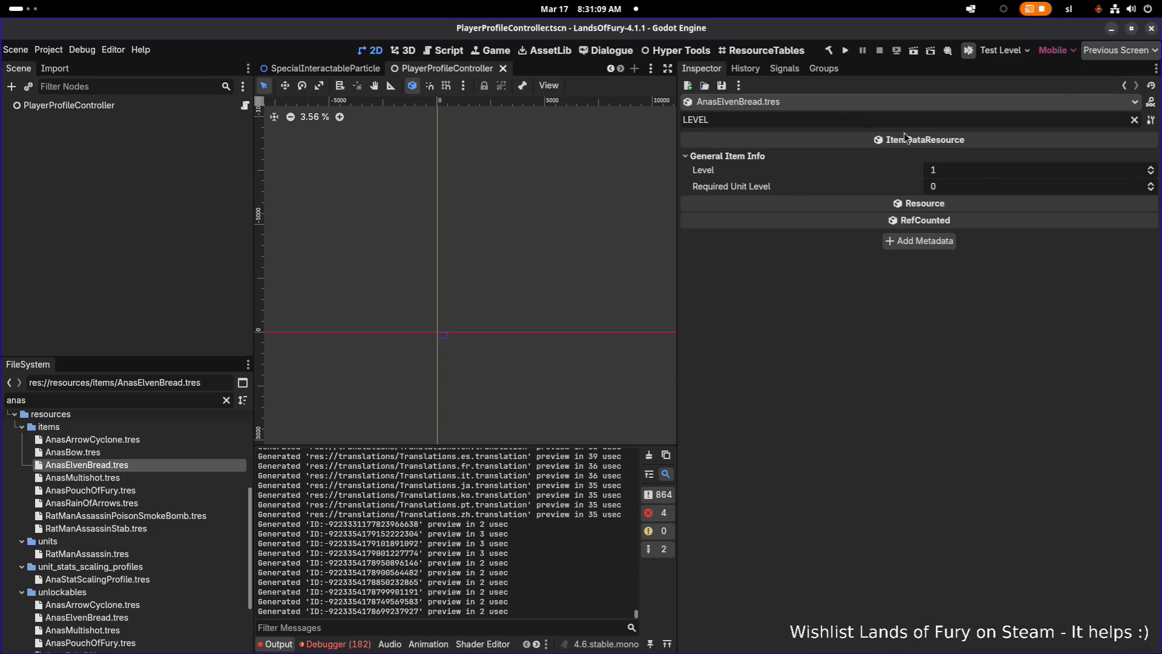
left_click(981, 170)
type("0")
key("Return")
key("ctrl+s")
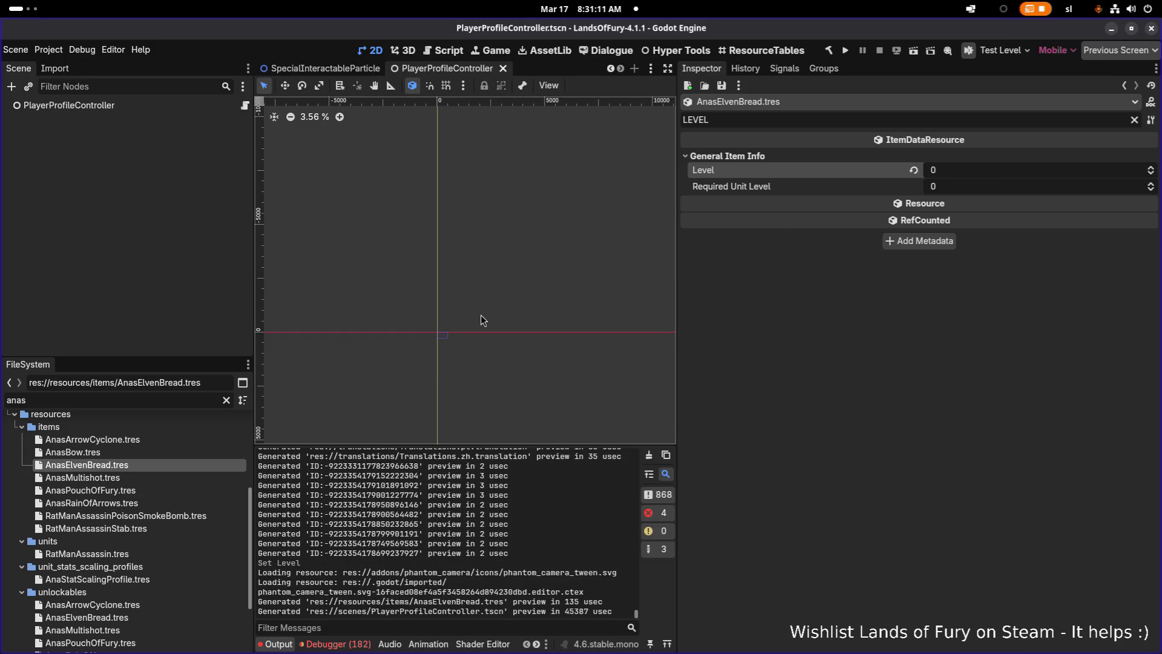
Set AnasMultishot's Level to 0 and save.
left_click(143, 474)
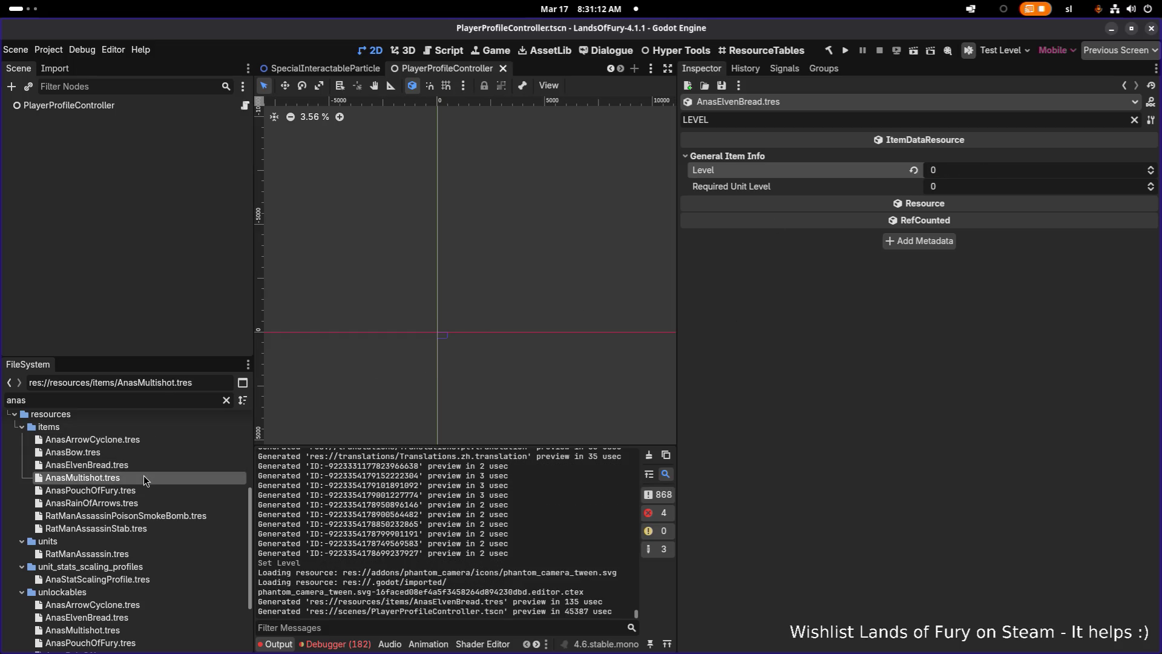
left_click(962, 172)
type("0")
key("Return")
key("ctrl+s")
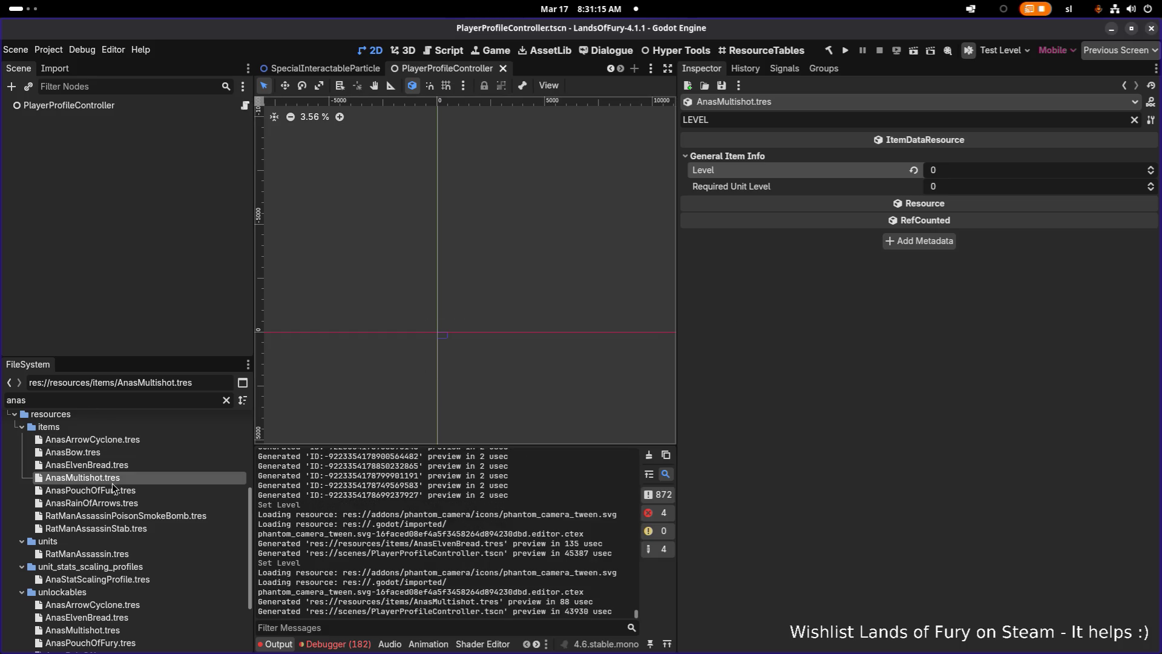
Compare the Anas items, then set AnasMultishot's Required Unit Level to 2 and save.
left_click(113, 488)
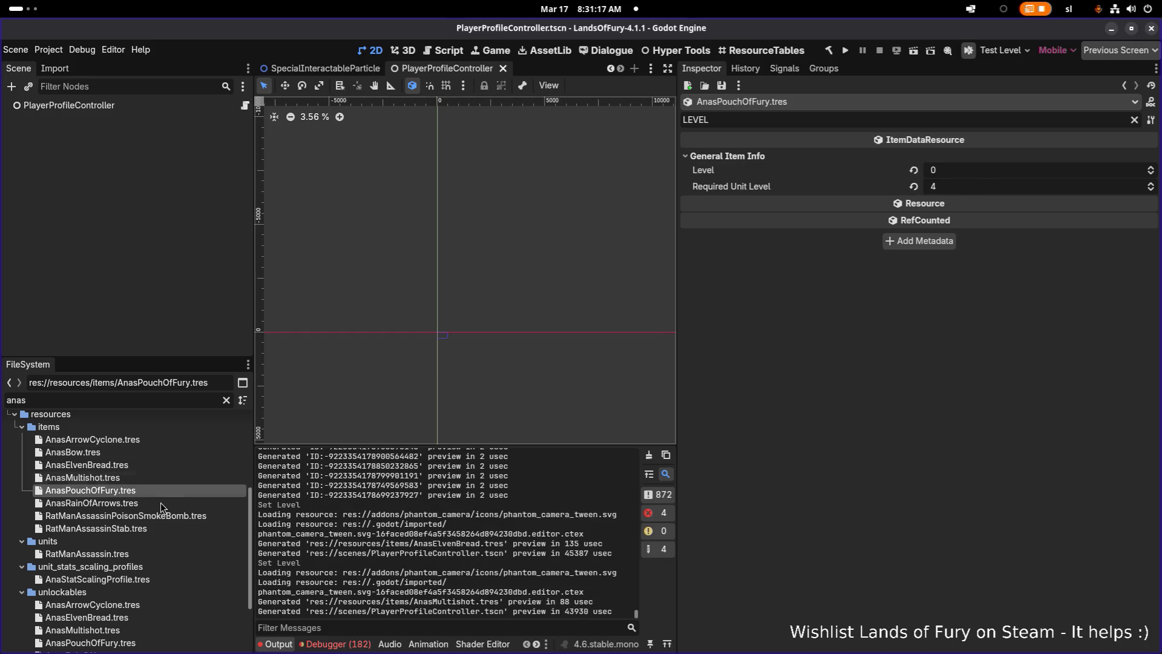
left_click(164, 480)
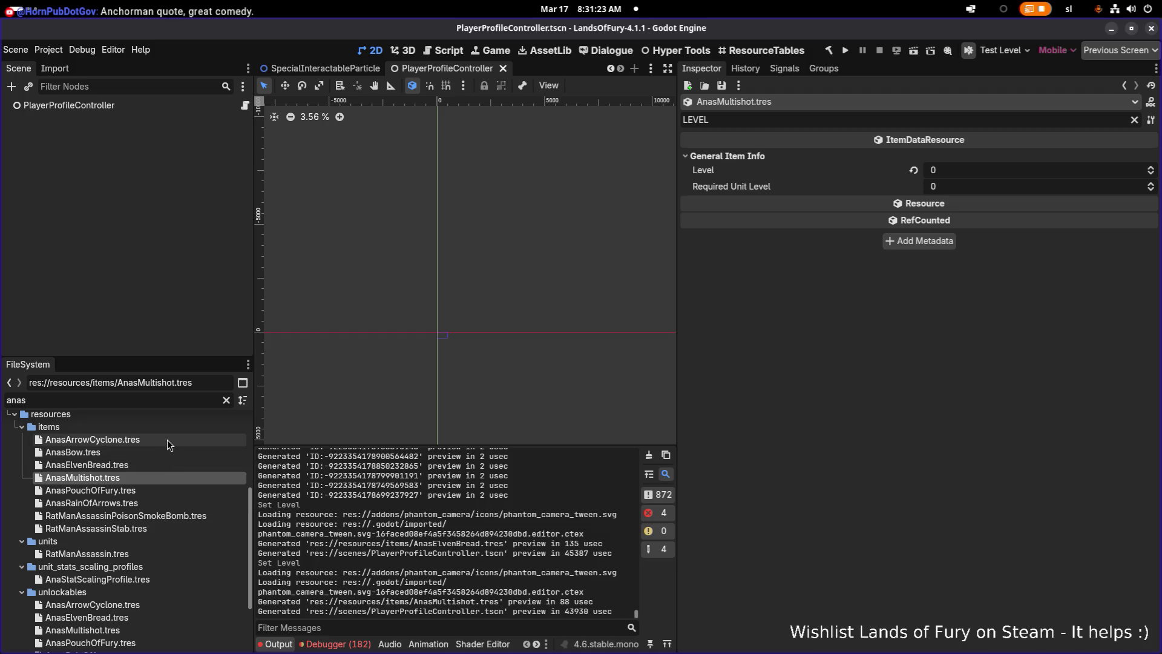
left_click(169, 443)
left_click(169, 454)
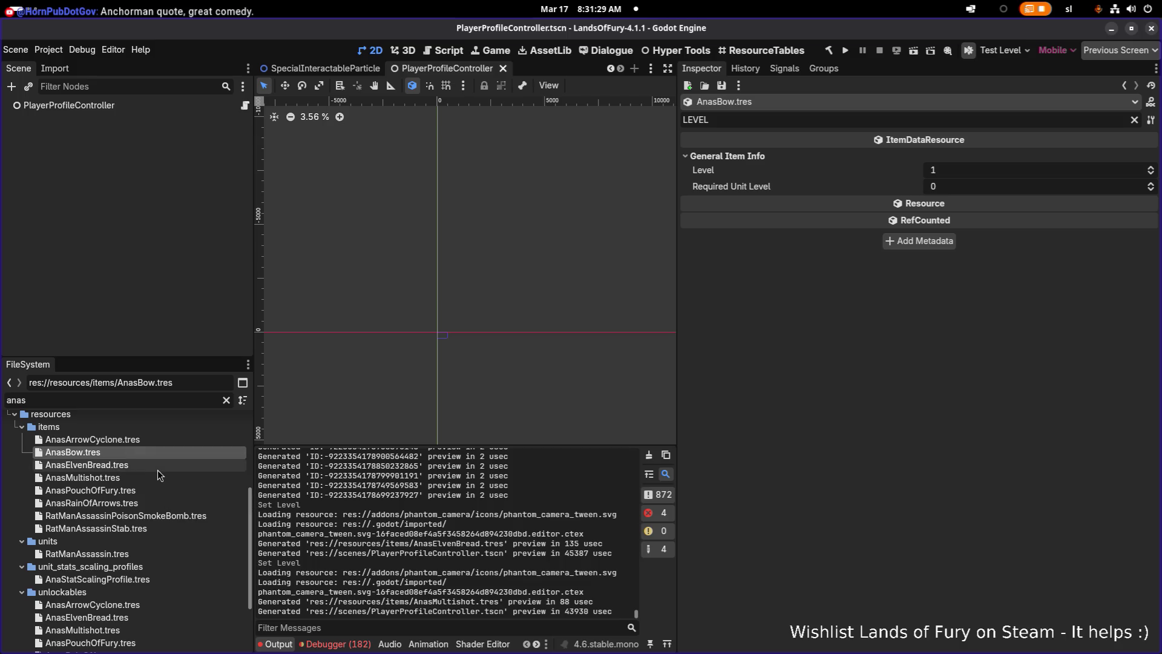
left_click(154, 477)
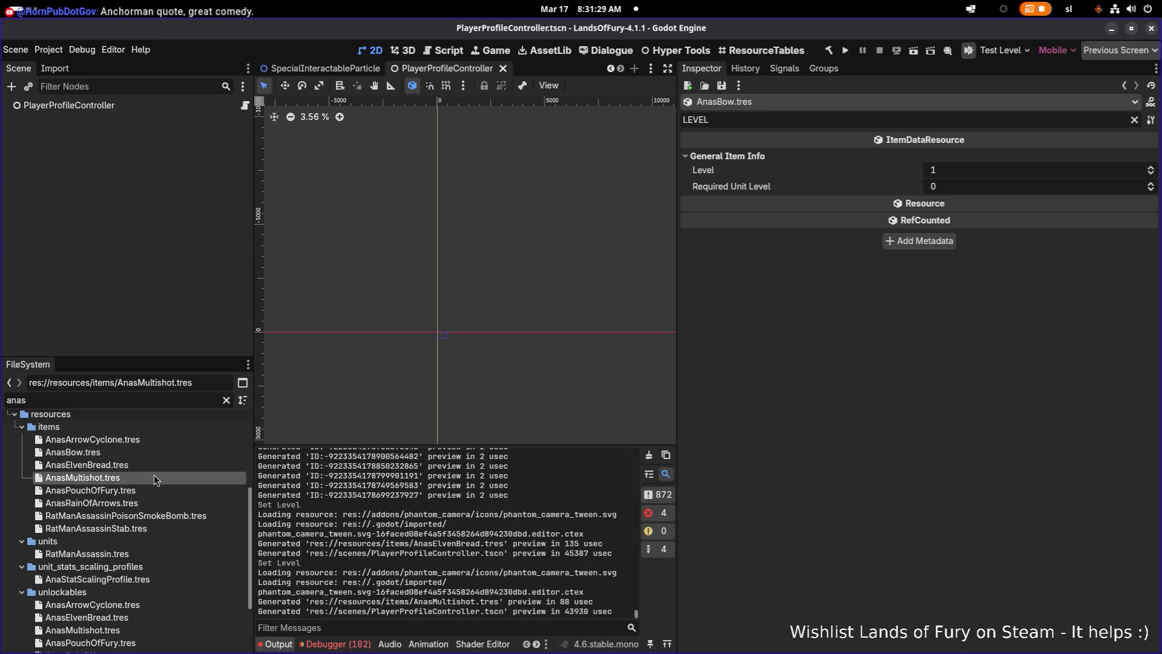
left_click(960, 187)
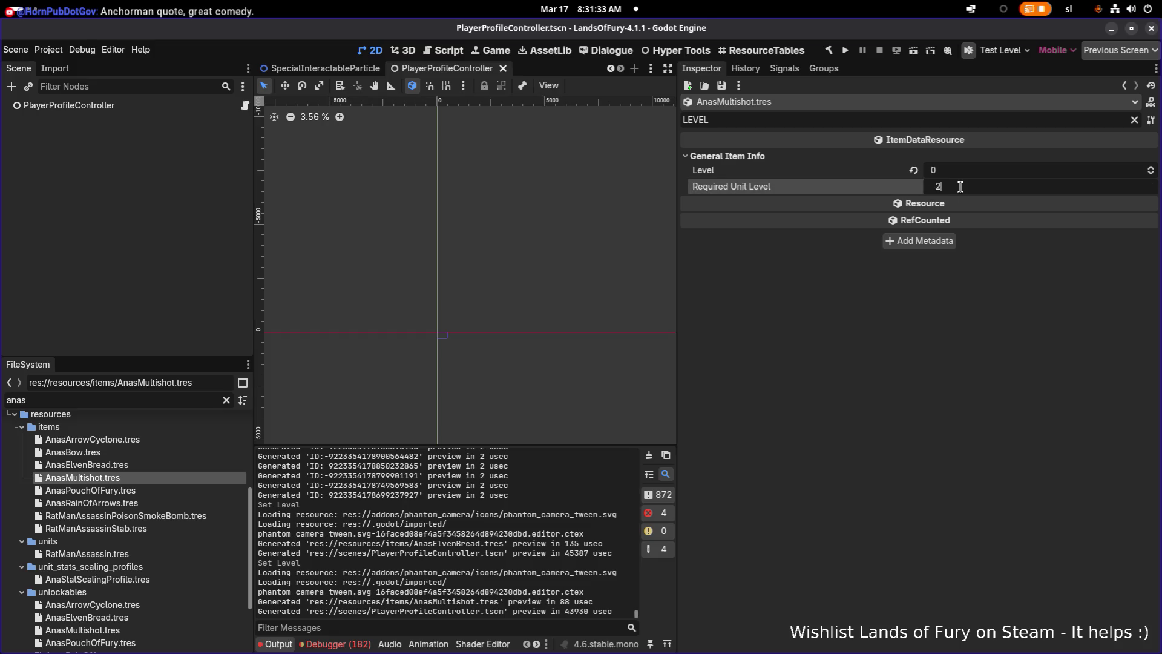
key("Return")
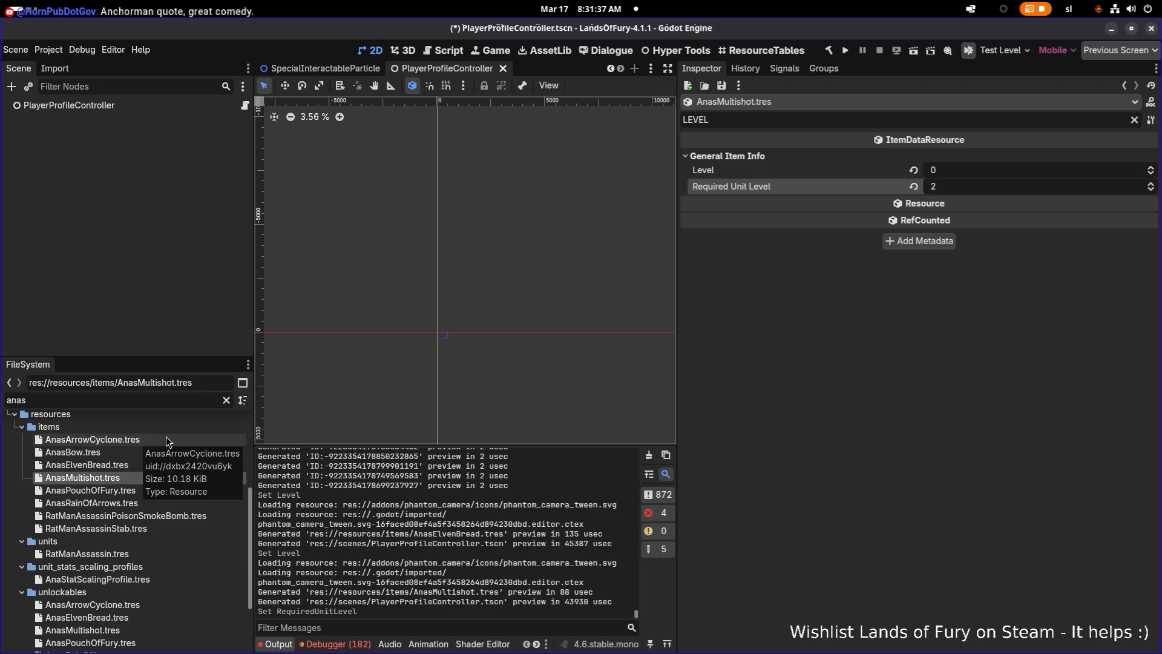
key("ctrl+s")
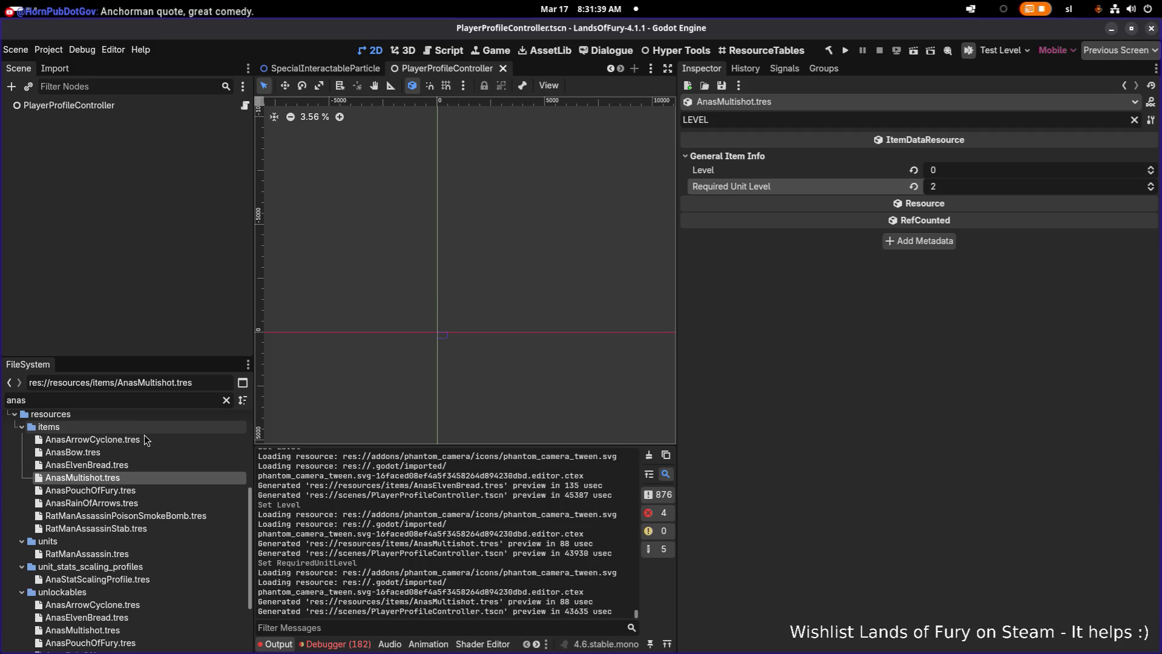
Set AnasPouchOfFury's Required Unit Level to 2.
left_click(113, 464)
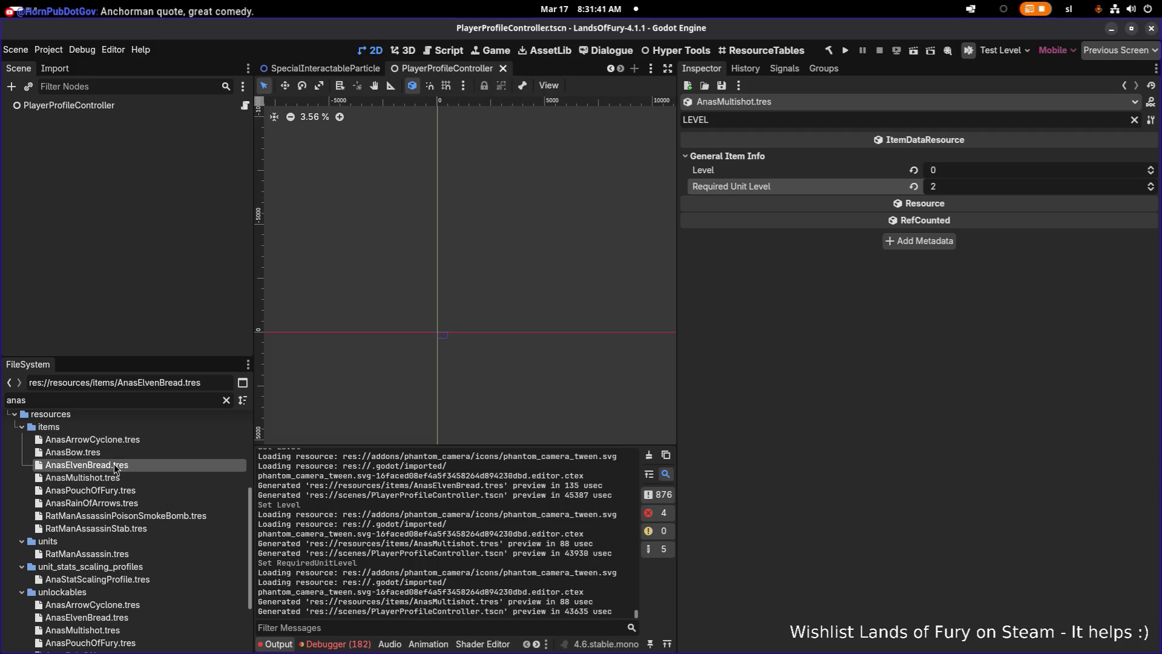
double_click(110, 463)
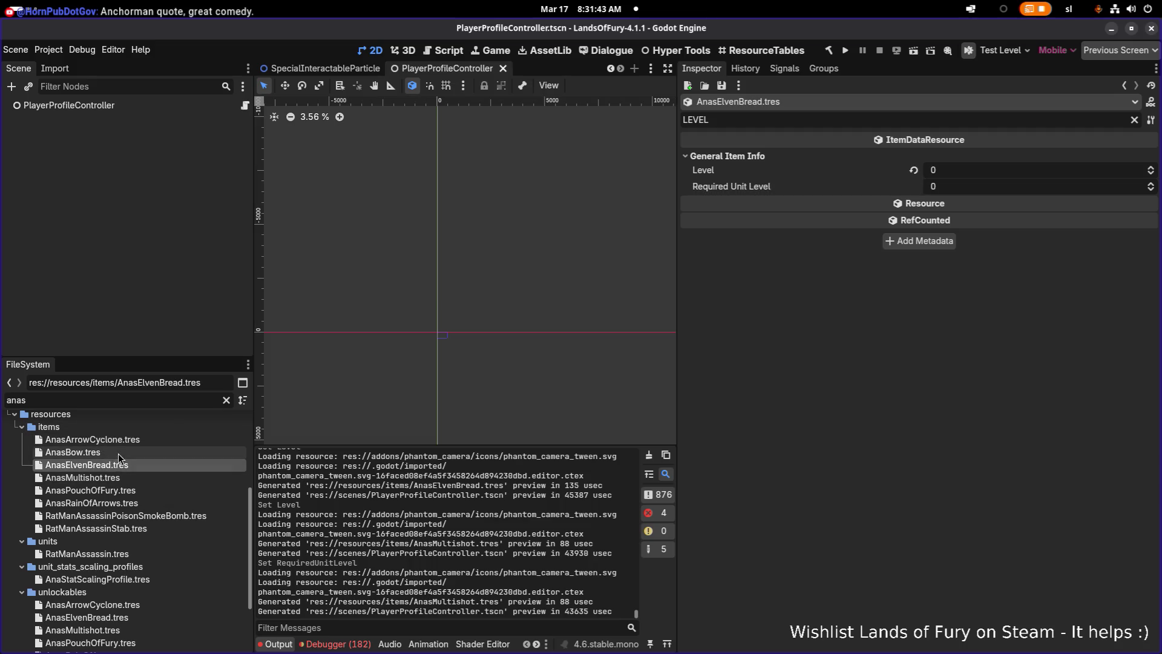
double_click(122, 492)
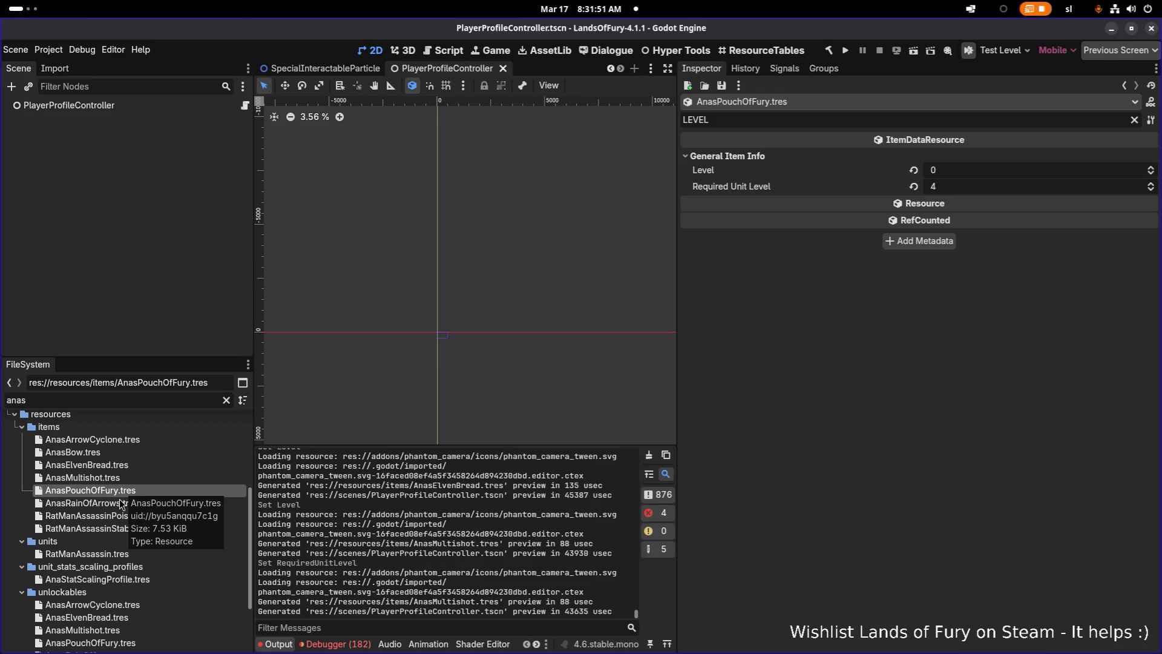
double_click(128, 477)
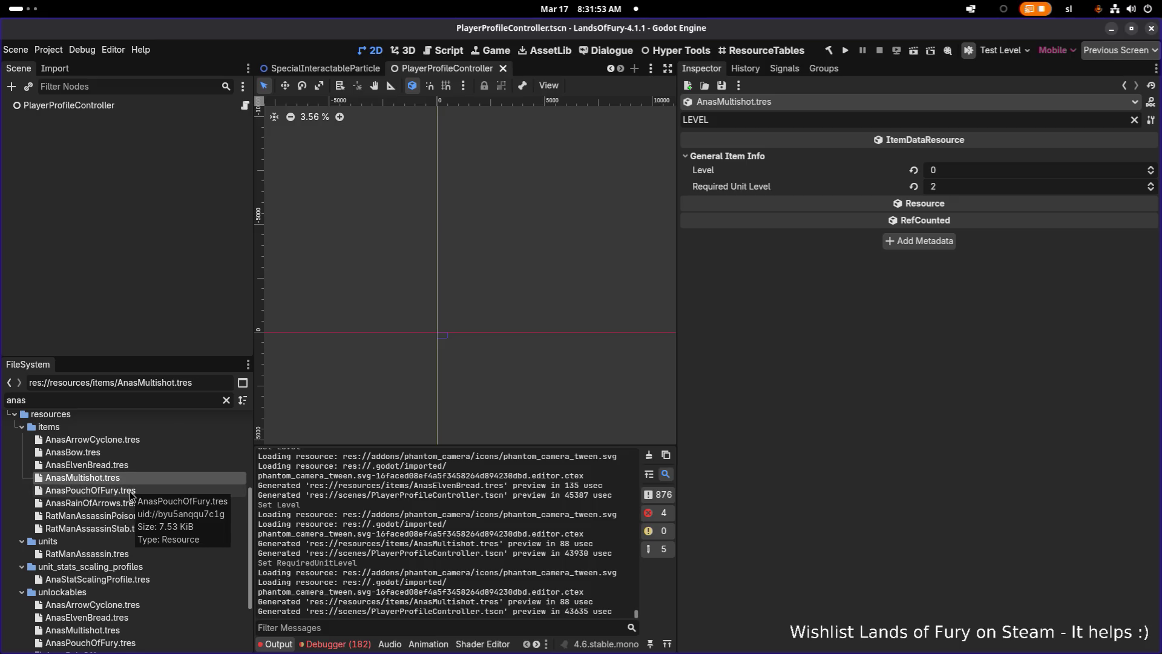
double_click(129, 491)
scroll(544, 359, "up", 1)
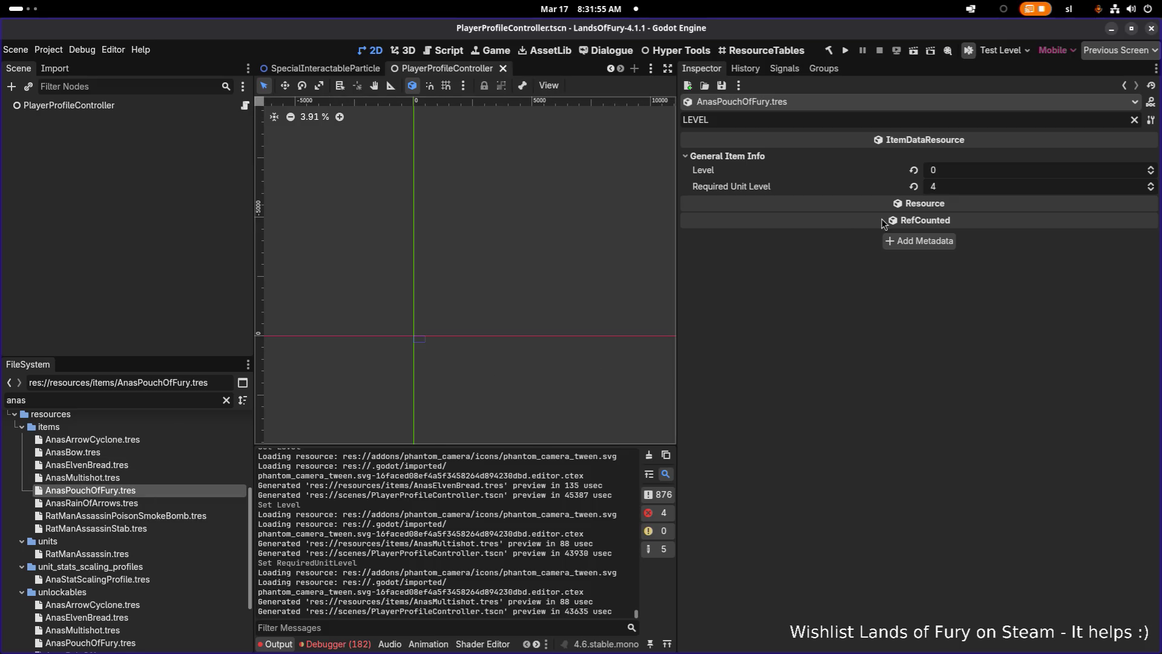
left_click(963, 186)
type("3")
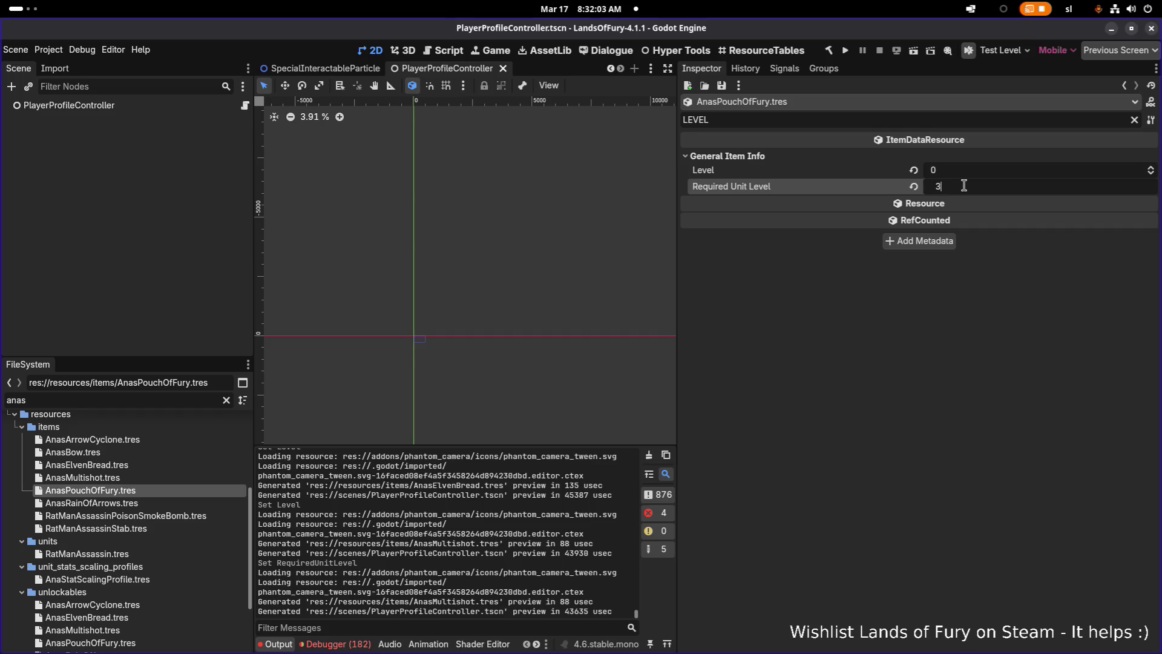
type("2")
key("Return")
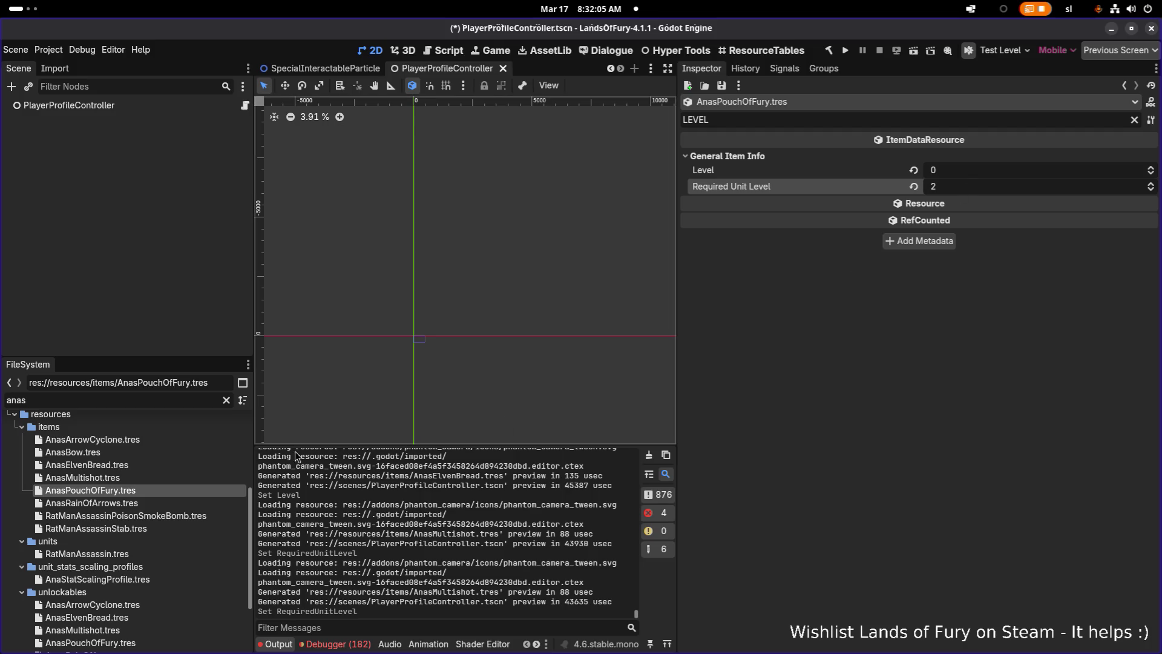
Set AnasRainOfArrows' Required Unit Level to 4 and save.
left_click(172, 477)
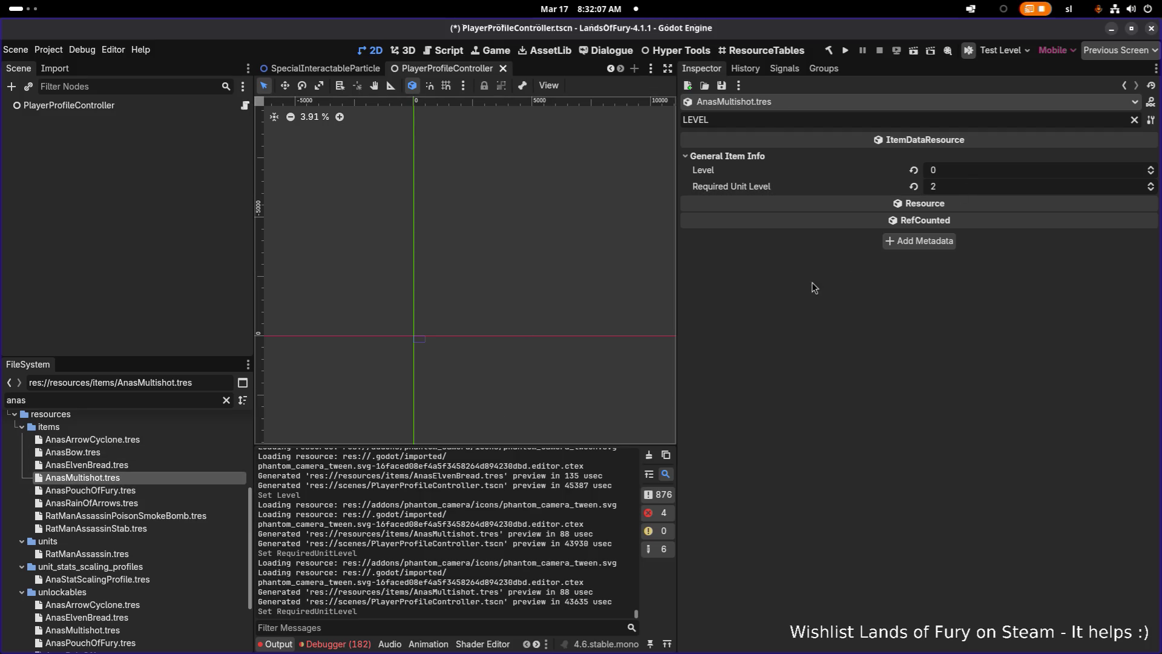
left_click(961, 188)
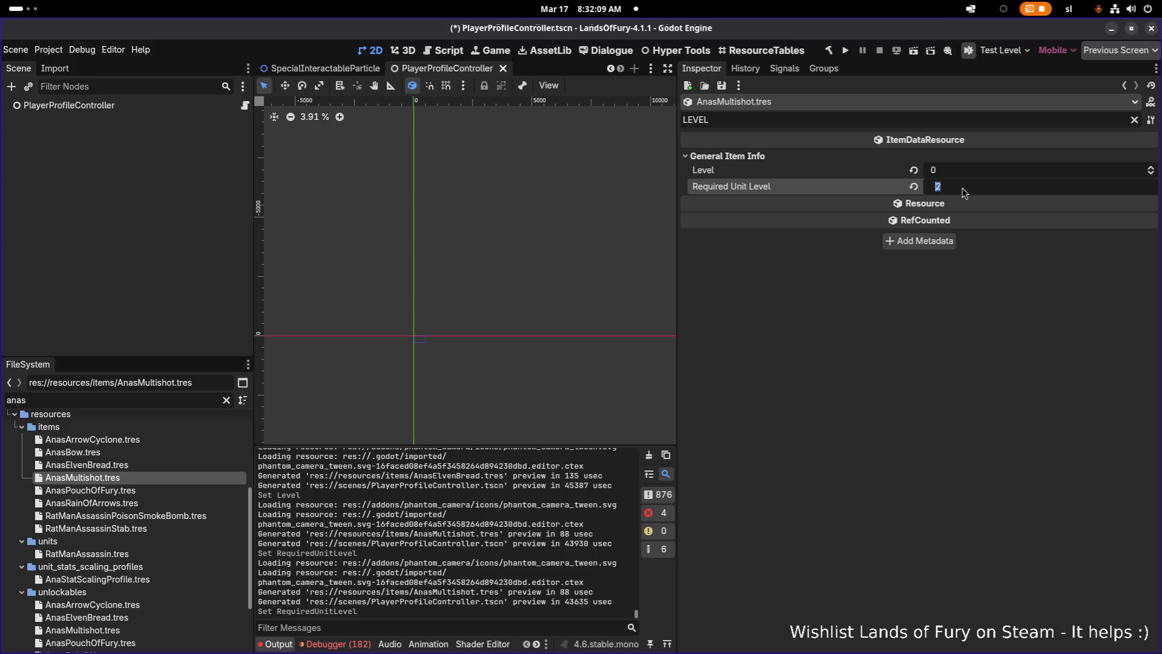
left_click(180, 488)
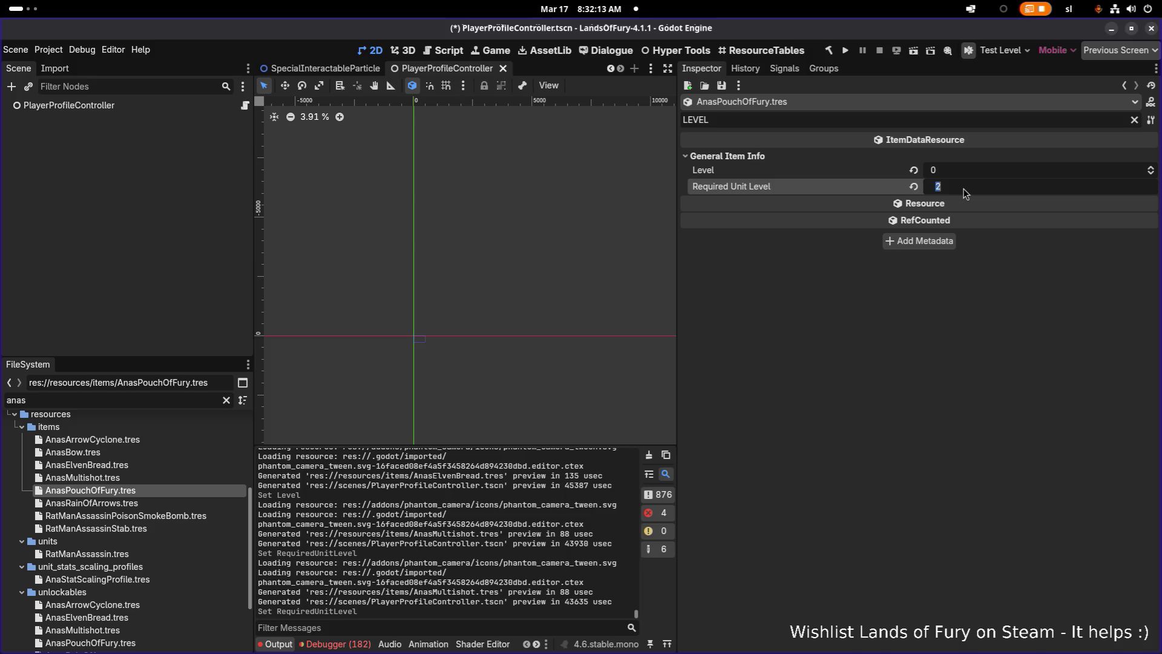
type("3")
left_click(90, 503)
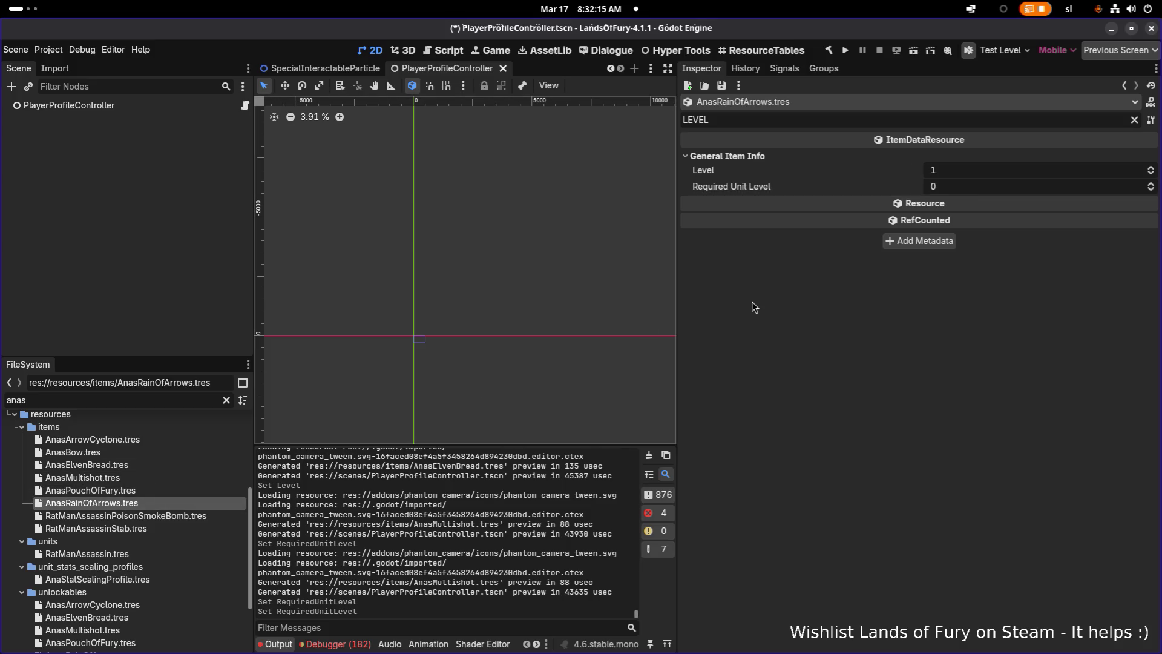
left_click(967, 188)
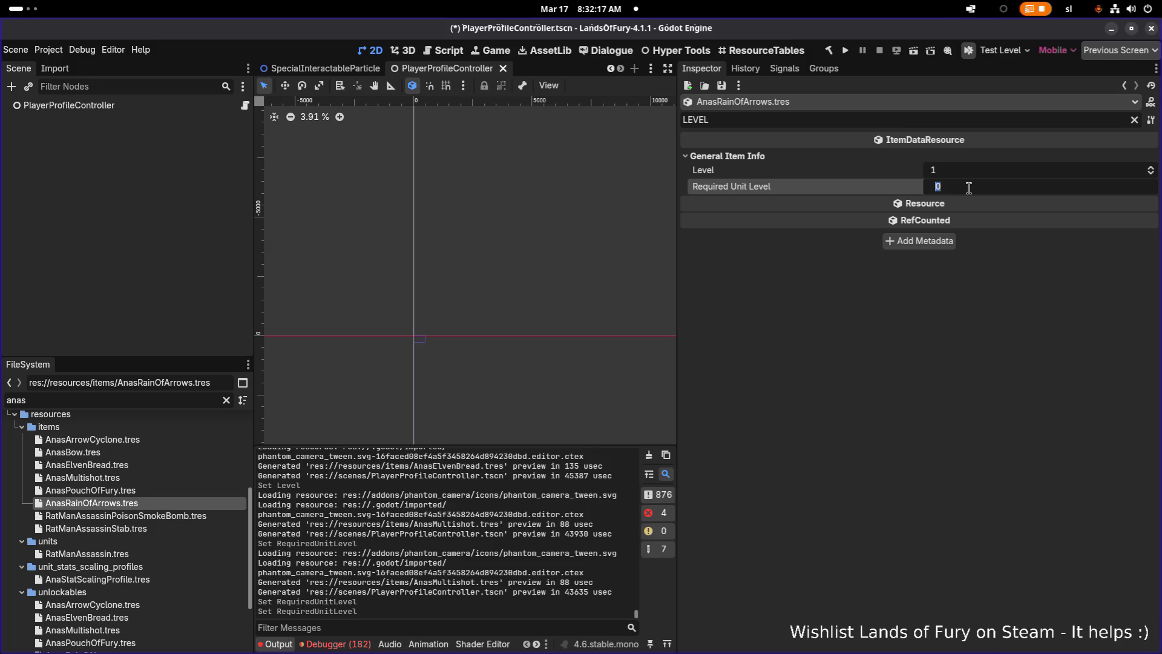
type("4")
key("Return")
key("ctrl+s")
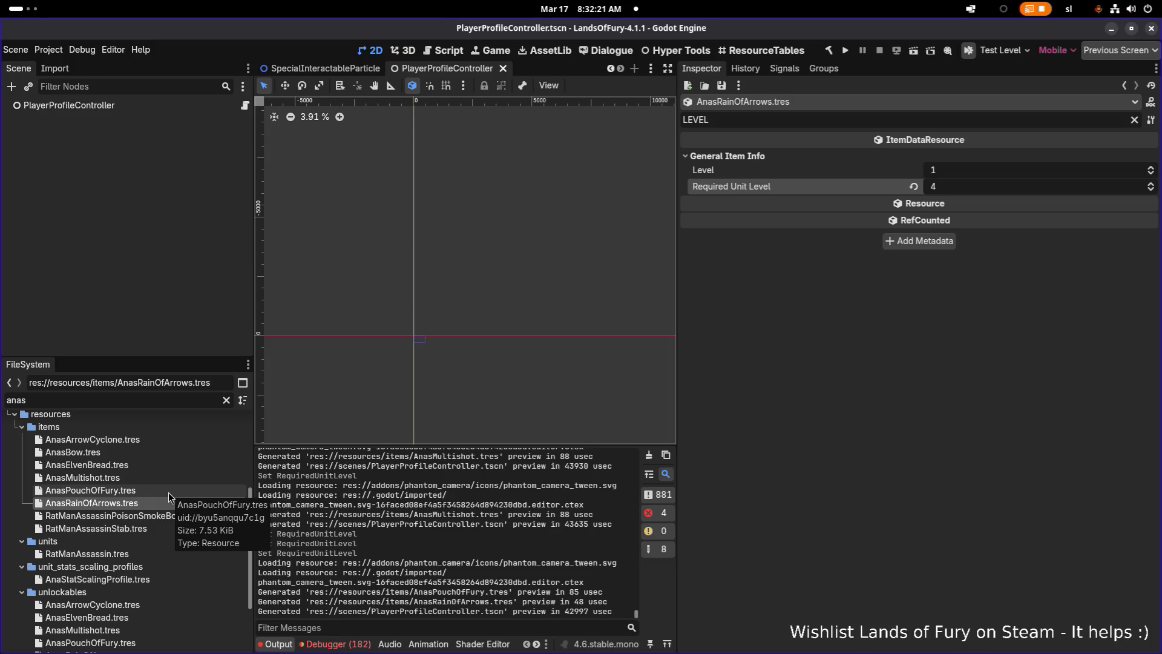
Set AnasArrowCyclone's Required Unit Level to 5 and save.
left_click(167, 442)
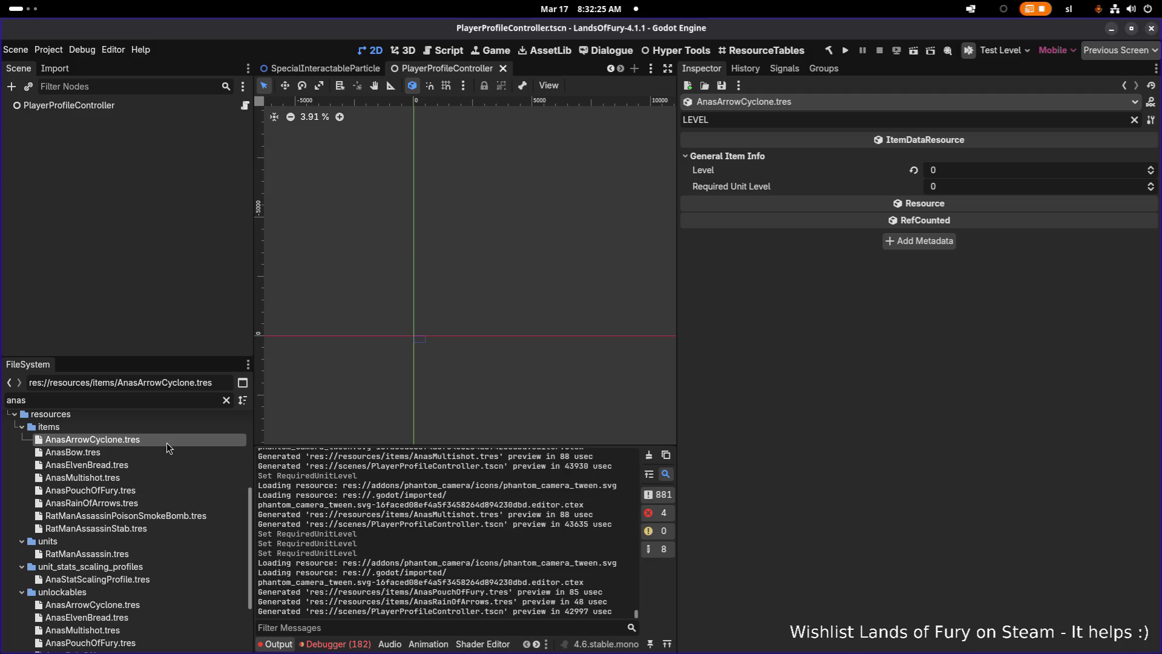
left_click(944, 188)
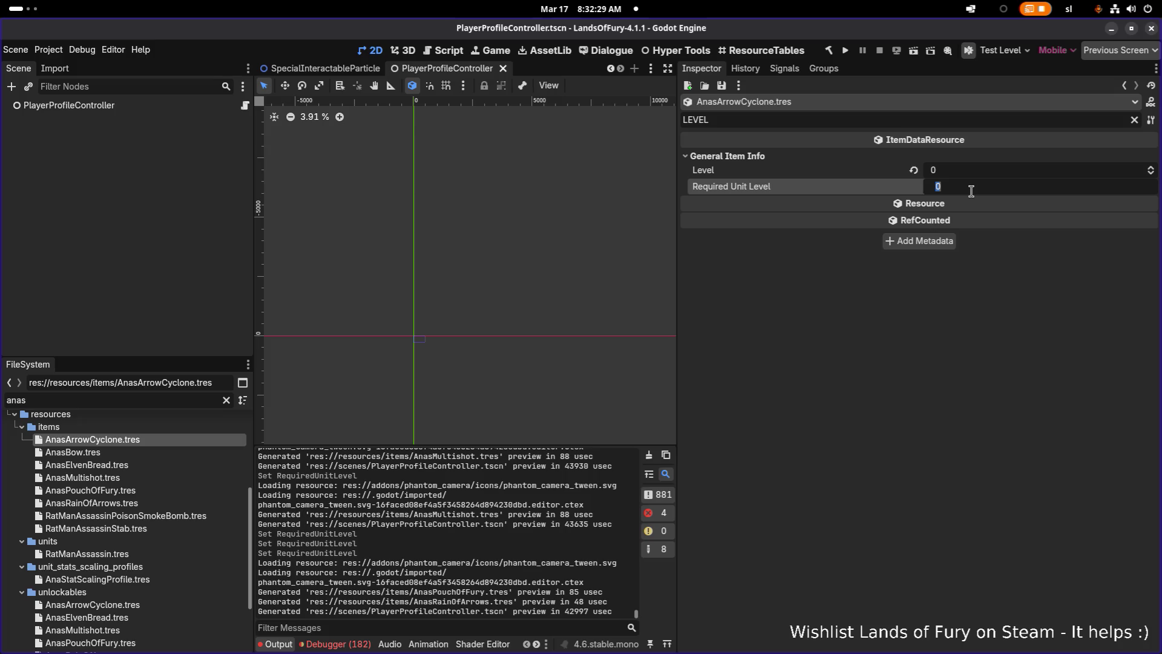
type("5")
key("Return")
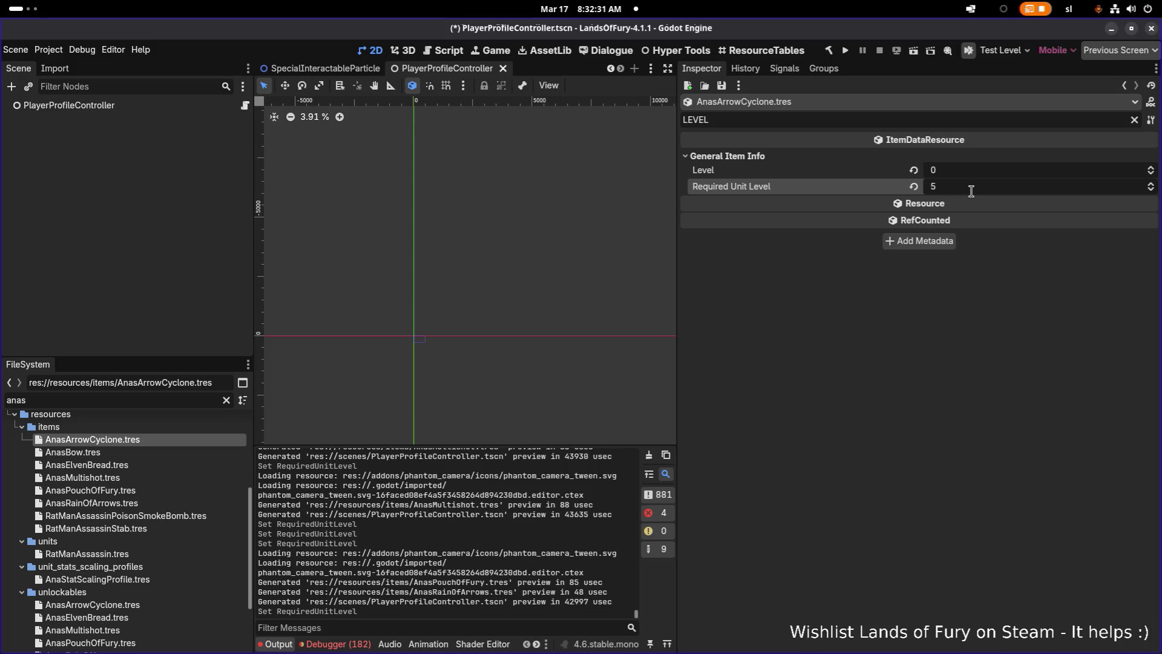
key("ctrl+s")
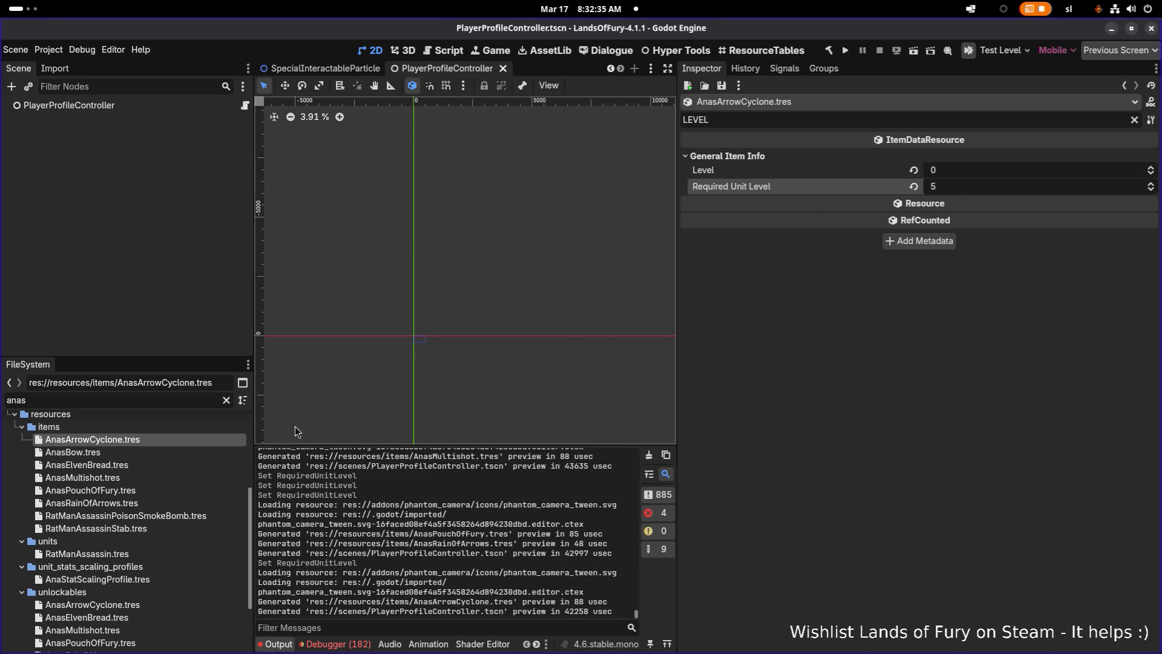
Set AnasRainOfArrows' Level to 0 and save.
left_click(143, 502)
left_click(143, 488)
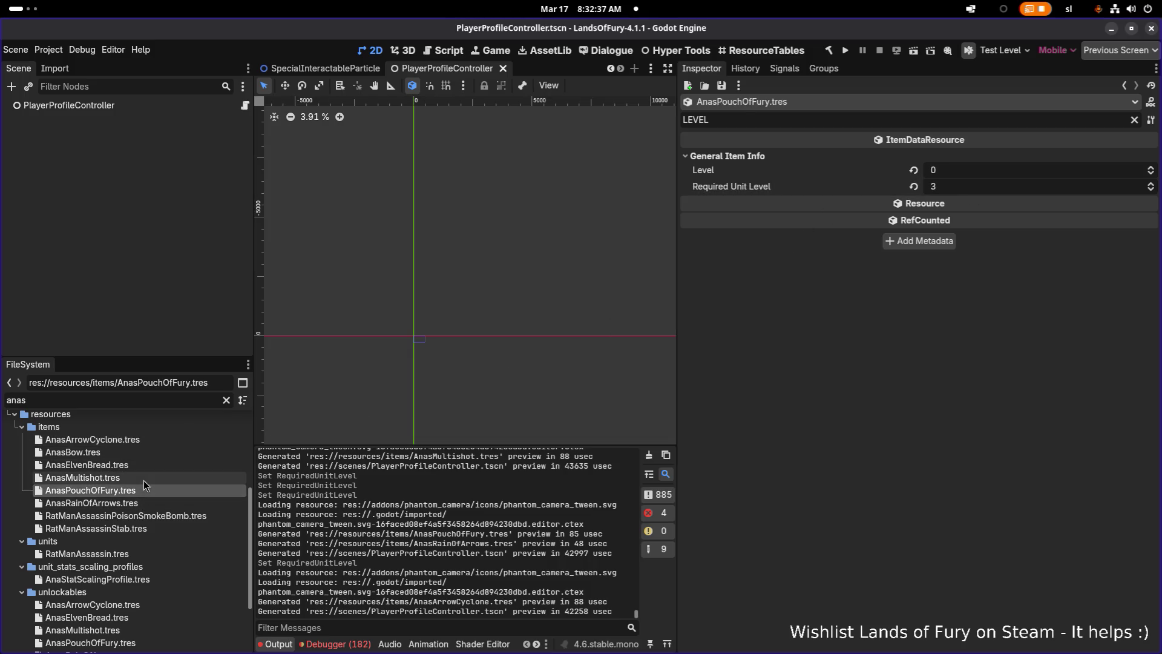
left_click(137, 503)
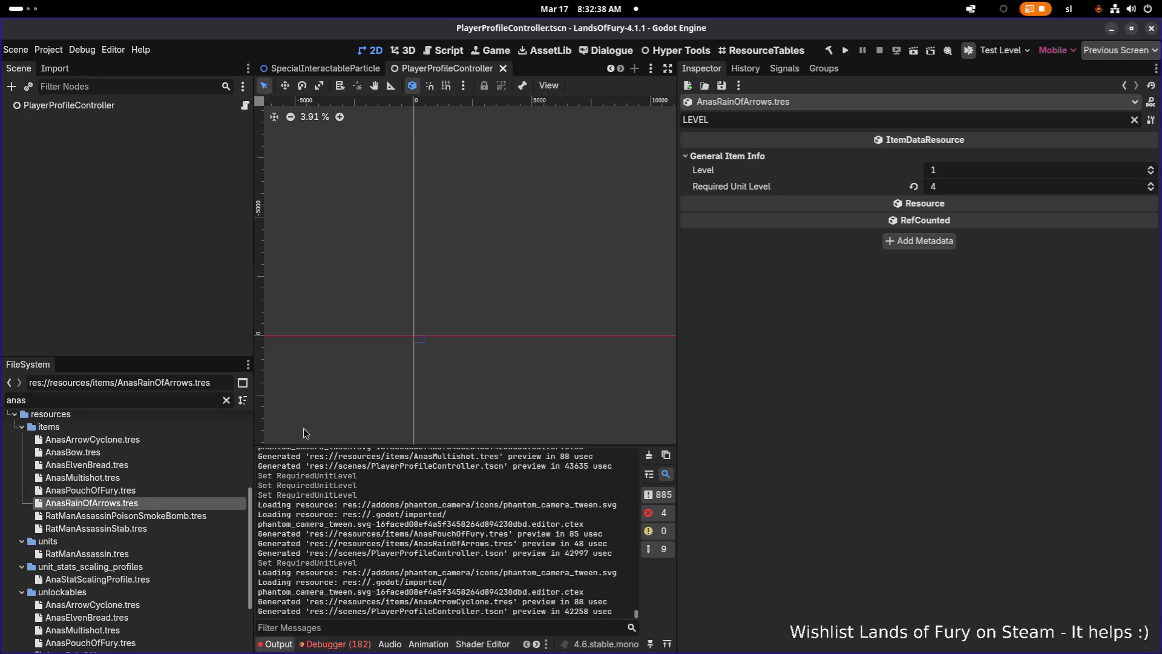
left_click(945, 174)
type("0")
key("Return")
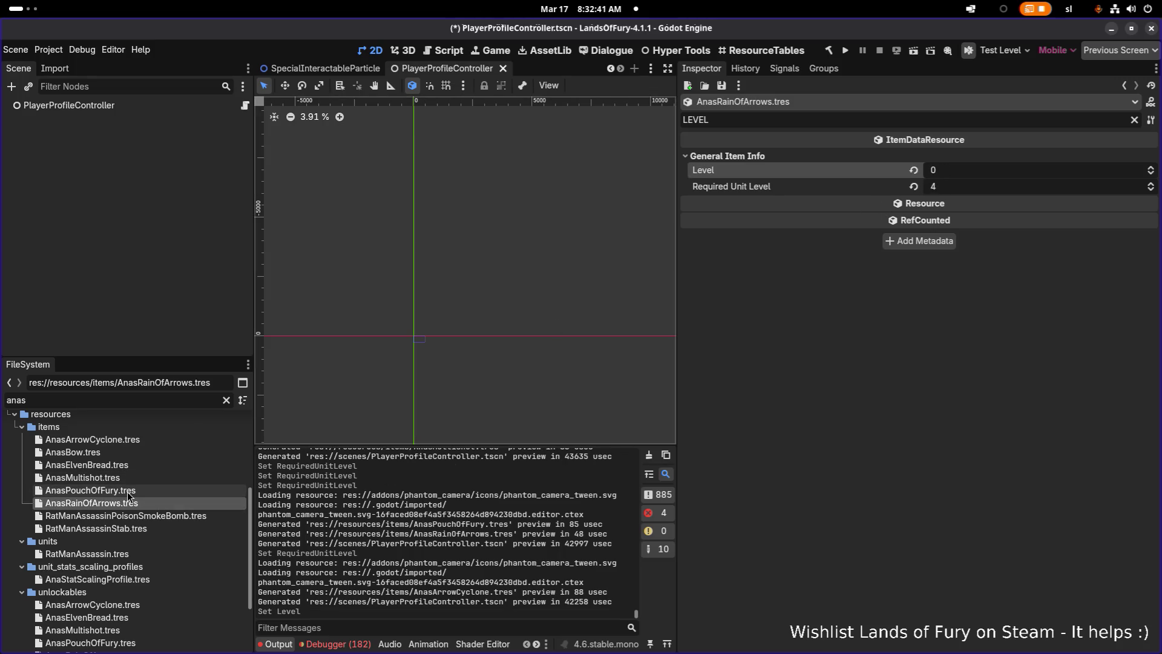
key("ctrl+s")
Review AnasMultishot, AnasElvenBread and AnasArrowCyclone, then collapse the items folder.
left_click(115, 478)
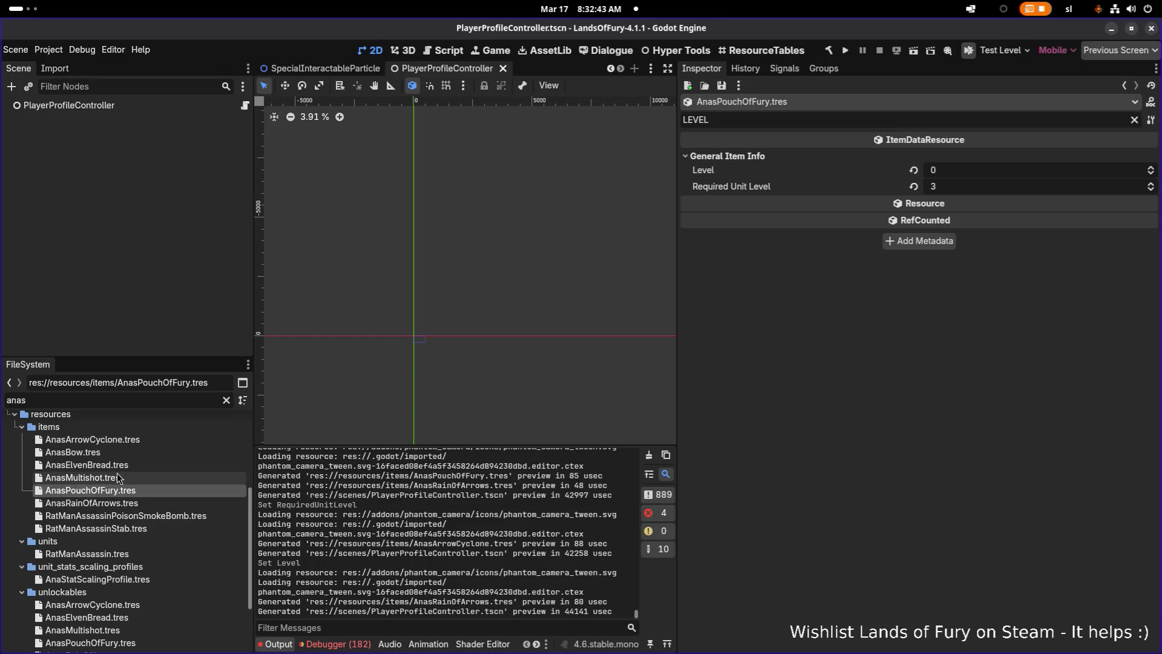
left_click(123, 464)
left_click(126, 439)
double_click(138, 426)
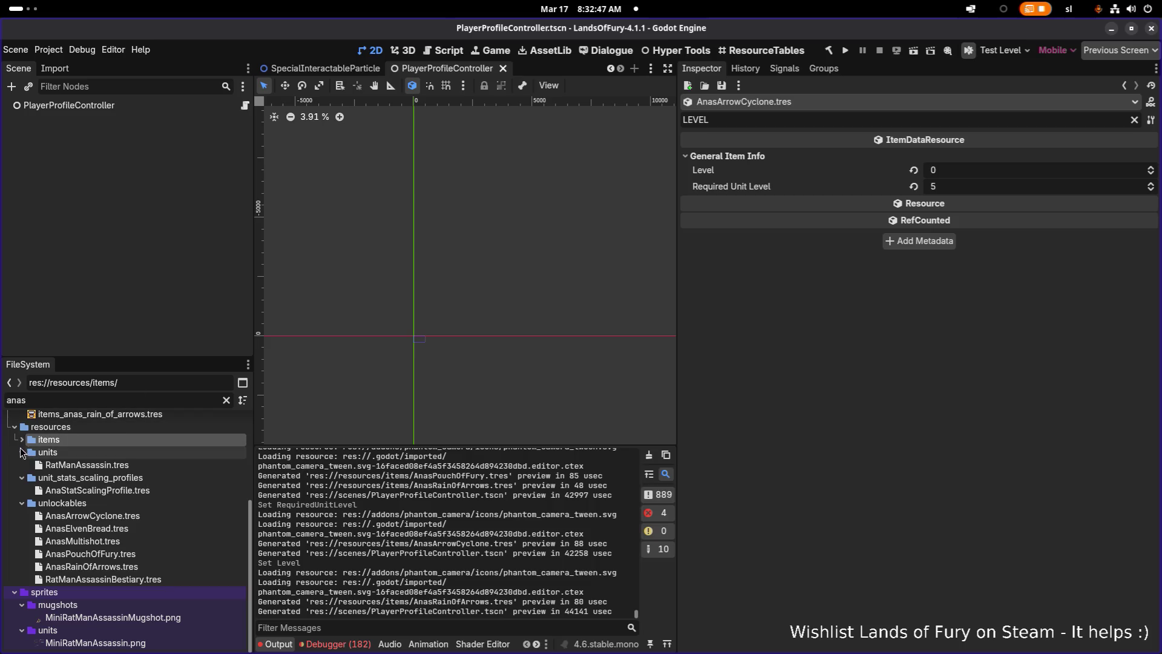
double_click(77, 401)
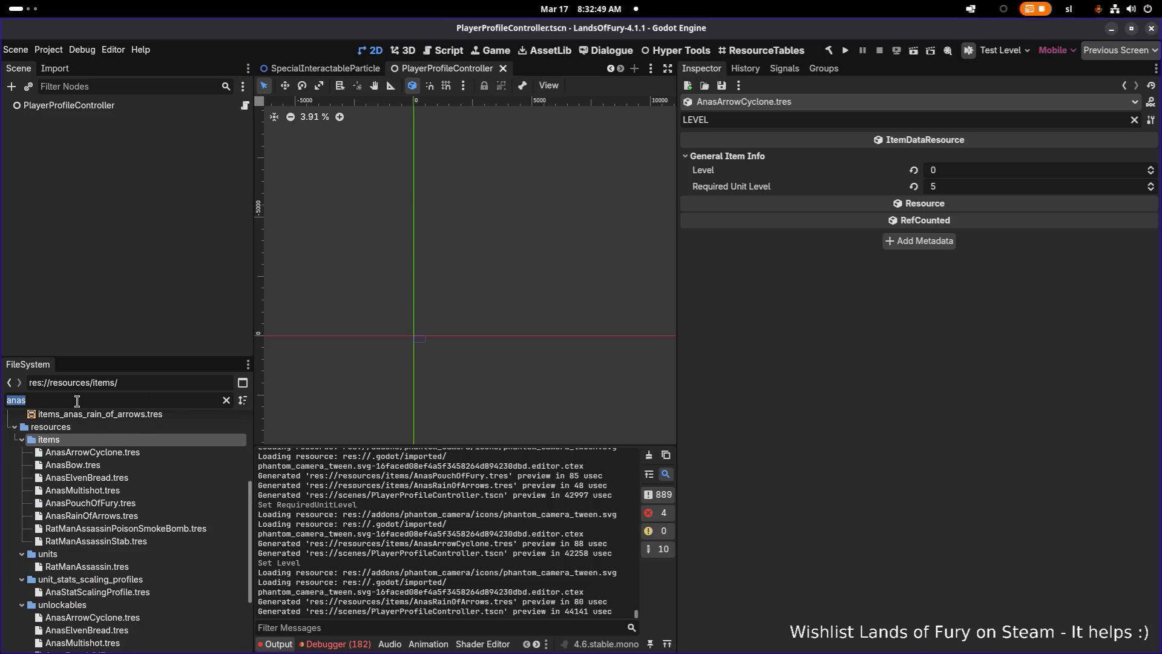
Filter FileSystem by 'lilith' and set LilithsHealingEmbrace's Level to 0, saved.
type("lilith")
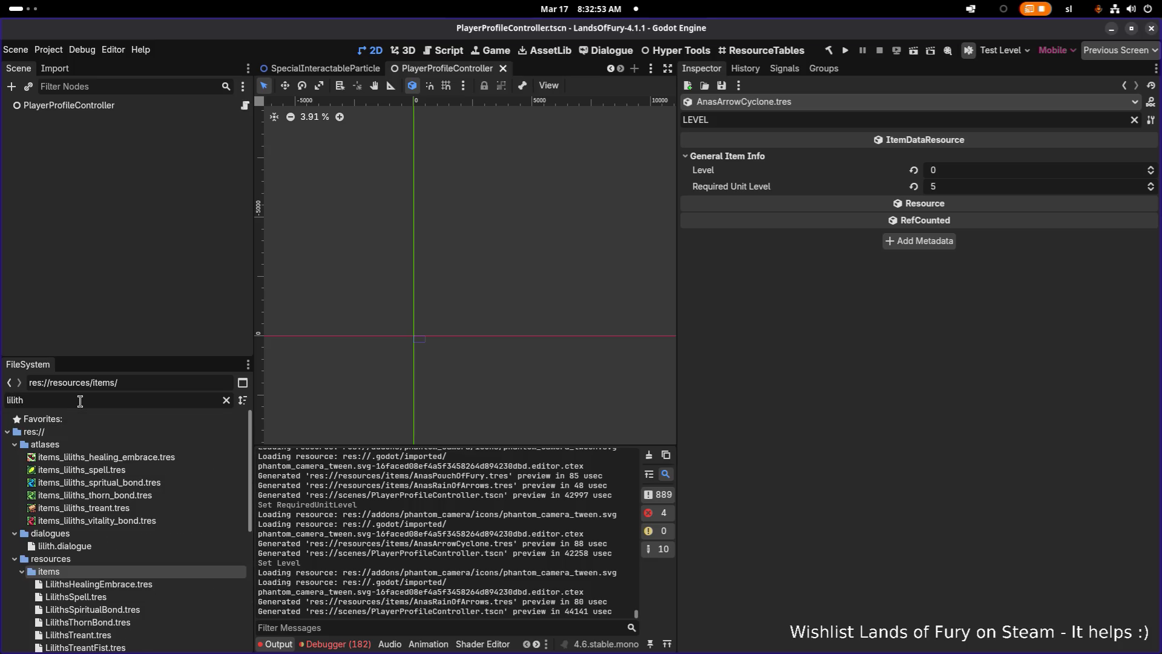
scroll(136, 532, "down", 2)
scroll(166, 528, "down", 1)
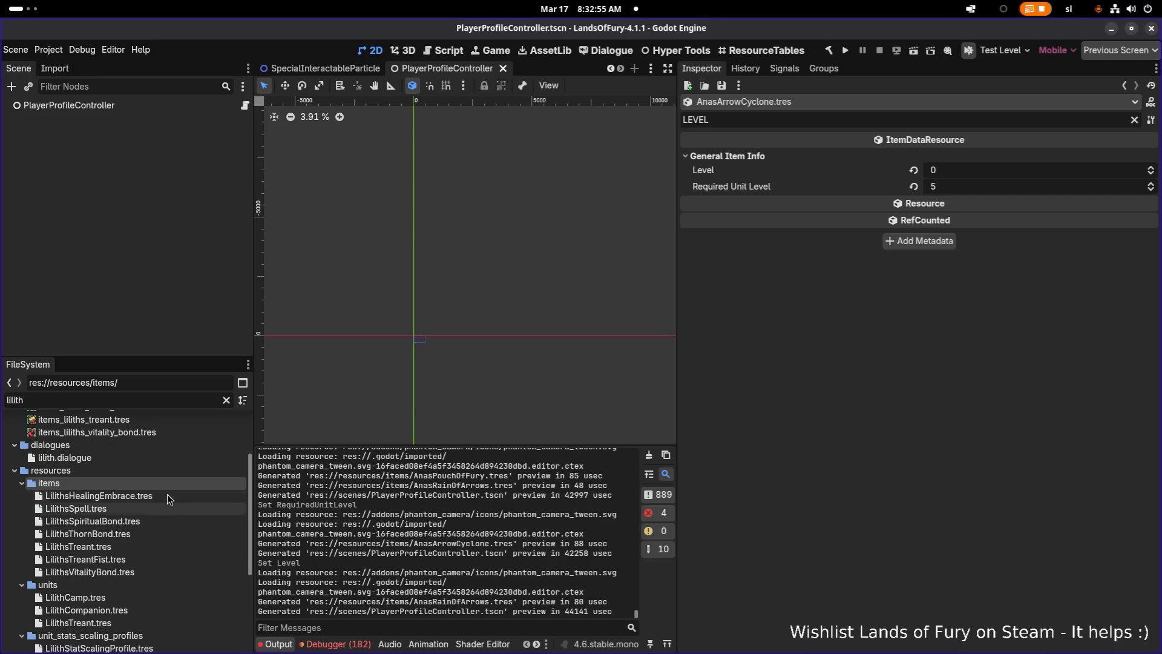
left_click(167, 495)
left_click(951, 172)
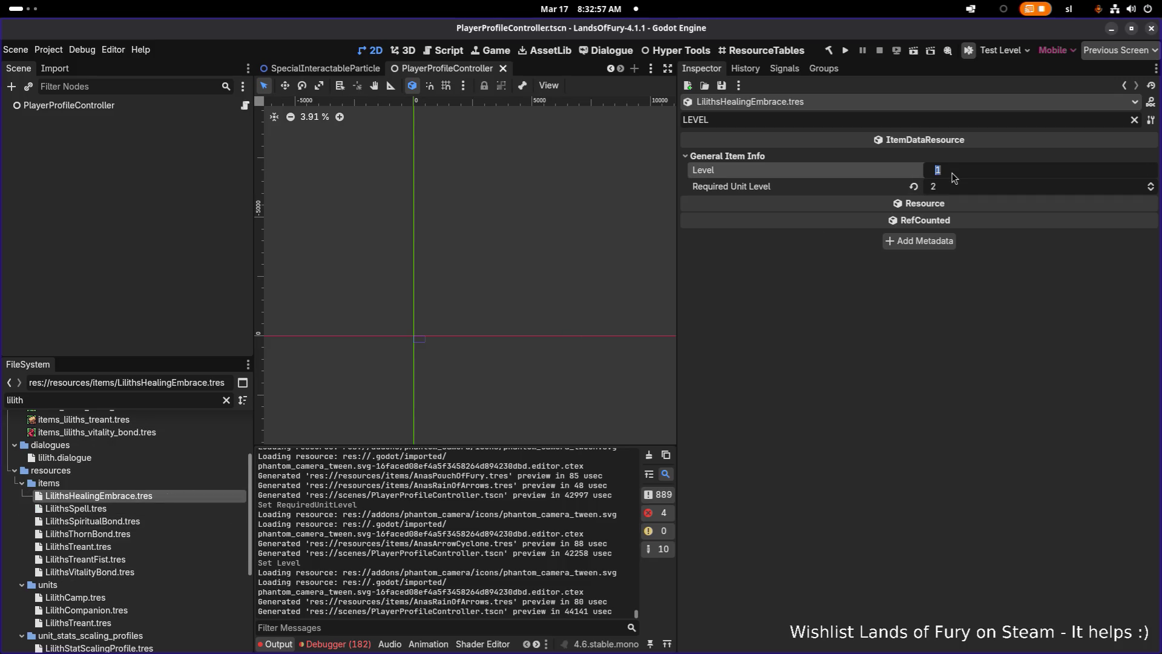
type("0")
key("Return")
key("ctrl+s")
Look over LilithsSpell, LilithsSpiritualBond and LilithsThornBond, then edit LilithsTreant's Level.
left_click(129, 510)
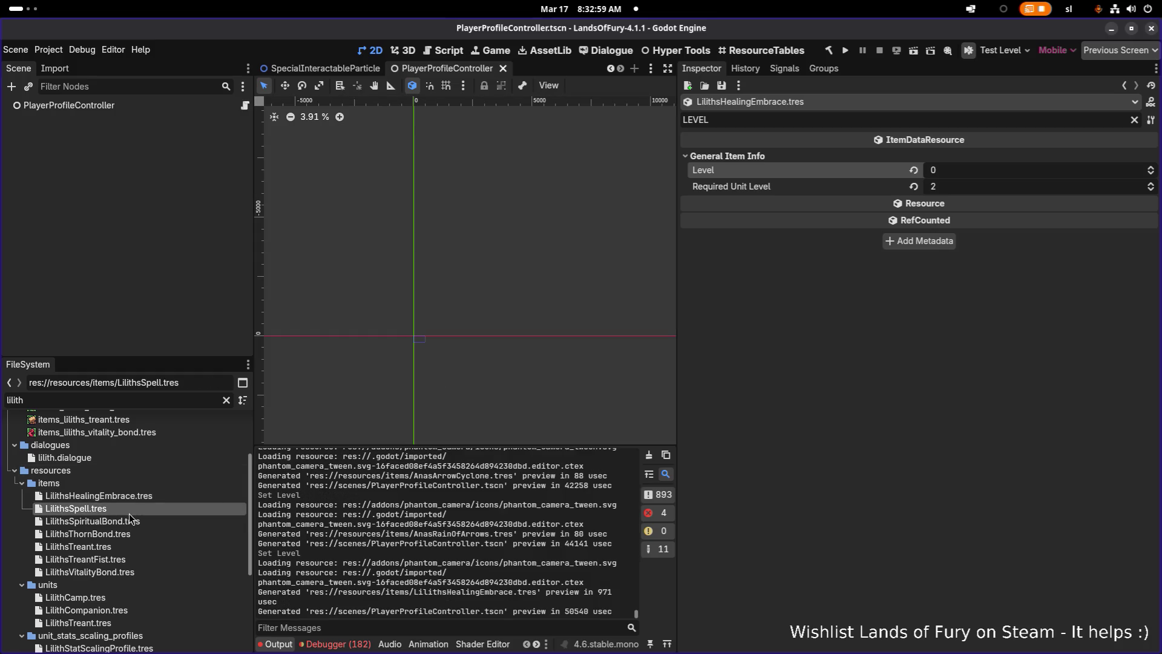
left_click(129, 520)
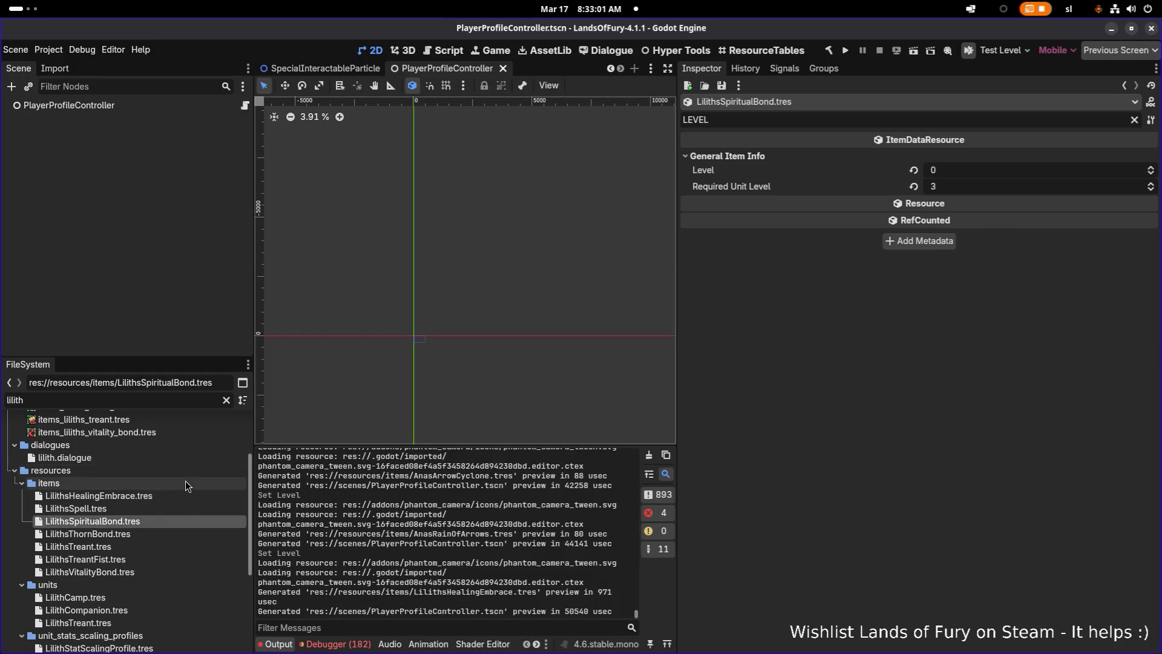
left_click(158, 535)
left_click(147, 544)
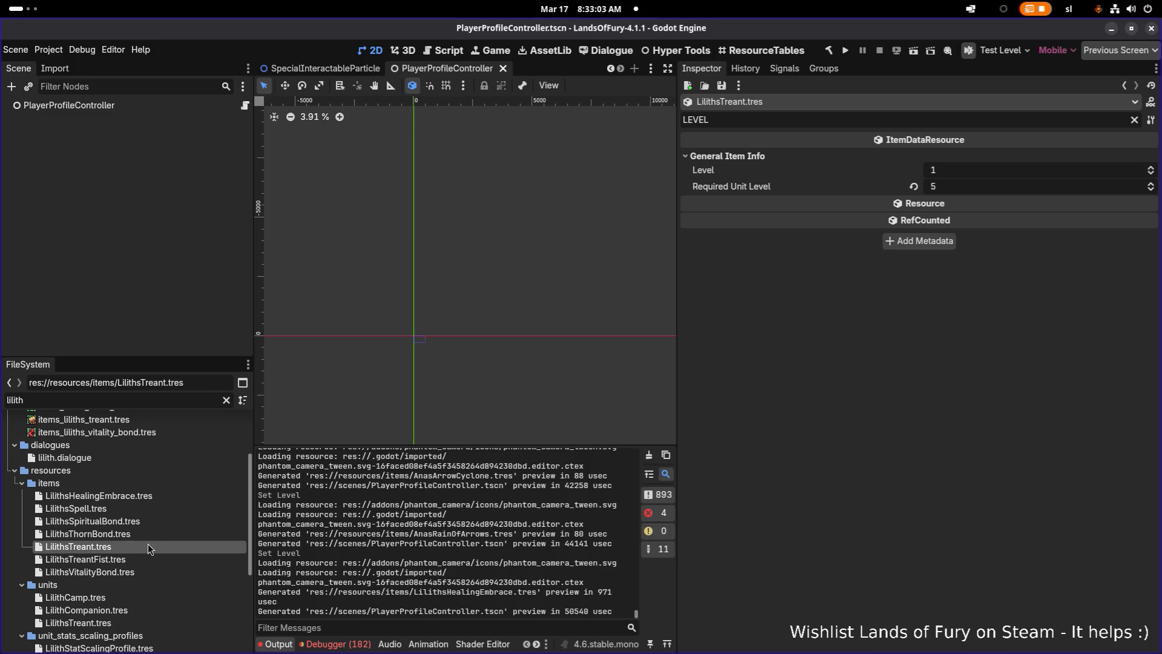
left_click(956, 172)
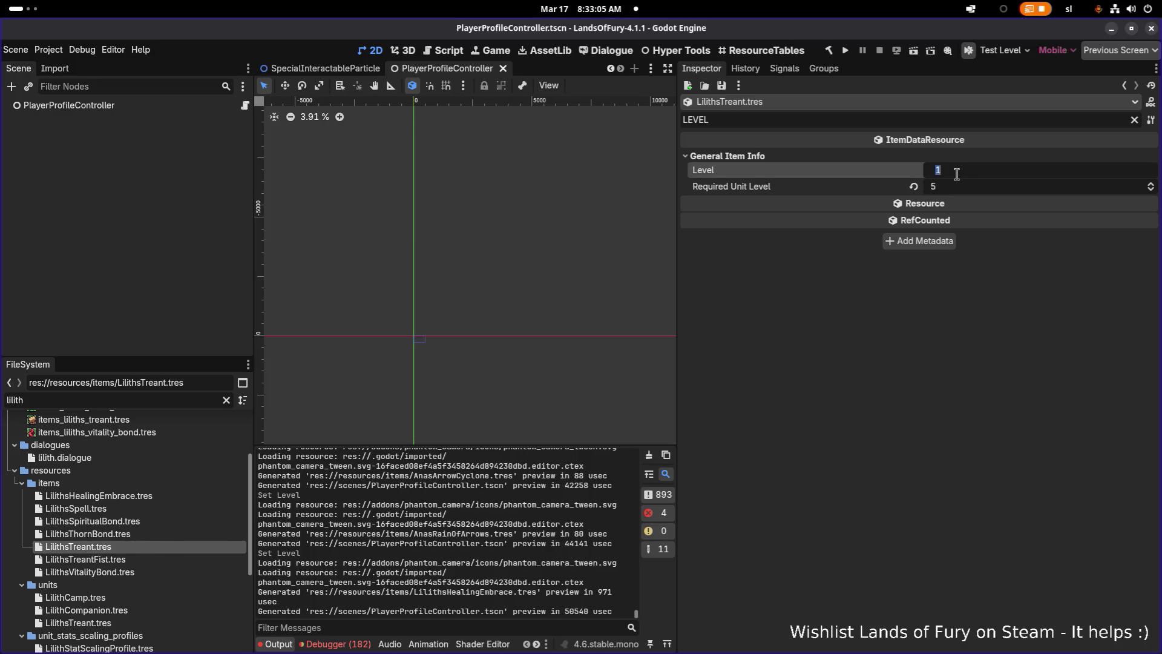
type("0")
Recheck the Lilith items' levels, then change the FileSystem filter to 'anas'.
left_click(149, 562)
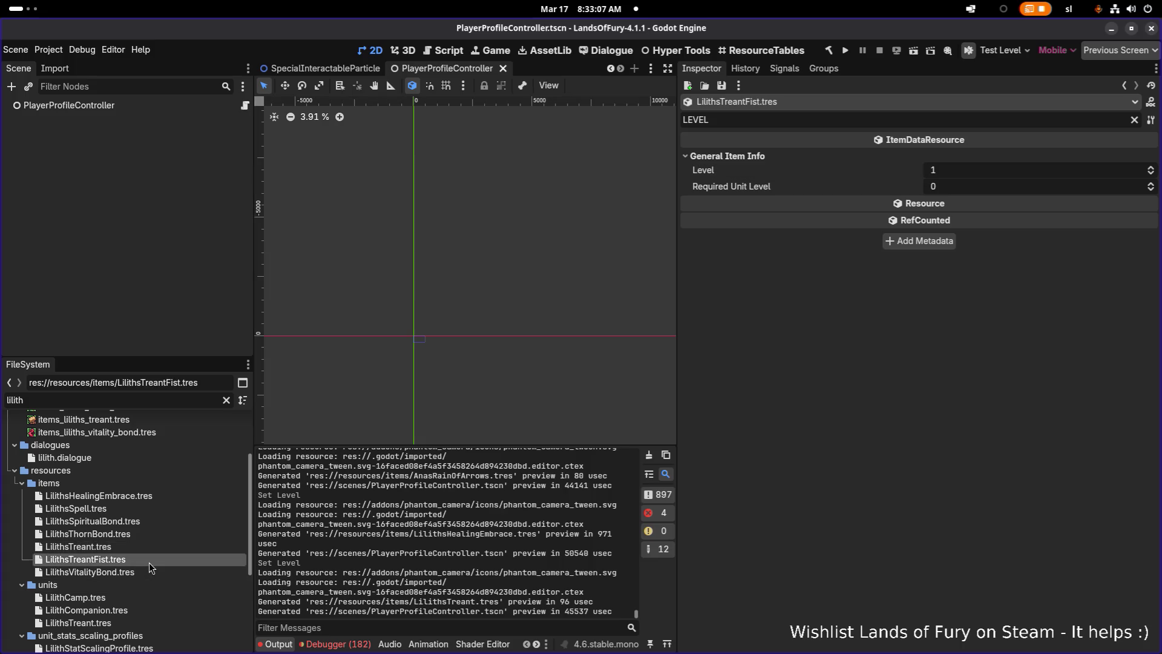
left_click(147, 571)
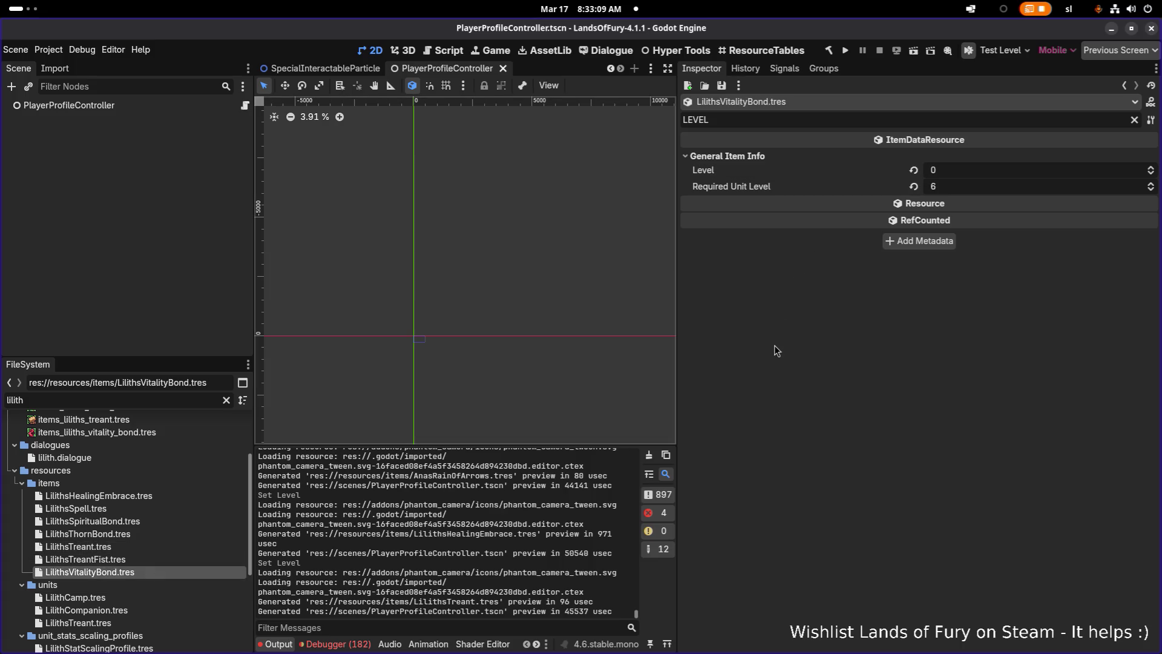
left_click(150, 495)
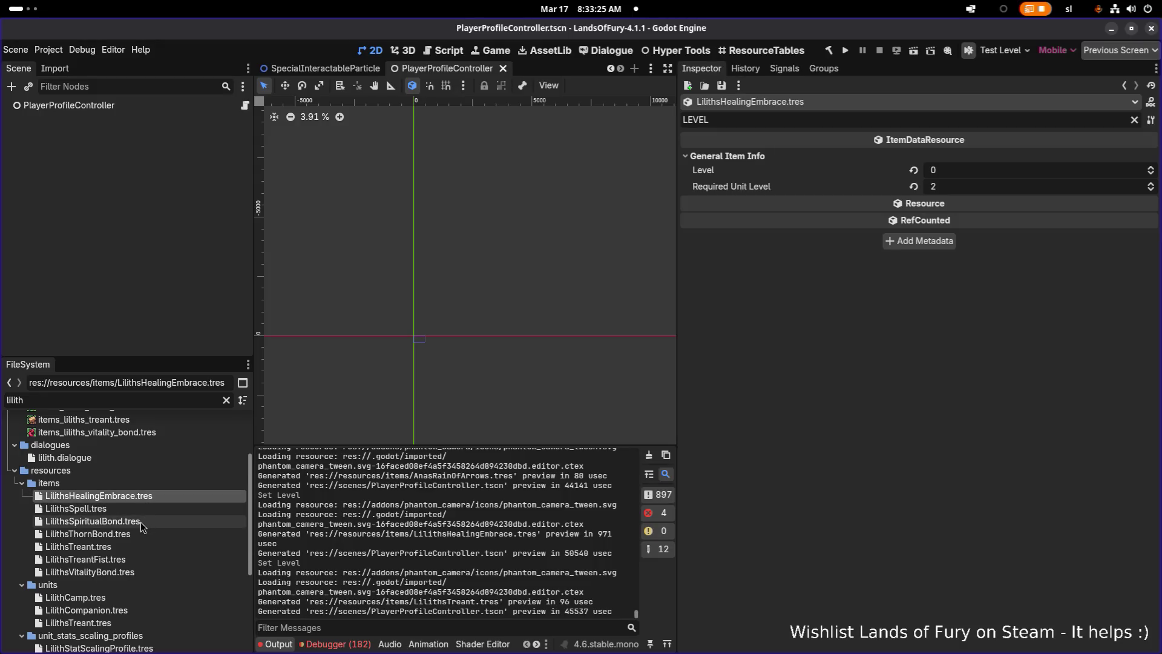
left_click(140, 522)
left_click(132, 537)
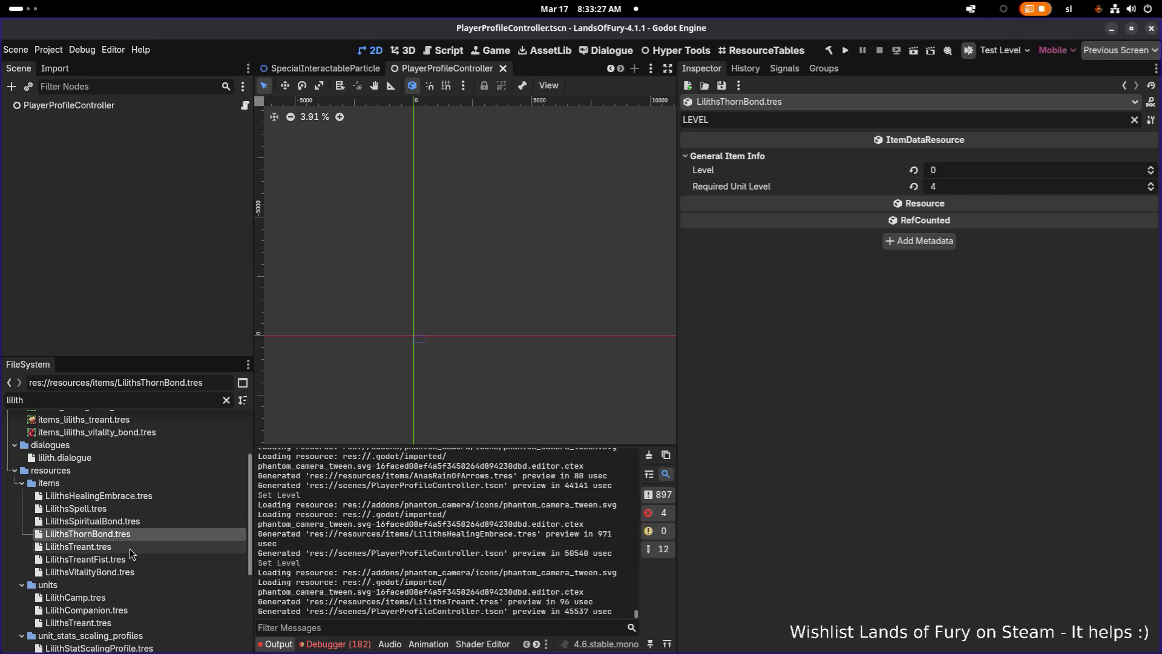
left_click(129, 548)
left_click(138, 573)
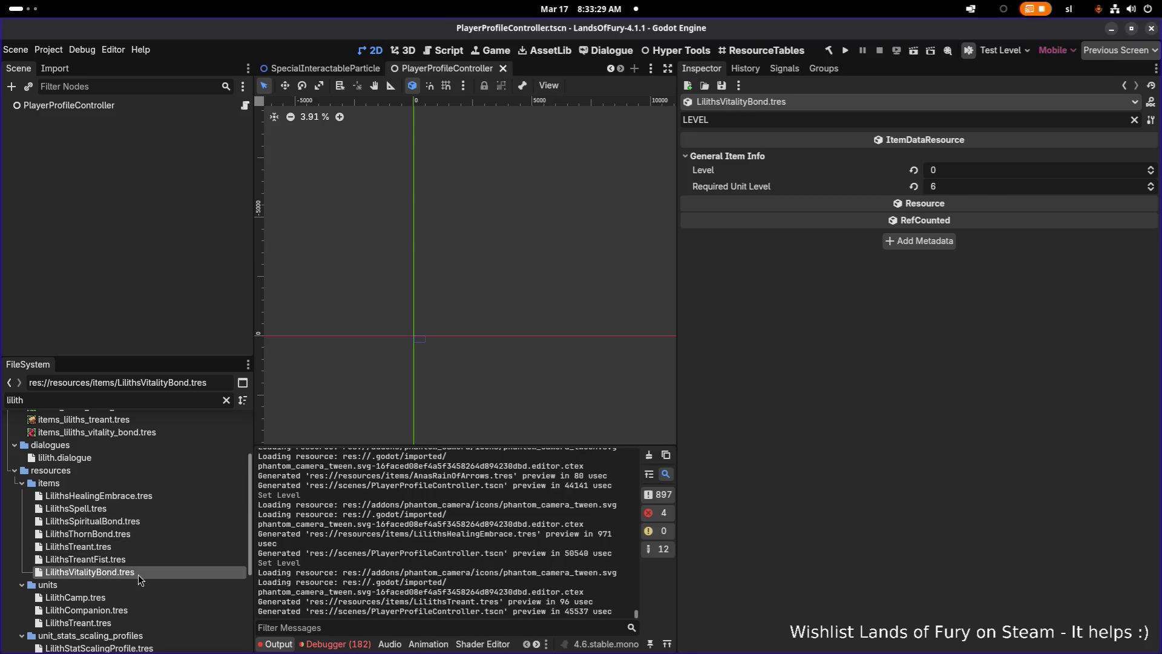
double_click(170, 399)
type("an")
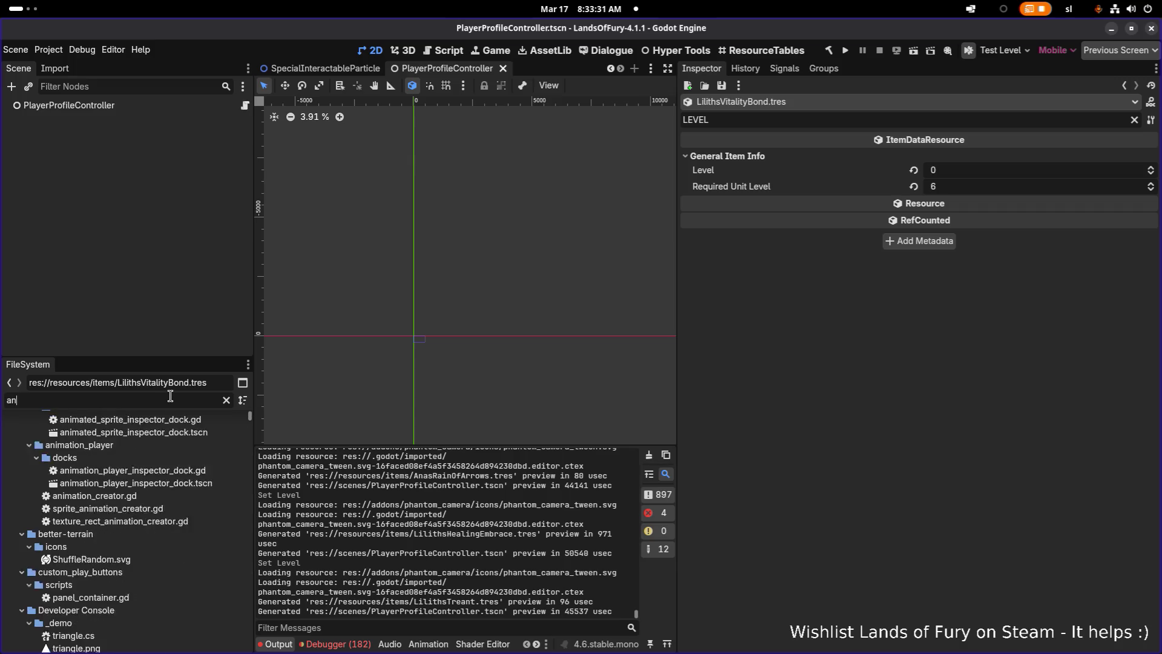
type("as")
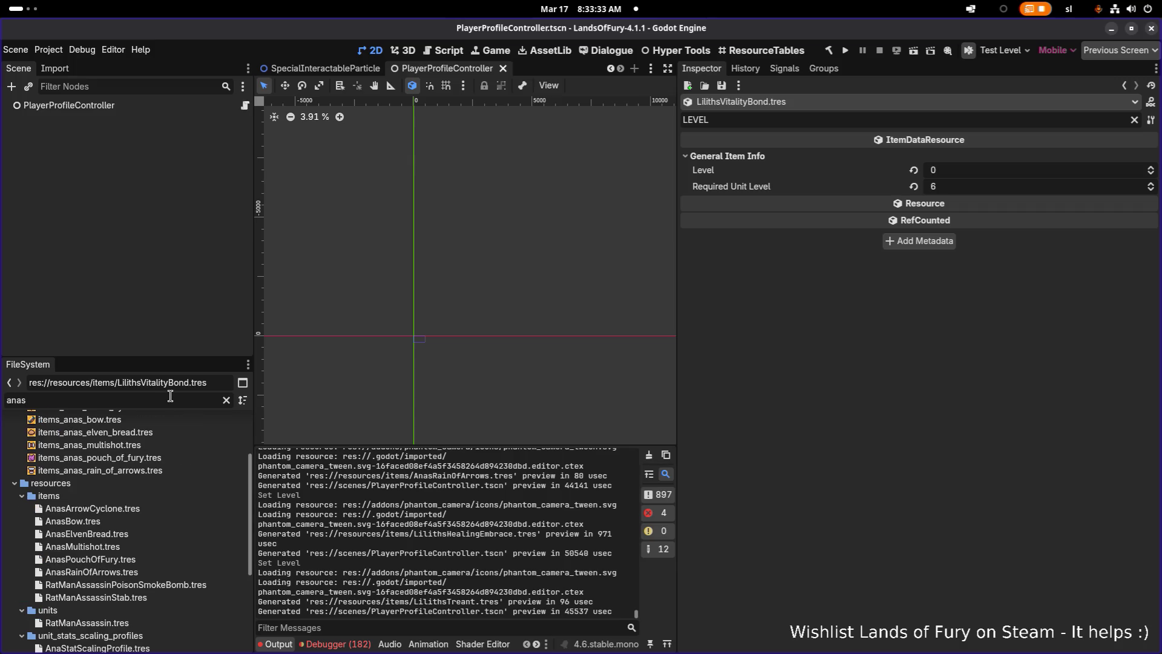
Set AnasElvenBread's Required Unit Level to 4.
left_click(153, 519)
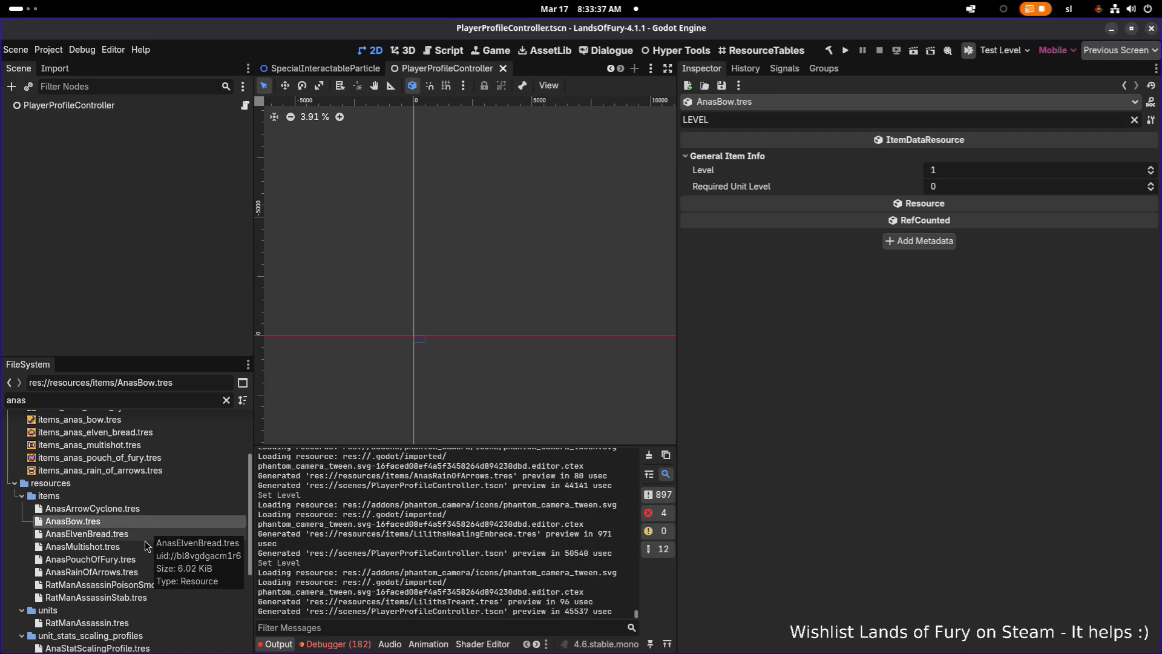
left_click(143, 545)
left_click(149, 530)
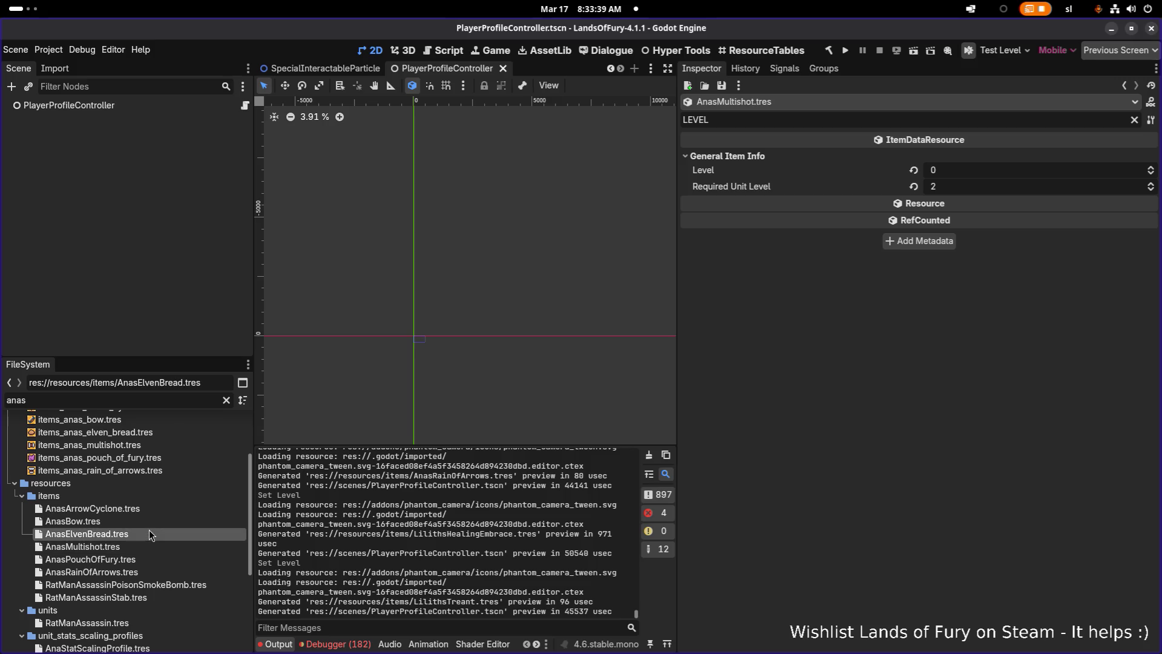
left_click(957, 187)
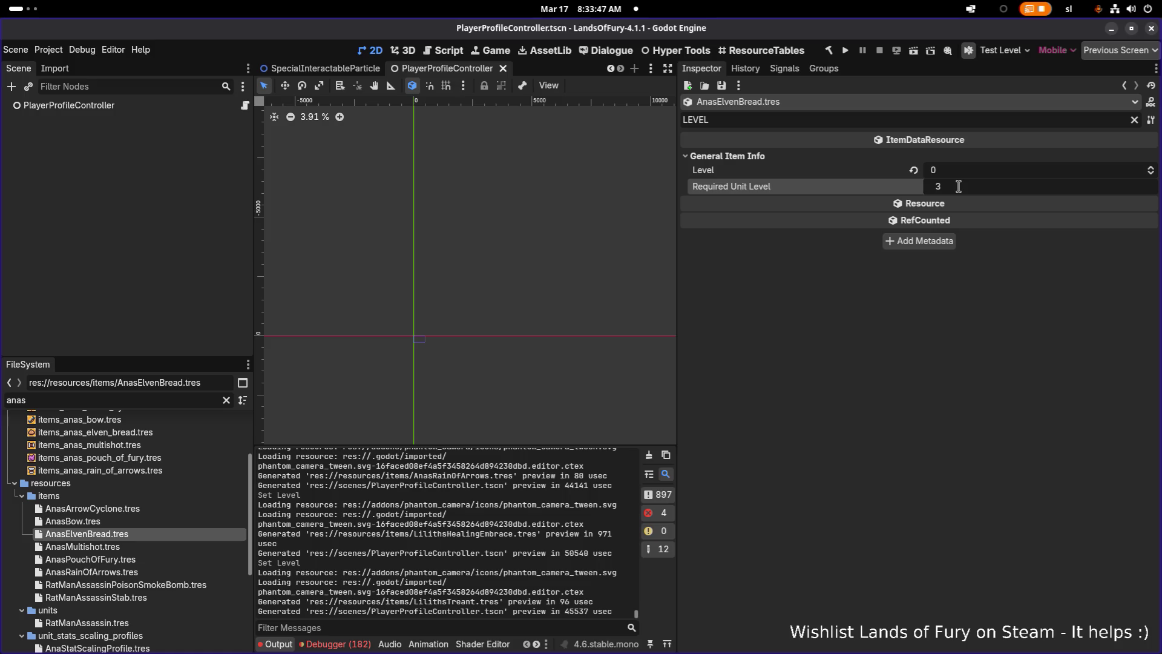
type("4")
key("Return")
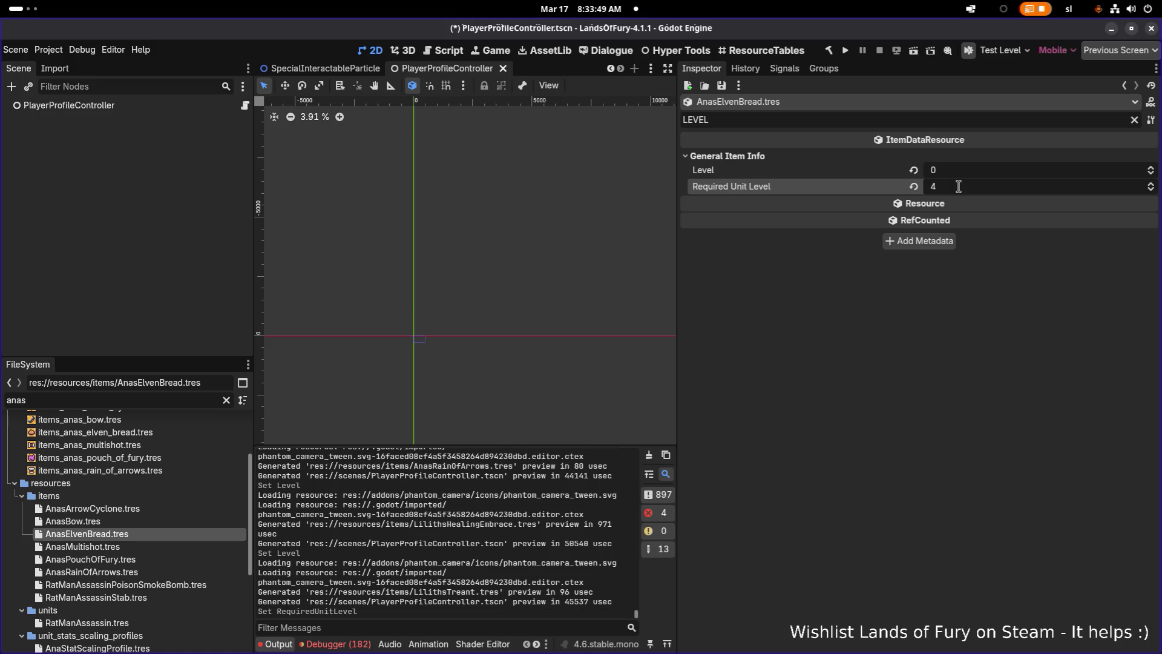
Set AnasRainOfArrows' Required Unit Level to 6 and save.
scroll(139, 544, "up", 2)
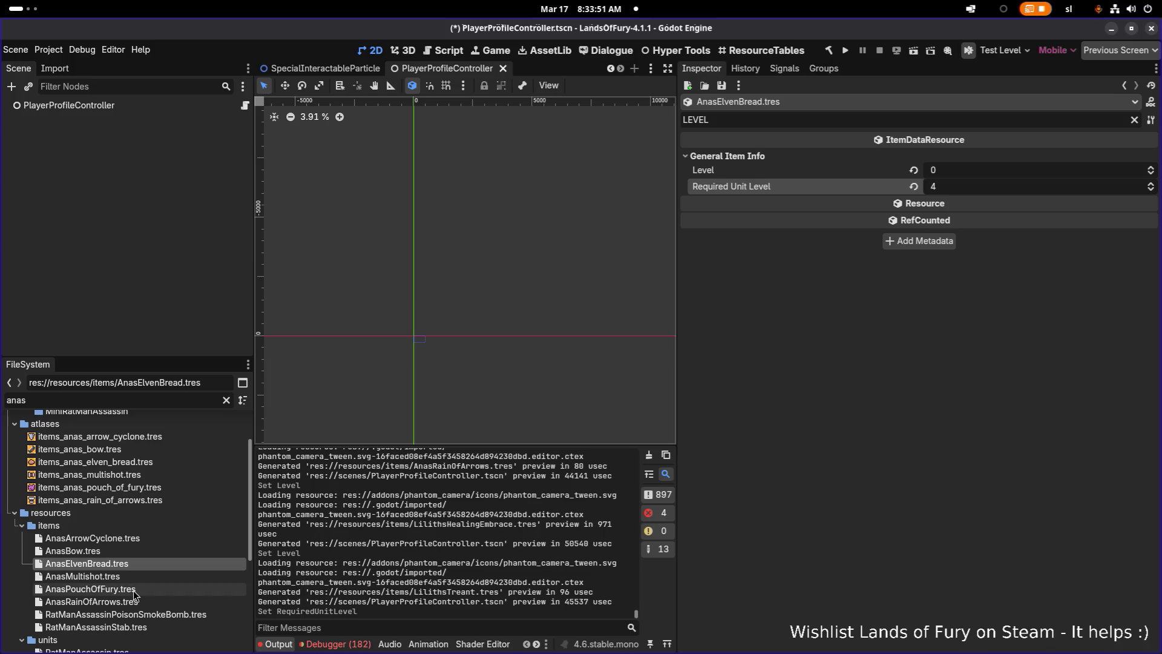
left_click(134, 589)
left_click(133, 564)
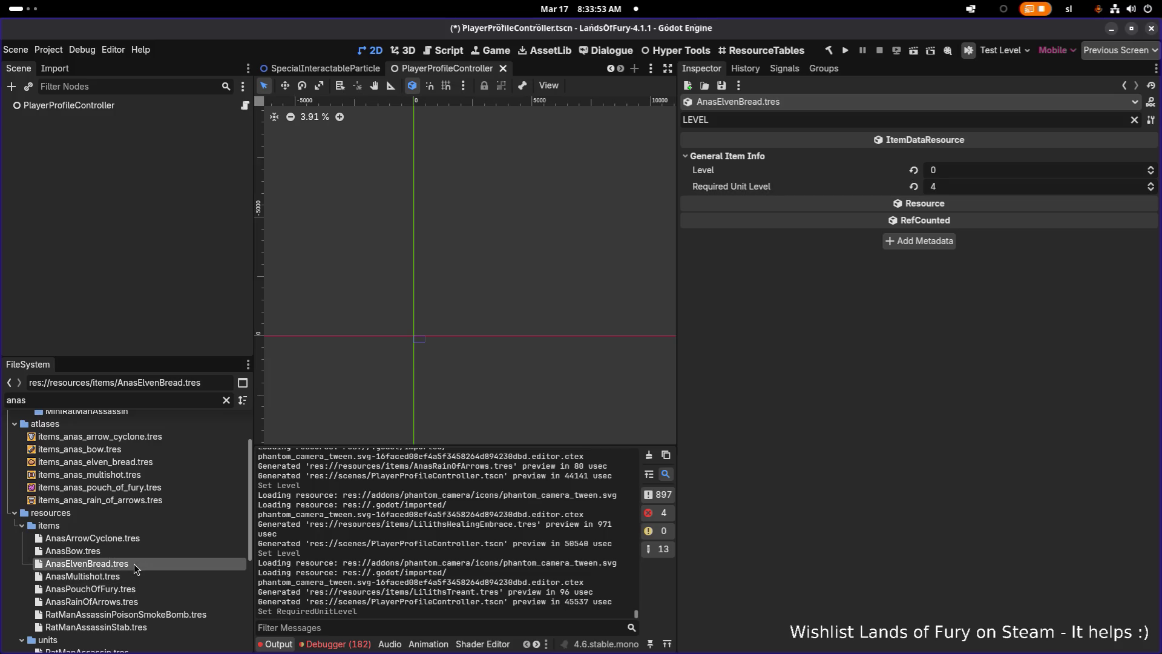
left_click(137, 544)
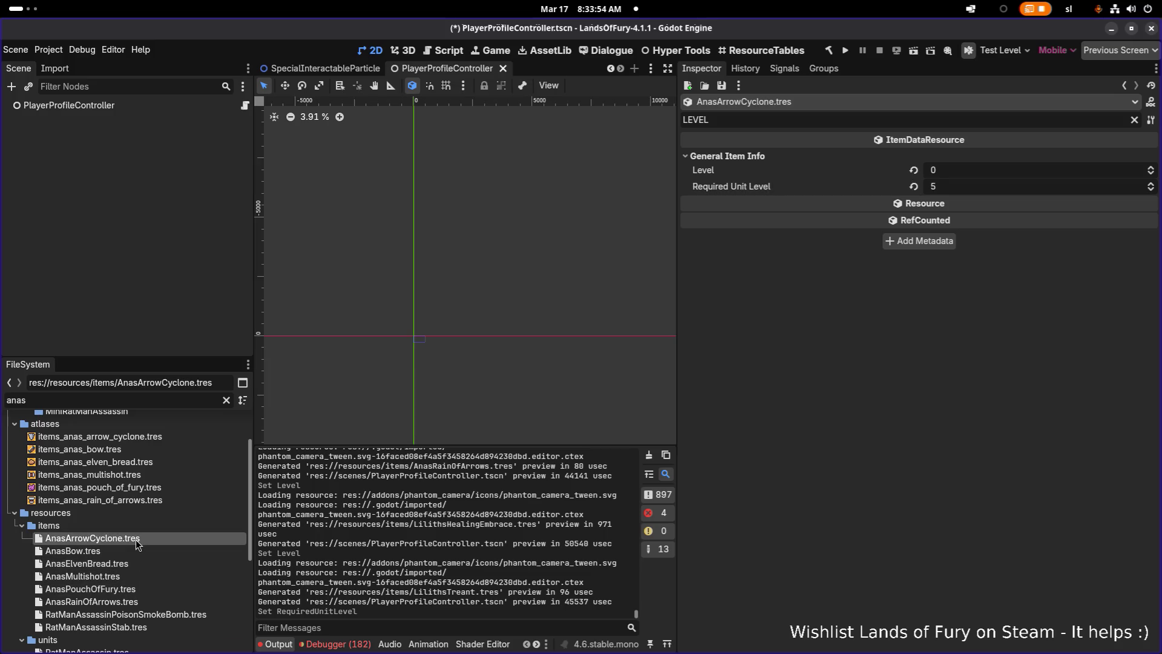
left_click(148, 600)
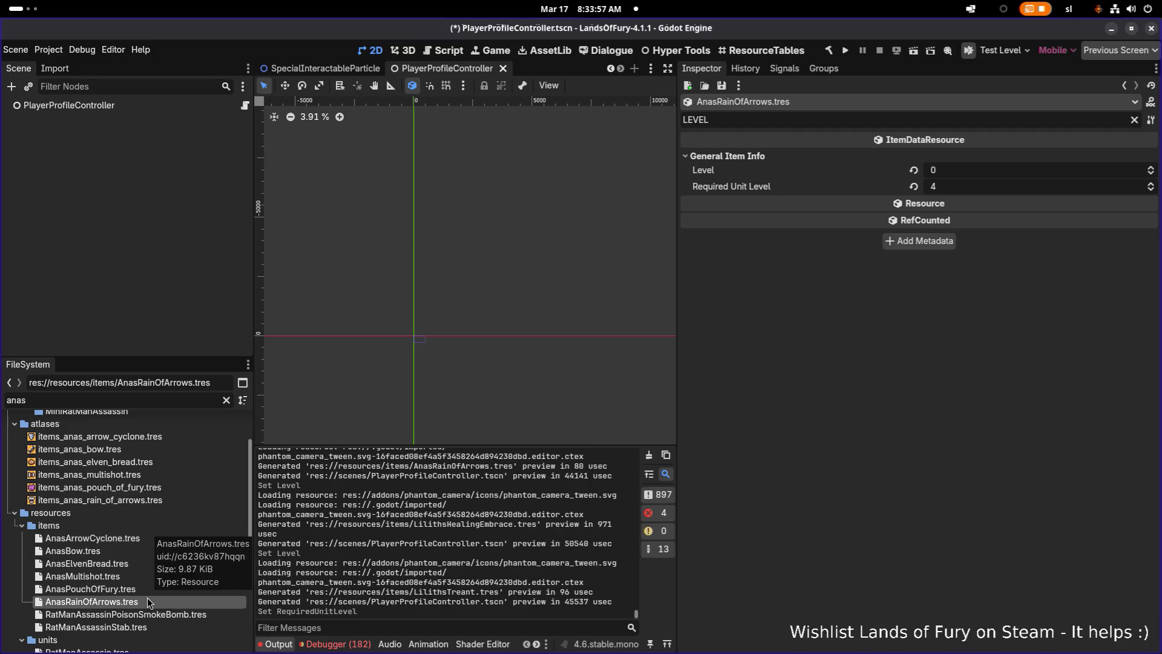
left_click(982, 190)
type("6")
key("Return")
key("ctrl+s")
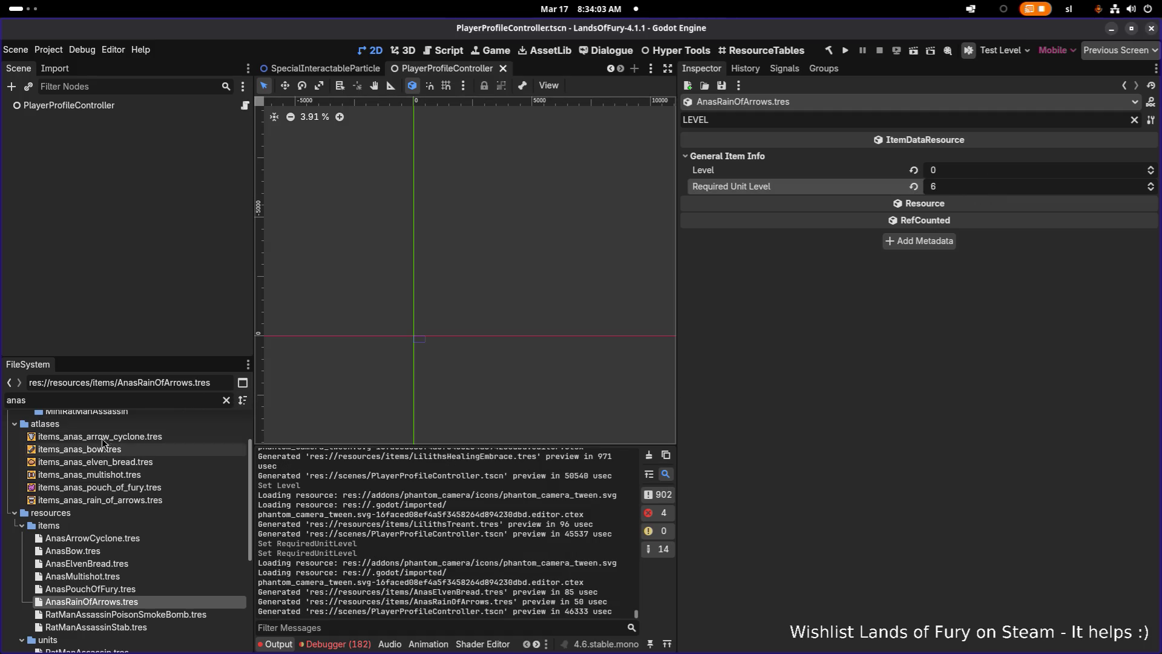
double_click(208, 399)
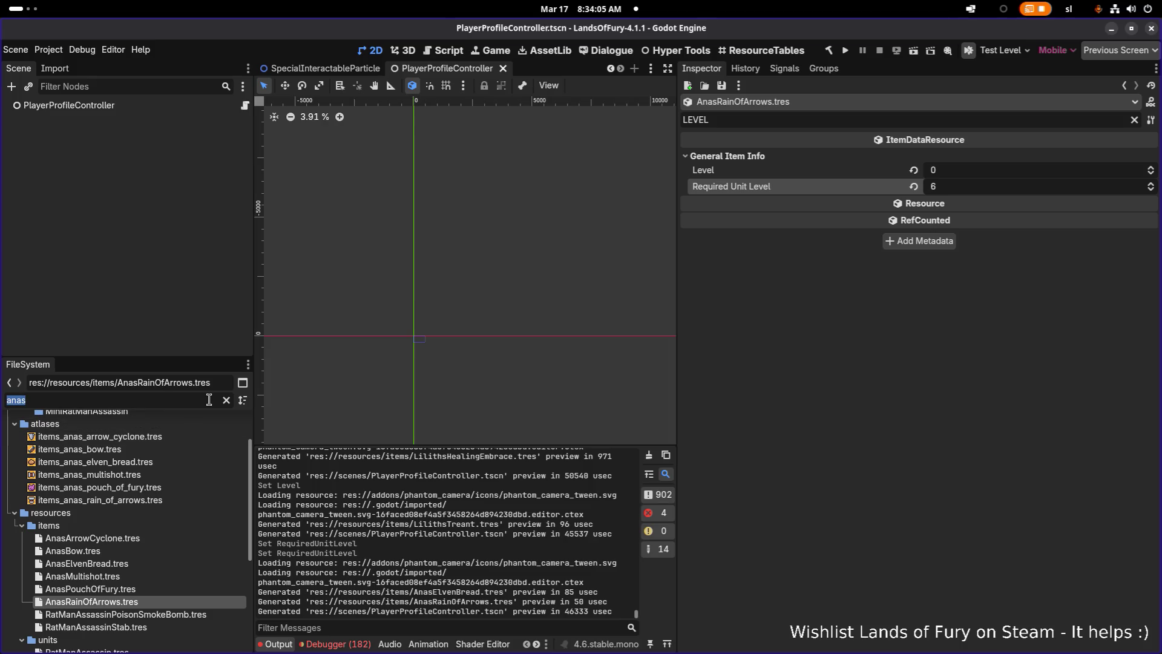
Filter by 'brin' and set Level 0 on BrinsElectricDischarge and BrinsGravityBall, then save.
type("brin")
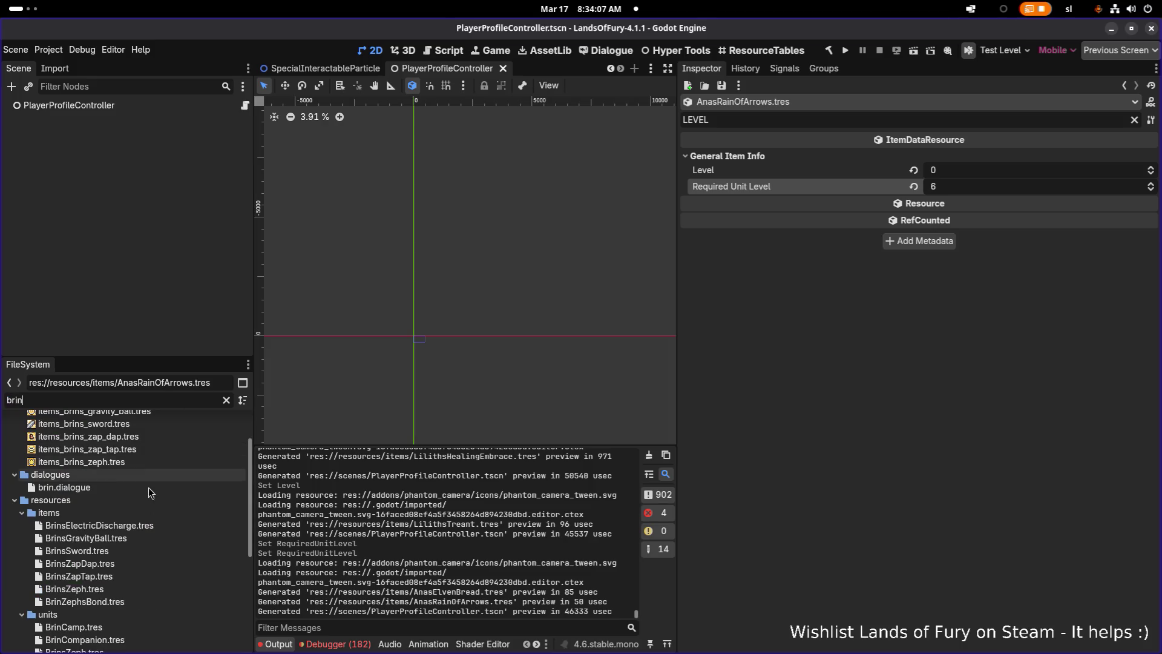
left_click(150, 525)
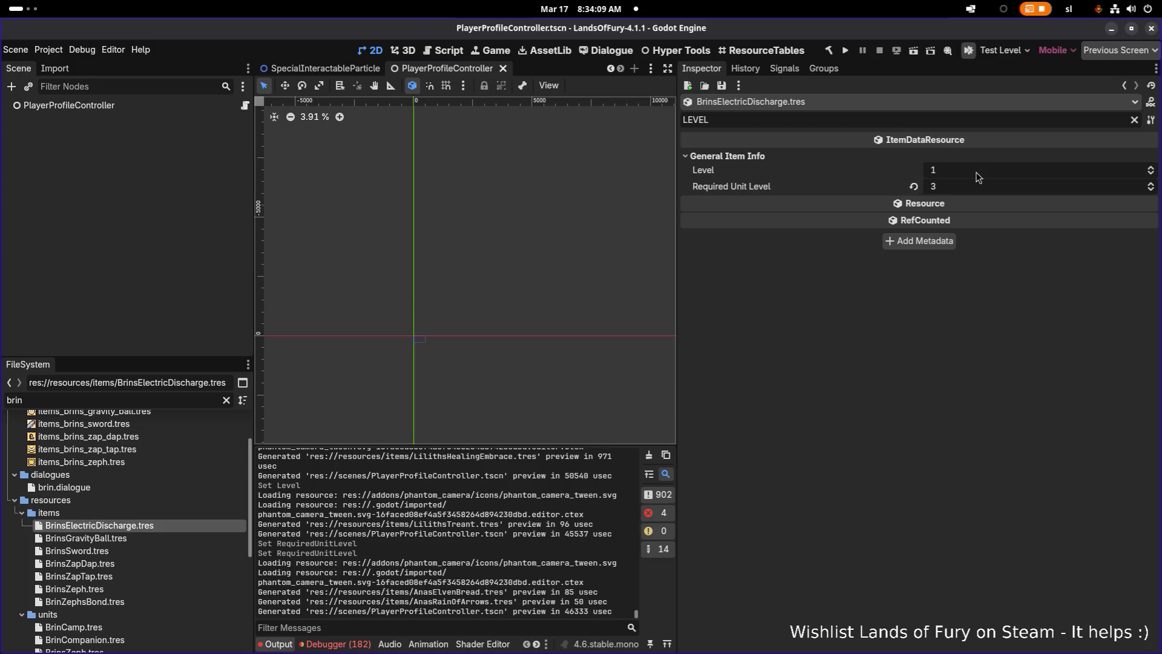
left_click(932, 172)
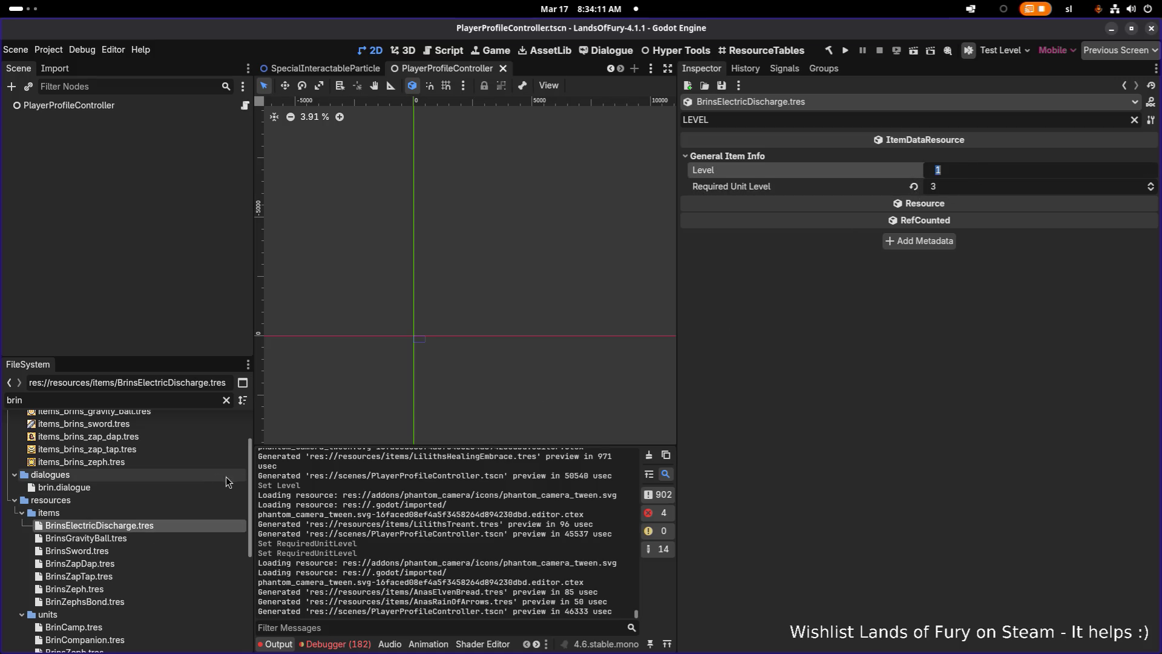
type("0")
key("Return")
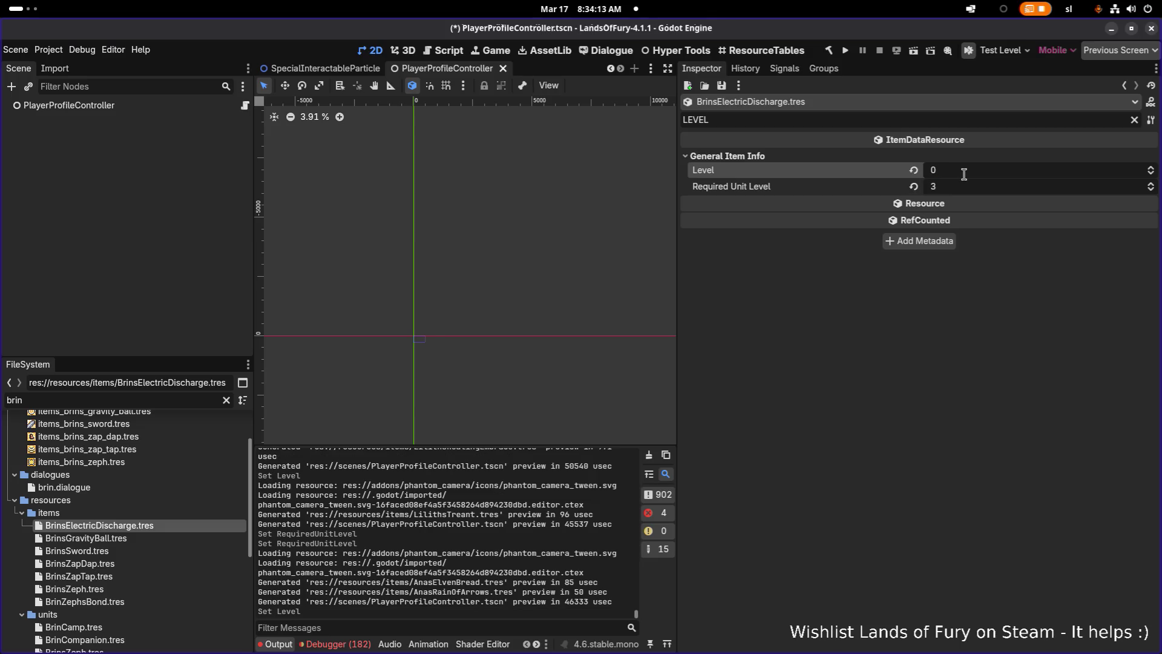
left_click(125, 540)
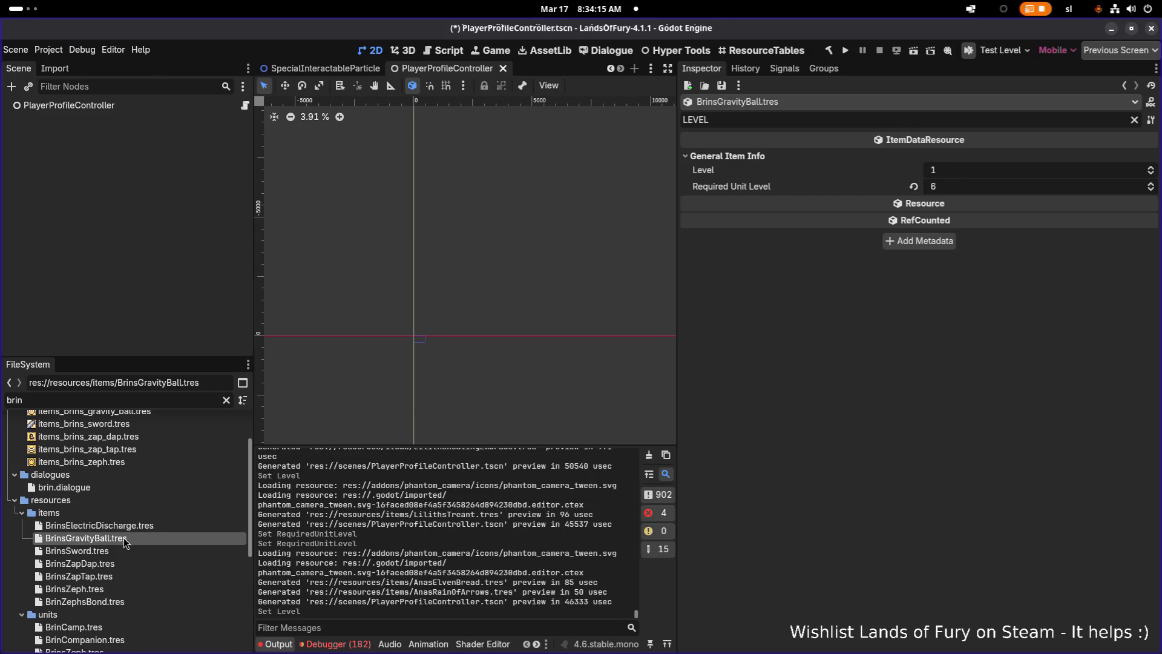
left_click(993, 176)
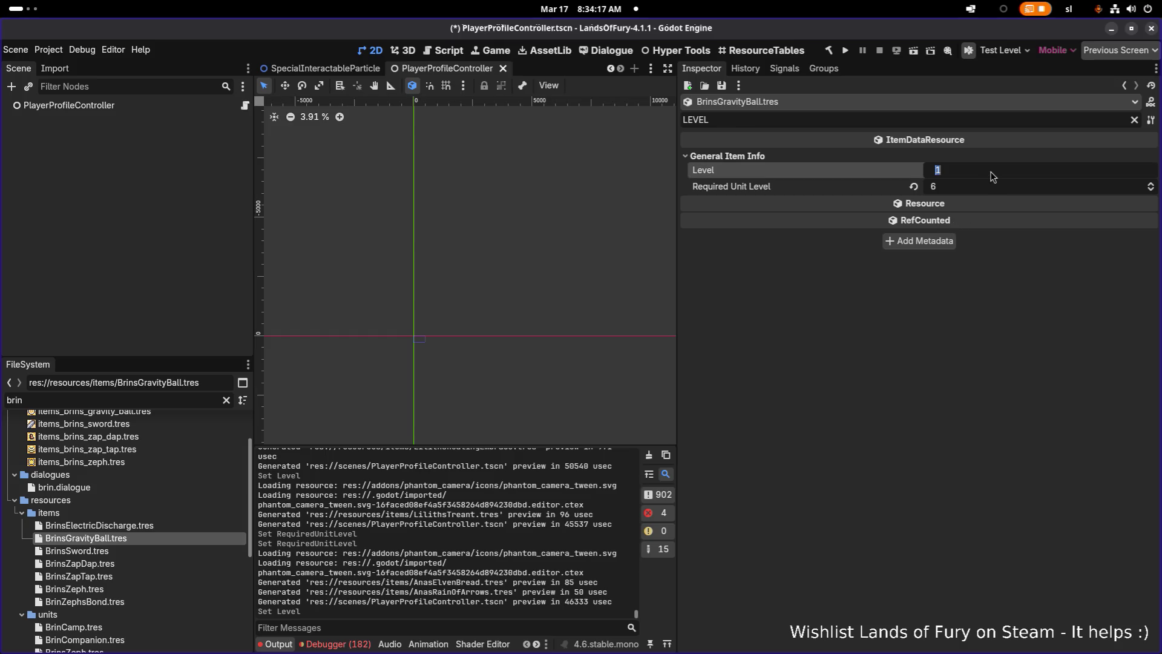
type("0")
key("Return")
key("ctrl+s")
Set Level 0 on BrinsZapDap, BrinsZapTap and BrinsZeph, then save.
left_click(176, 550)
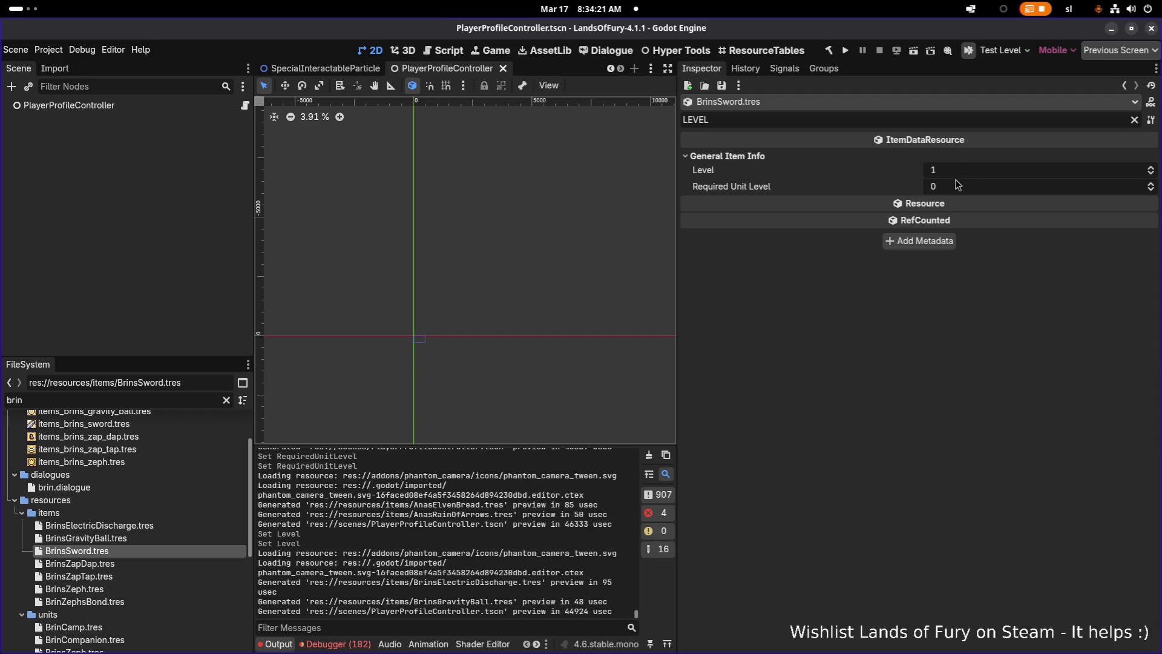
left_click(164, 562)
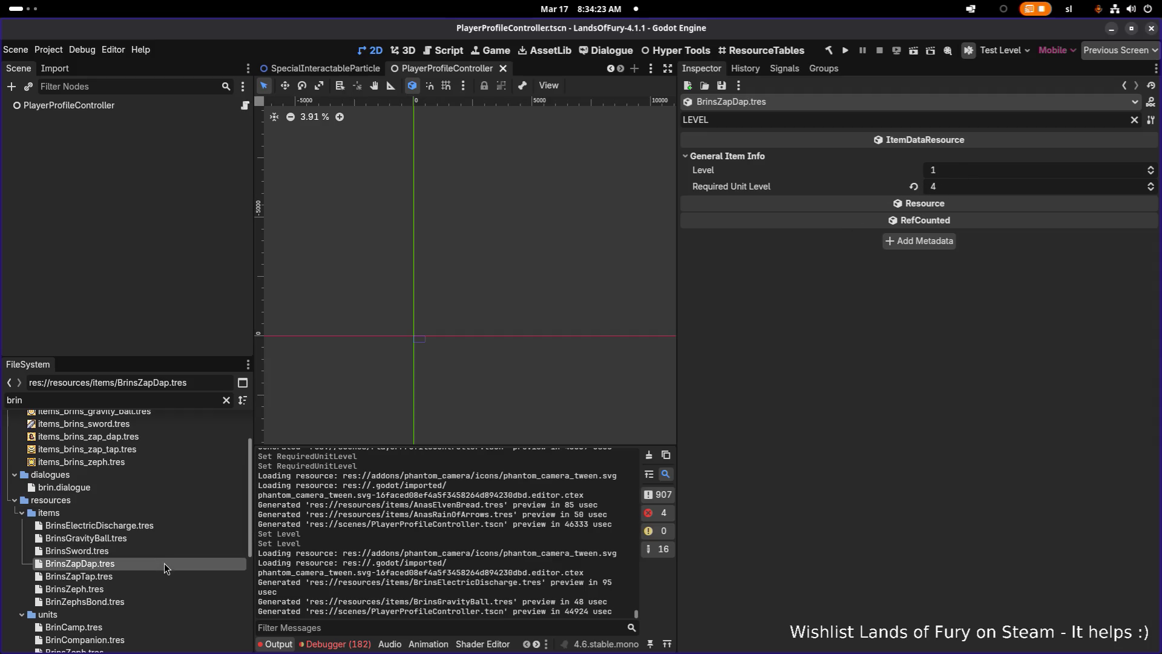
left_click(972, 175)
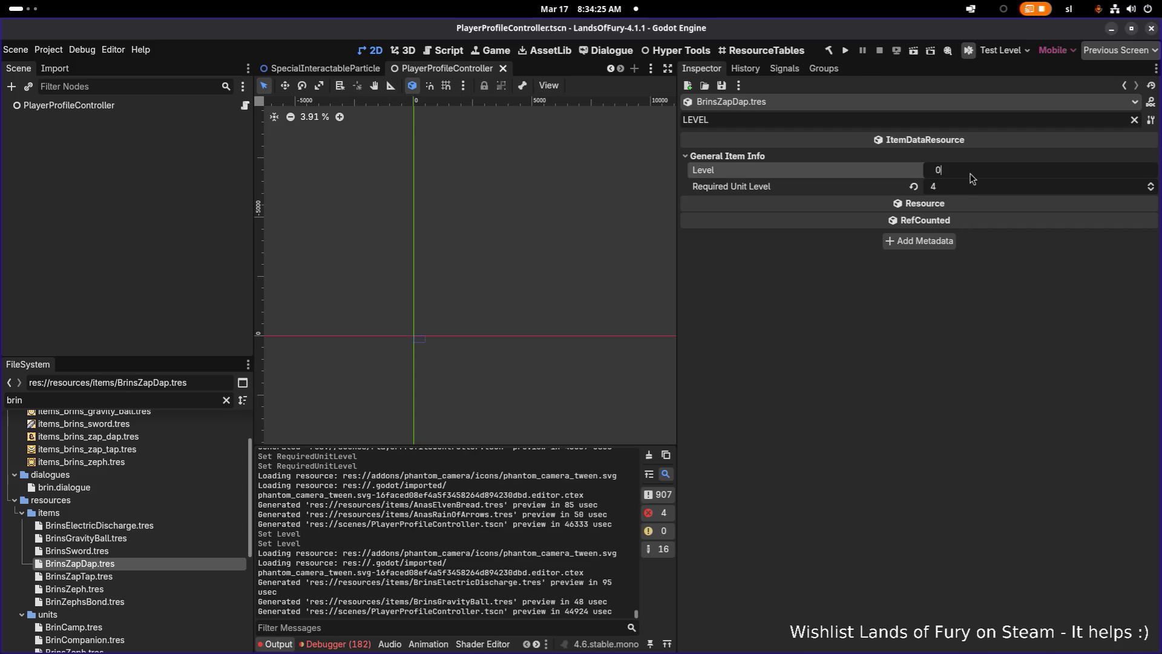
key("Return")
left_click(158, 576)
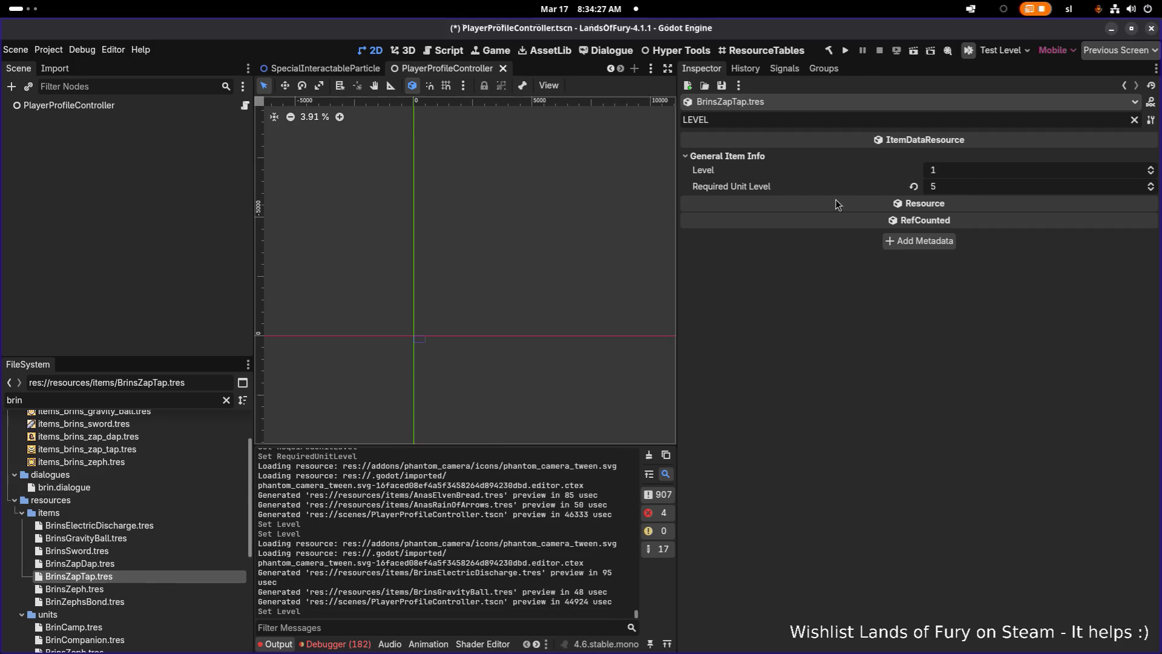
left_click(970, 173)
type("0")
key("Return")
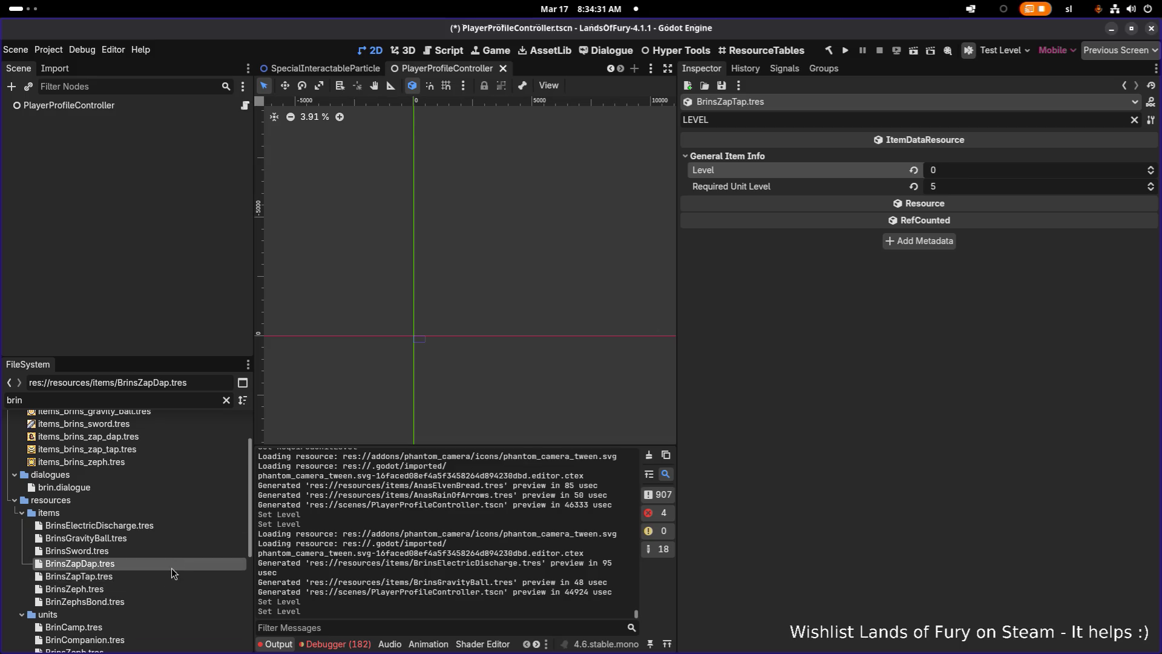
left_click(158, 587)
left_click(985, 176)
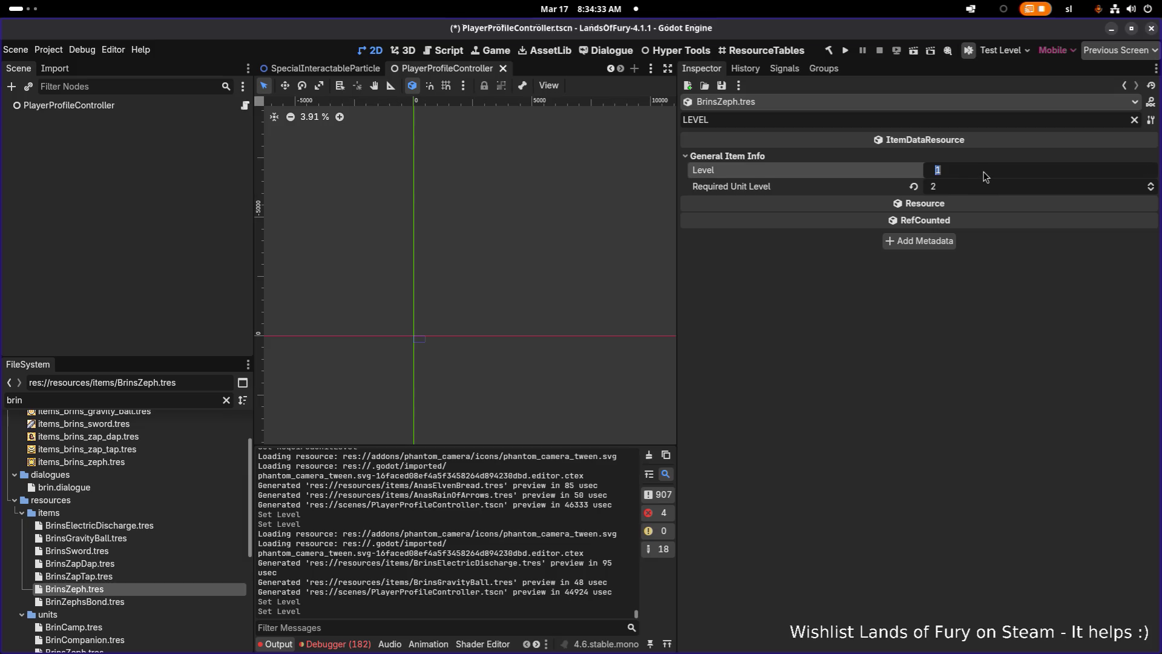
type("0")
key("Return")
key("ctrl+s")
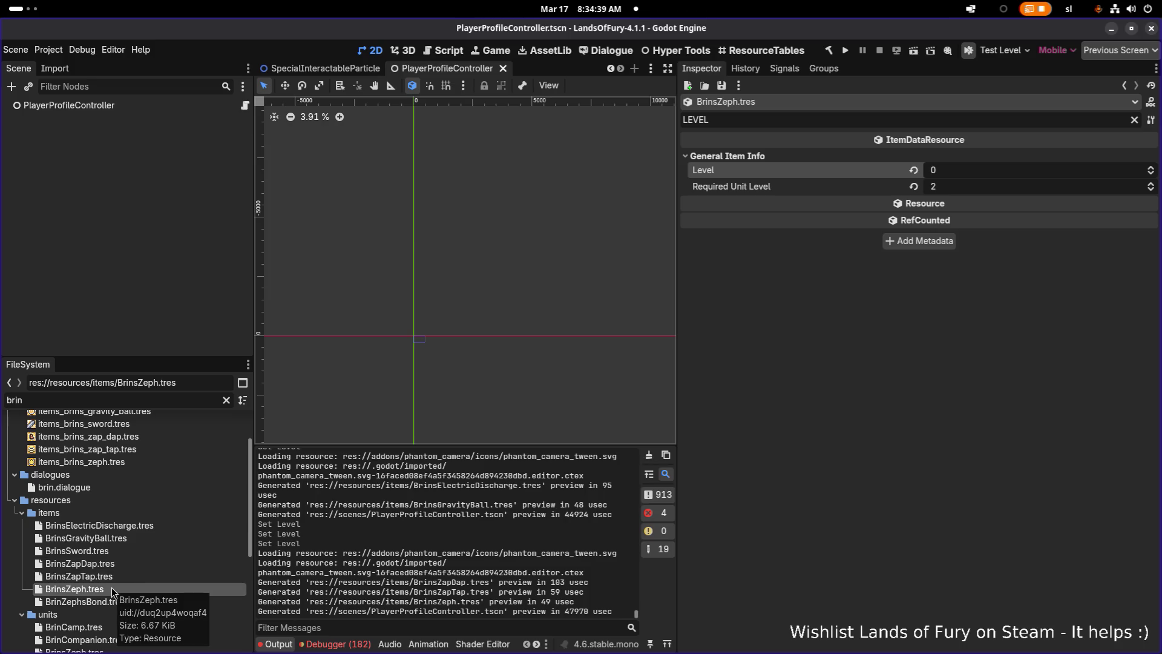
Recheck the Brin items' levels and run the project.
left_click(134, 524)
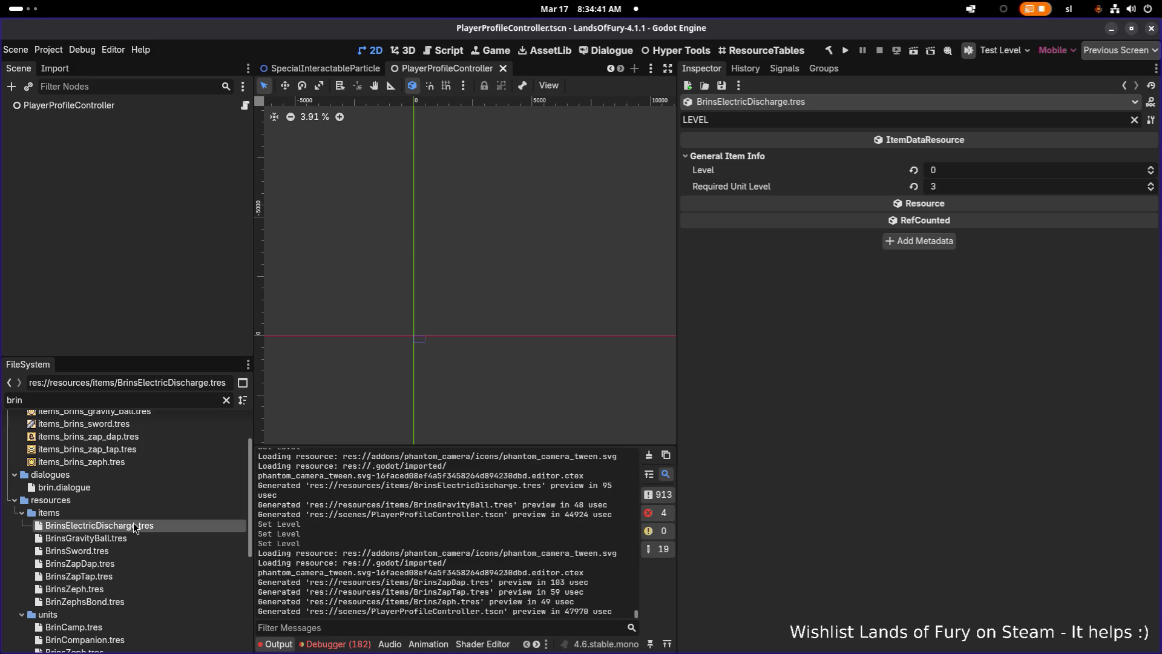
left_click(136, 542)
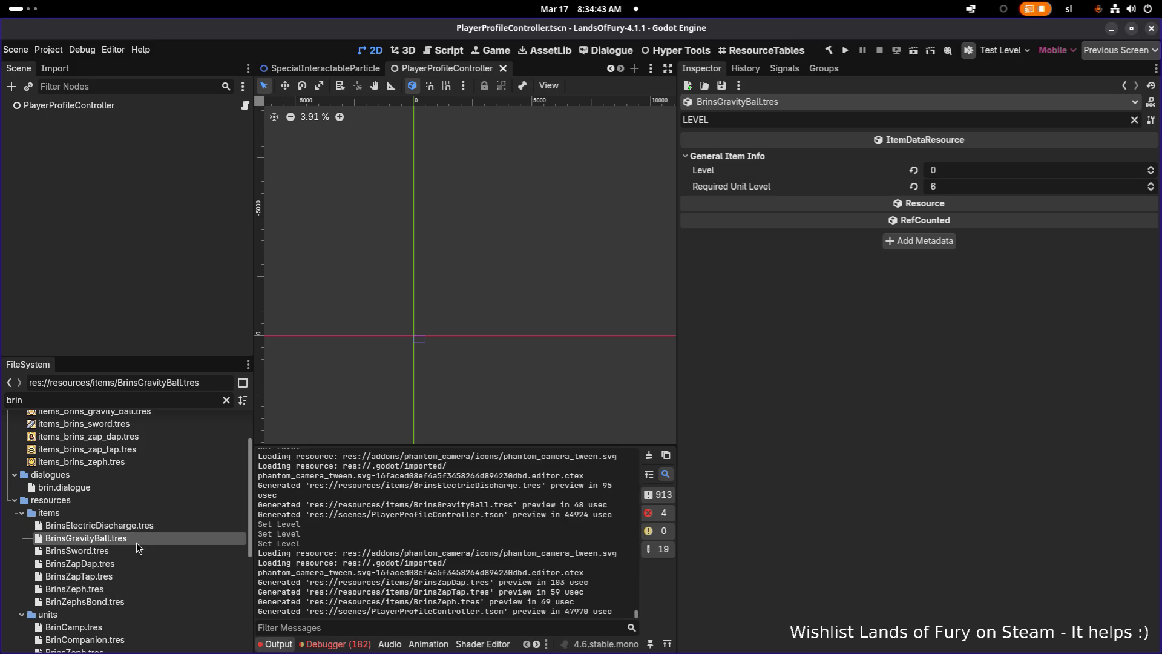
left_click(129, 561)
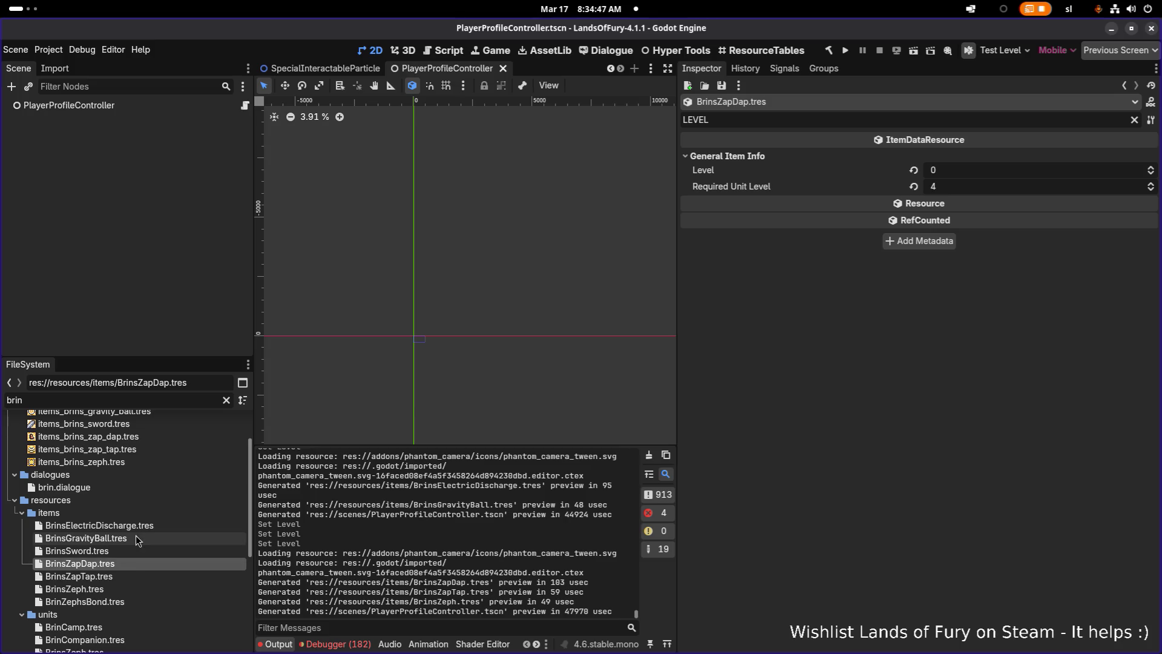
left_click(119, 578)
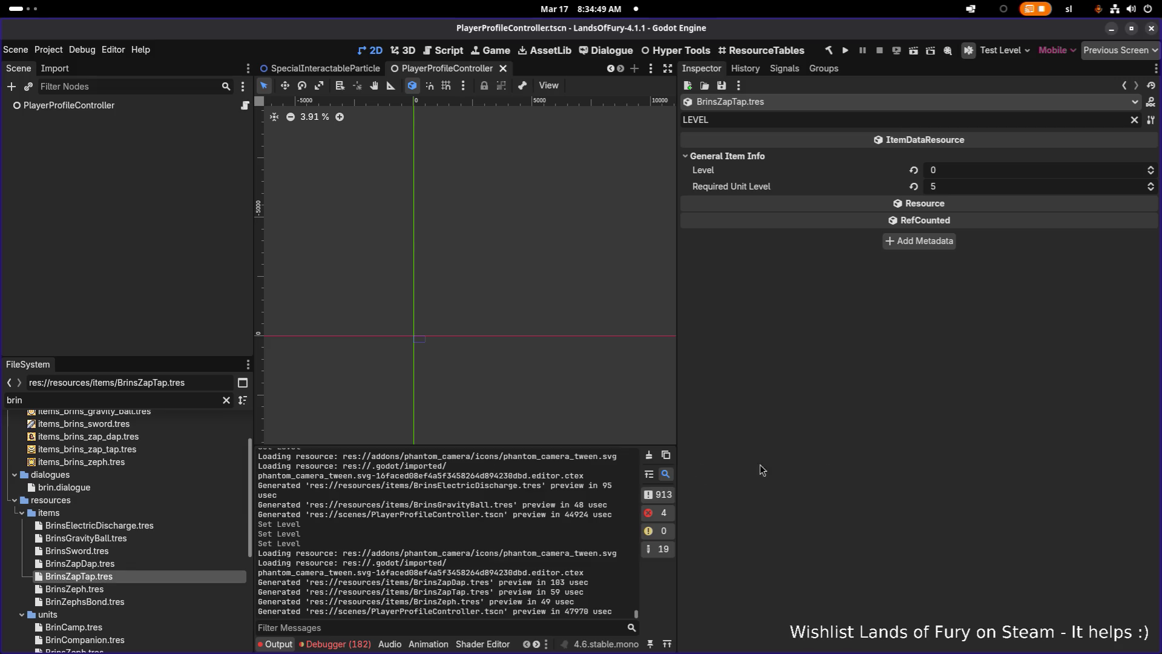
left_click(846, 51)
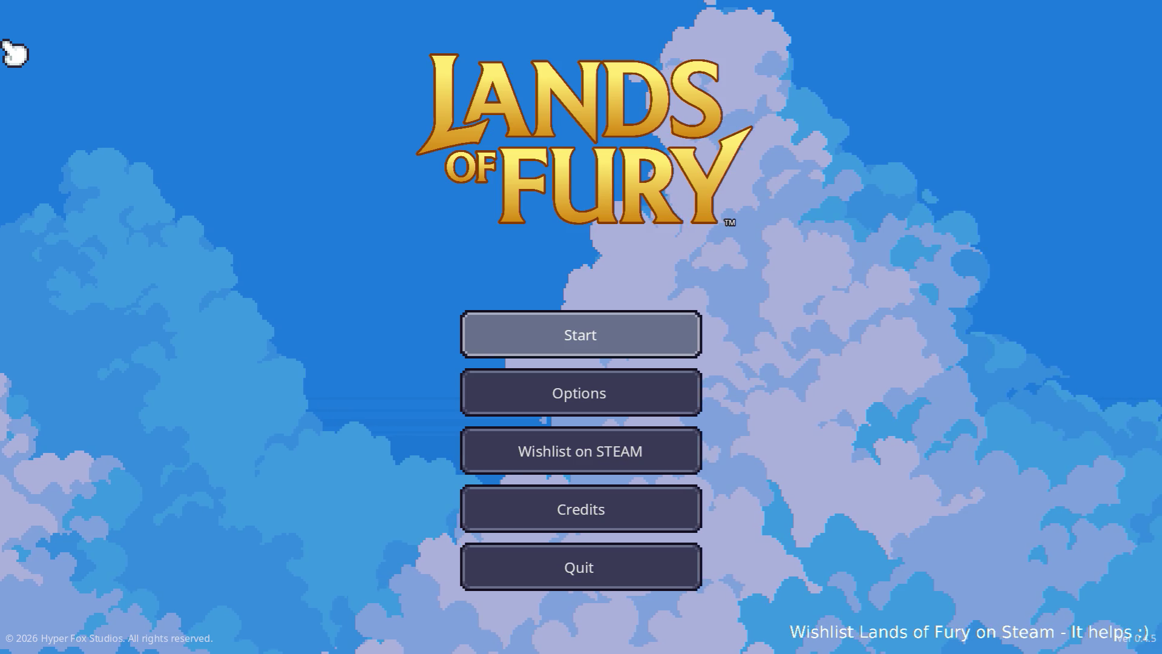
Start a new game and move around The Glade fighting enemies.
key("Return")
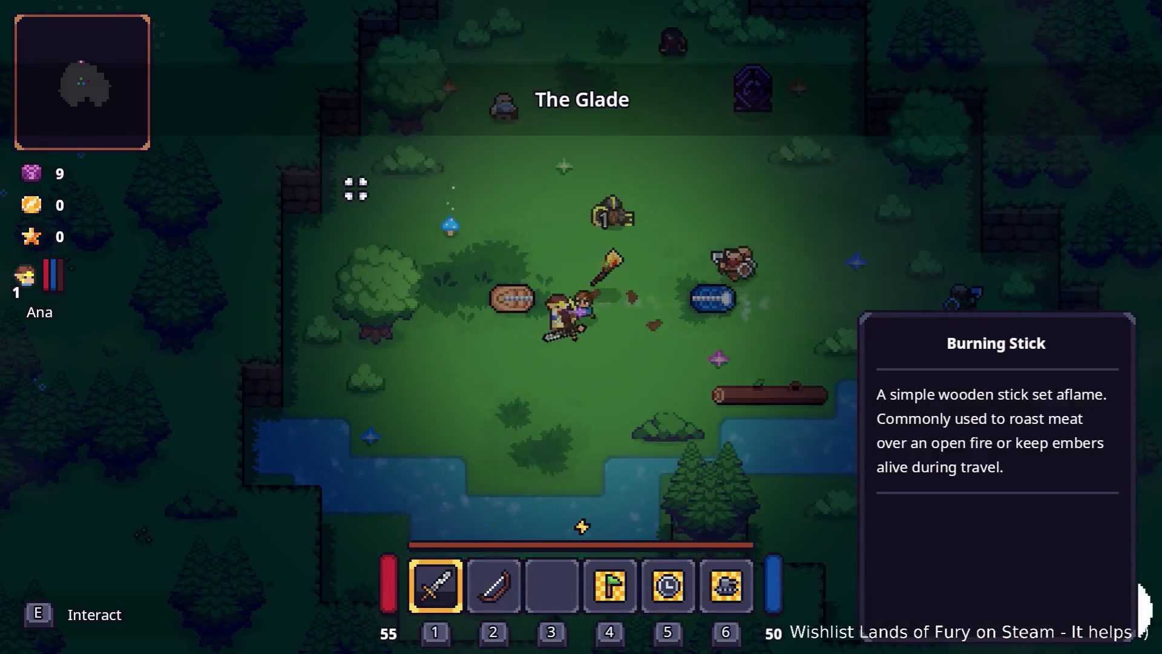
key("w")
key("a")
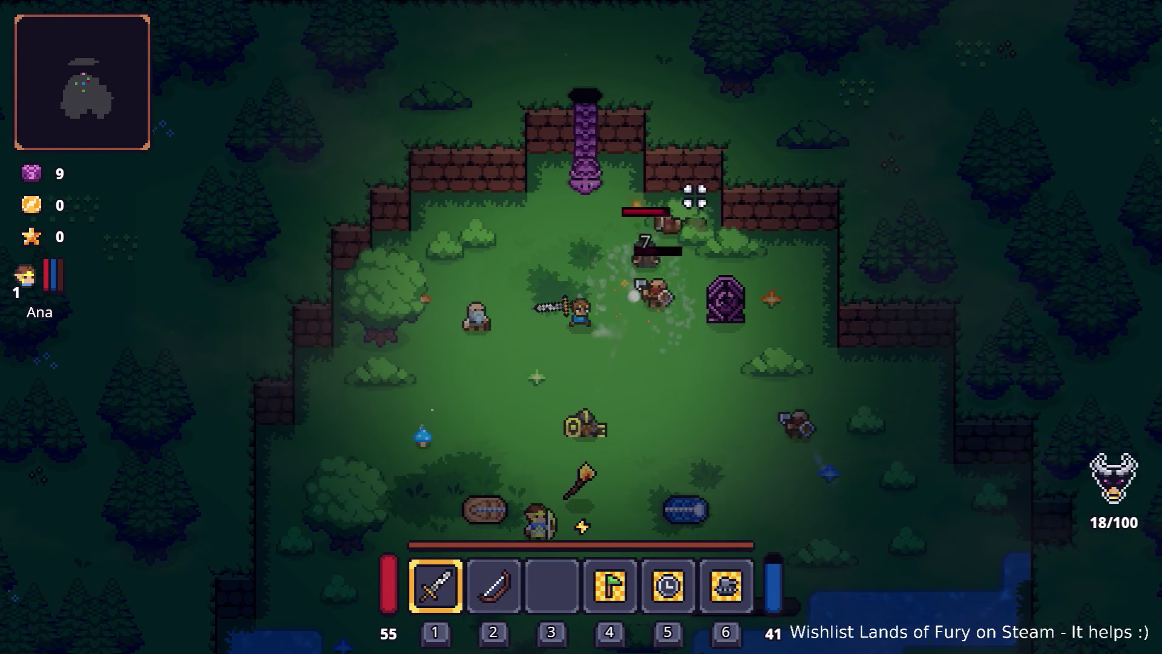
key("d")
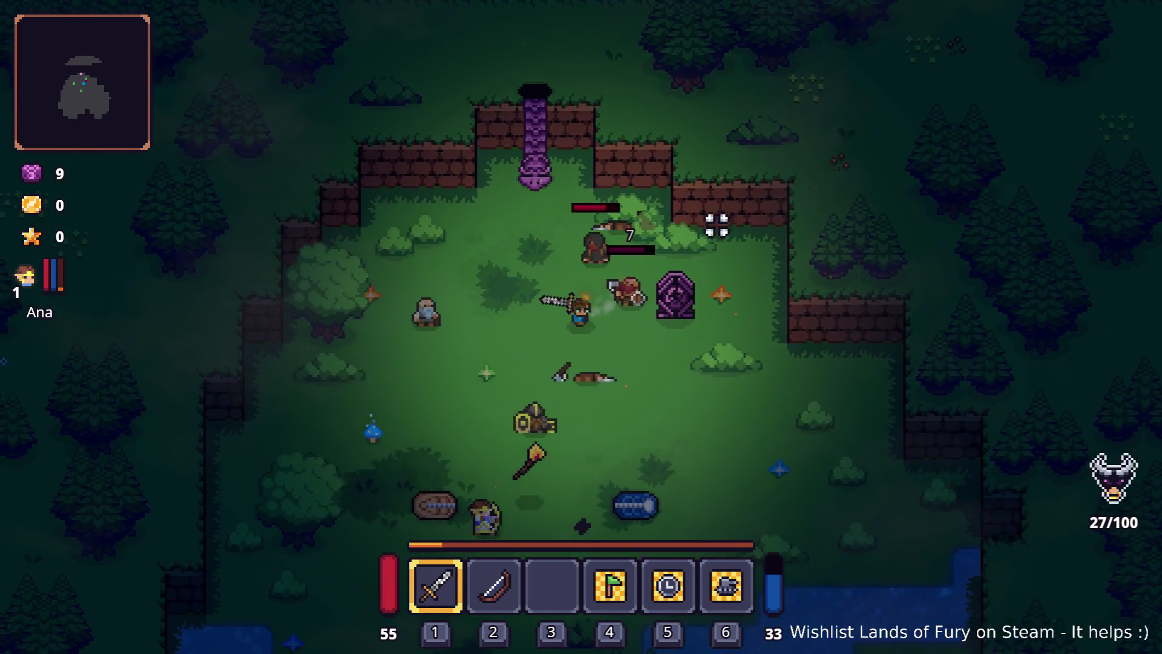
key("a")
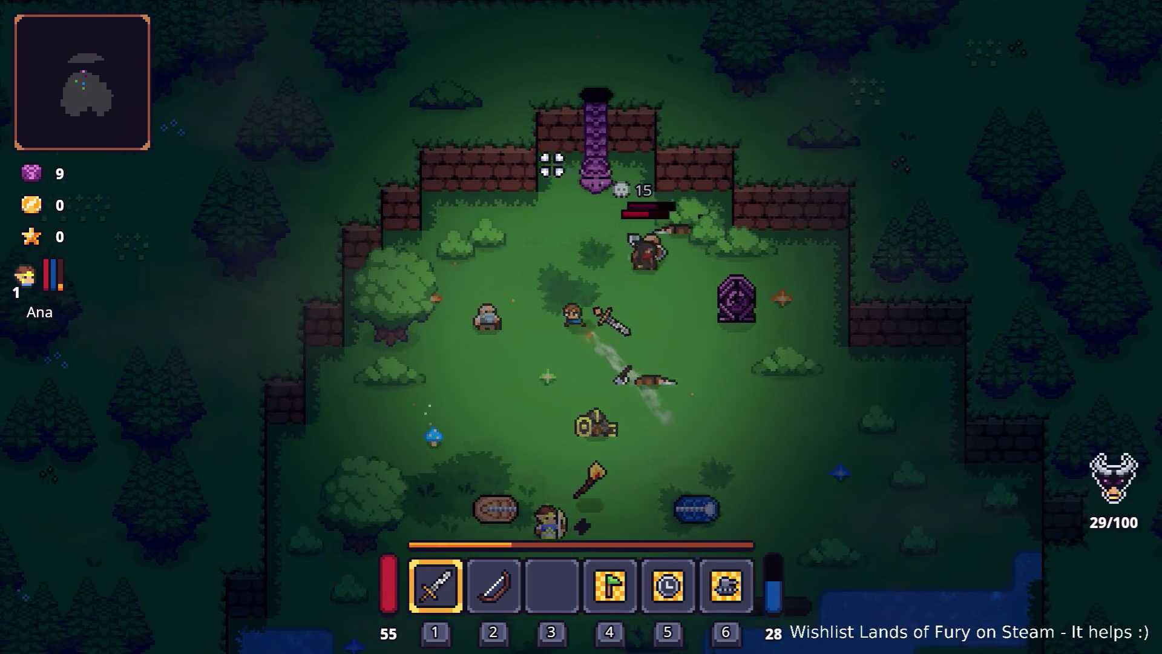
key("w")
key("d")
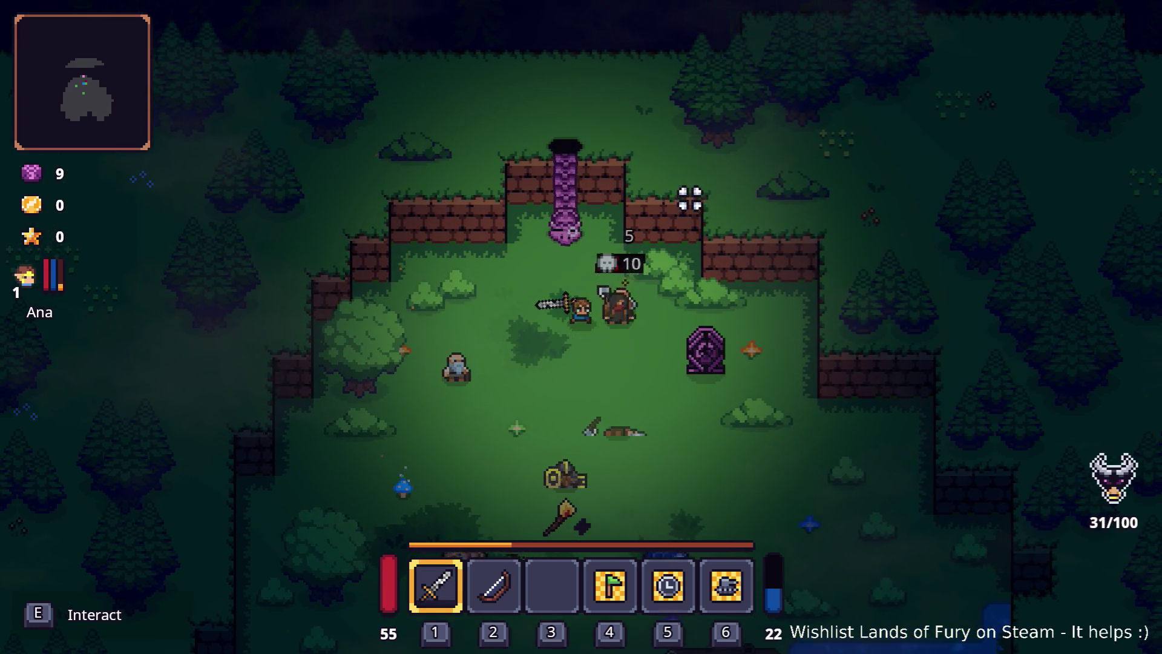
Attack the nearby enemy, then walk to Anton and talk to him.
left_click(690, 198)
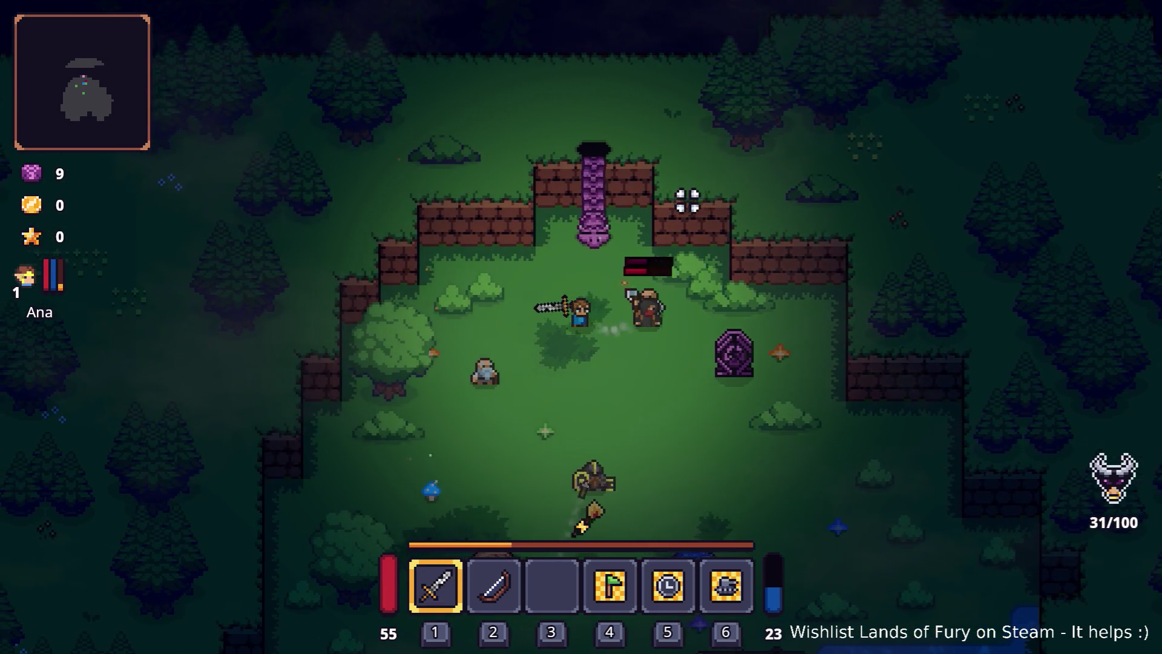
key("a")
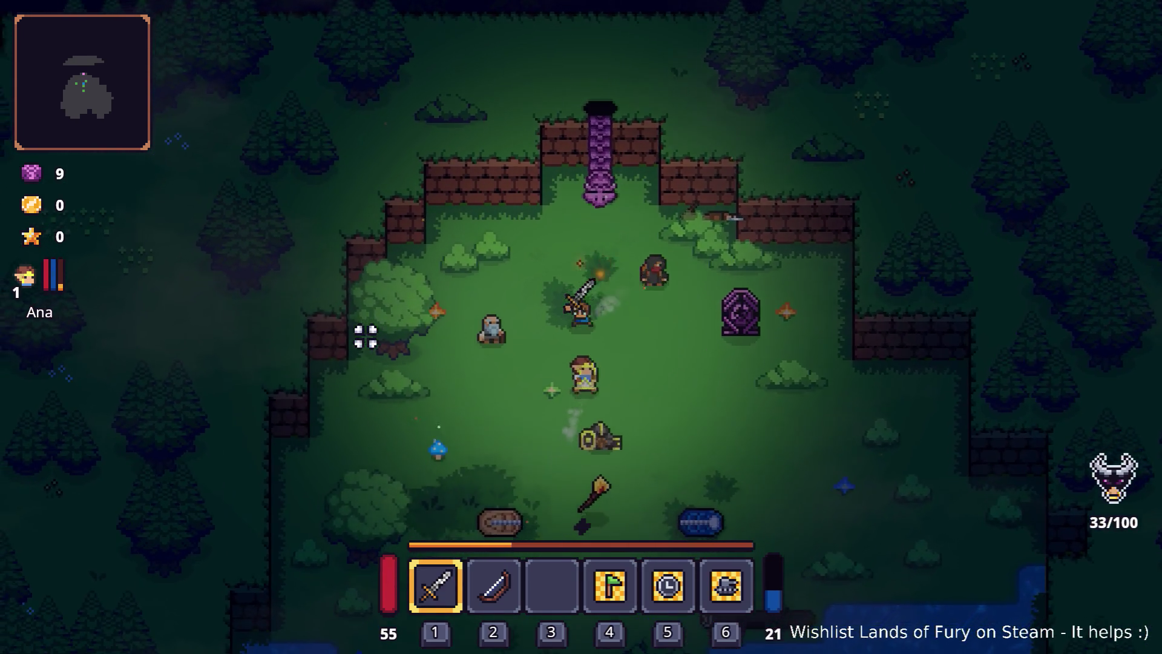
key("e")
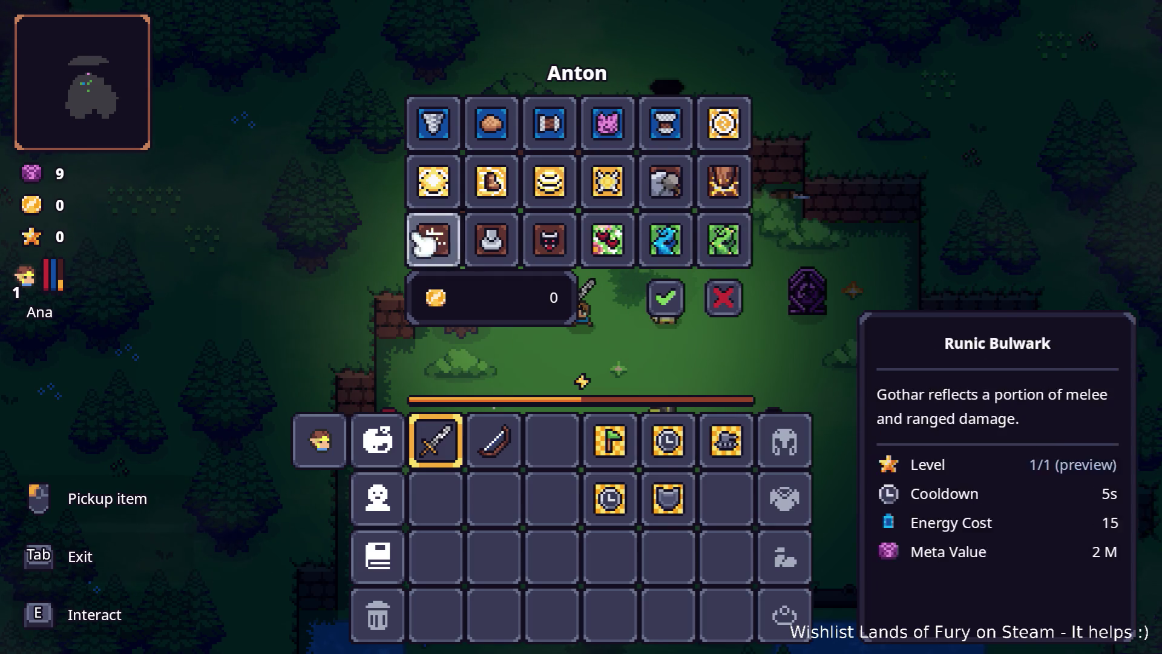
Close Anton's skill panel, walk back to him, and cancel the trade panel without trading.
left_click(723, 297)
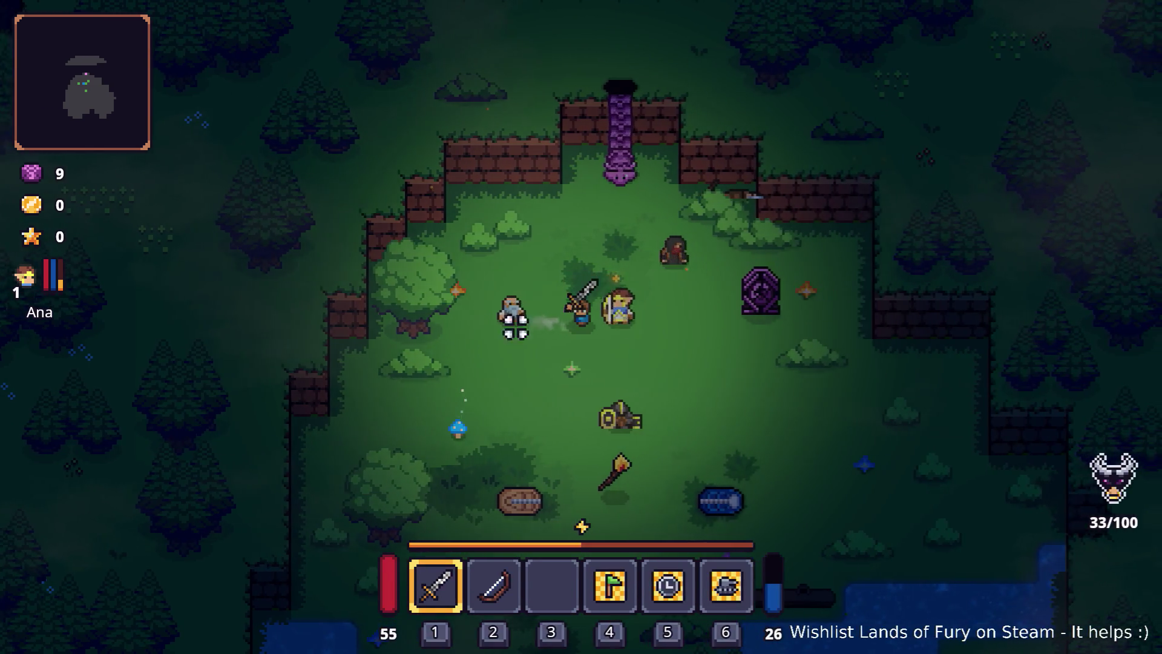
key("s")
key("d")
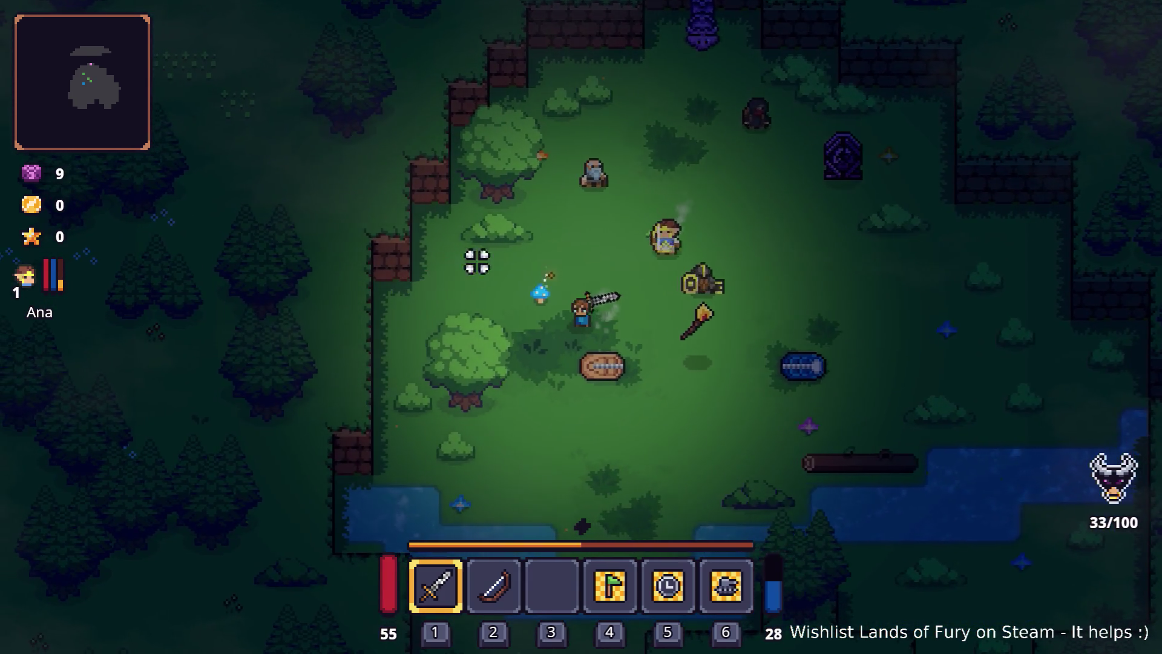
key("w")
key("w")
key("a")
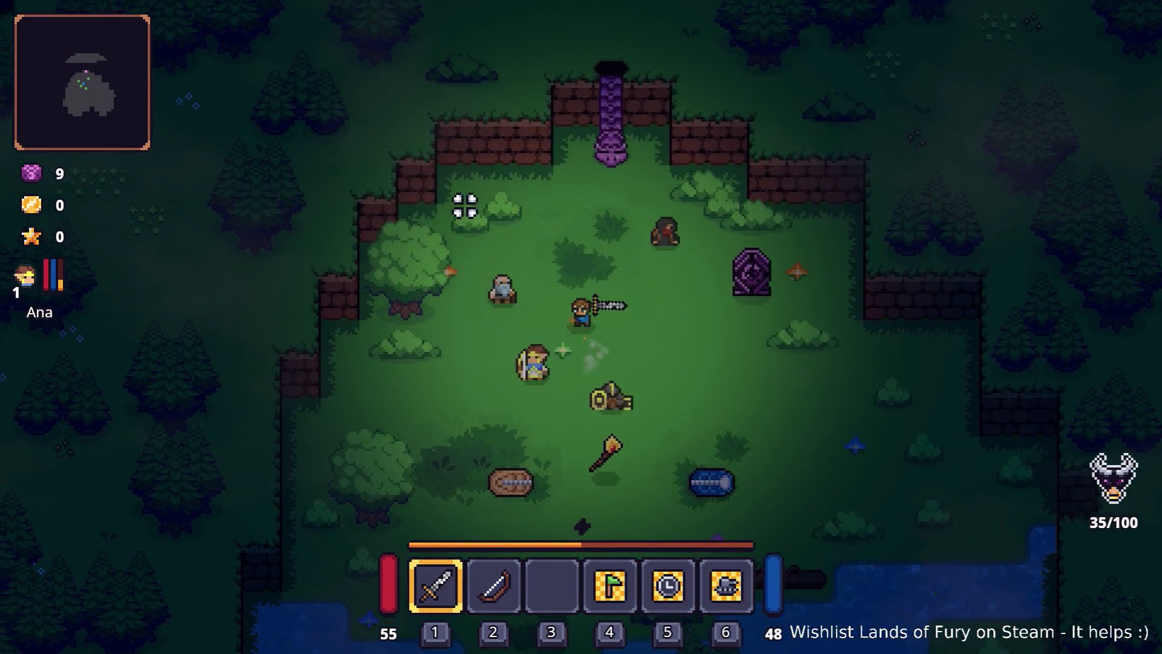
key("e")
key("e")
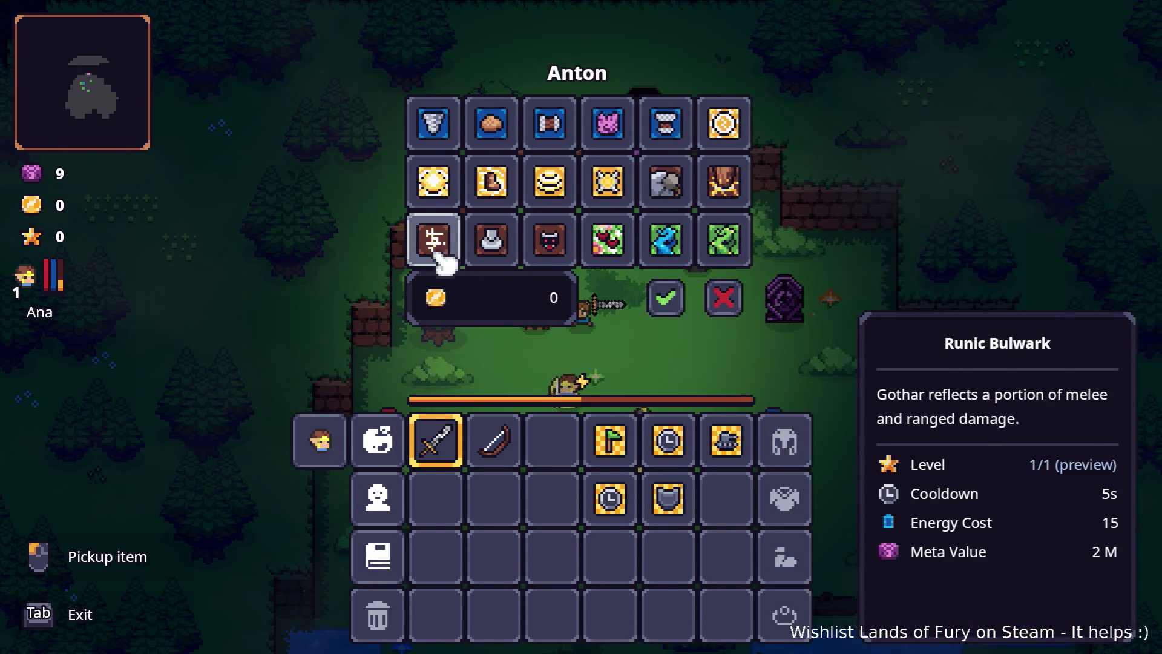
left_click(728, 291)
End the ALMA conversation with 'Nothing.' and quit the game to desktop.
key("d")
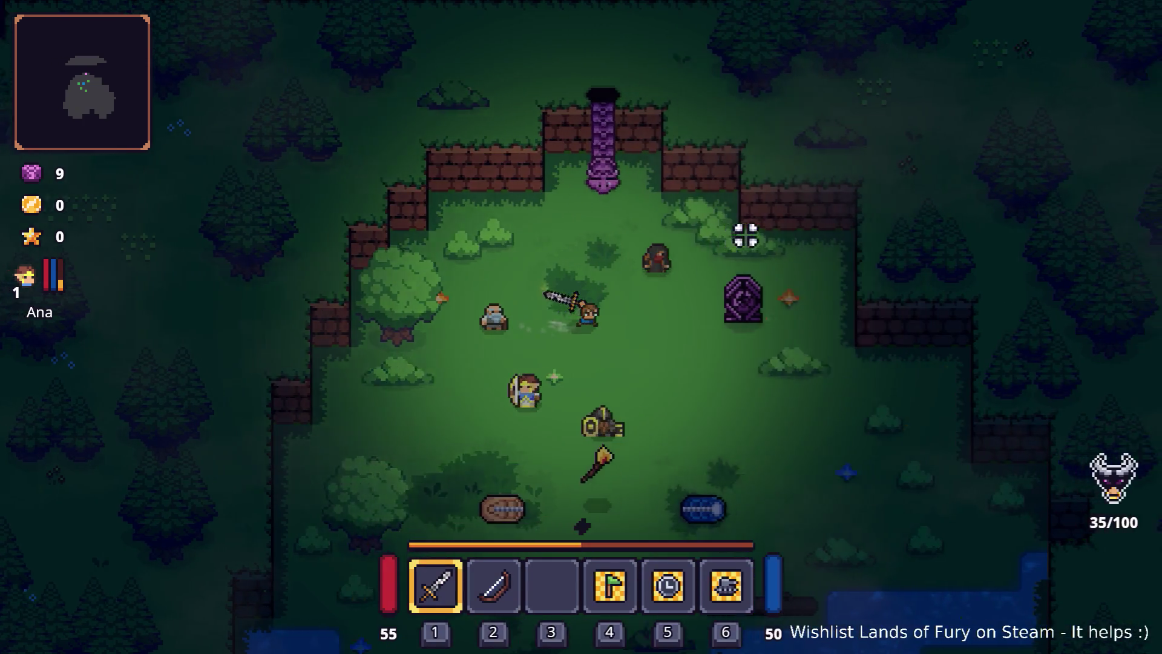
key("e")
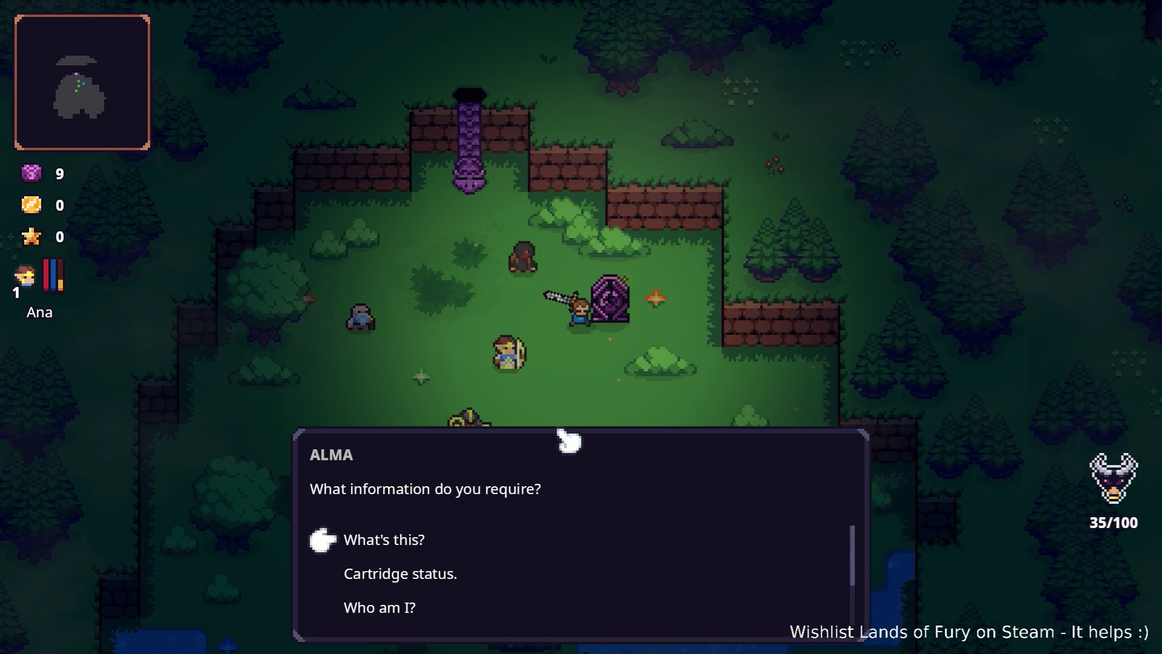
scroll(503, 544, "down", 2)
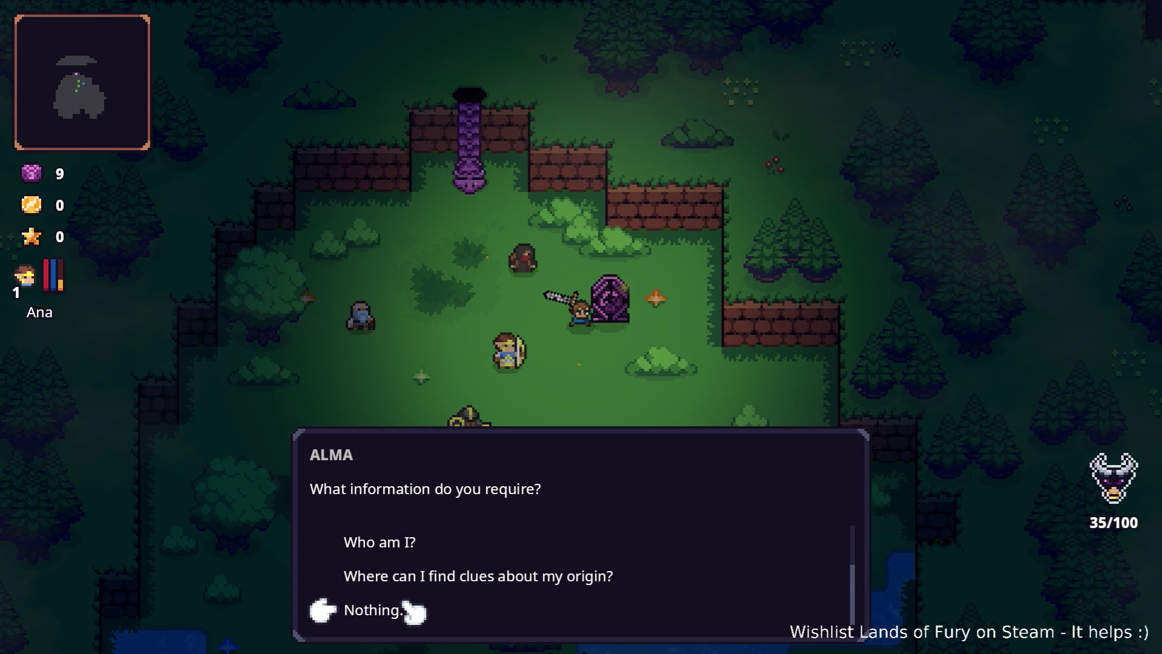
left_click(412, 607)
key("Escape")
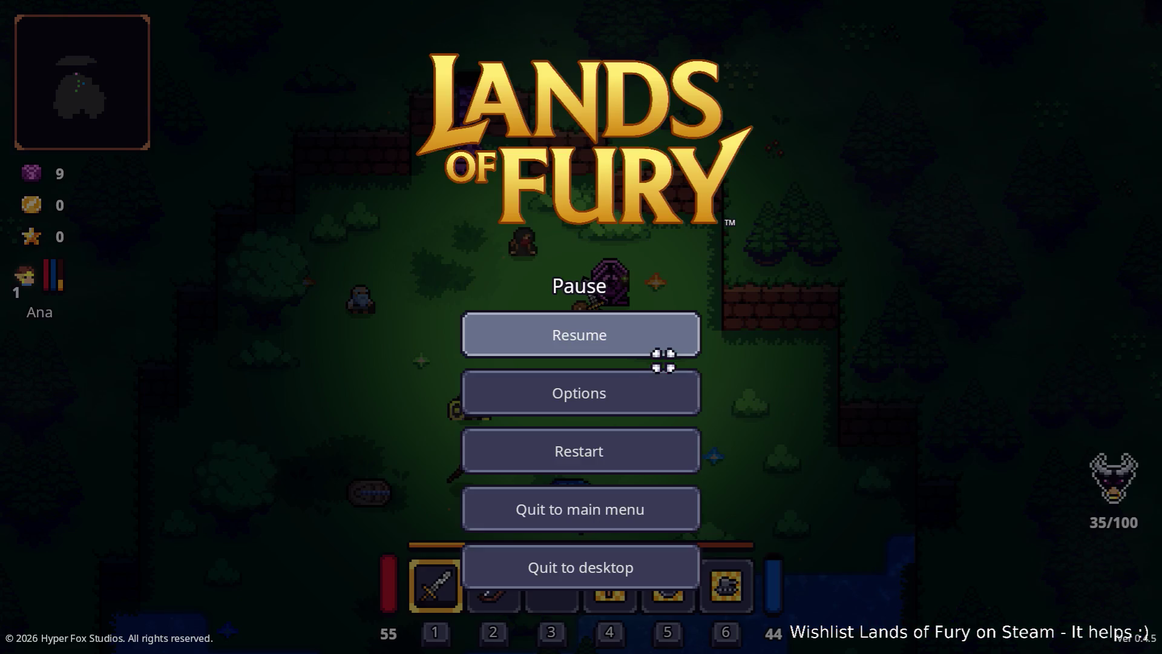
left_click(635, 559)
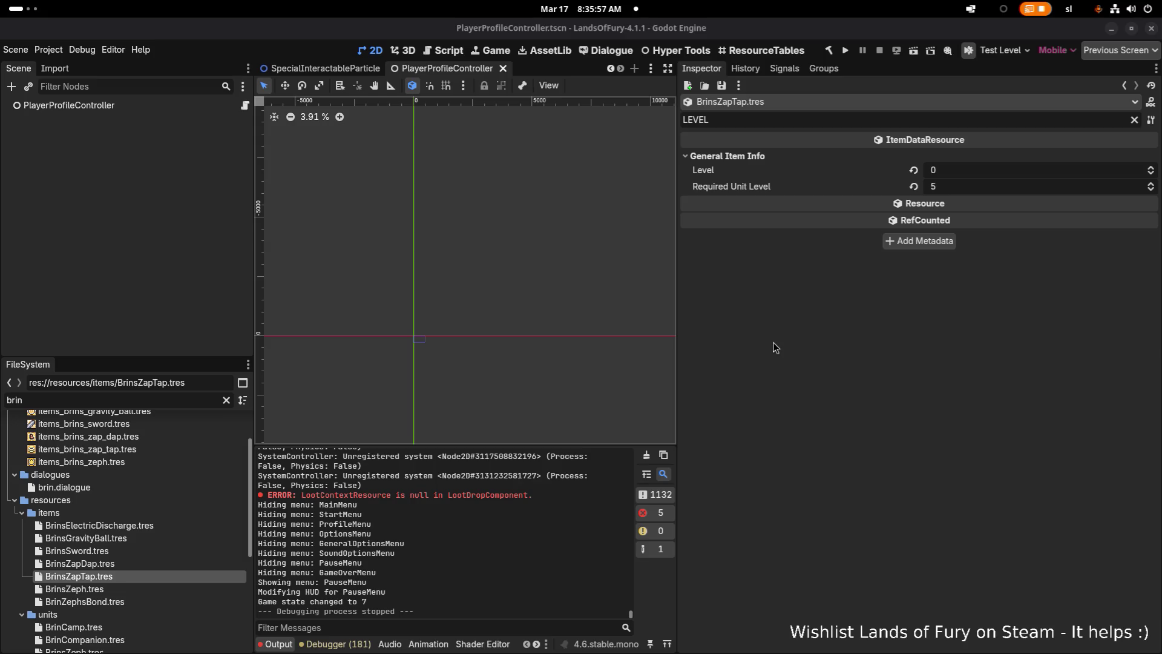
Select PlayerProfileController, clear the LEVEL Inspector filter, and expand Blackboard Values.
double_click(130, 397)
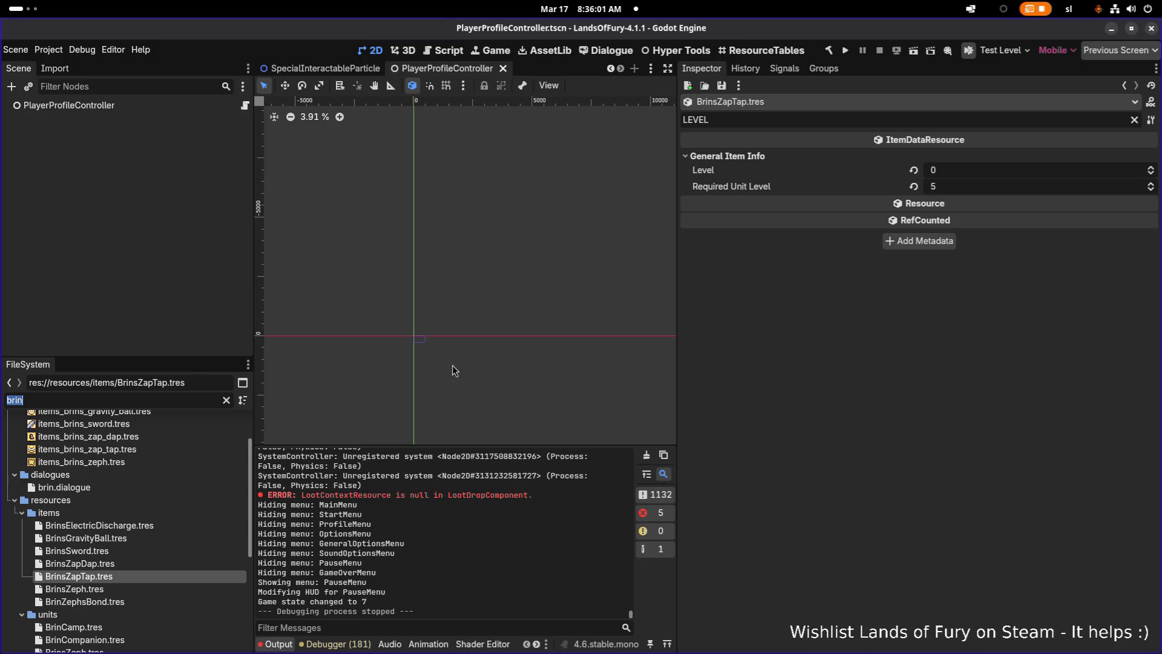
left_click(819, 301)
left_click(163, 106)
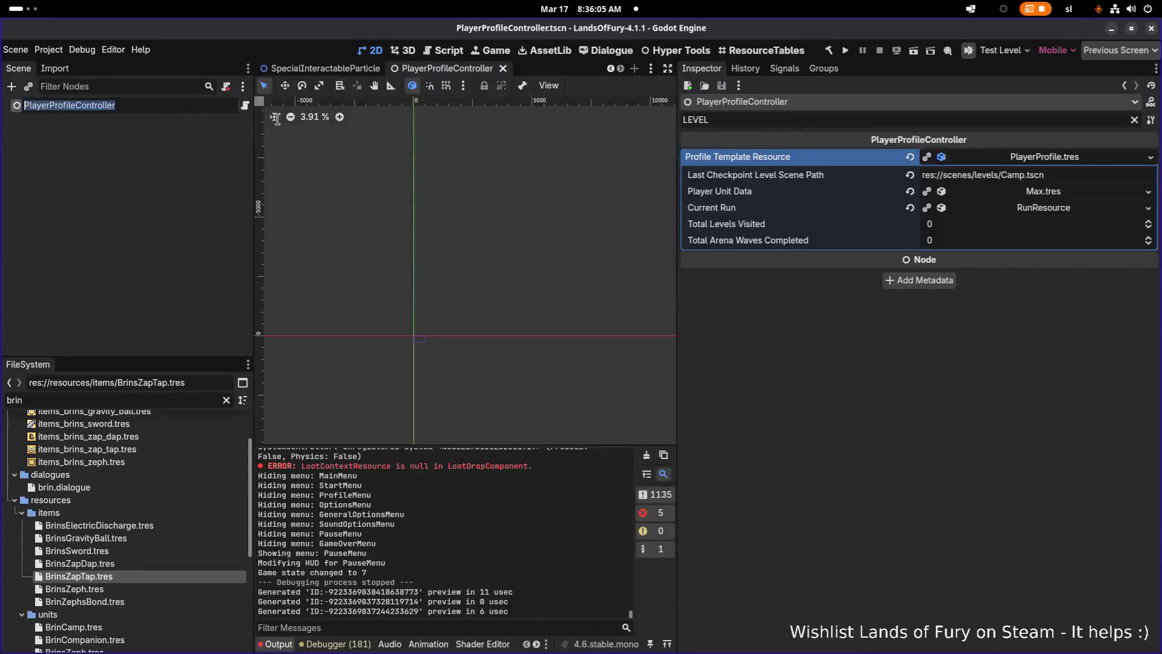
left_click(1134, 120)
scroll(1020, 392, "down", 5)
left_click(1028, 481)
scroll(992, 363, "down", 5)
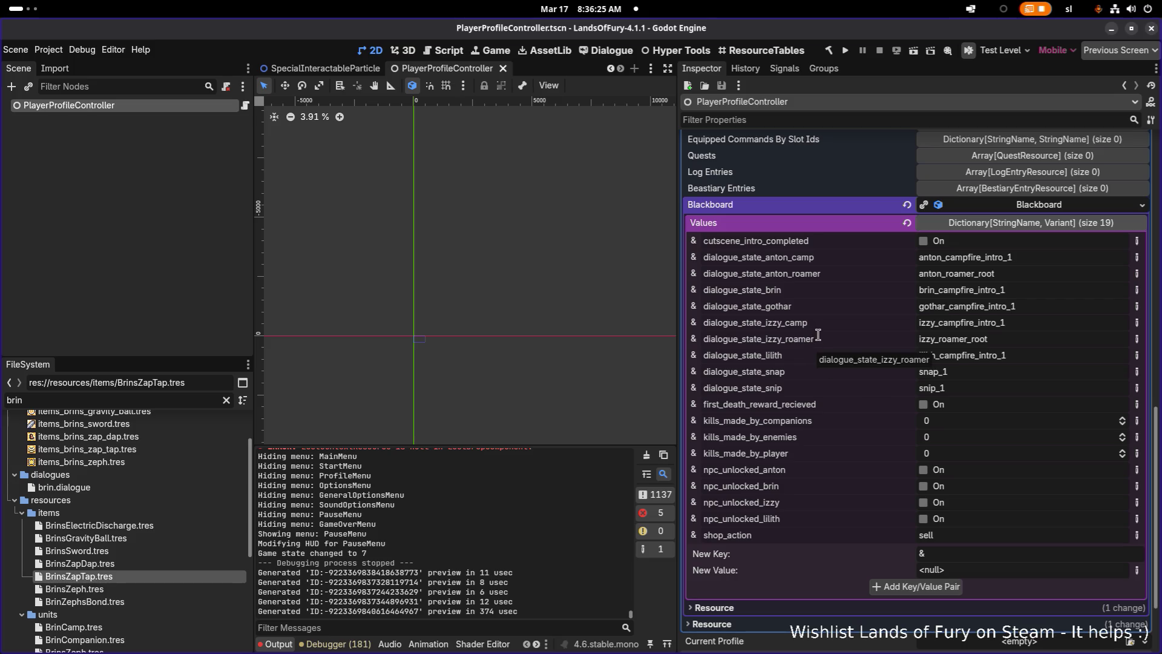
Add a bool Blackboard entry npc_unlocked_ana and save the scene.
double_click(763, 501)
key("ctrl+c")
left_click(976, 553)
key("ctrl+v")
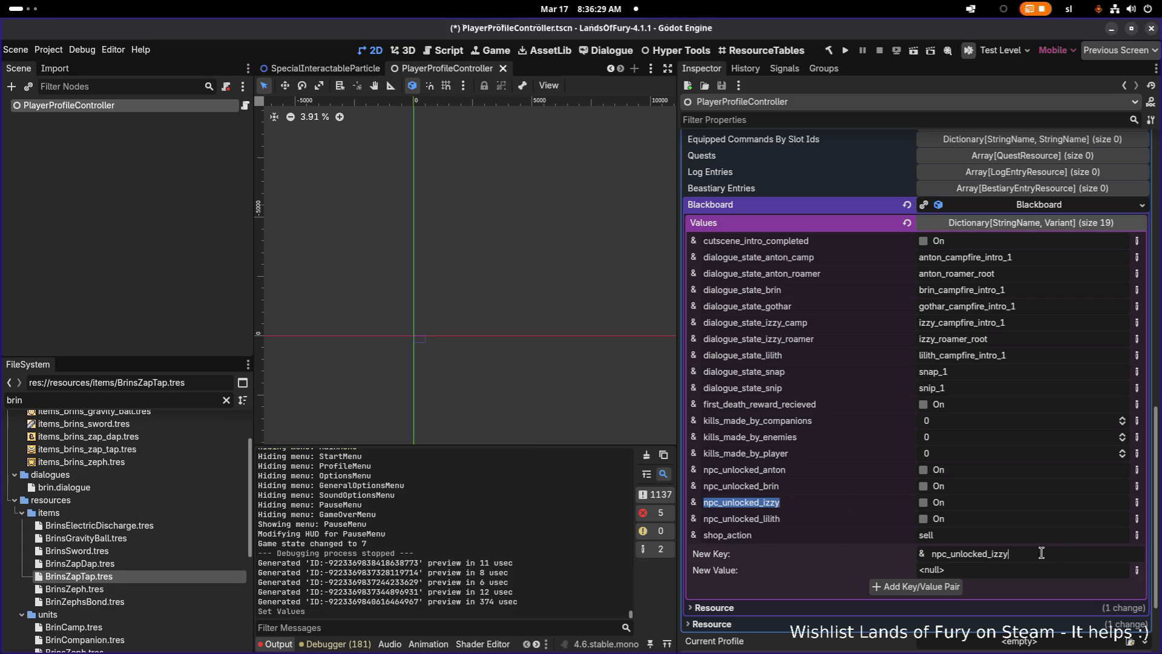
key("Delete")
key("Delete")
key("Delete")
type("ana")
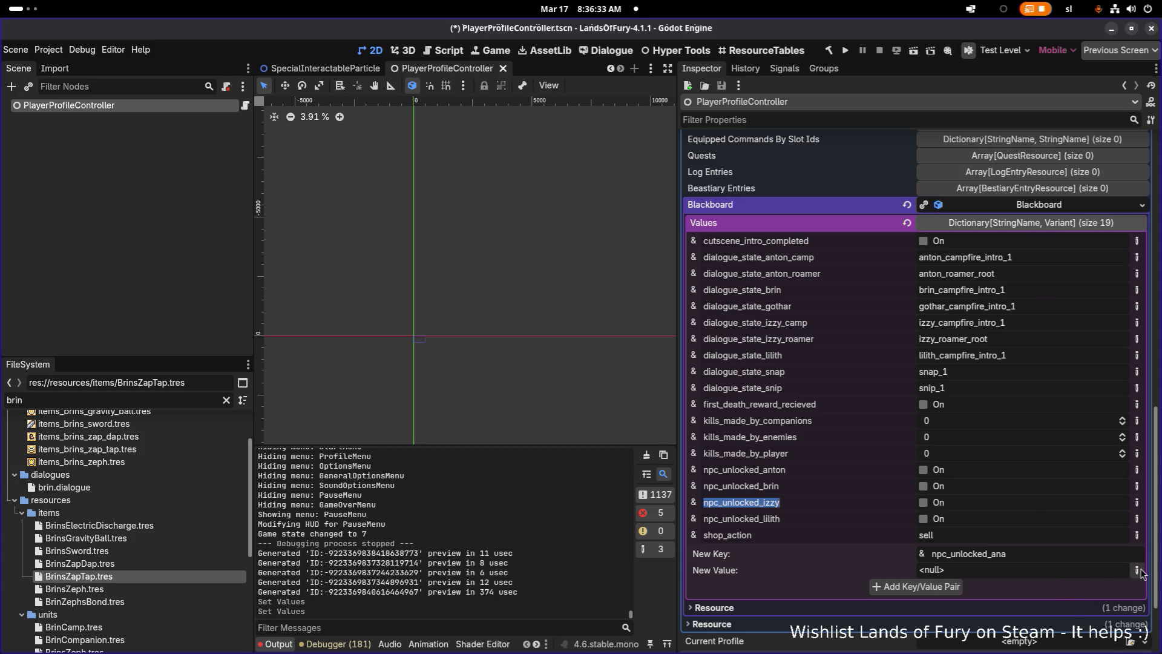
left_click(1137, 570)
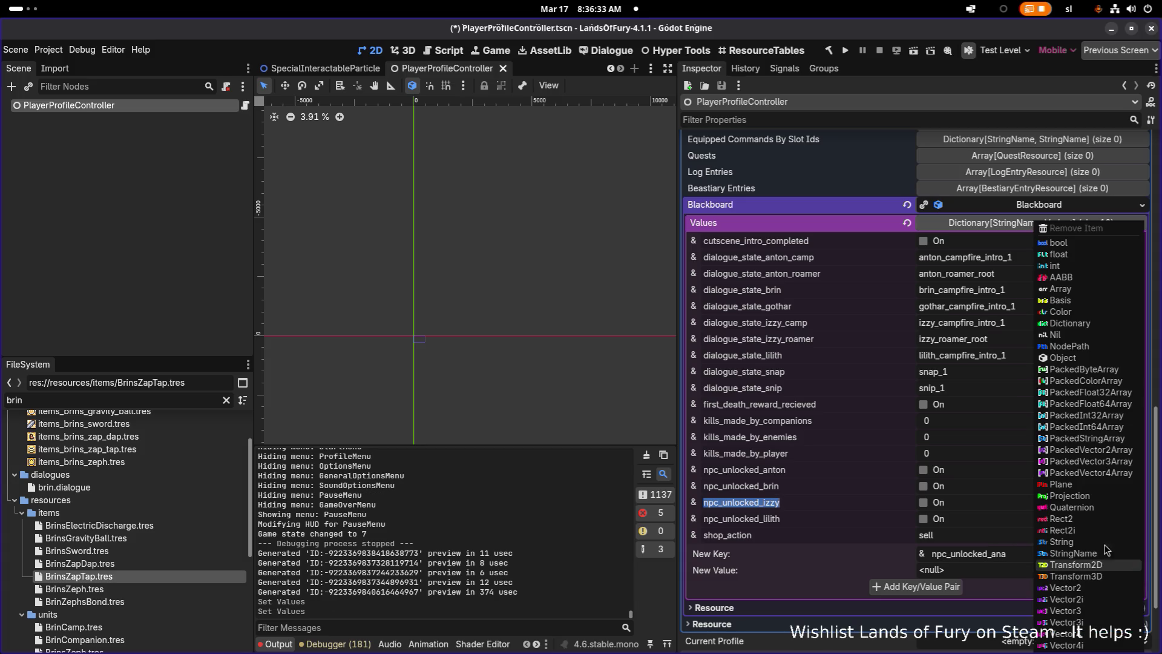
left_click(1084, 243)
left_click(906, 592)
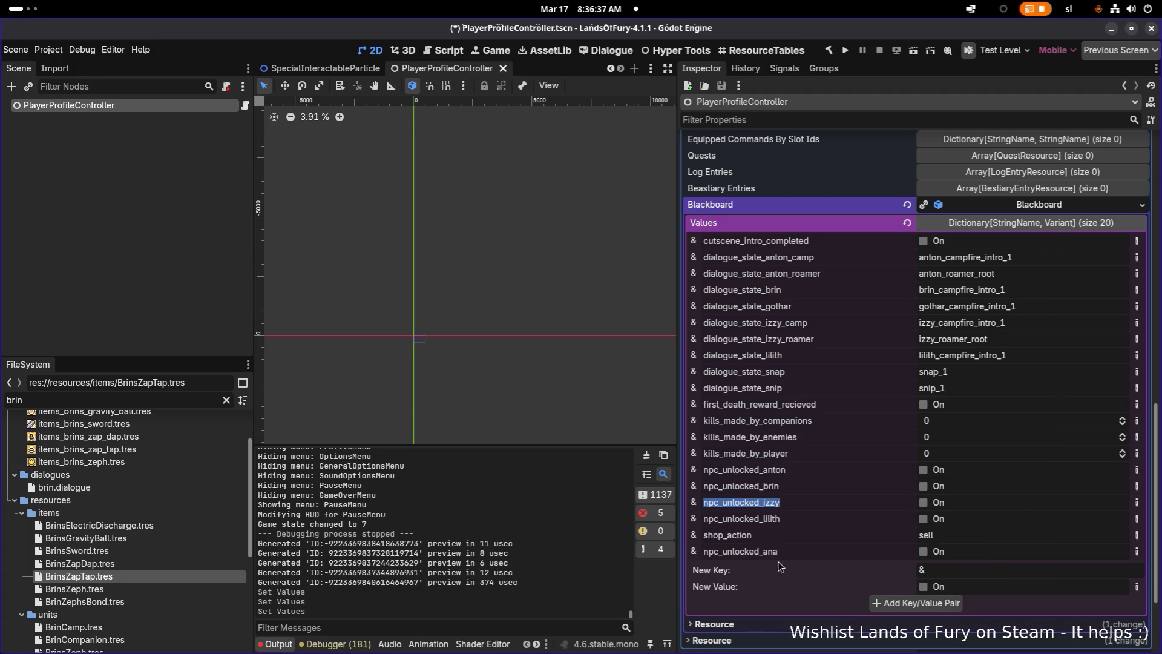
left_click(794, 552)
key("ctrl+s")
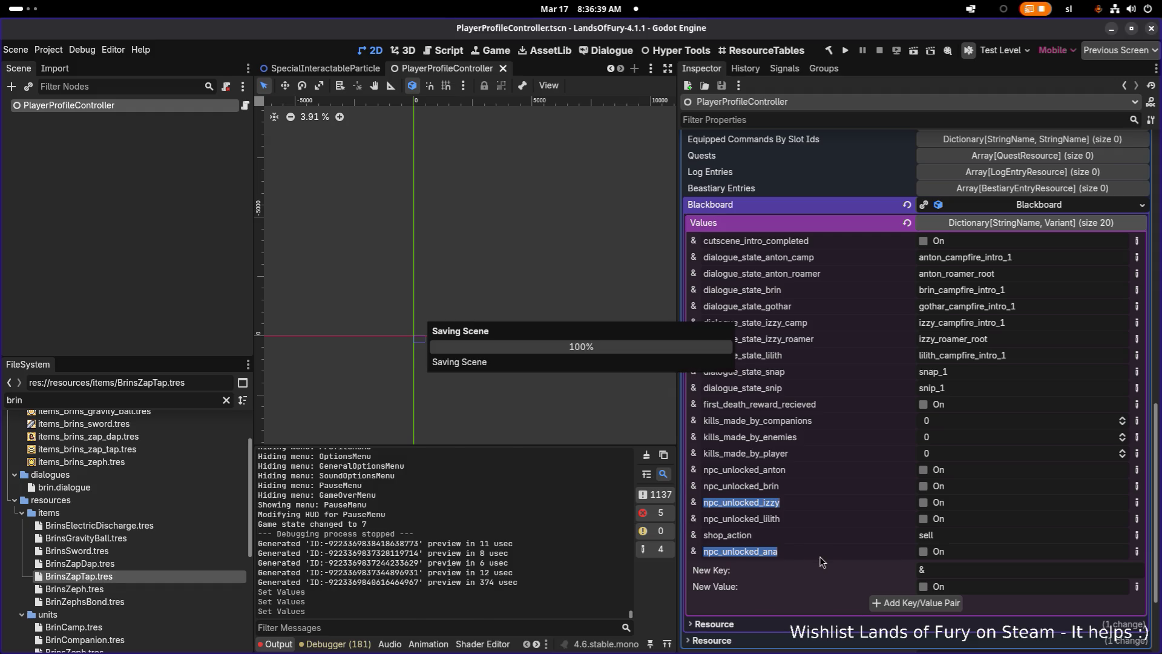
key("alt+Tab")
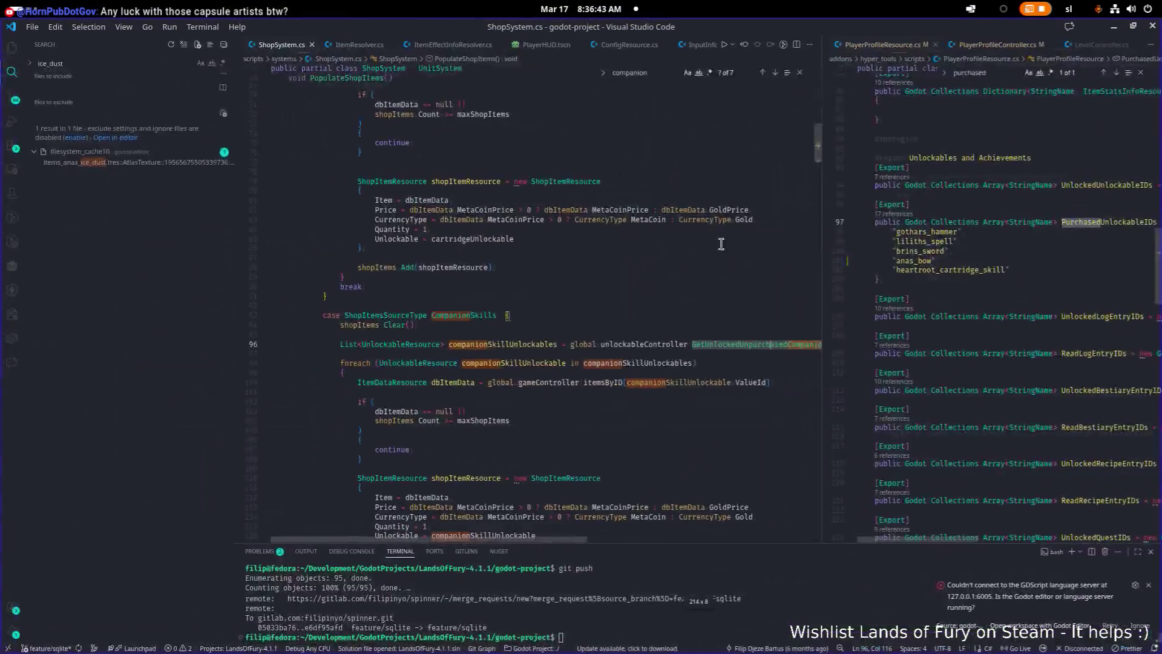
Open PlayerProfileResource.cs via quick file search.
key("ctrl+p")
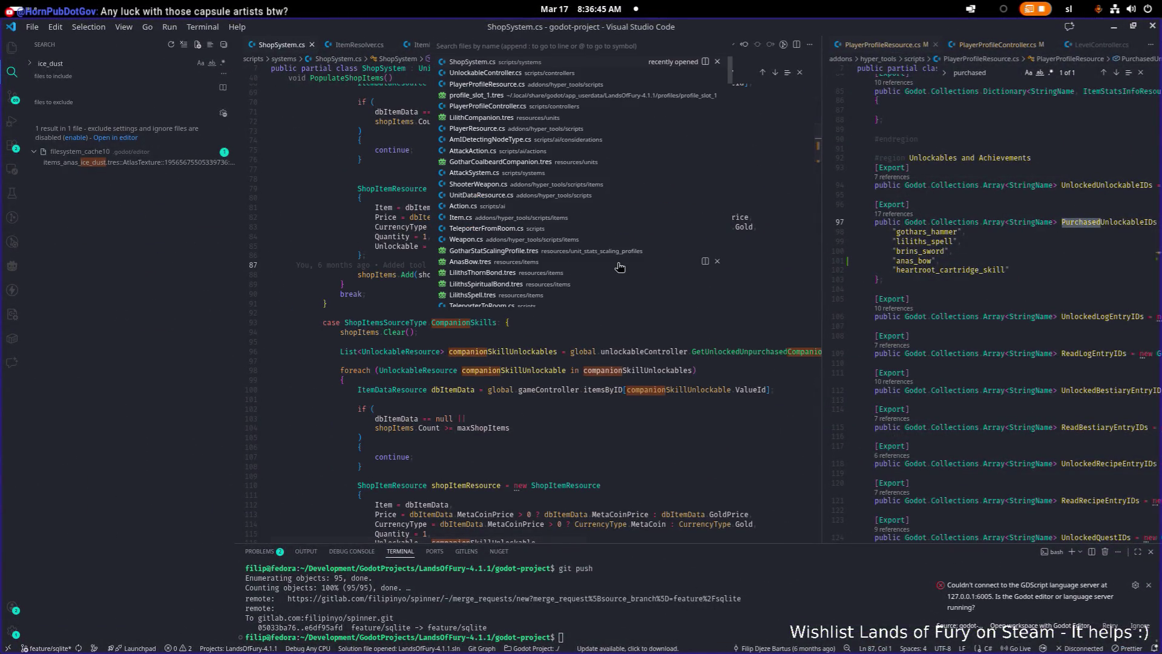
type("proff")
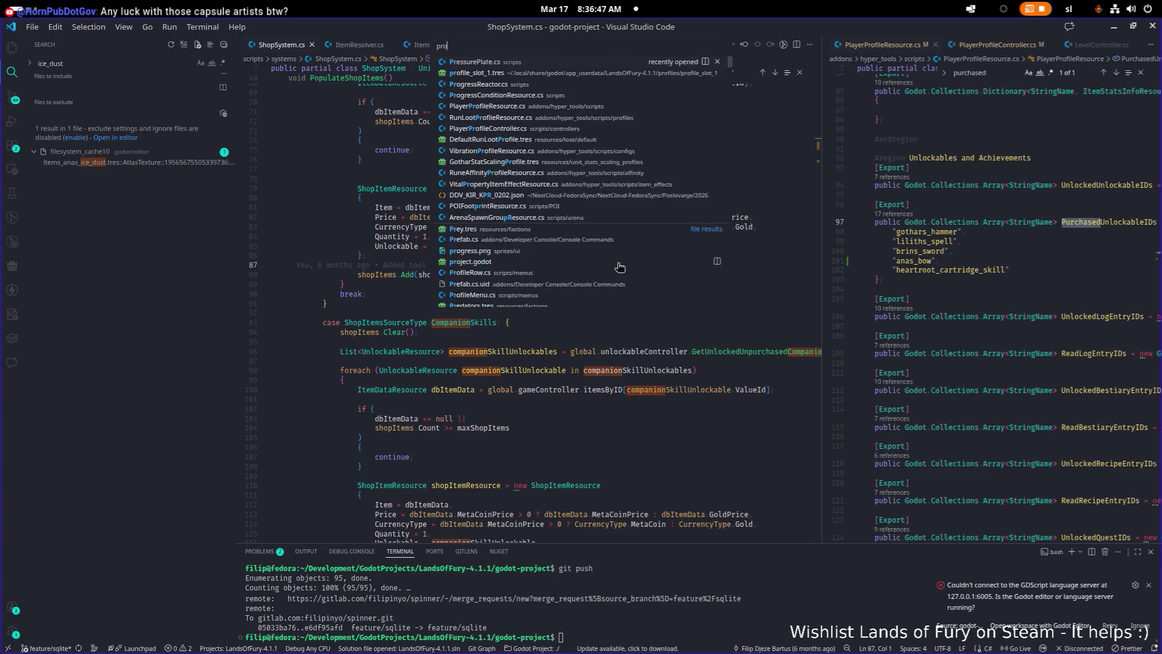
key("BackSpace")
type("ilere")
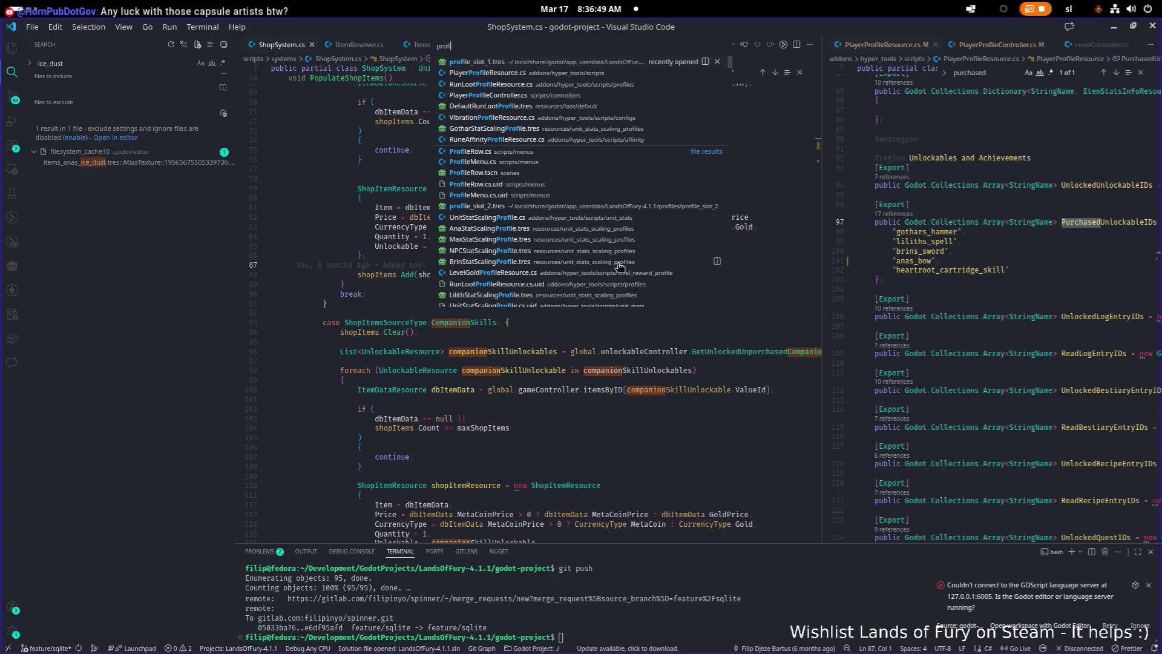
key("Return")
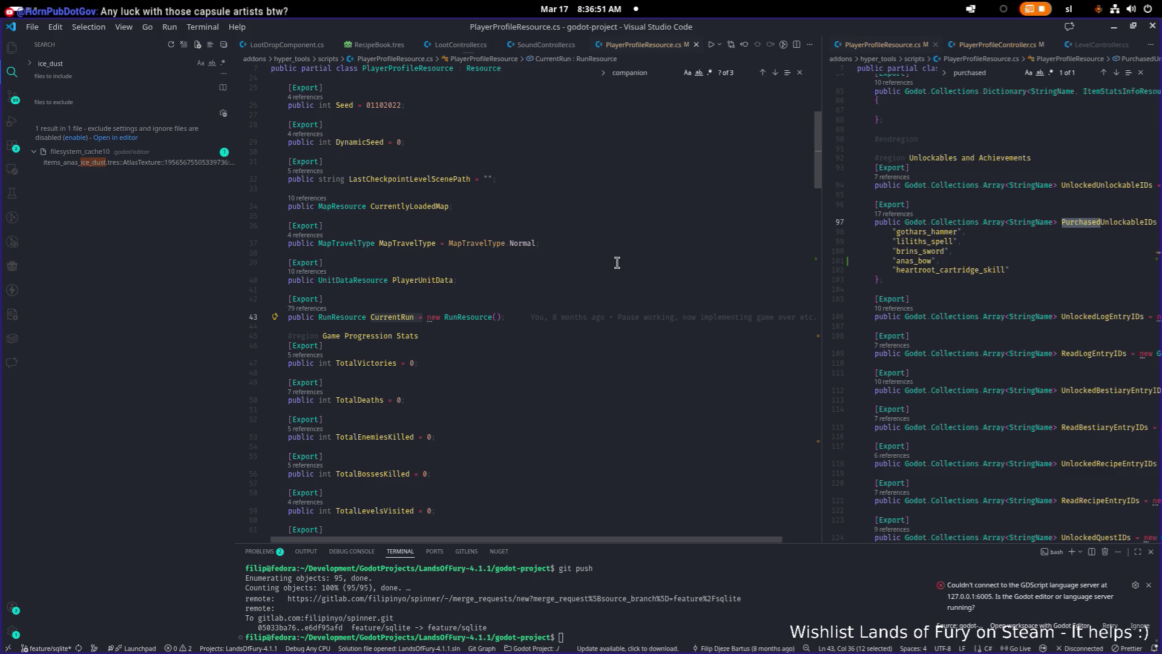
Duplicate the npc_unlocked_brin default as npc_unlocked_ana and save.
scroll(616, 262, "down", 10)
scroll(617, 262, "down", 5)
left_click(576, 371)
key("Down")
key("shift+alt+Down")
key("ctrl+Left")
key("ctrl+Left")
key("ctrl+Left")
key("Right")
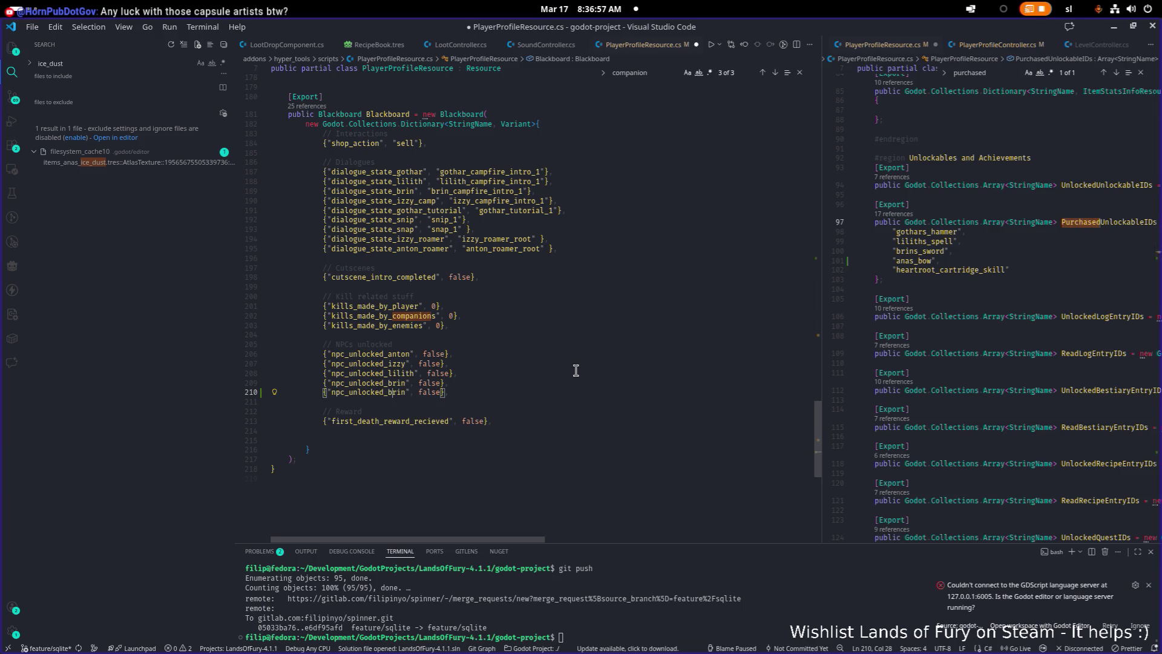
key("ctrl+Delete")
type("_an")
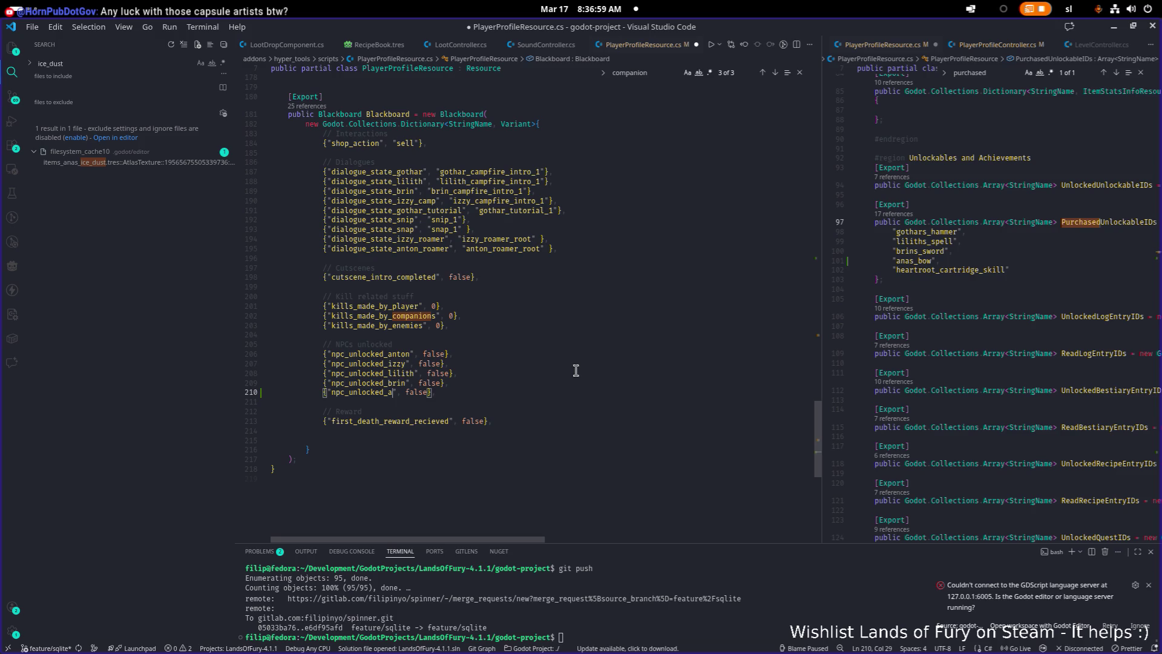
type("a")
key("ctrl+s")
Duplicate the dialogue_state_brin line and rename its key to dialogue_state_ana.
key("Up")
key("Up")
key("Up")
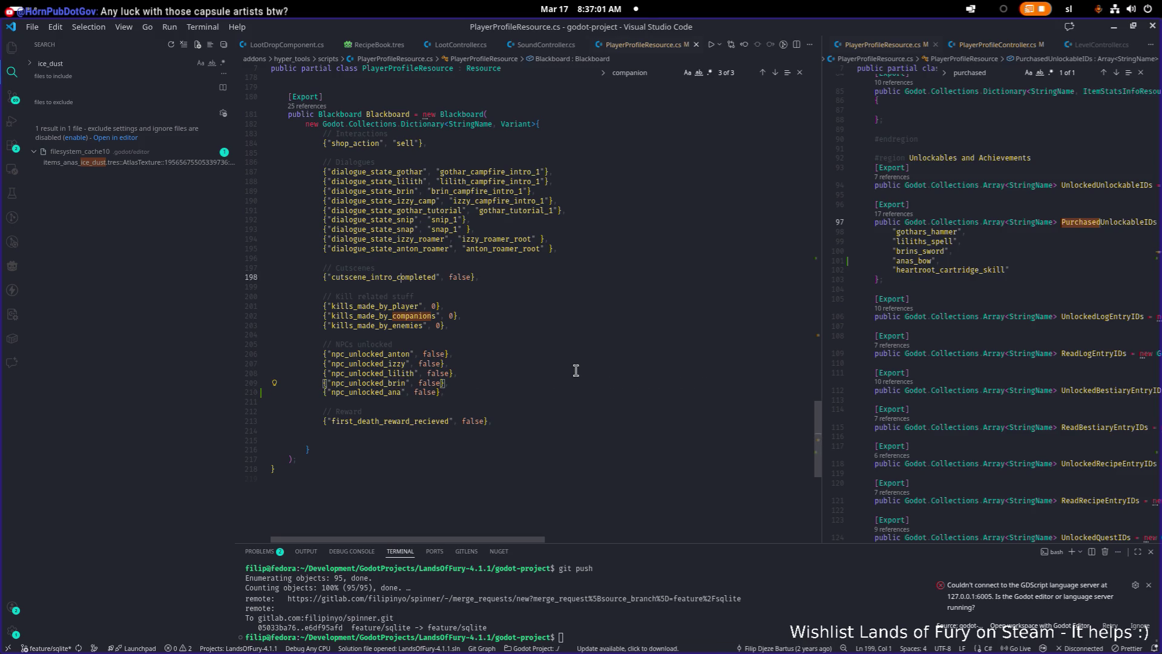
key("Up")
key("Up")
key("Up")
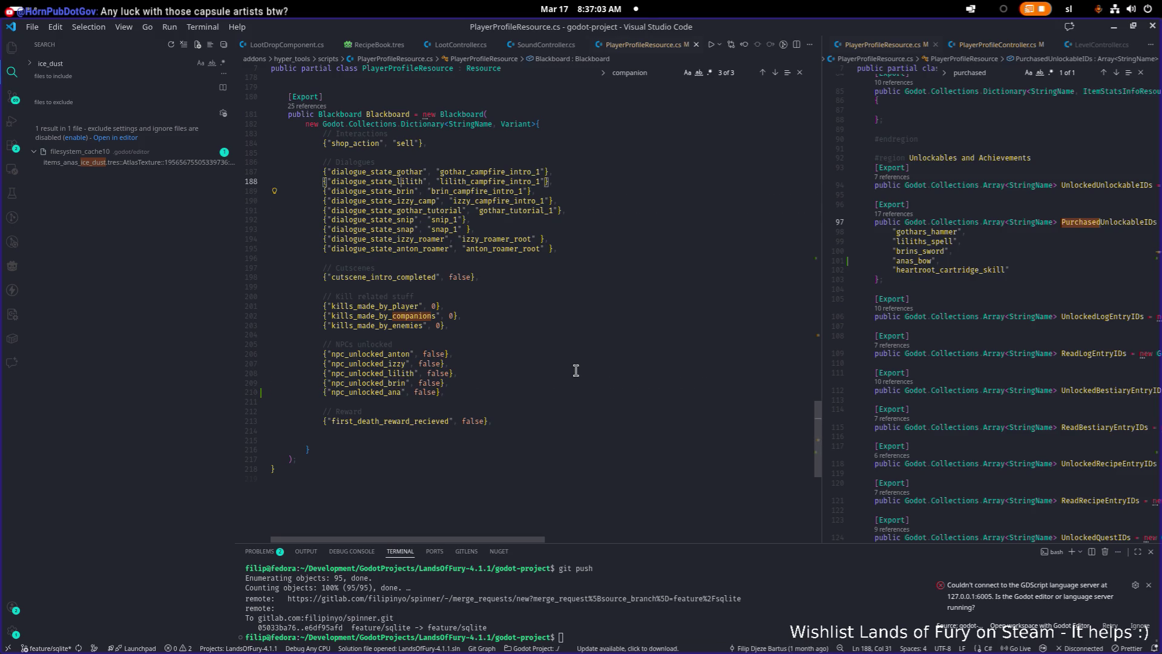
key("Down")
key("End")
key("shift+Home")
key("Left")
key("shift+alt+Down")
key("Right")
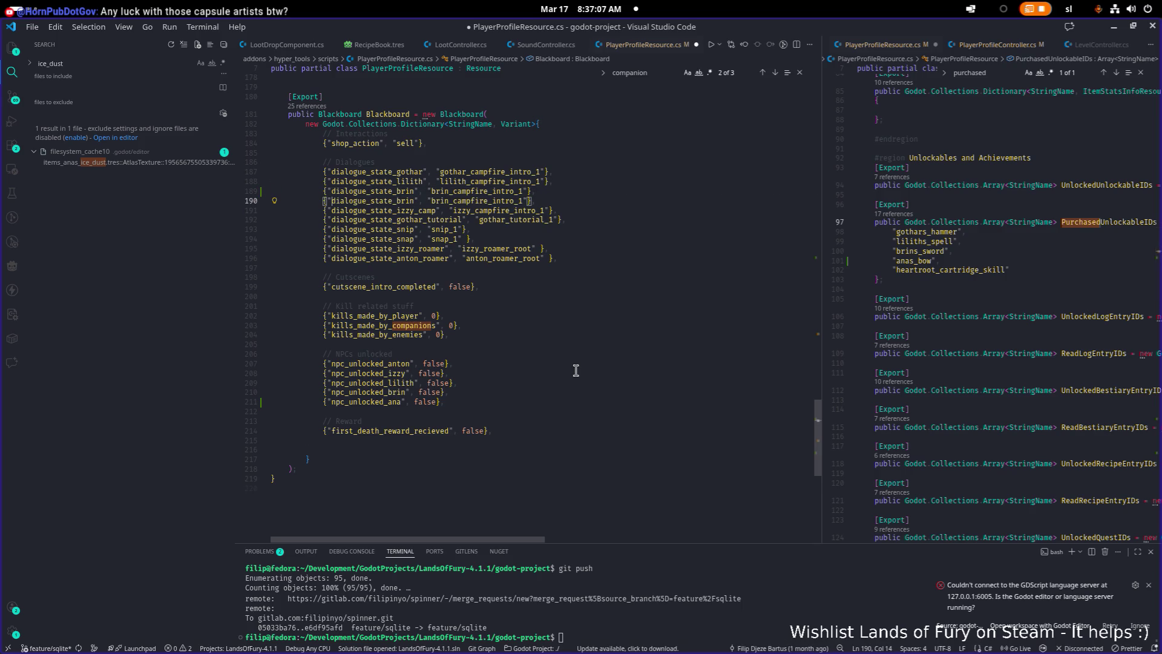
key("Right")
key("Right")
key("ctrl+Delete")
type("ana")
Change the copied value to ana_campfire_intro_1, save, and return to Godot.
key("End")
key("Left")
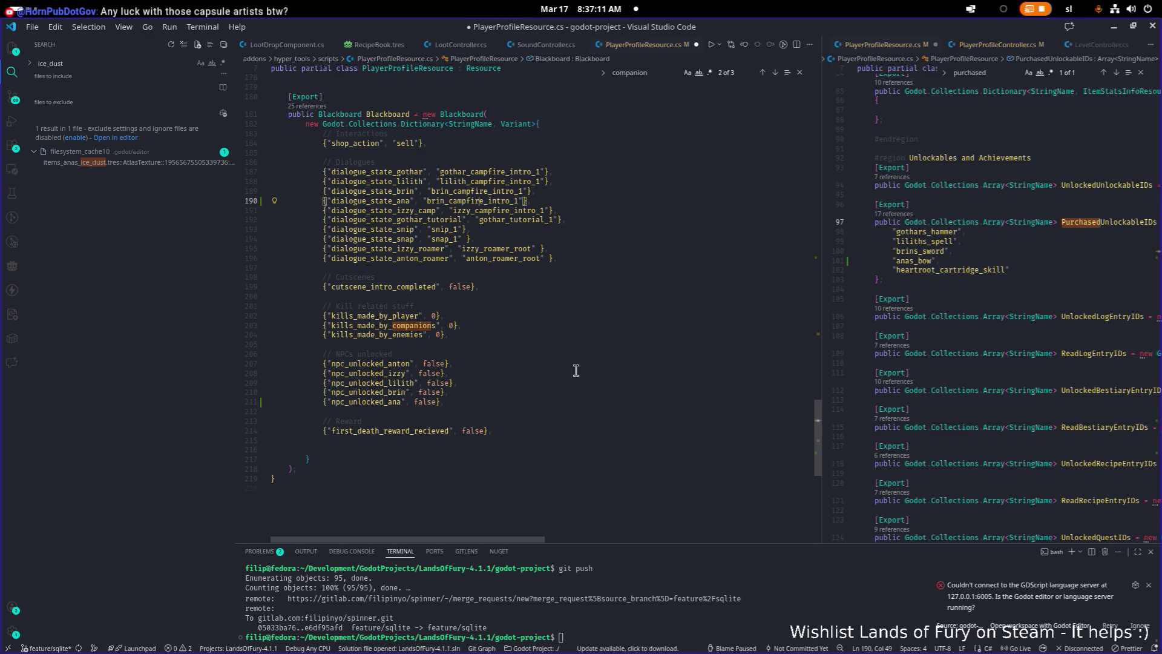
key("ctrl+BackSpace")
type("ana")
key("ctrl+s")
key("alt+Tab")
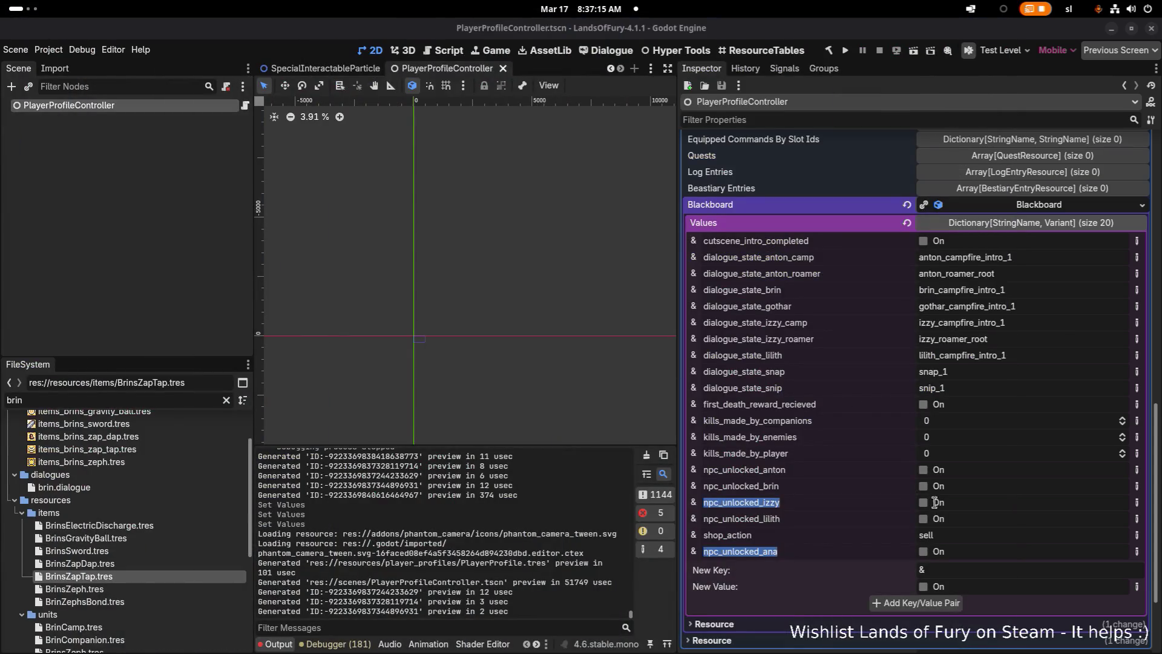
Enter dialogue_state_ana as the new Blackboard key, based on the copied brin key.
double_click(774, 290)
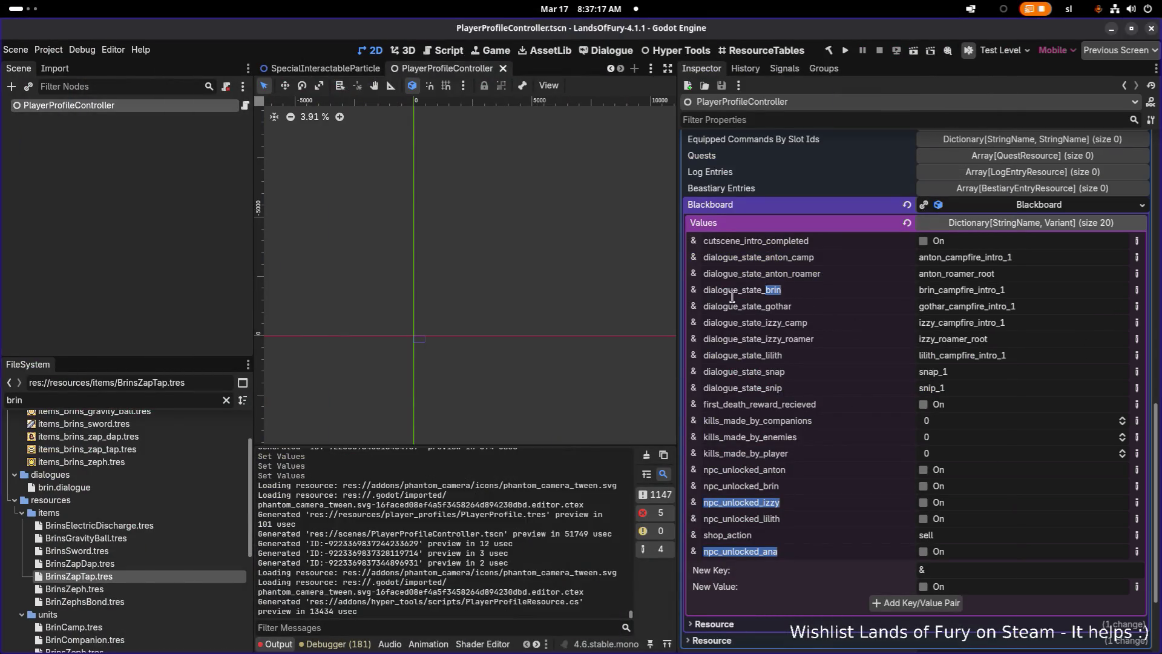
left_click_drag(732, 296, 706, 294)
key("ctrl+c")
left_click(976, 570)
key("ctrl+v")
double_click(999, 569)
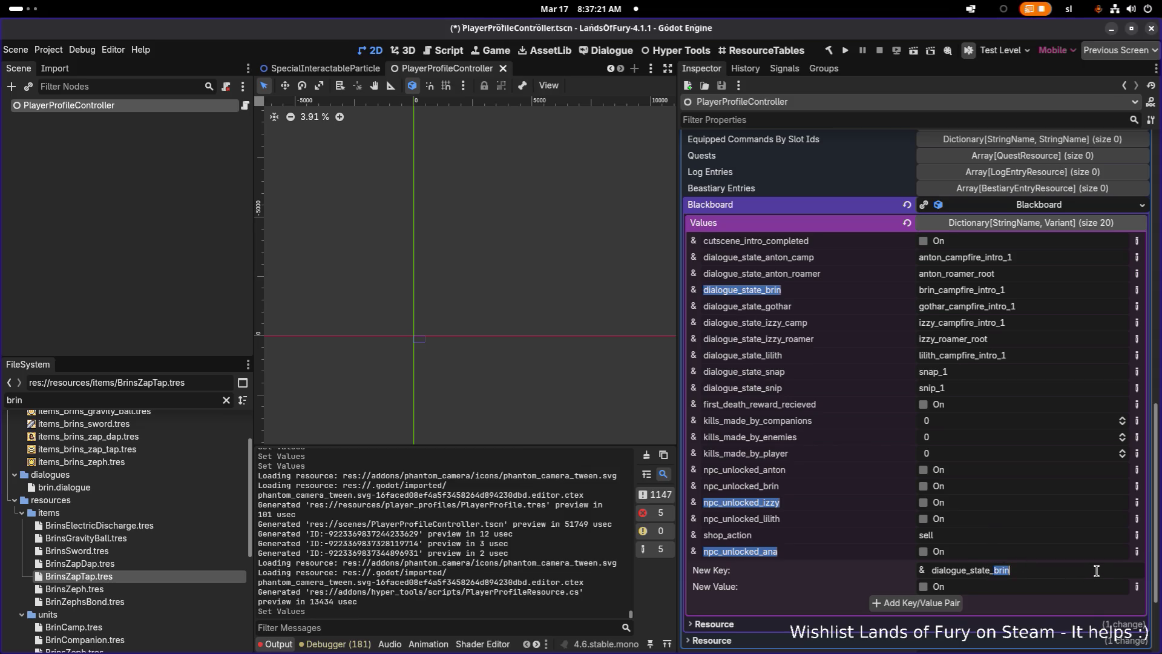
type("ana")
Give it the String value ana_campfire_intro_1, add the pair, and save the scene.
left_click(1137, 587)
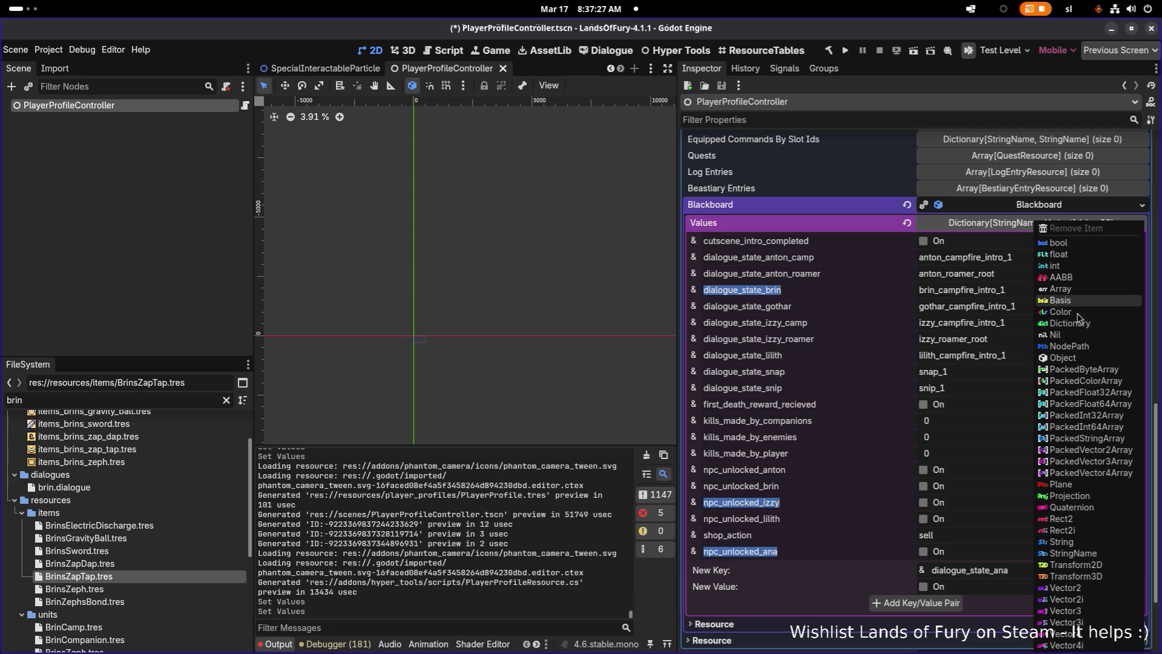
left_click(1068, 541)
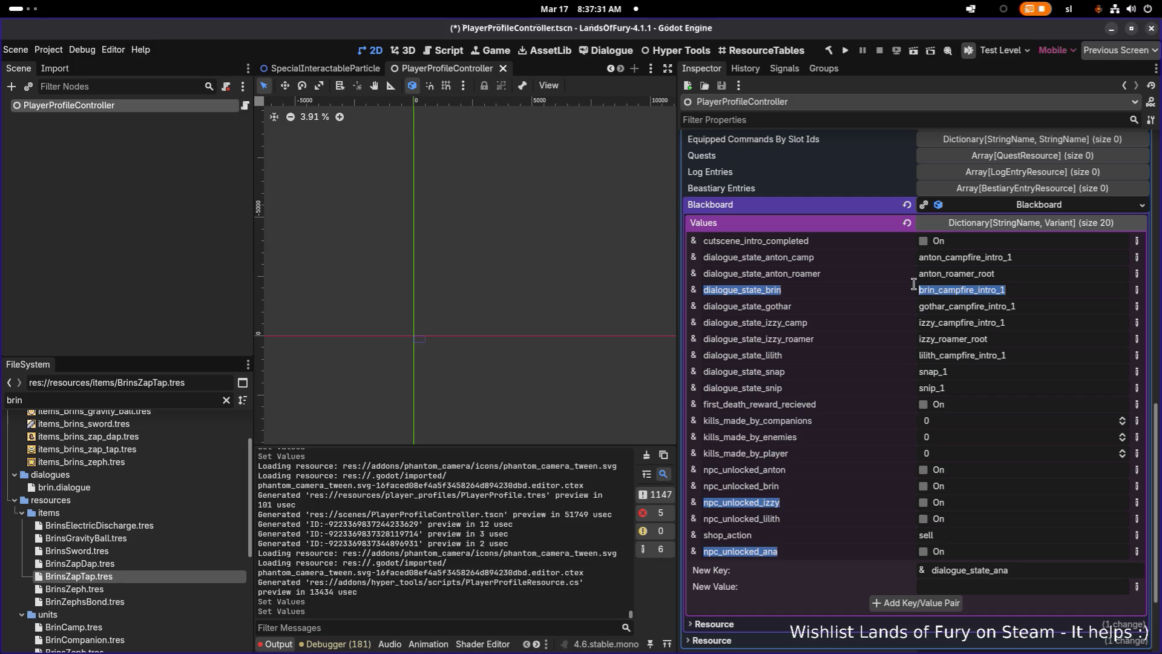
left_click(1037, 567)
left_click(1028, 584)
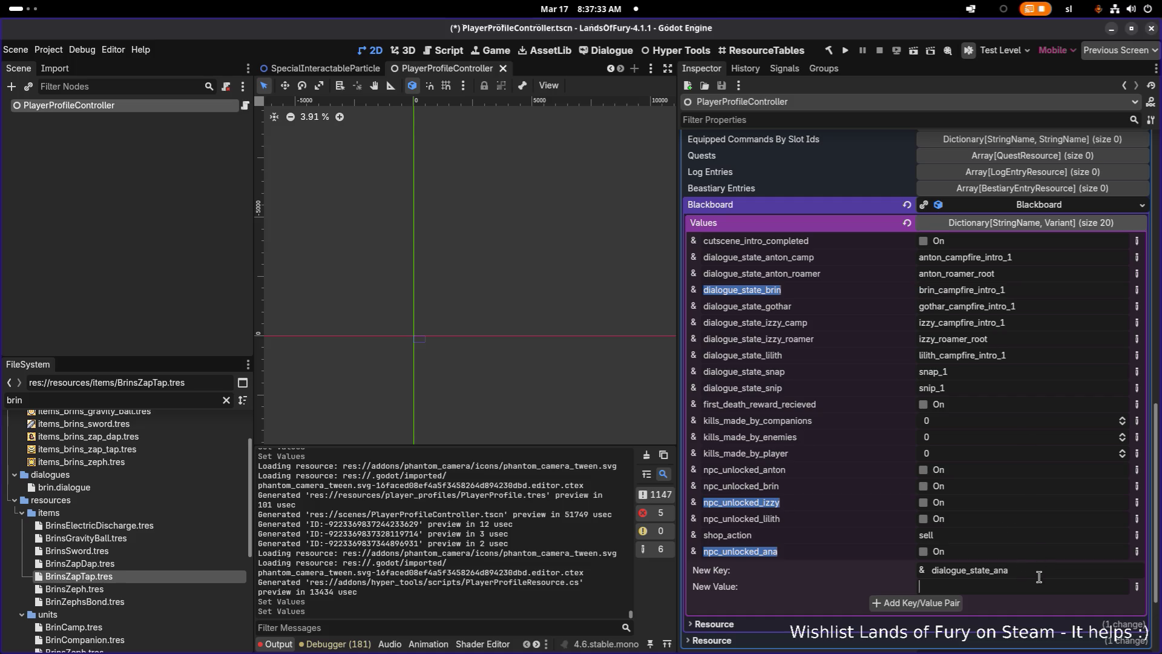
key("ctrl+v")
key("Left")
key("Left")
key("Left")
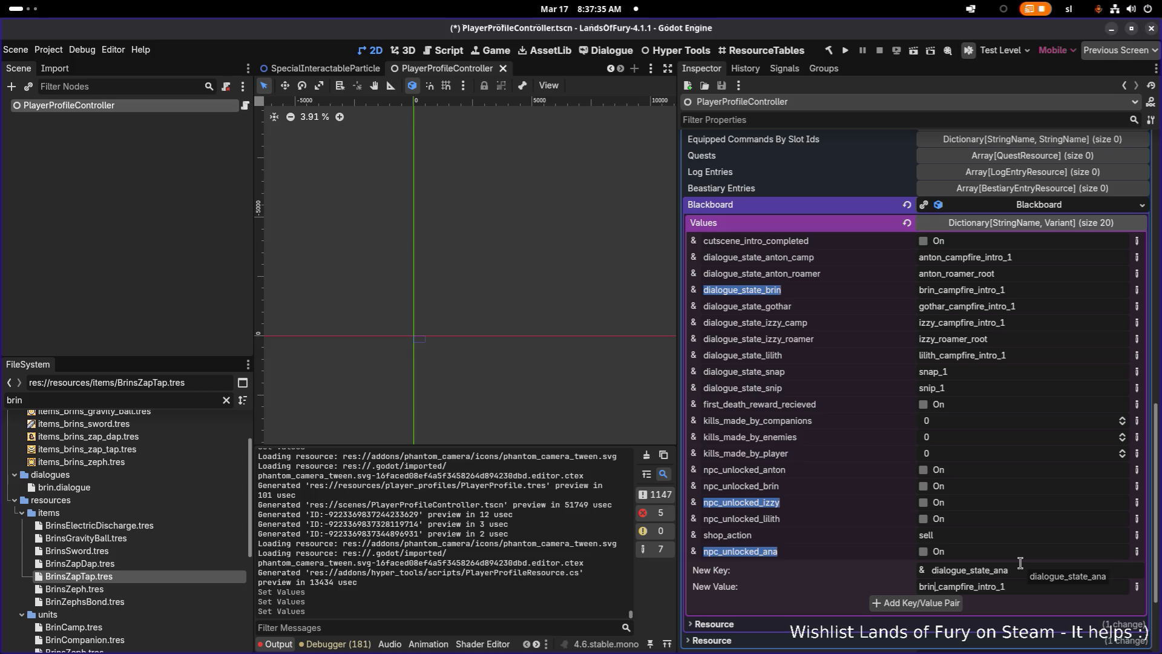
key("BackSpace")
key("BackSpace")
key("BackSpace")
type("ana")
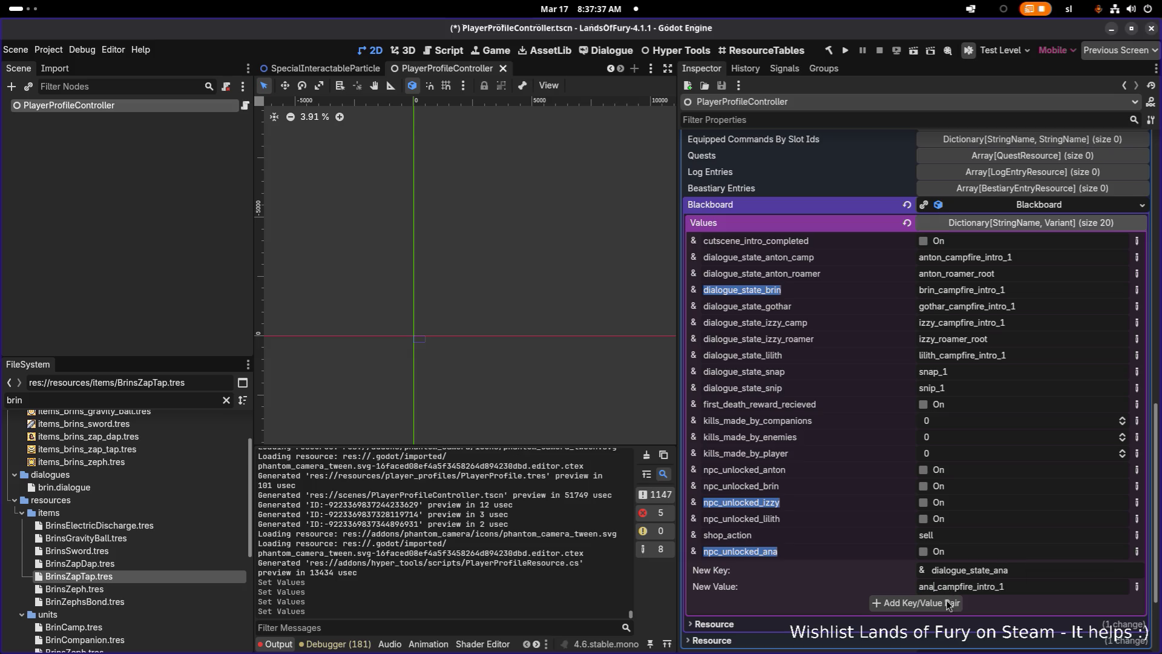
left_click(889, 603)
key("ctrl+s")
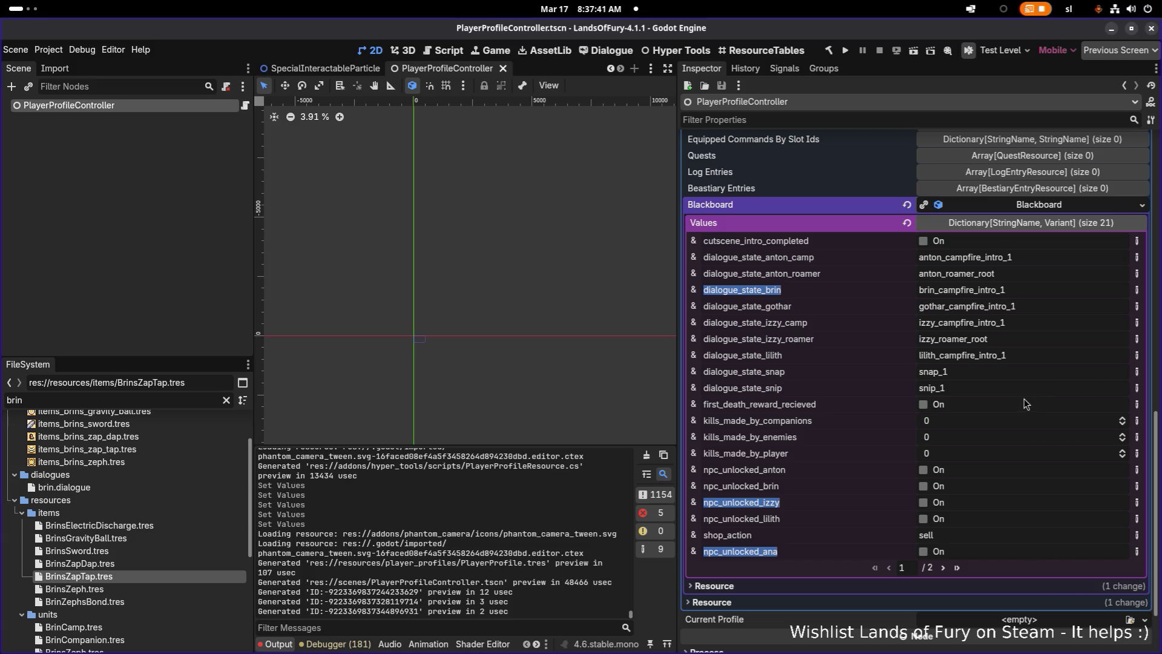
left_click_drag(677, 289, 873, 290)
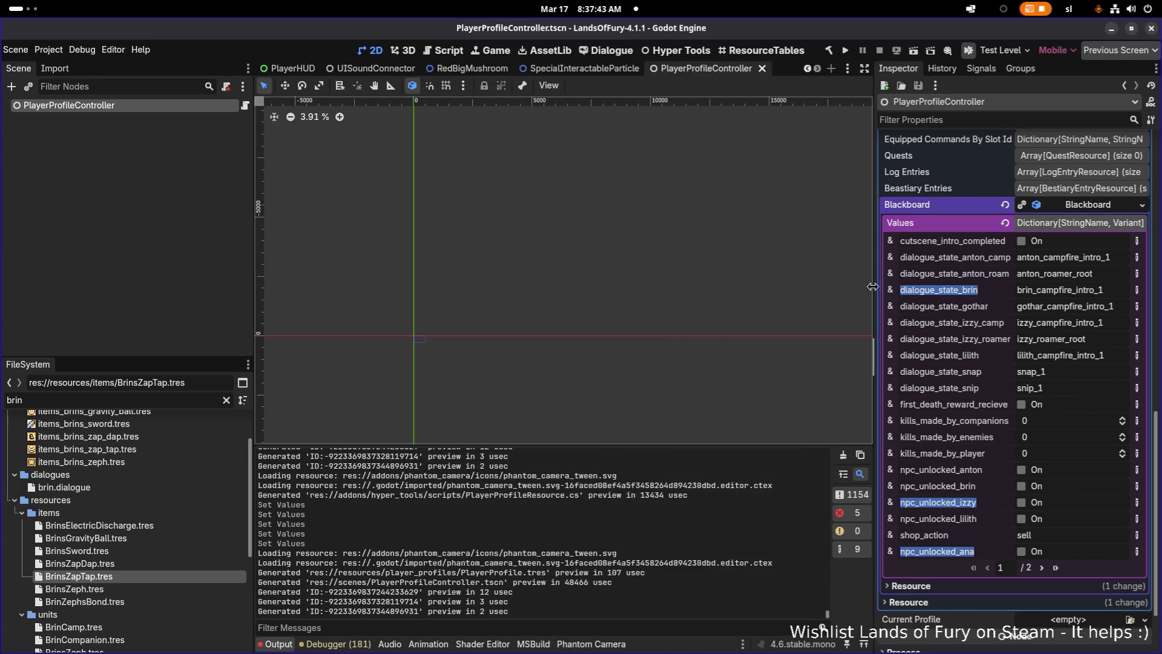
Find and select AnaCompanion.tres in the FileSystem units folder.
left_click(189, 267)
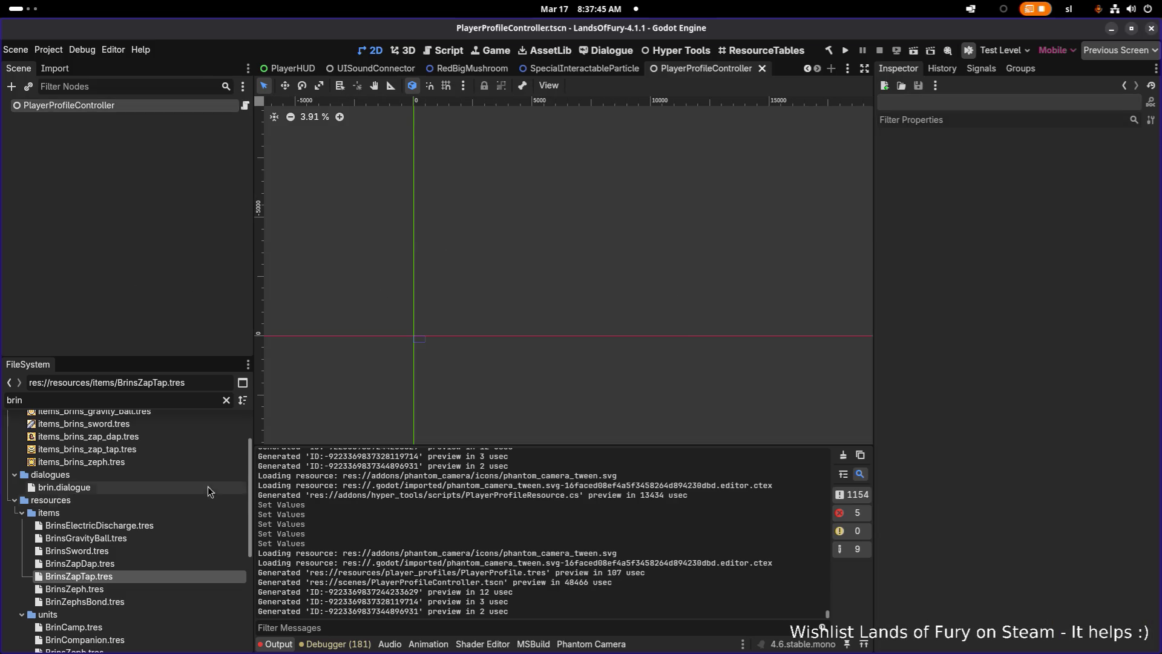
key("ctrl+a")
type("ana")
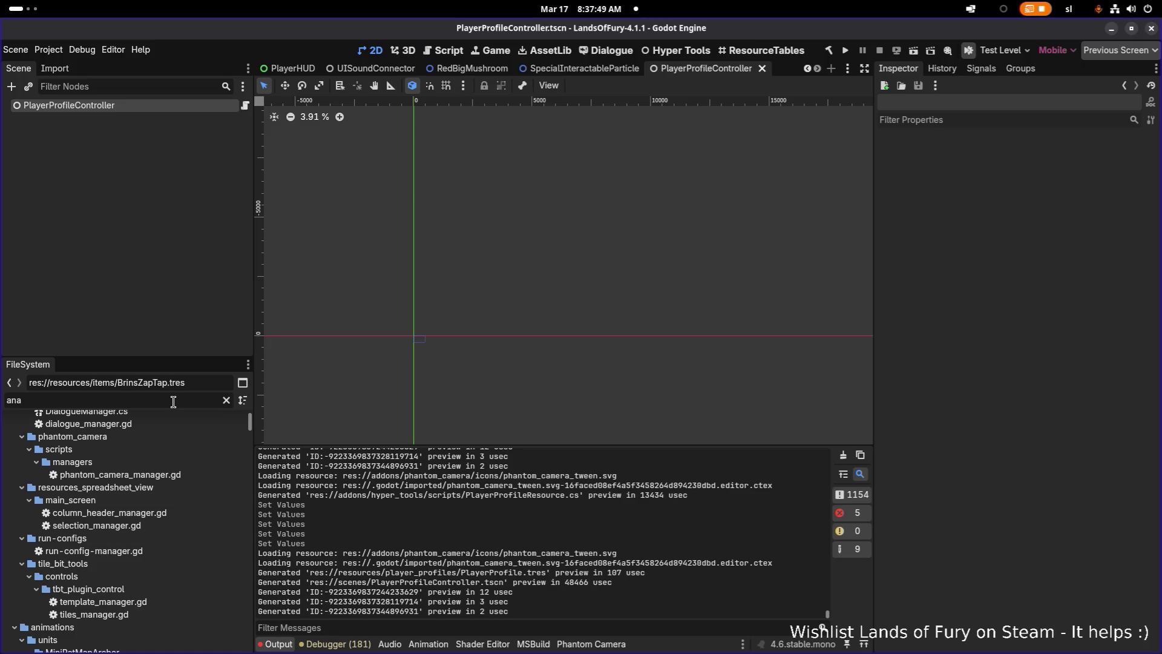
type("com")
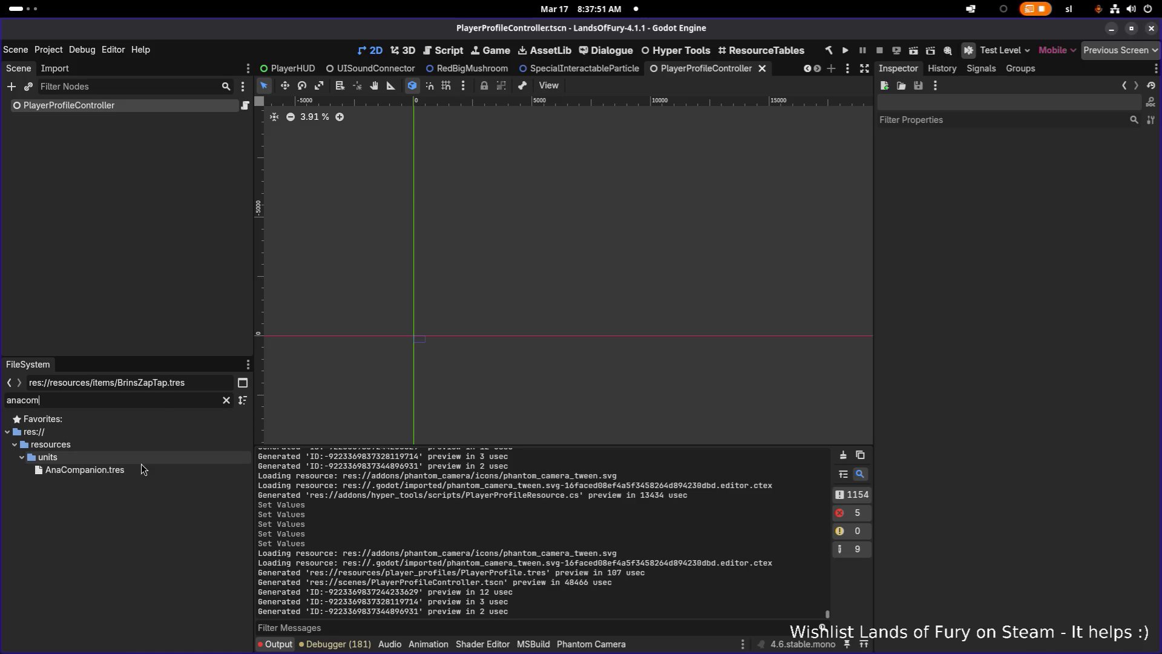
left_click(139, 470)
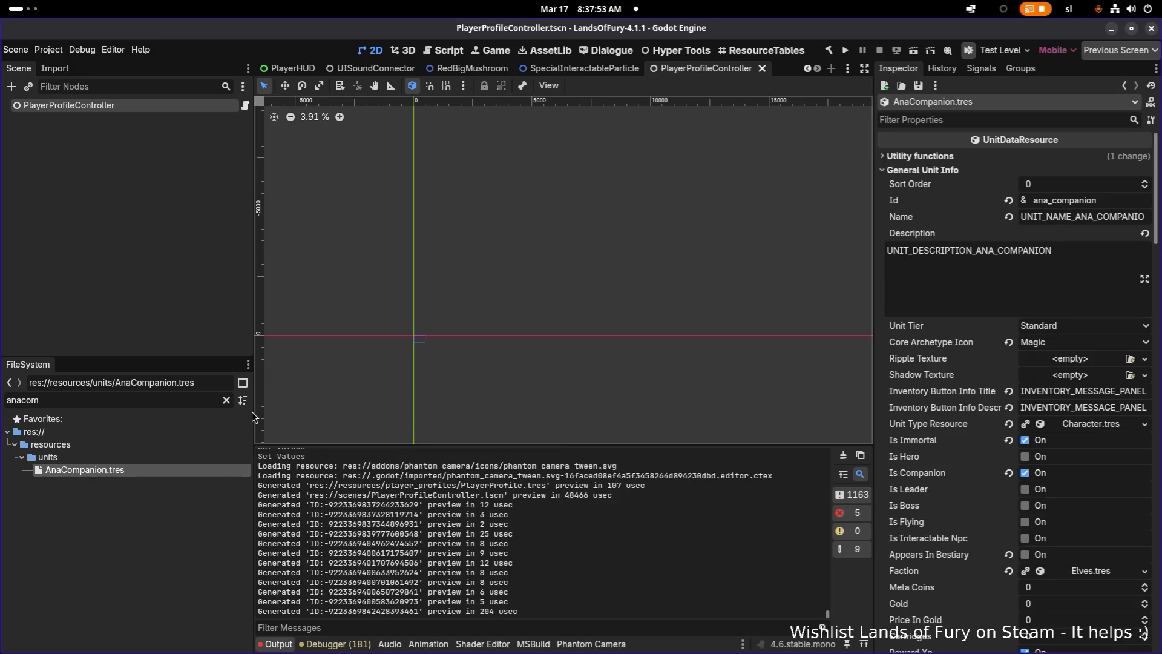
left_click_drag(252, 417, 350, 417)
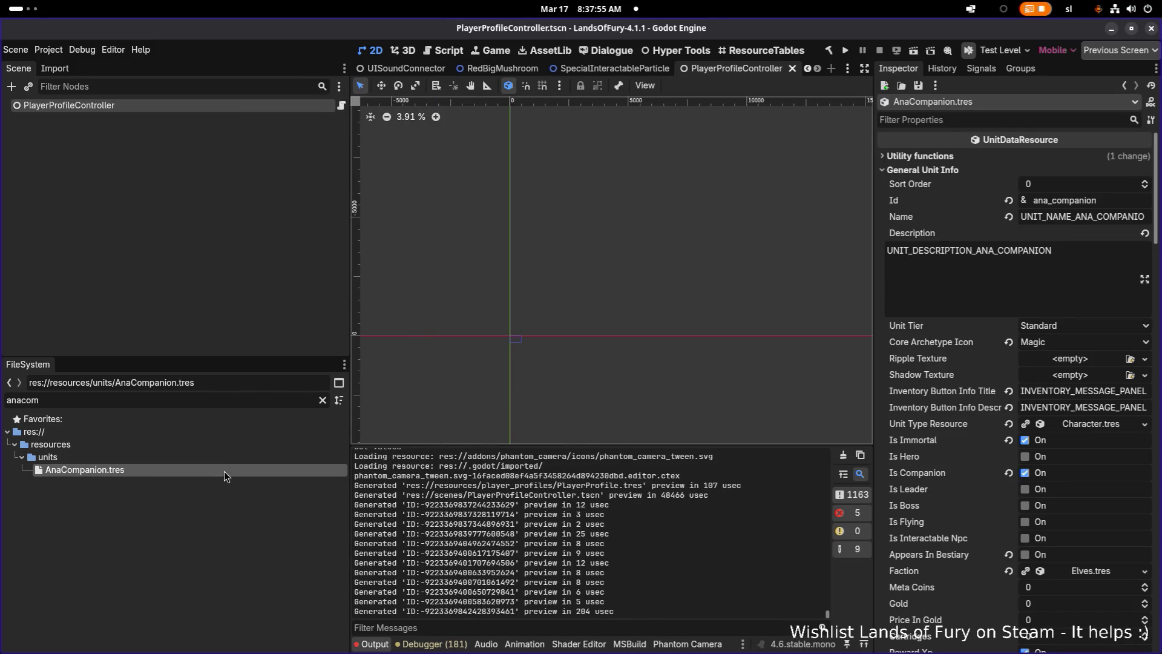
left_click(323, 400)
scroll(186, 482, "down", 3)
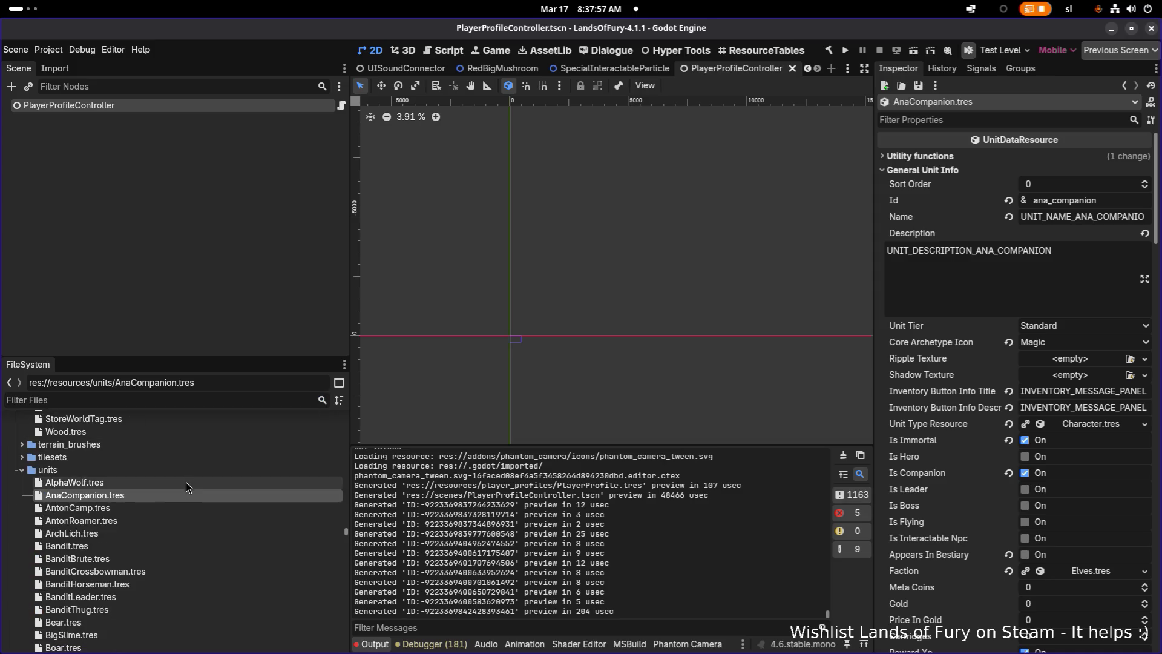
left_click(155, 508)
left_click(171, 484)
Duplicate AnaCompanion.tres as AnaCamp.tres, then bring the Gmail window forward.
key("Down")
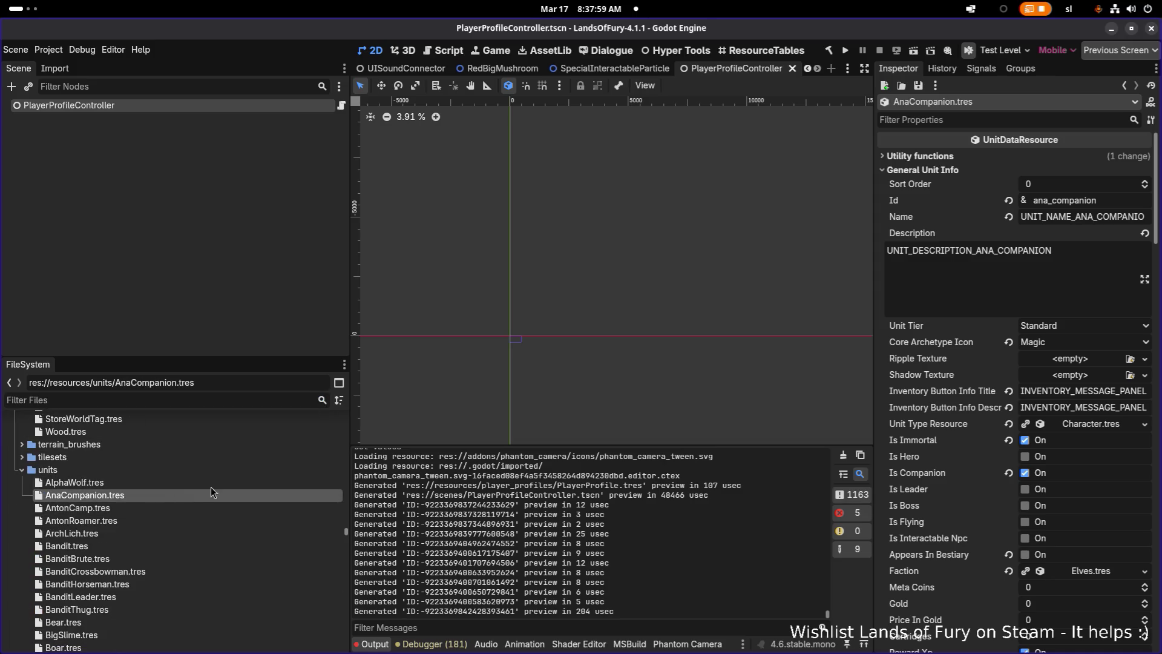
key("ctrl+d")
key("ctrl+shift+Right")
type("Camp")
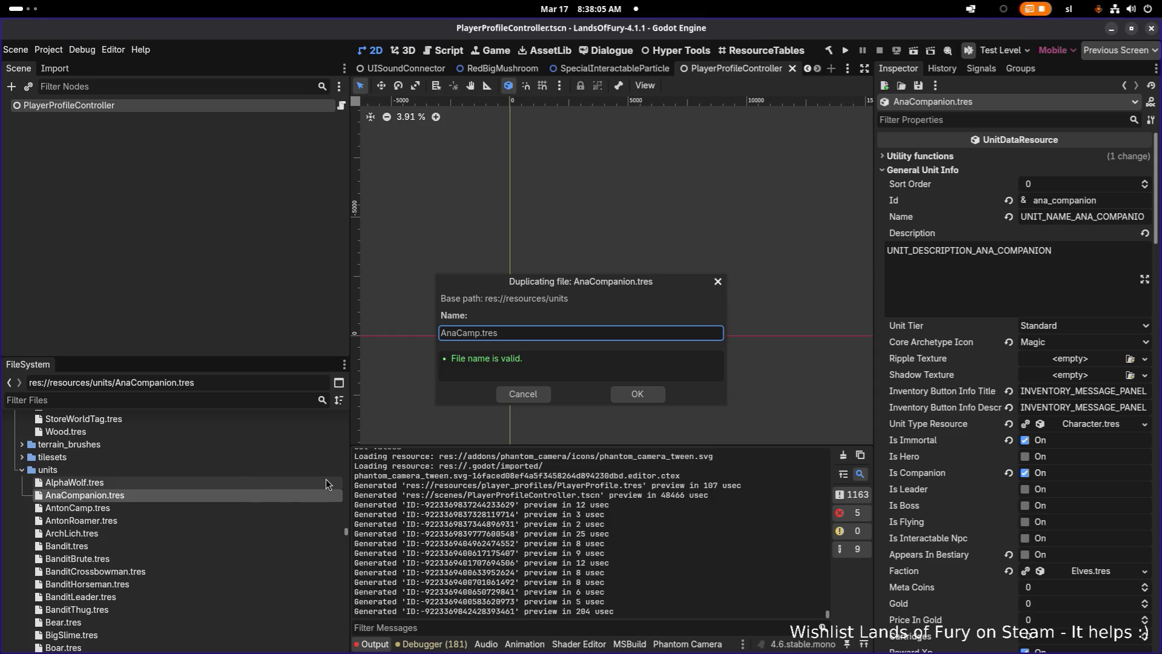
key("Return")
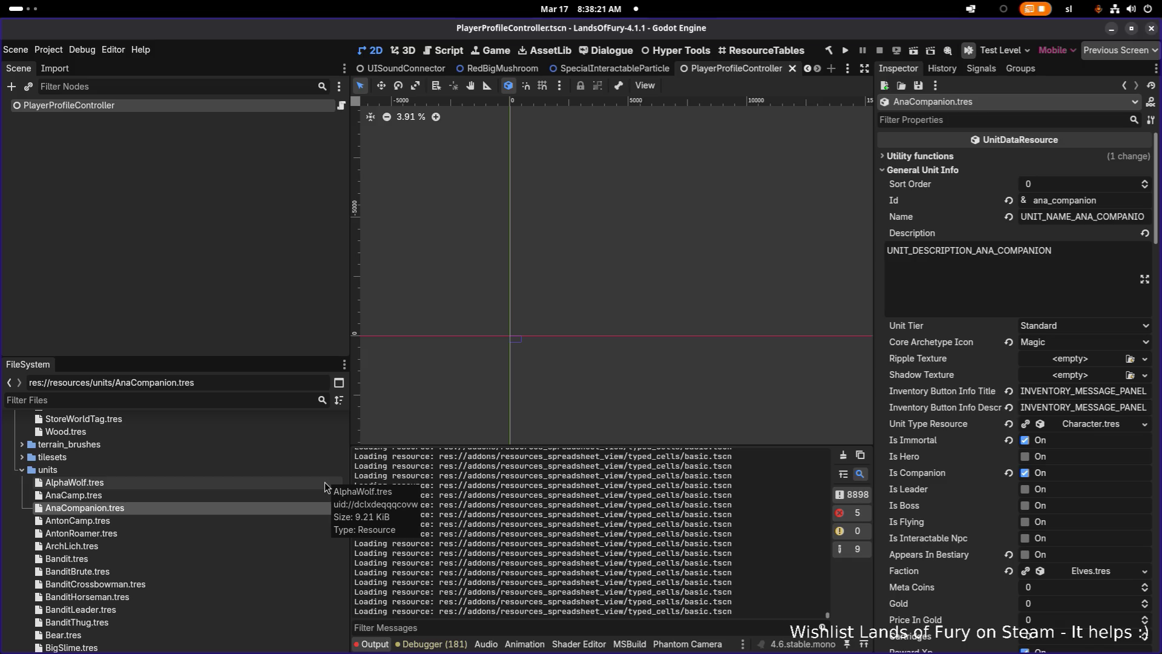
key("alt+Tab")
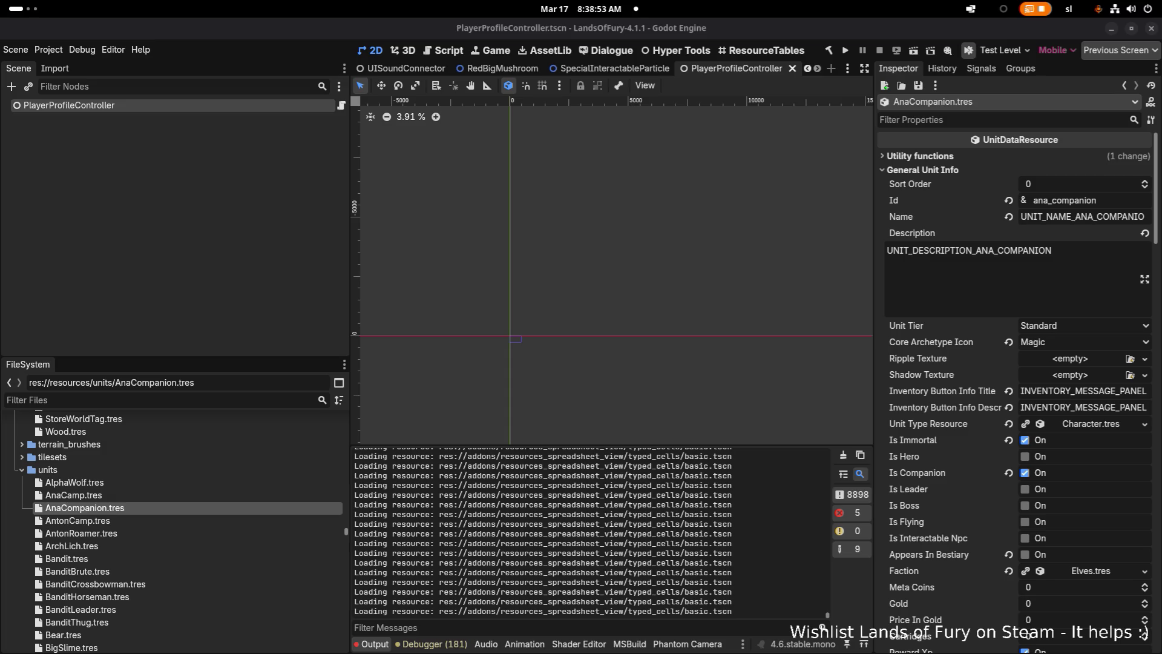
key("alt+Tab")
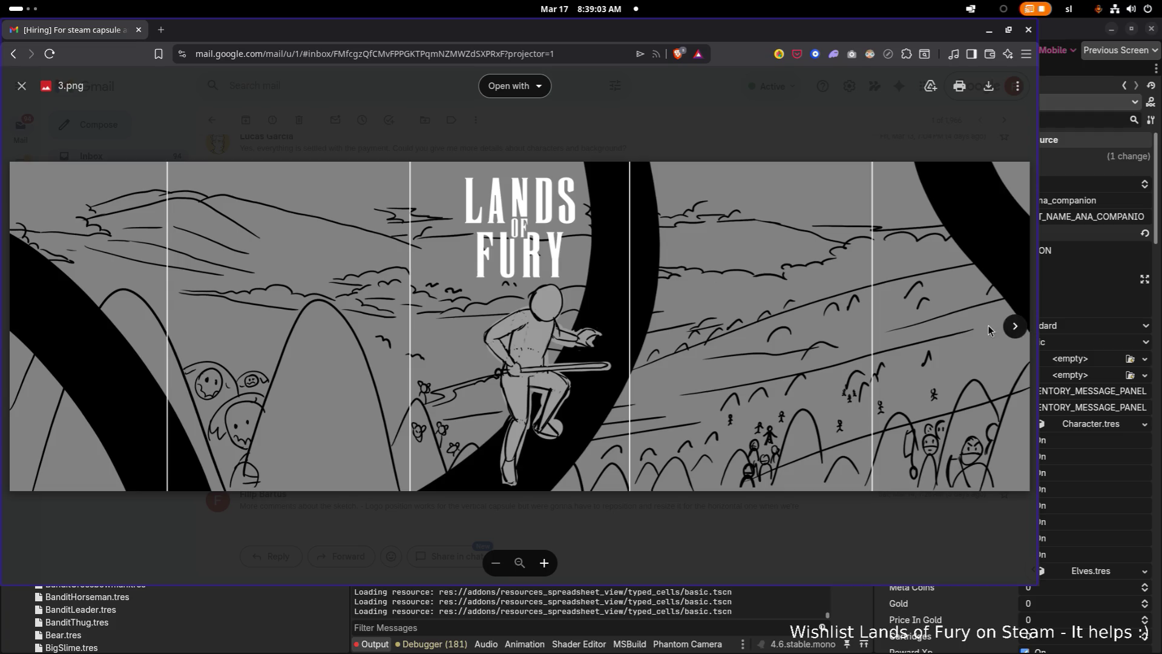
Close the attachment viewer and expand the earlier character design message in the thread.
left_click(1015, 330)
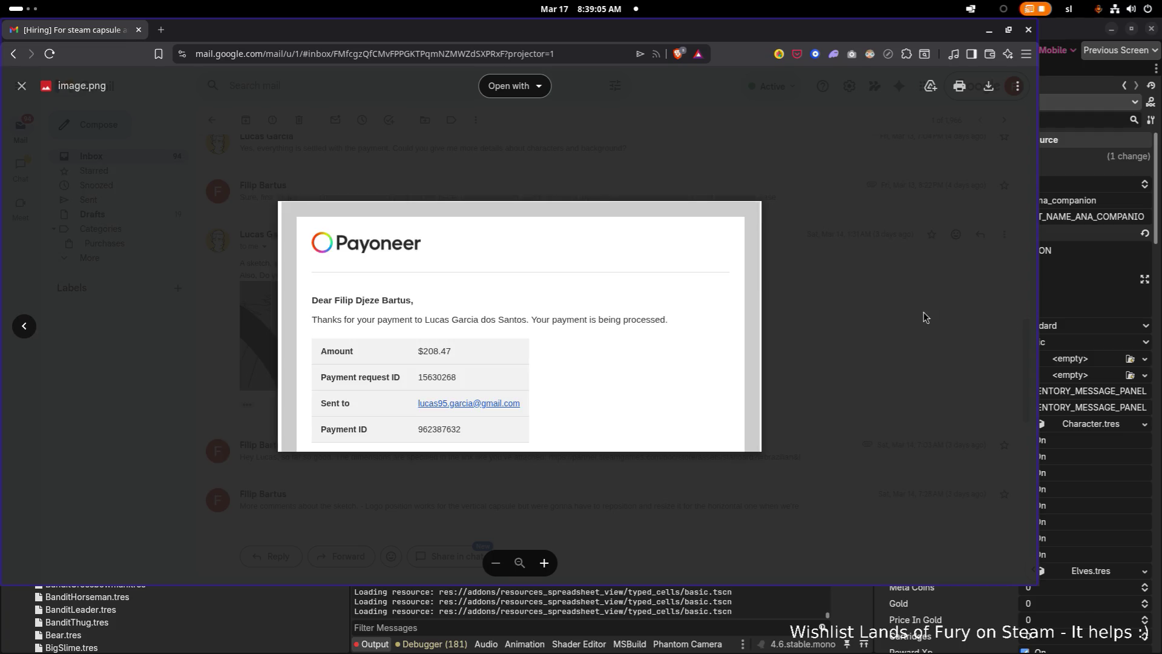
key("Escape")
scroll(714, 343, "down", 10)
scroll(626, 338, "up", 10)
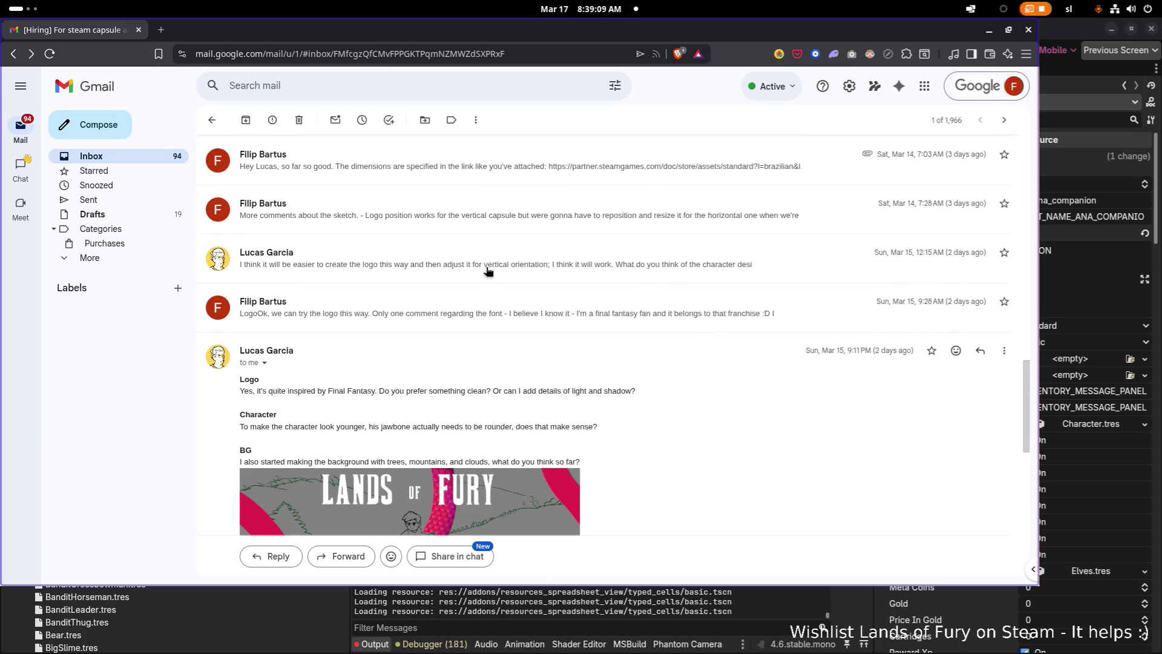
left_click(497, 224)
left_click(498, 223)
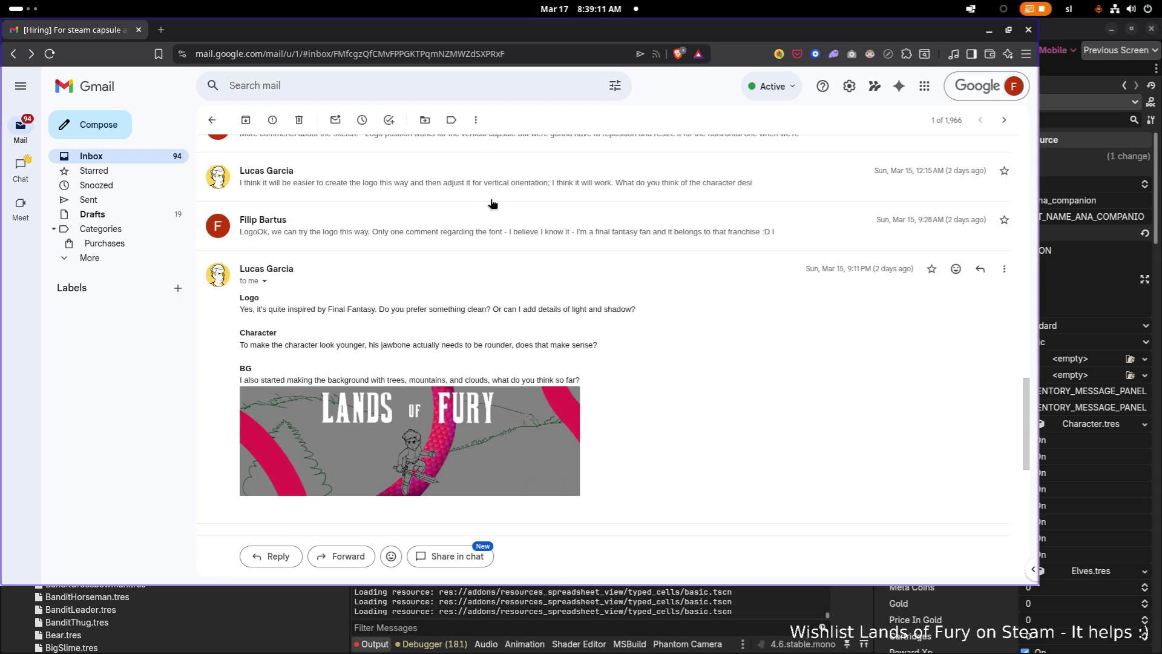
left_click(493, 195)
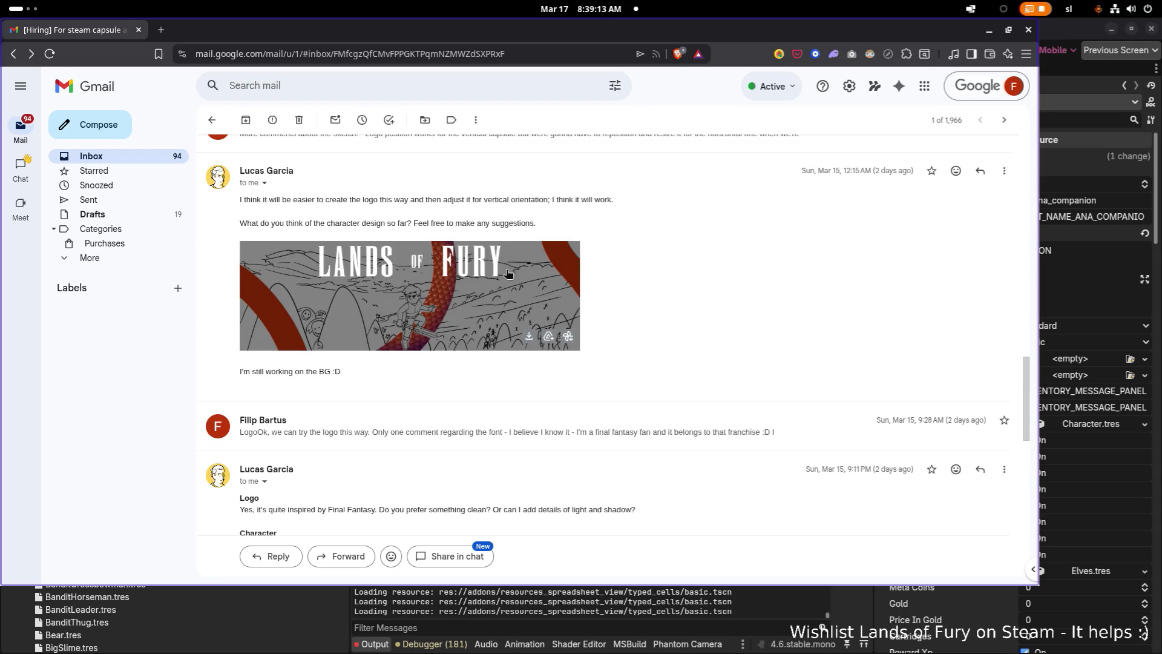
View the character design image full size, zooming in to inspect it.
left_click(499, 282)
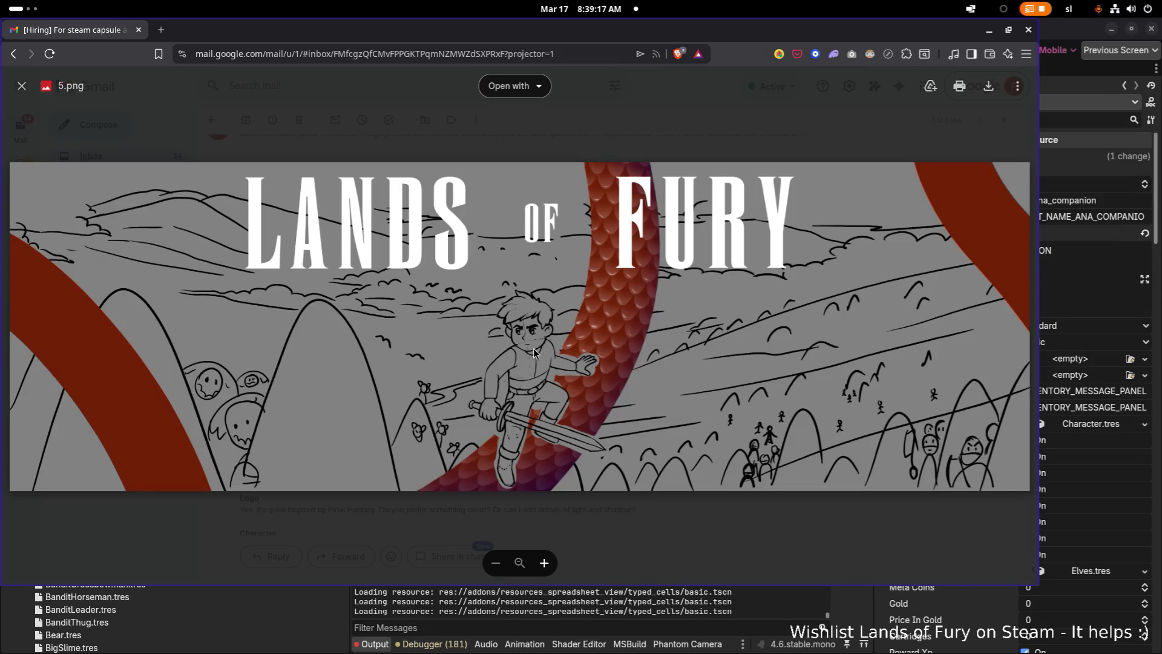
left_click(544, 563)
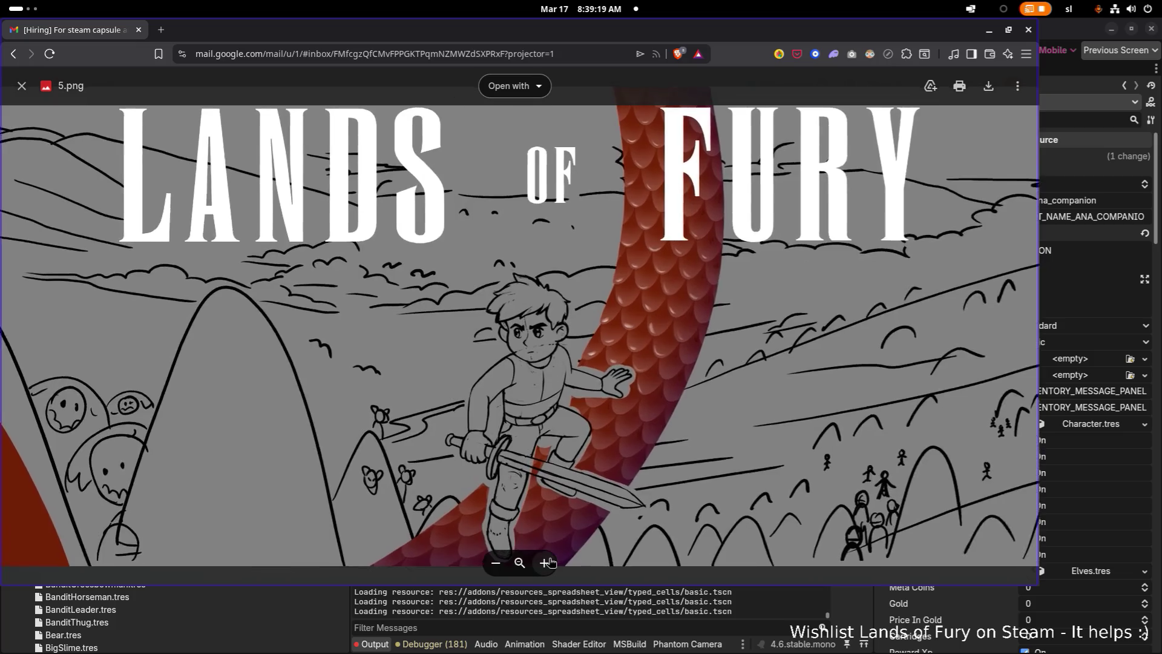
left_click(544, 563)
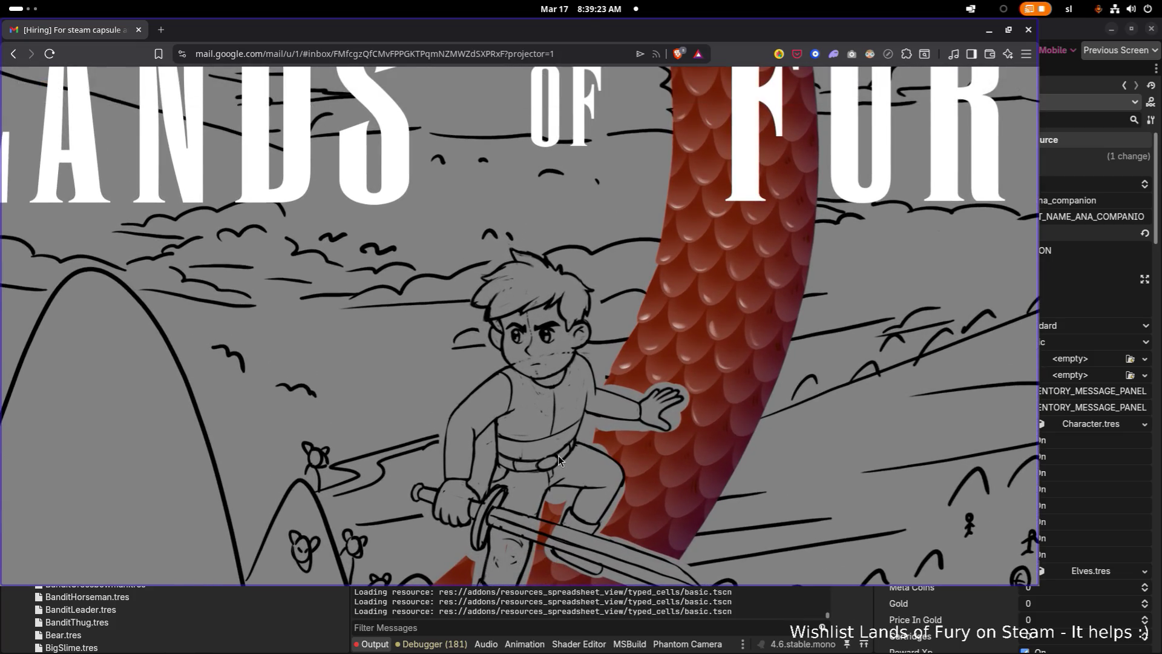
scroll(558, 455, "down", 2)
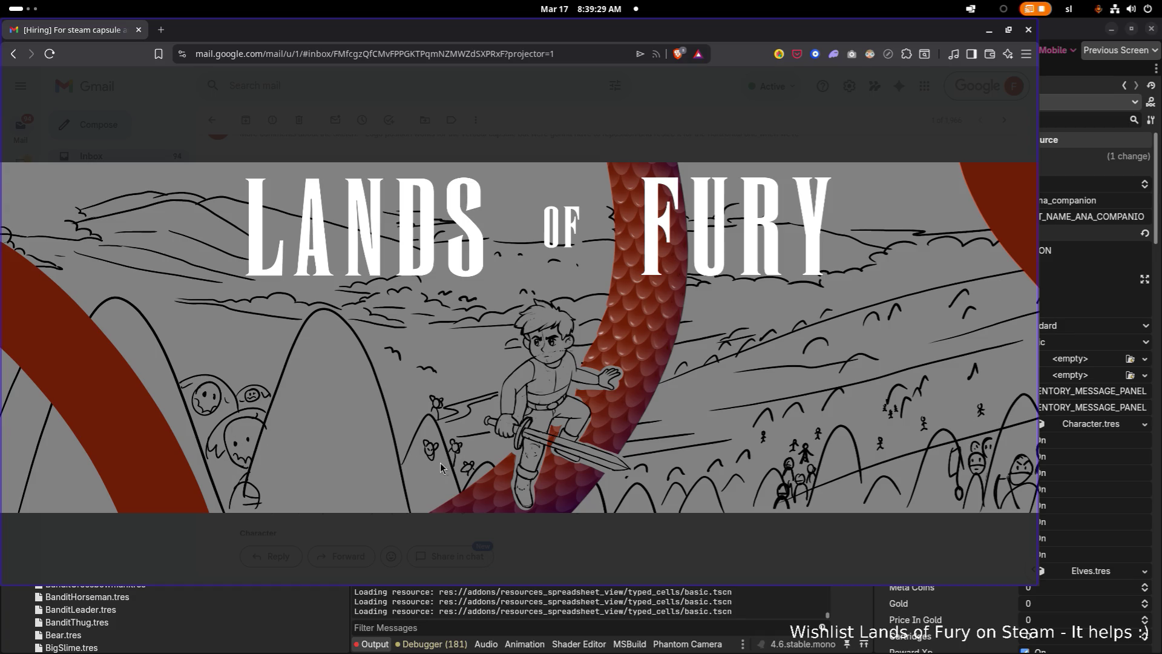
scroll(722, 476, "down", 2)
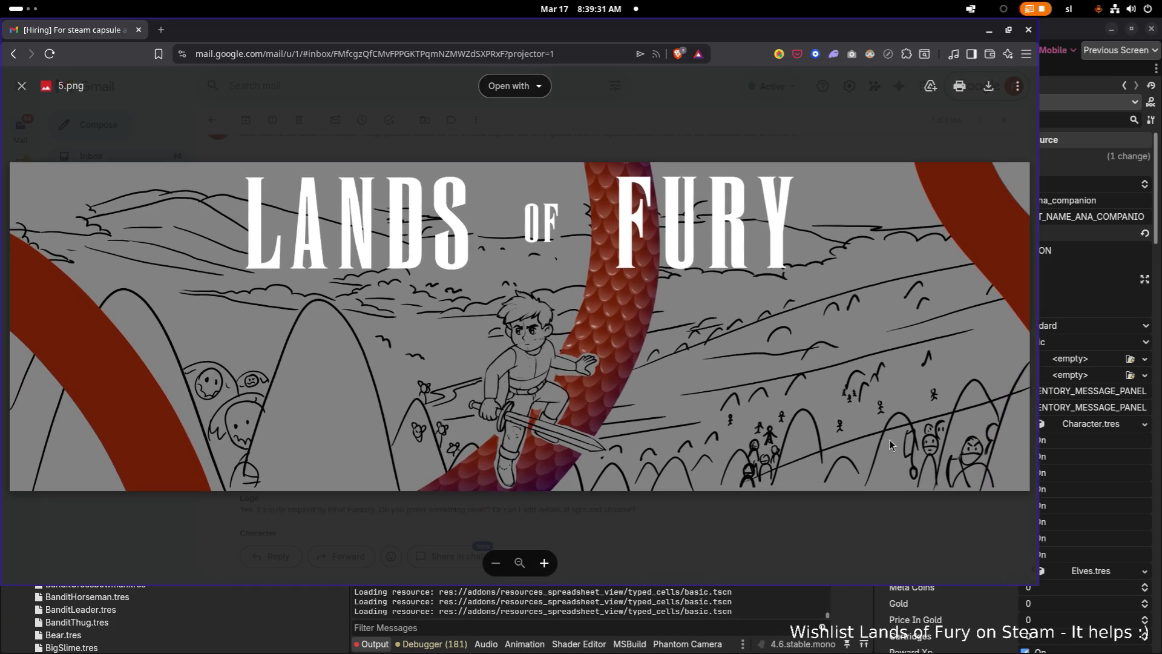
left_click(706, 549)
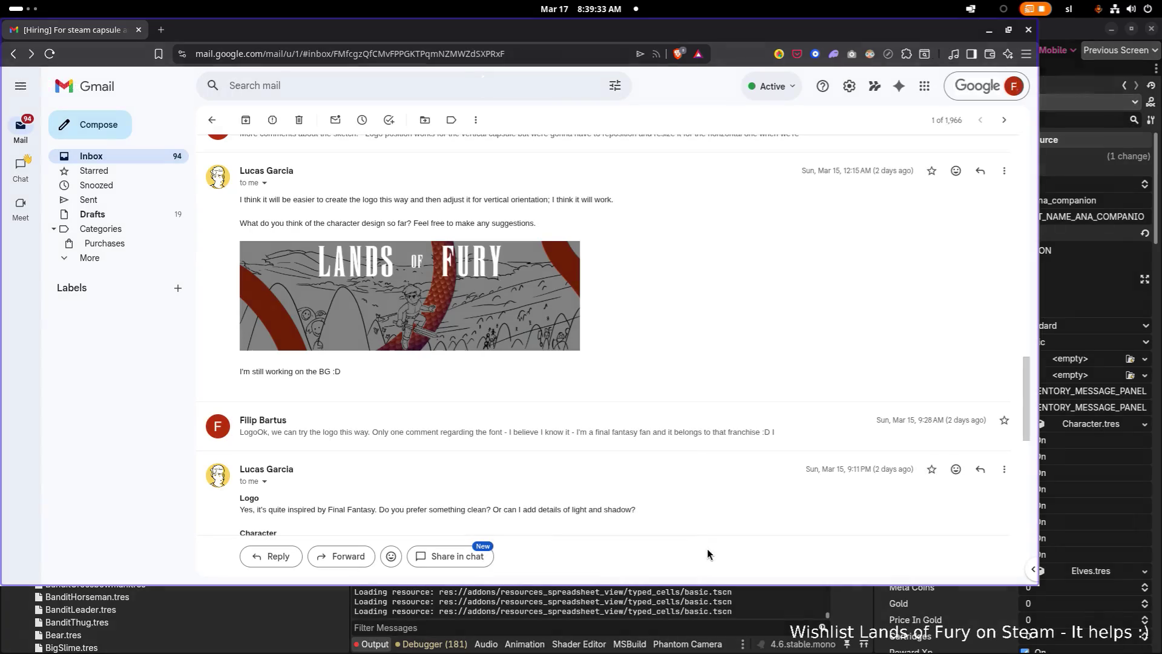
left_click(444, 288)
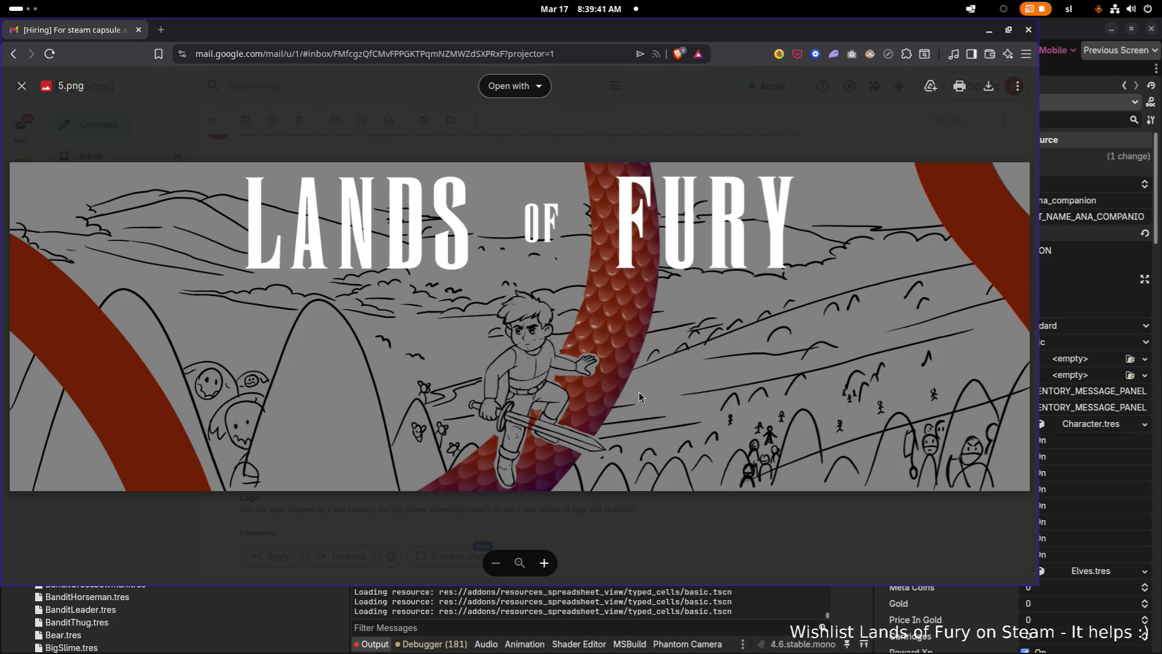
left_click(698, 514)
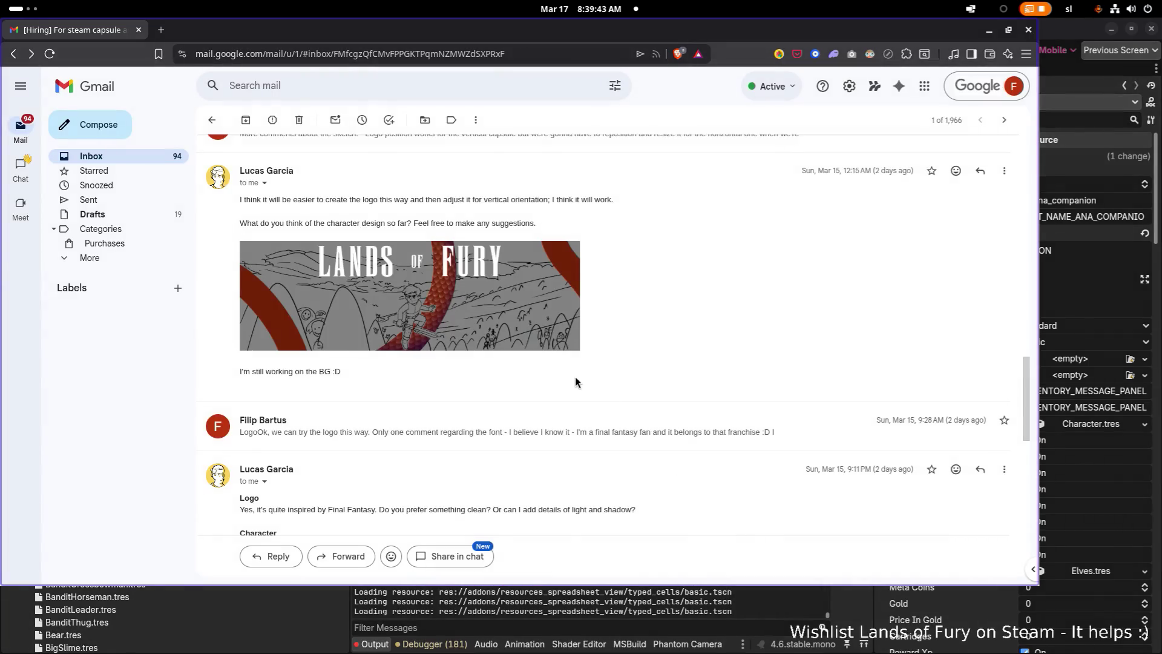
View the background sketch image full size, then scroll down to the latest reply.
scroll(574, 377, "down", 2)
scroll(573, 376, "down", 4)
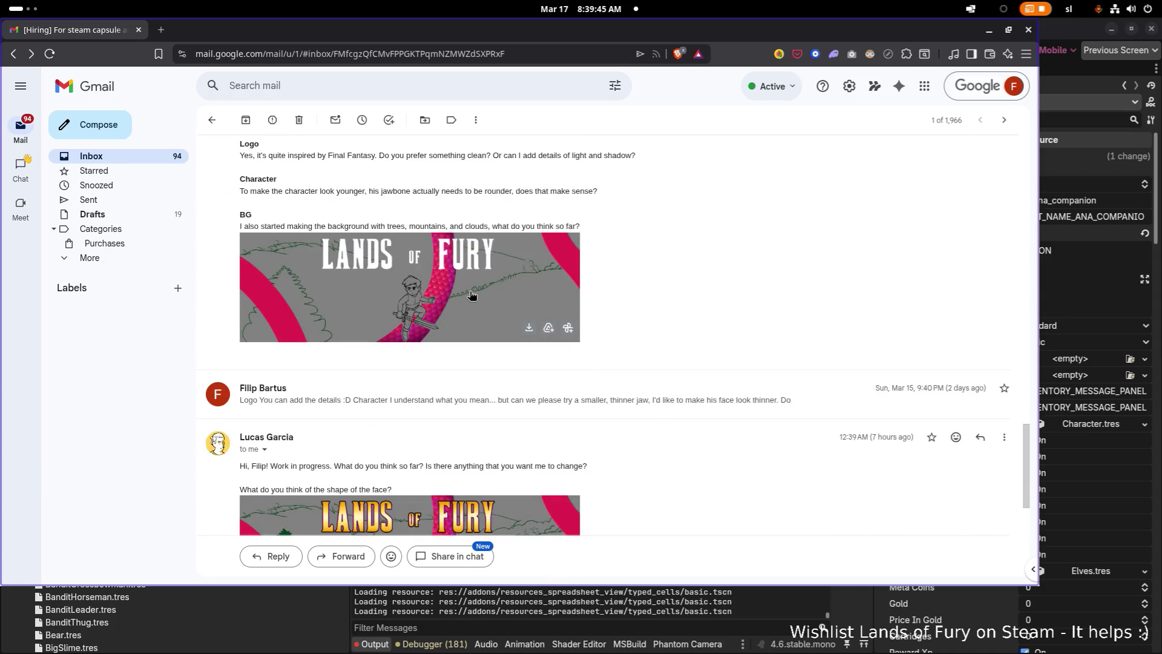
left_click(446, 294)
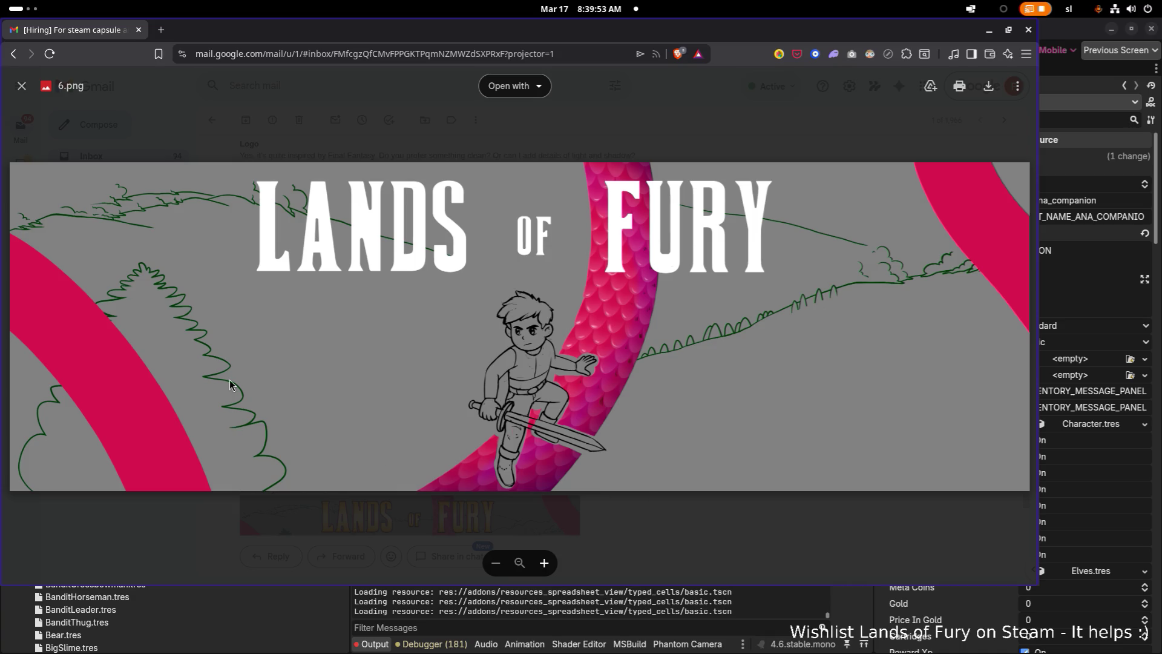
left_click(676, 545)
scroll(519, 381, "down", 3)
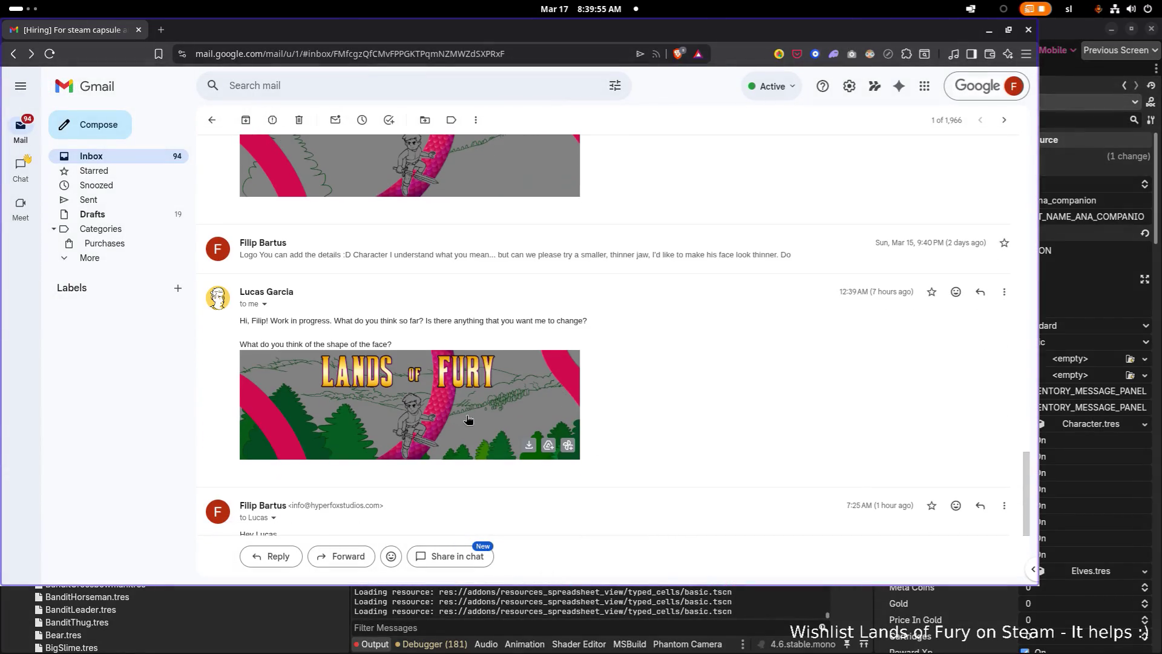
View the latest face-shape image and the colour logo draft full size.
left_click(467, 419)
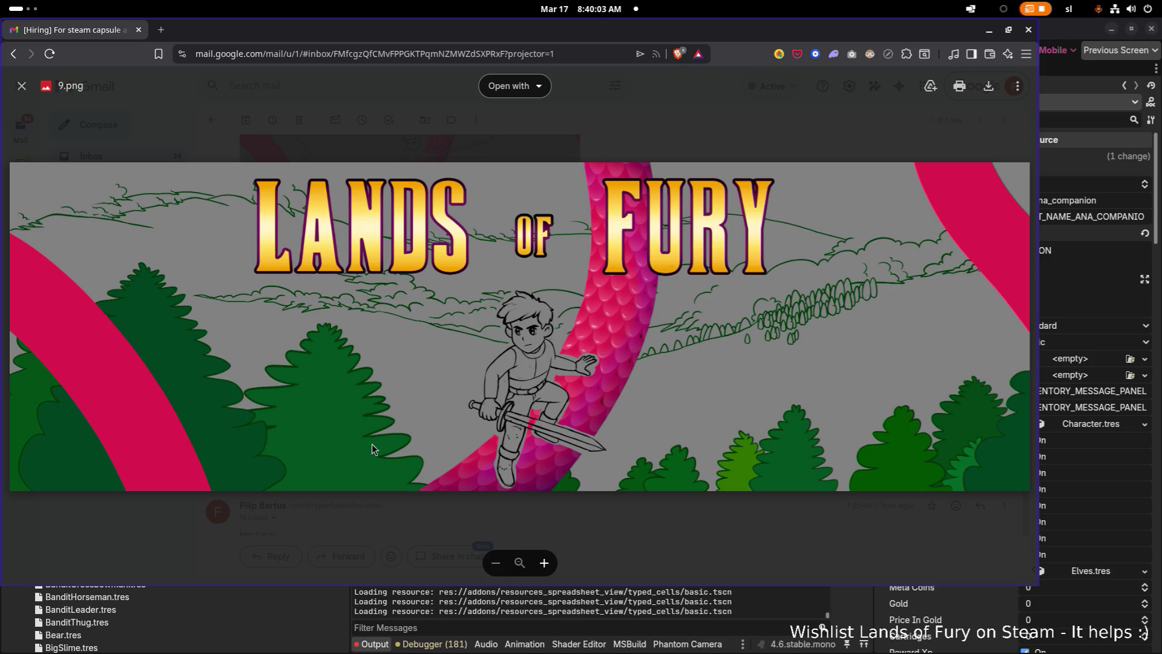
left_click(645, 529)
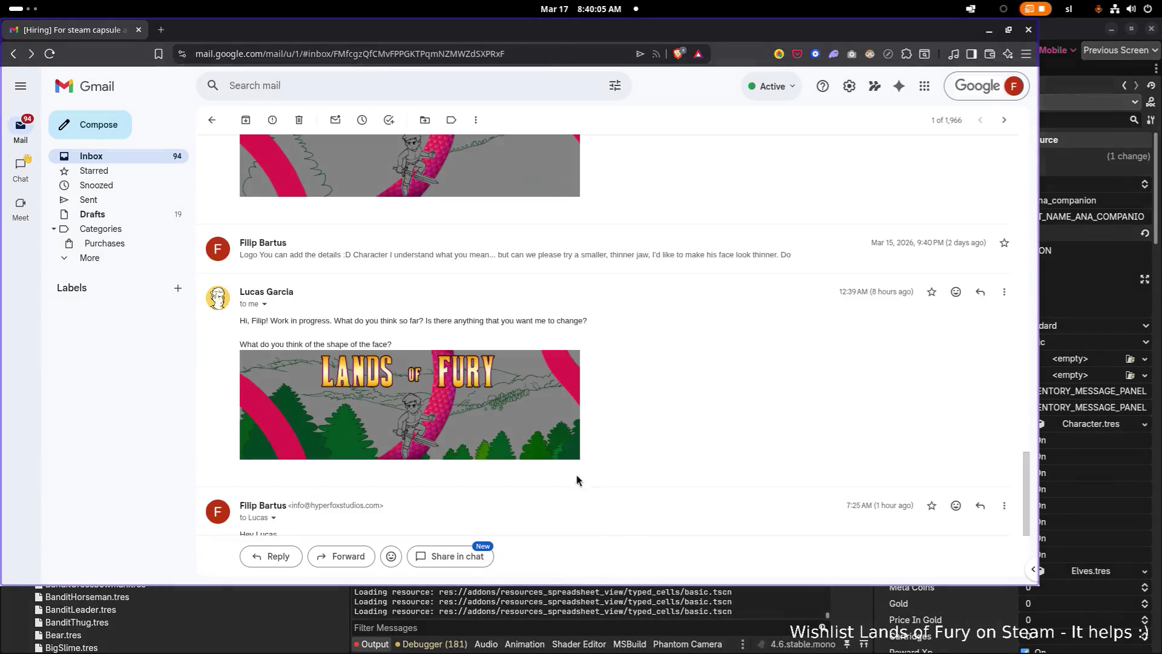
scroll(572, 472, "down", 3)
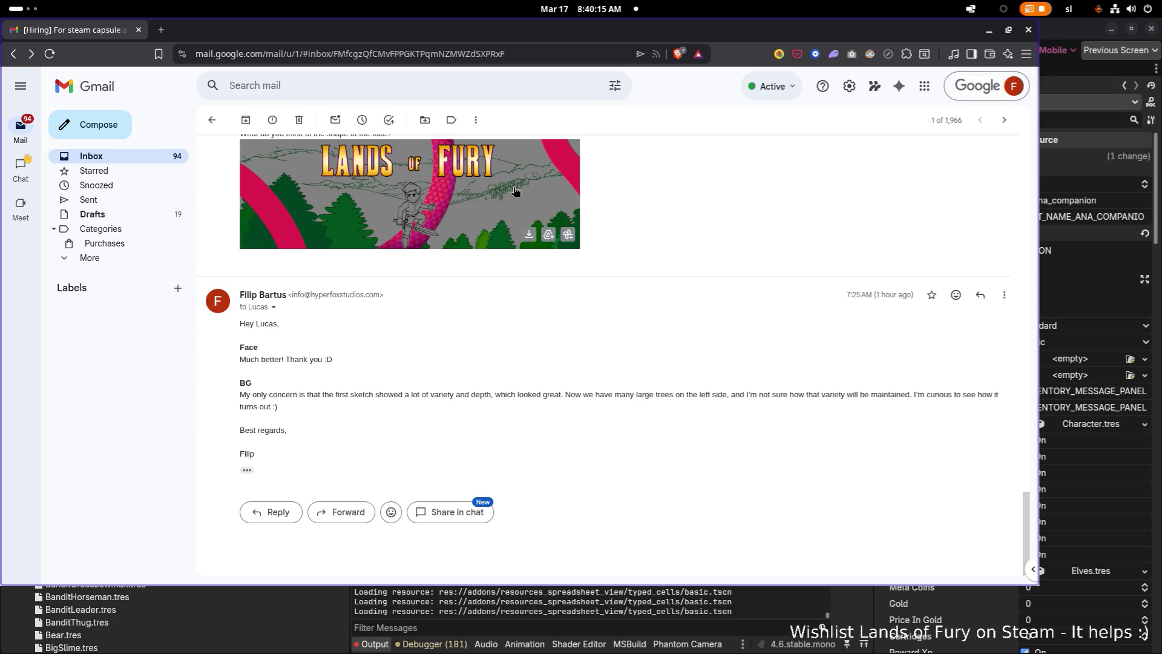
scroll(514, 189, "up", 1)
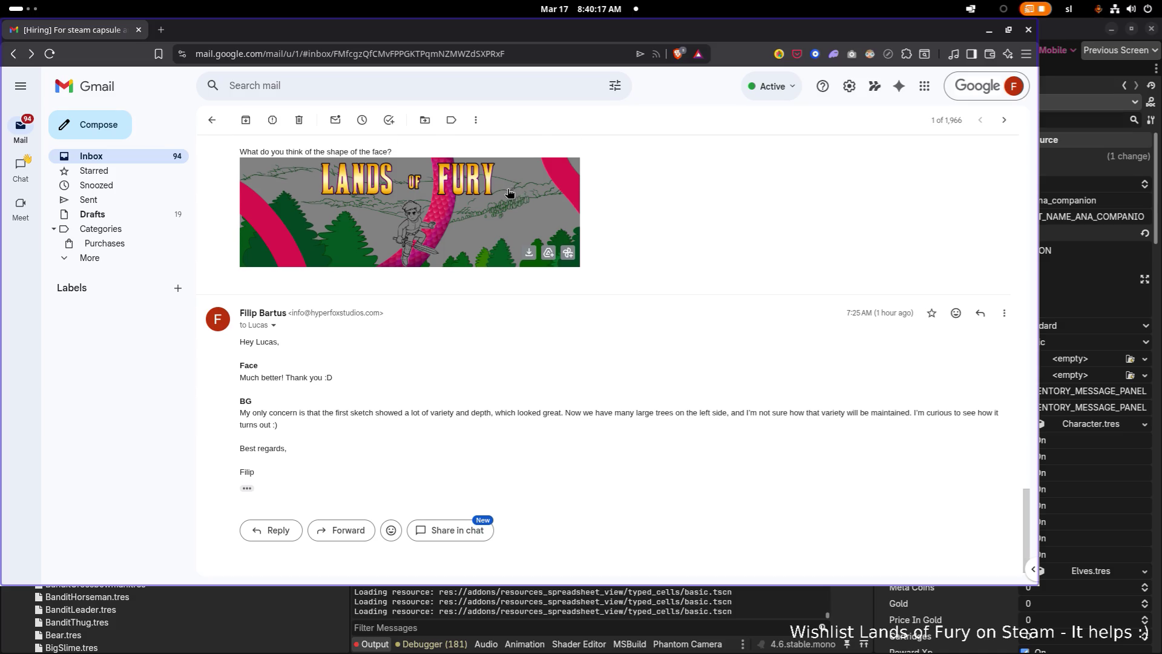
left_click(477, 222)
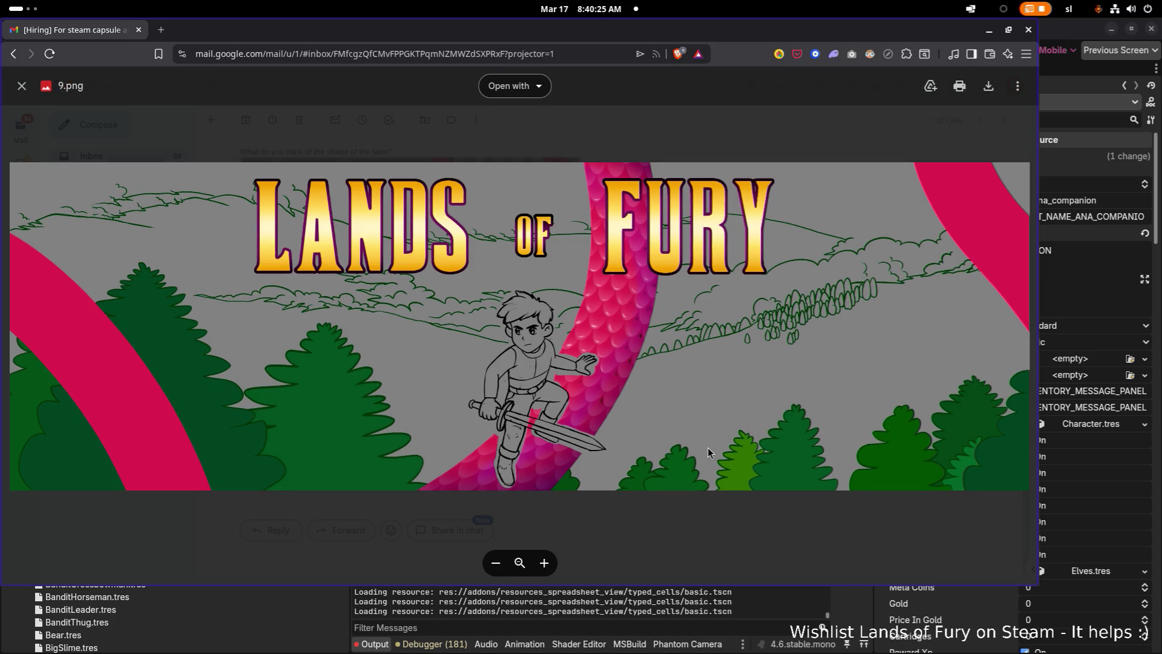
left_click(359, 522)
Open the earlier black-and-white sketch (5.png) full size.
scroll(338, 319, "up", 10)
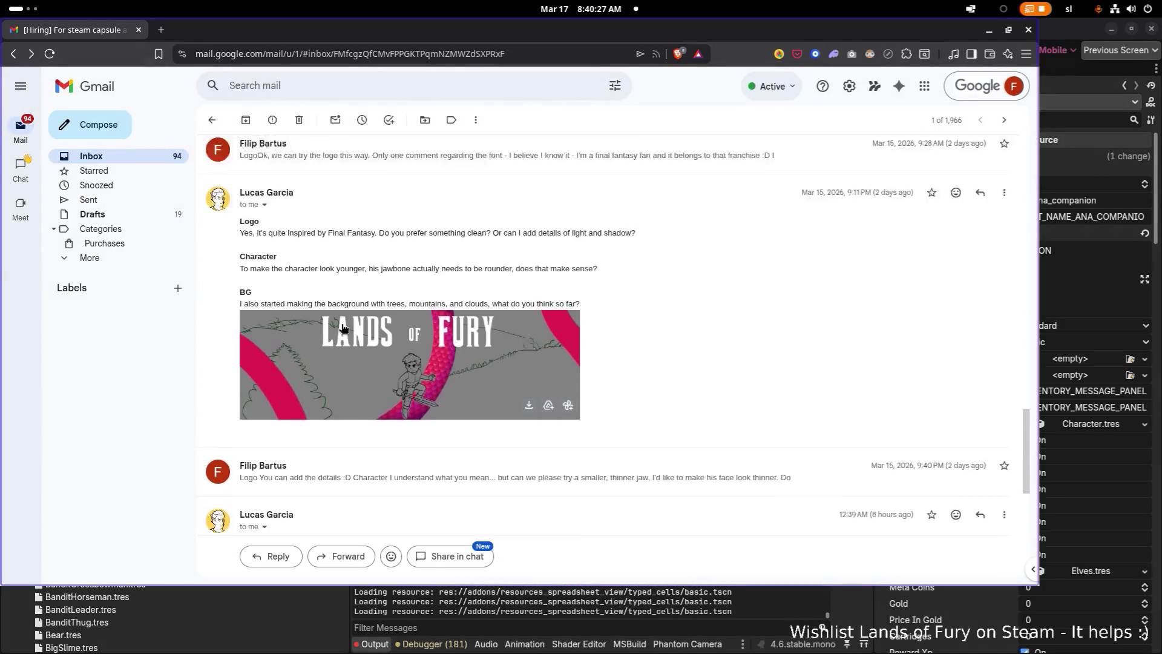
scroll(343, 328, "down", 5)
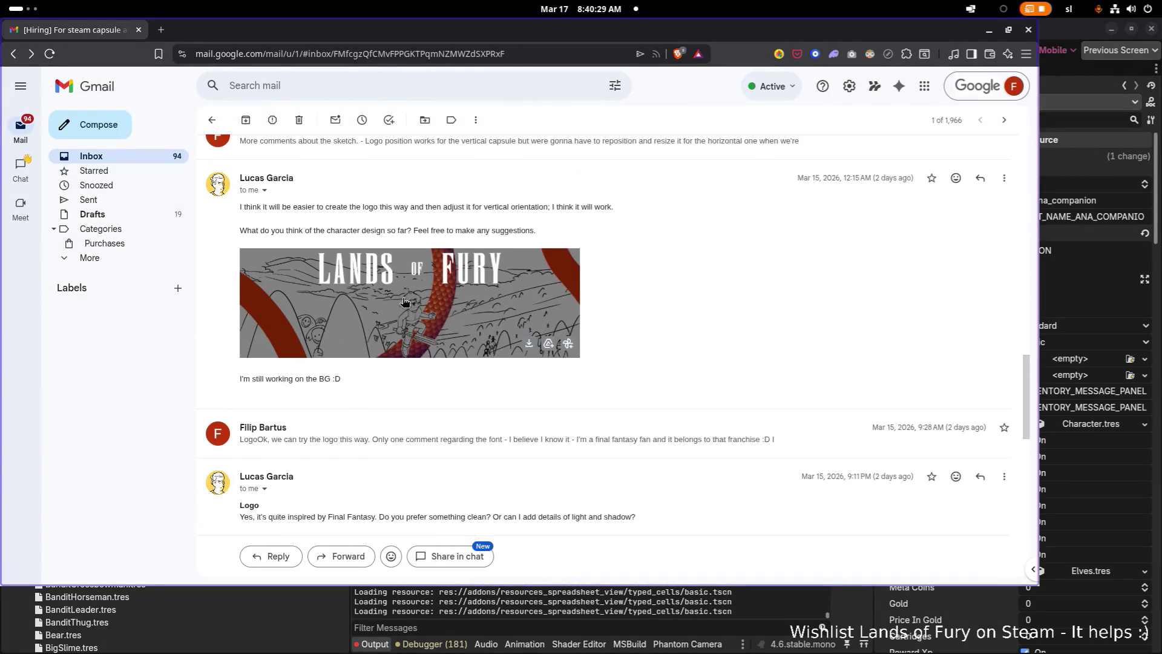
left_click(417, 316)
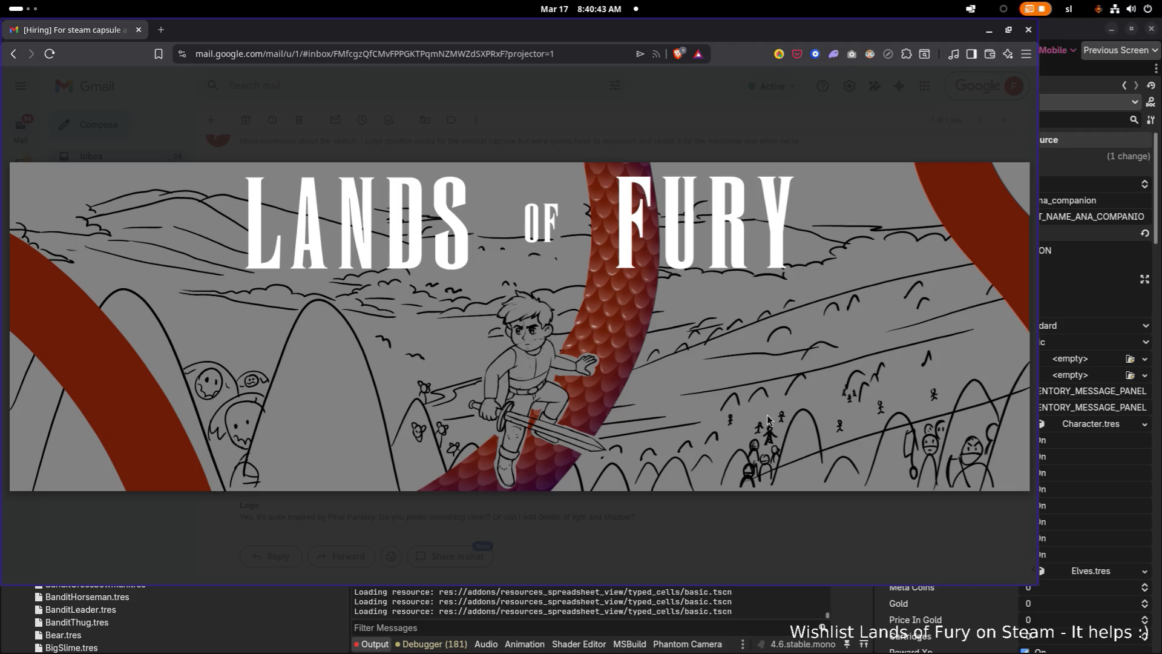
Close the sketch view and look over the newer colour draft image full-size.
left_click(734, 497)
scroll(576, 401, "down", 5)
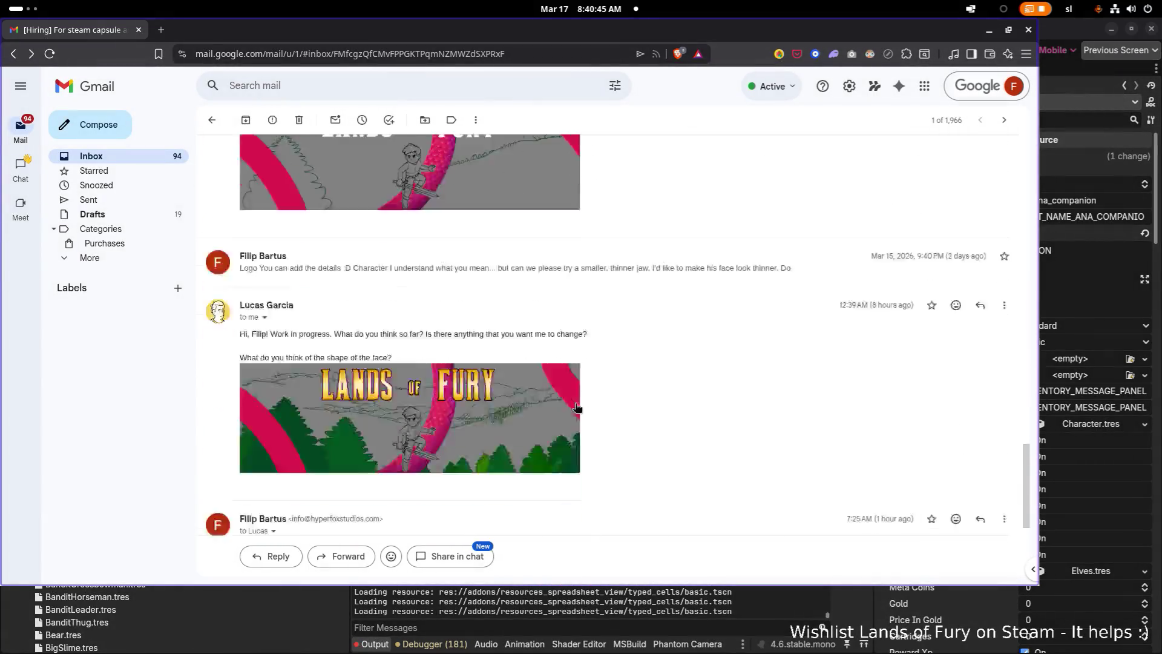
left_click(502, 305)
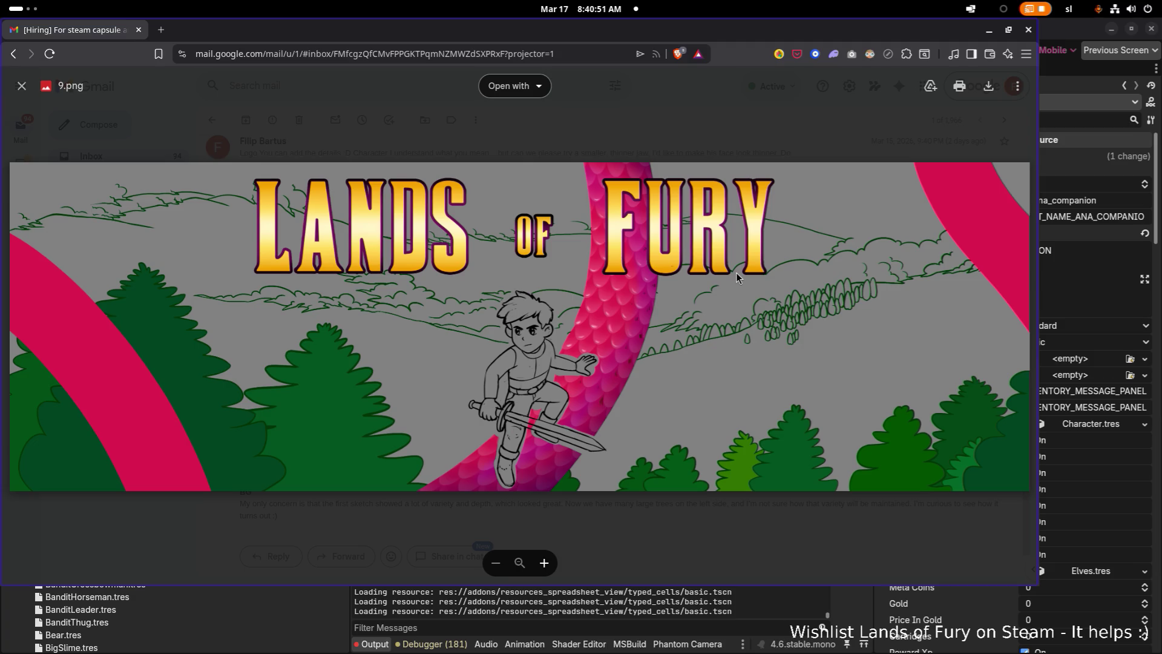
left_click(684, 149)
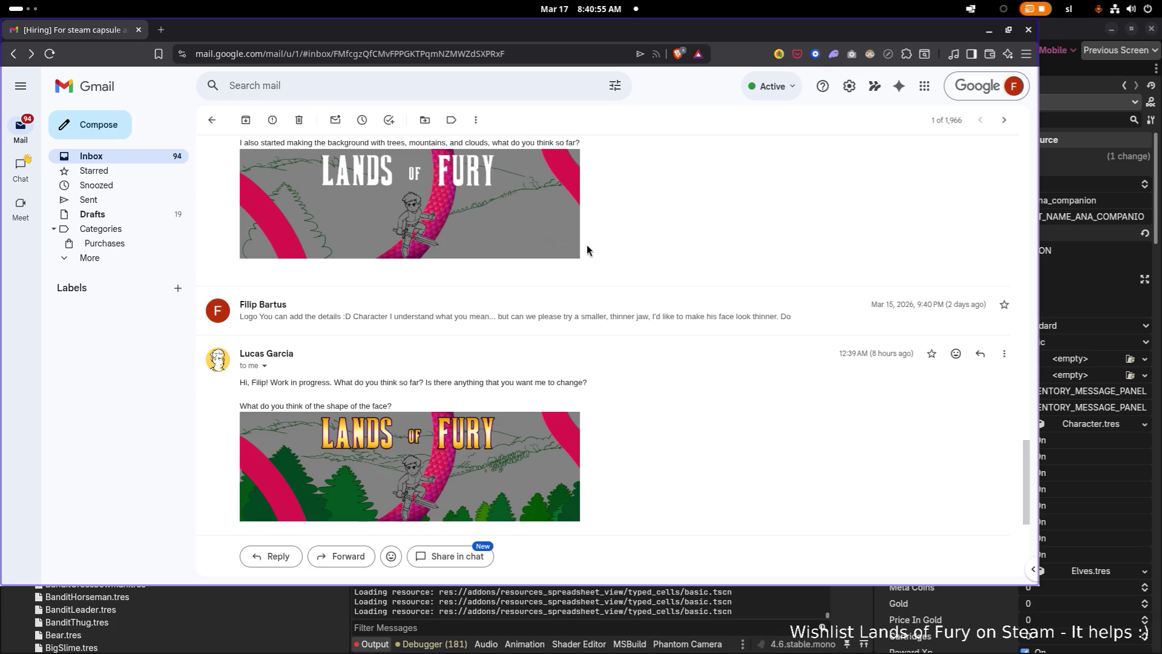
Re-examine colour draft 9.png full-size, then return to the thread.
scroll(581, 272, "down", 2)
scroll(540, 314, "up", 3)
scroll(527, 293, "down", 3)
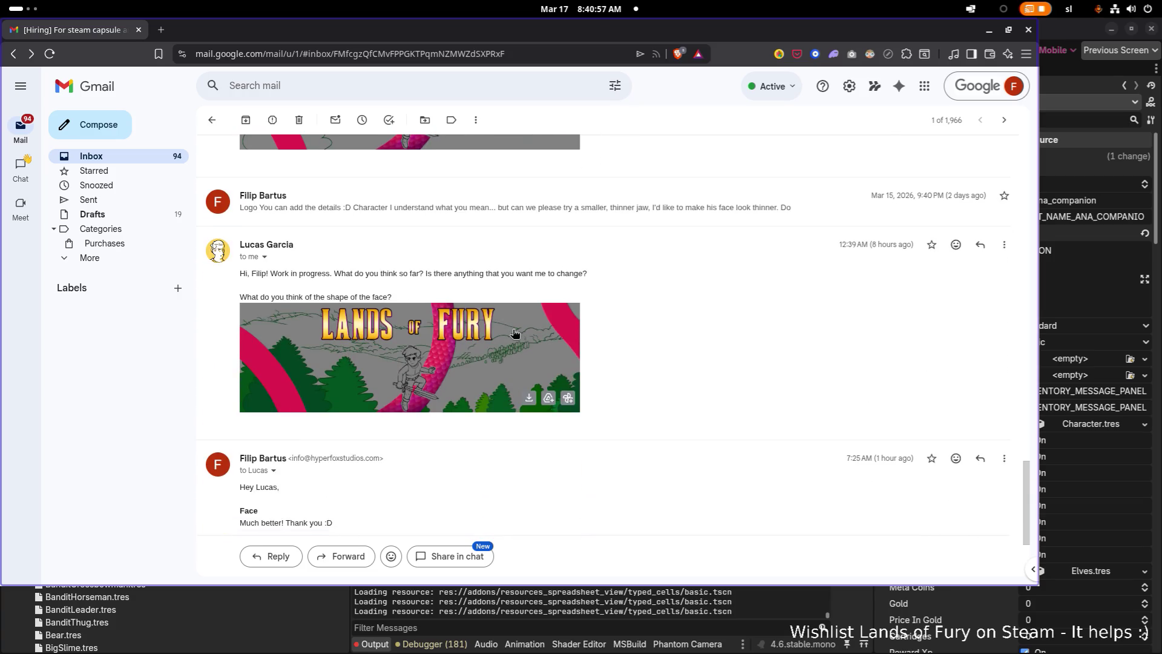
scroll(514, 332, "up", 3)
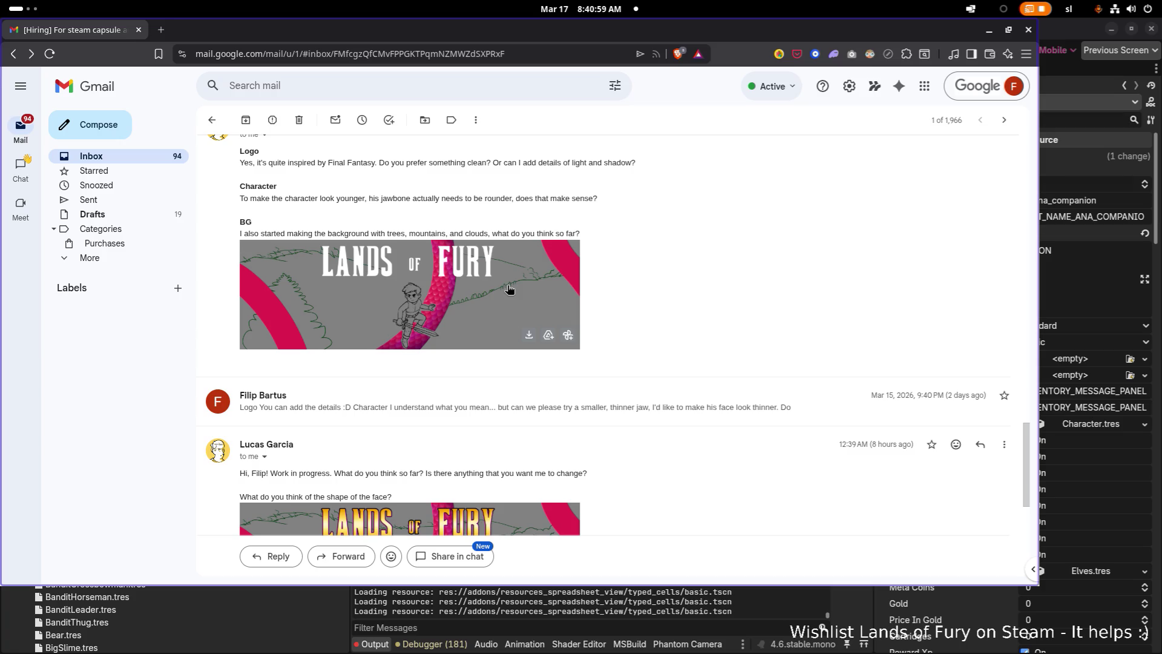
scroll(490, 291, "down", 3)
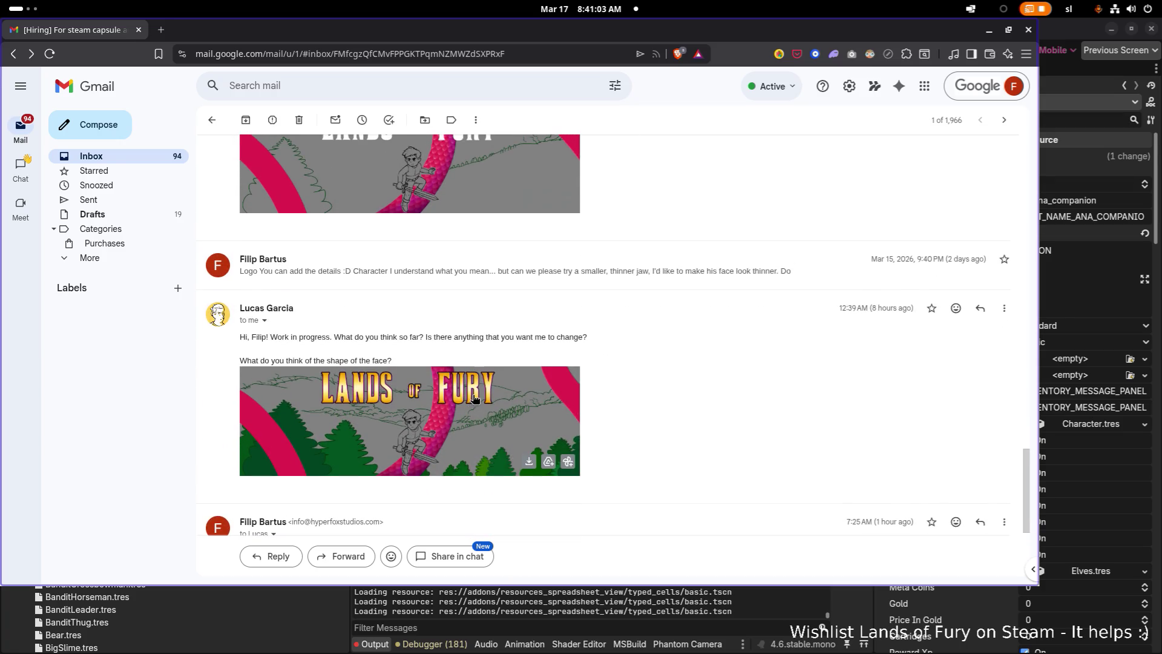
scroll(466, 412, "up", 1)
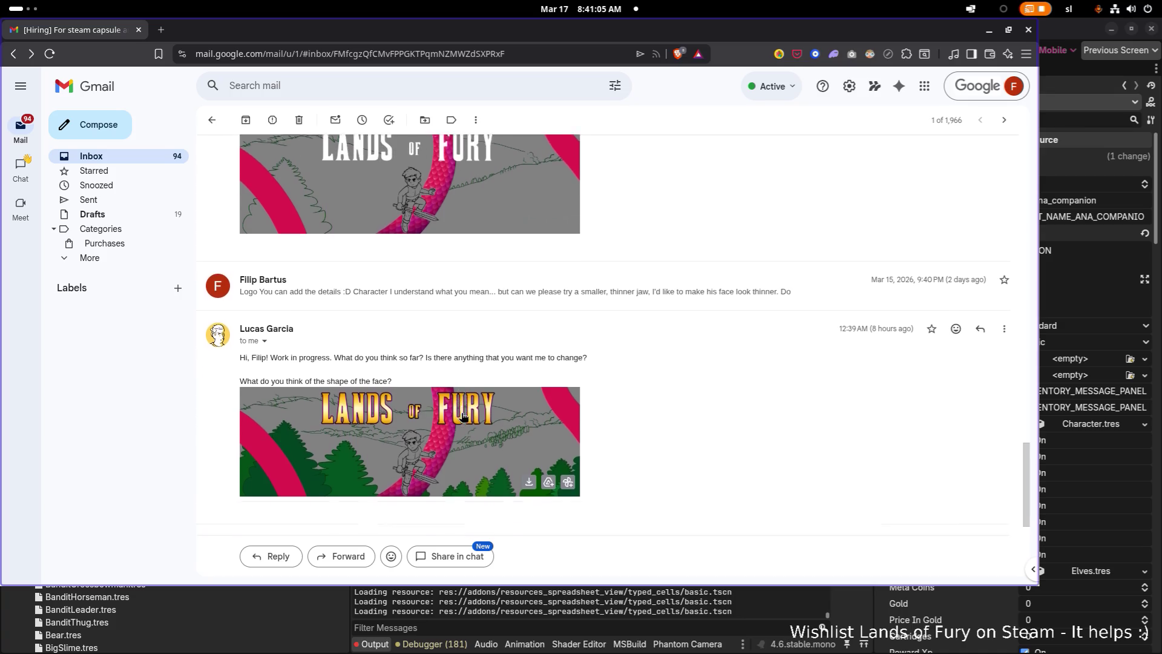
left_click(475, 375)
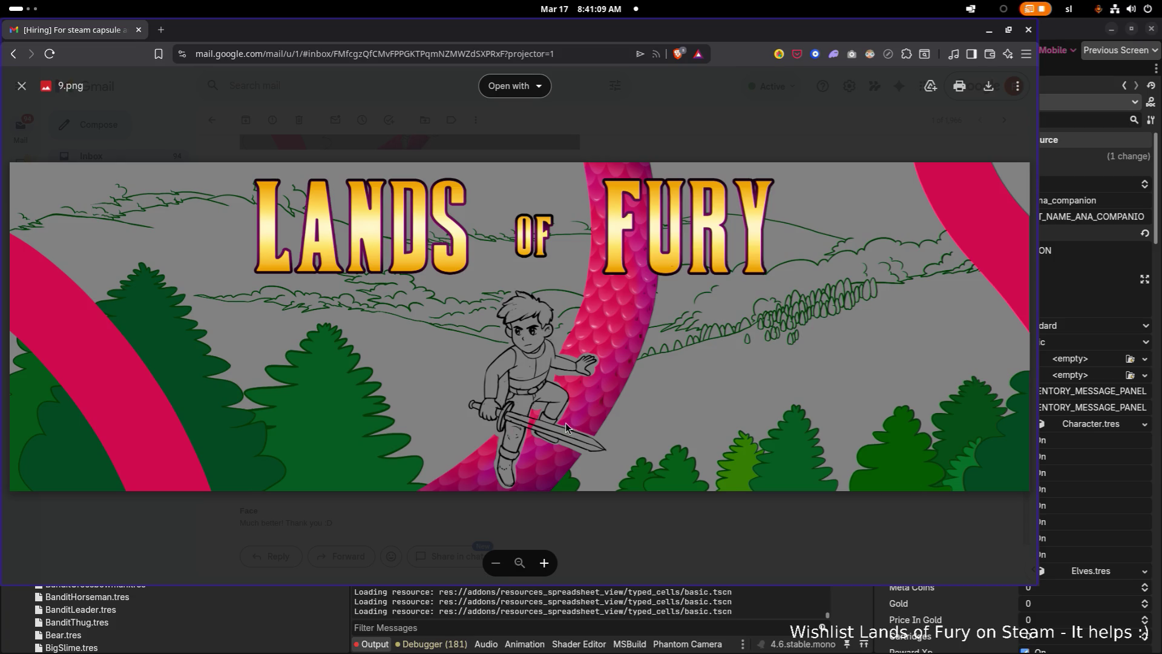
scroll(557, 441, "up", 5)
scroll(644, 511, "down", 4)
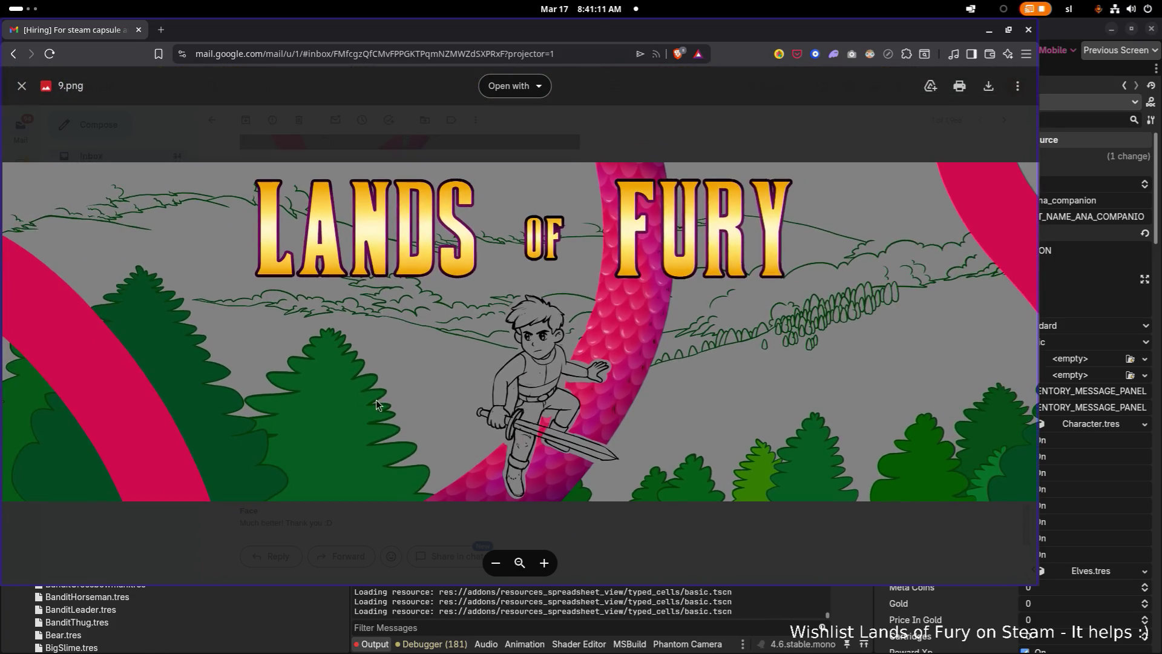
left_click(686, 526)
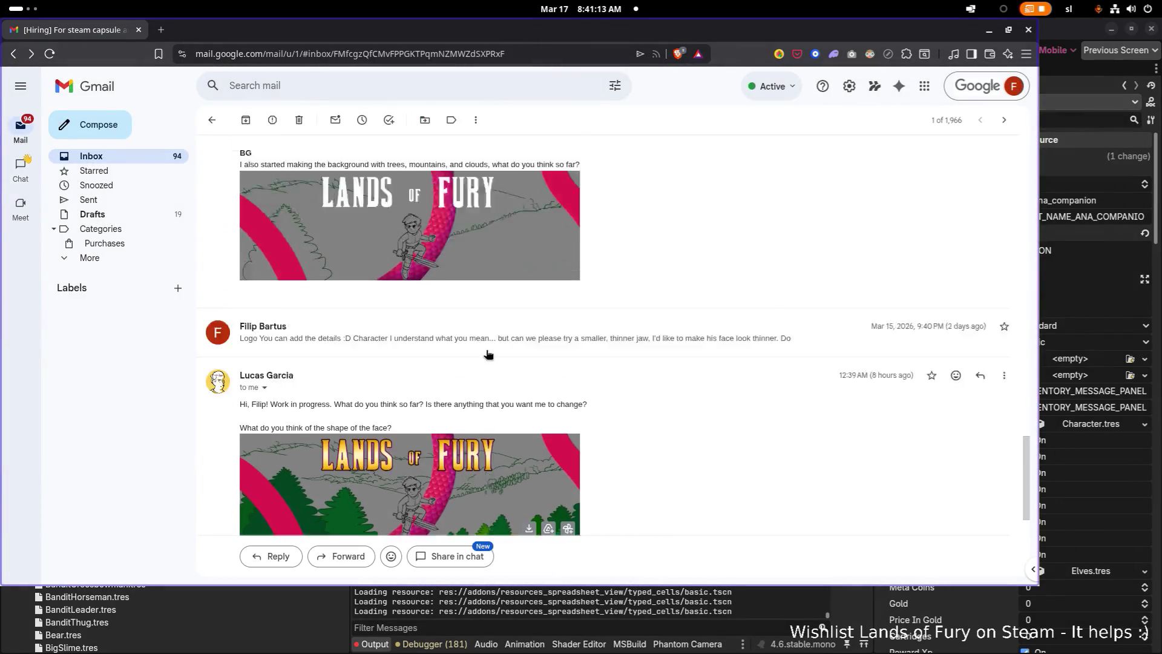
Compare against black-and-white sketch 5.png, reread the reply, and minimise the mail window to reveal Godot.
scroll(489, 354, "up", 10)
left_click(489, 302)
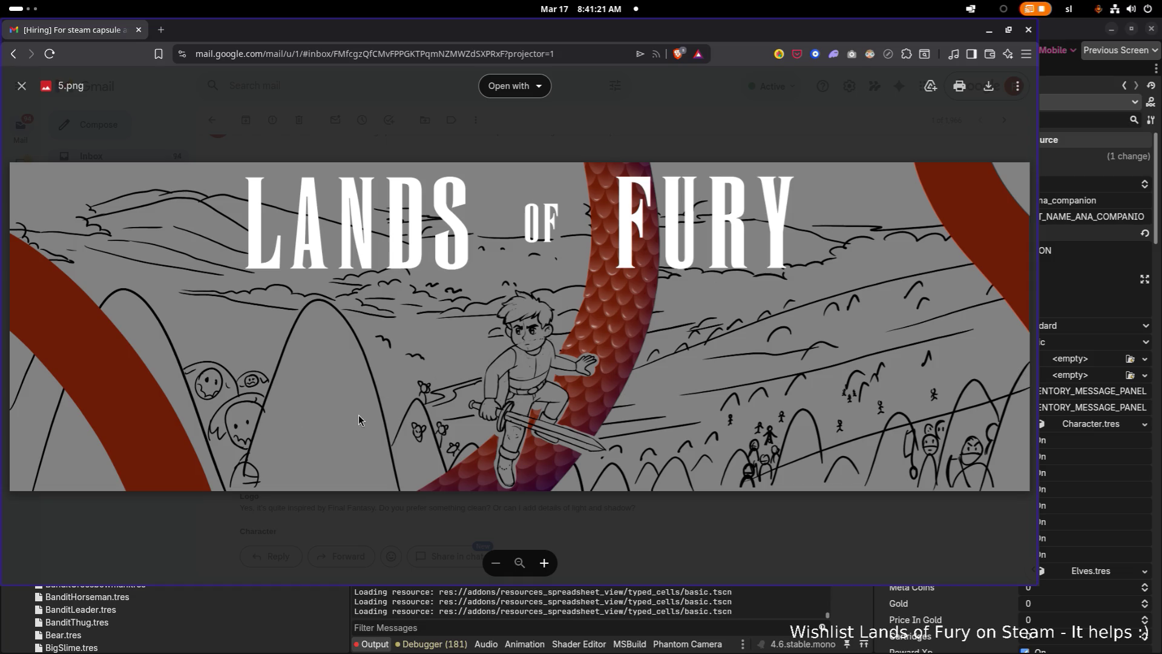
left_click(676, 532)
scroll(596, 474, "down", 3)
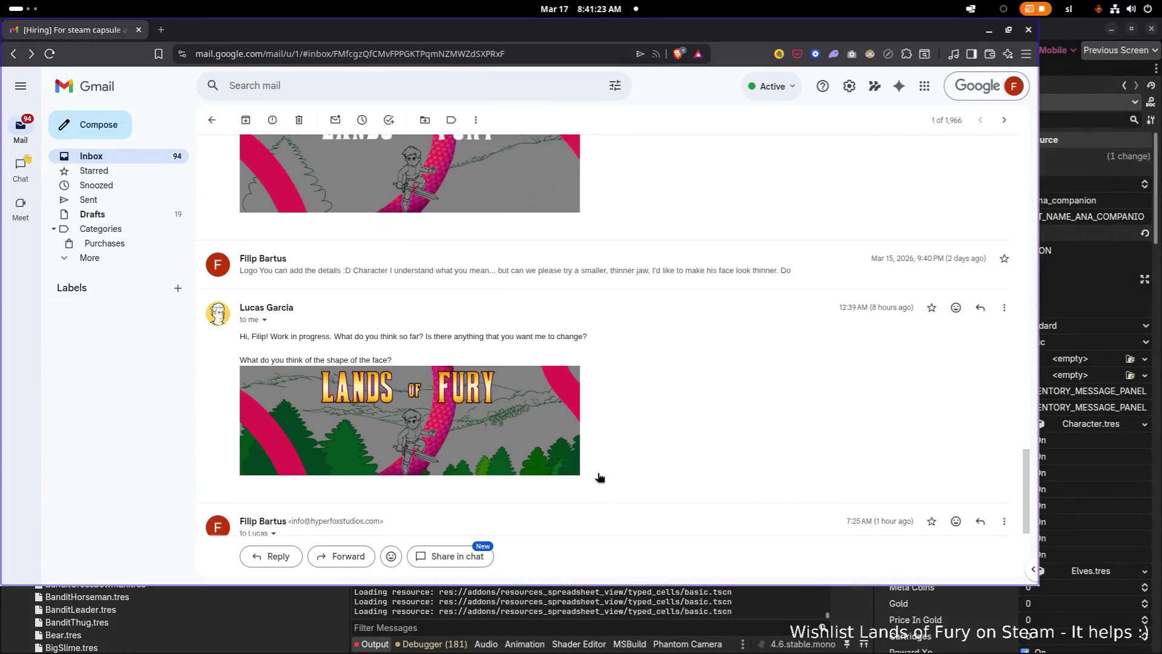
scroll(599, 477, "up", 3)
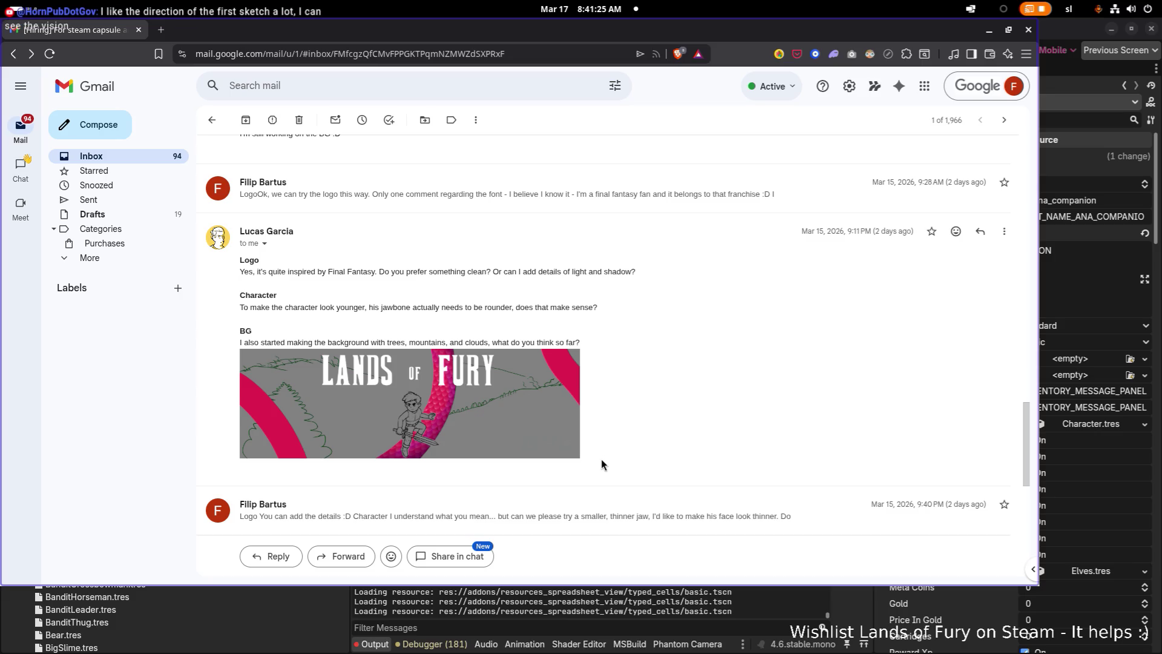
scroll(616, 430, "down", 5)
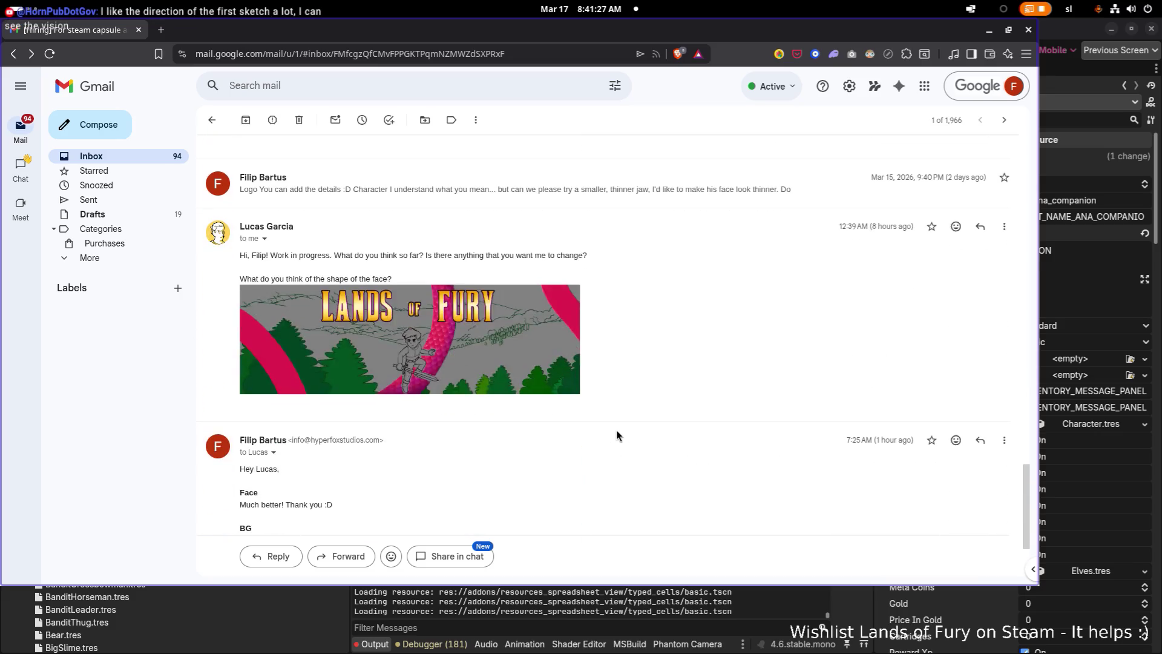
scroll(576, 423, "down", 2)
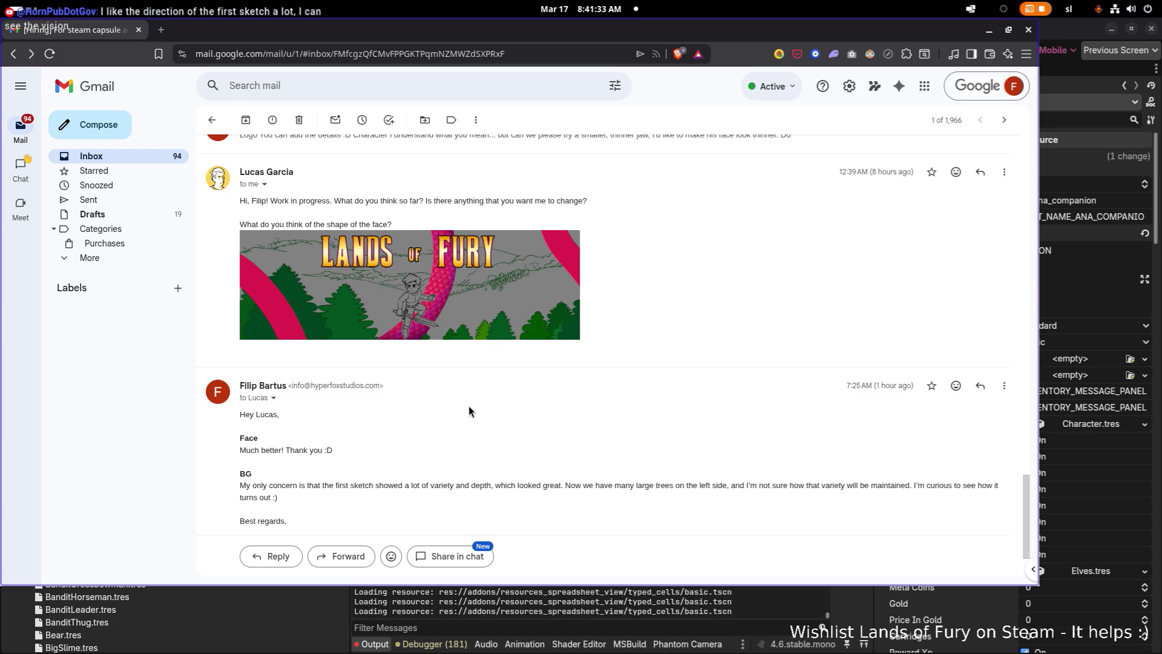
scroll(468, 405, "down", 2)
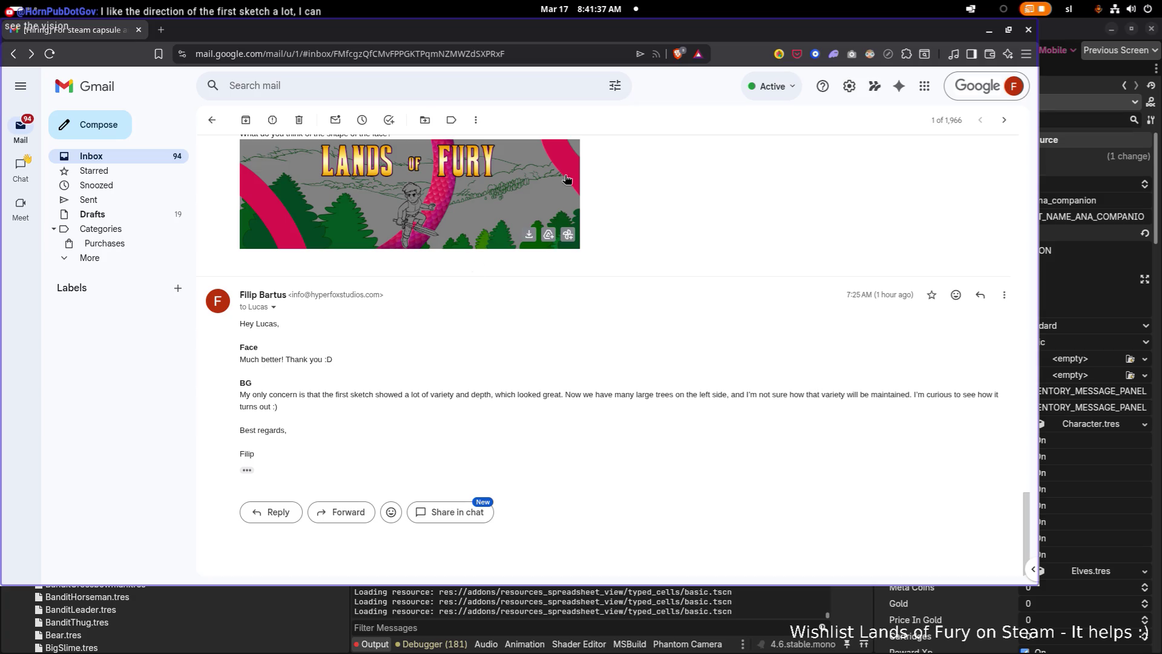
key("super+h")
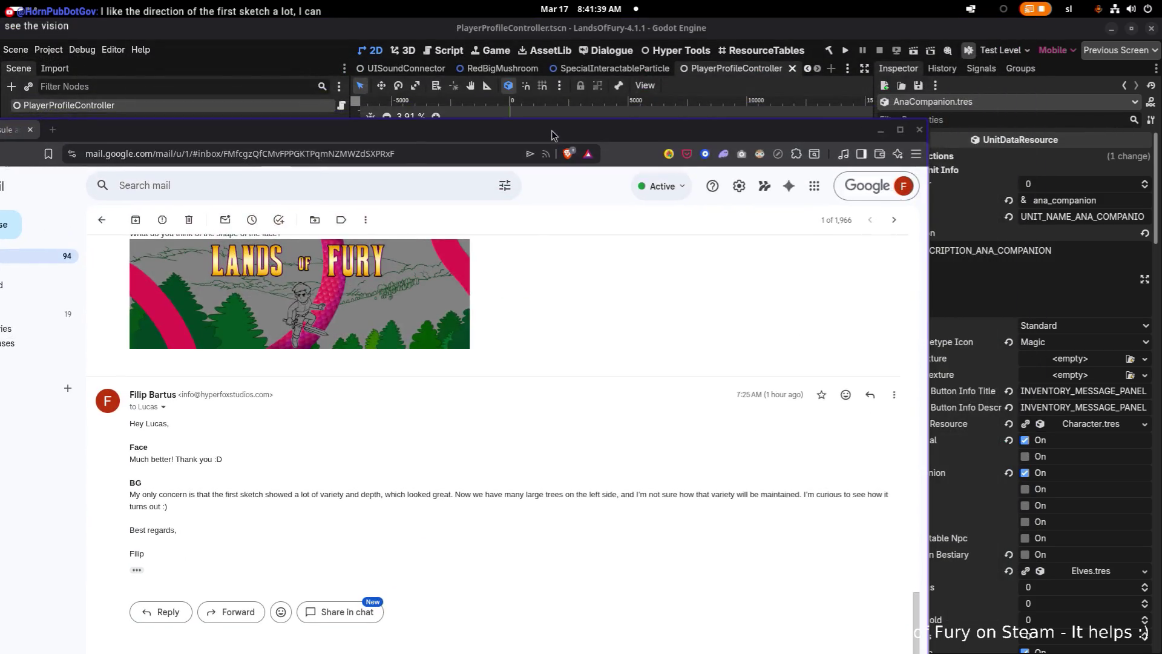
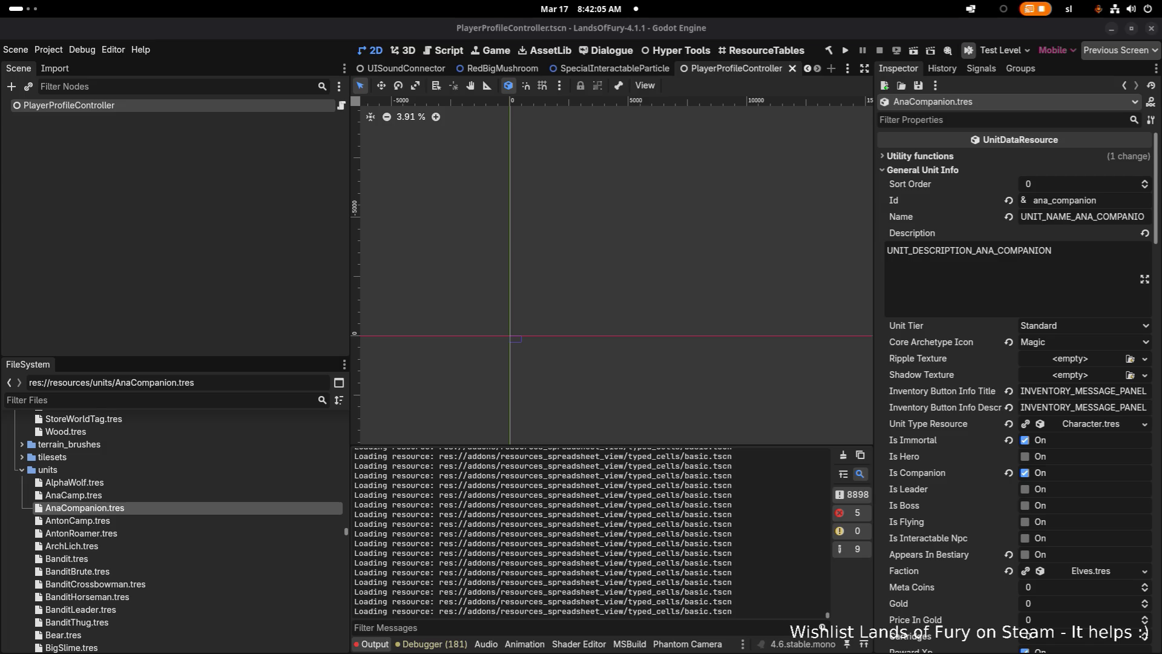
Focus the Godot editor, clear the output log and narrow the scene and file panels.
left_click(400, 310)
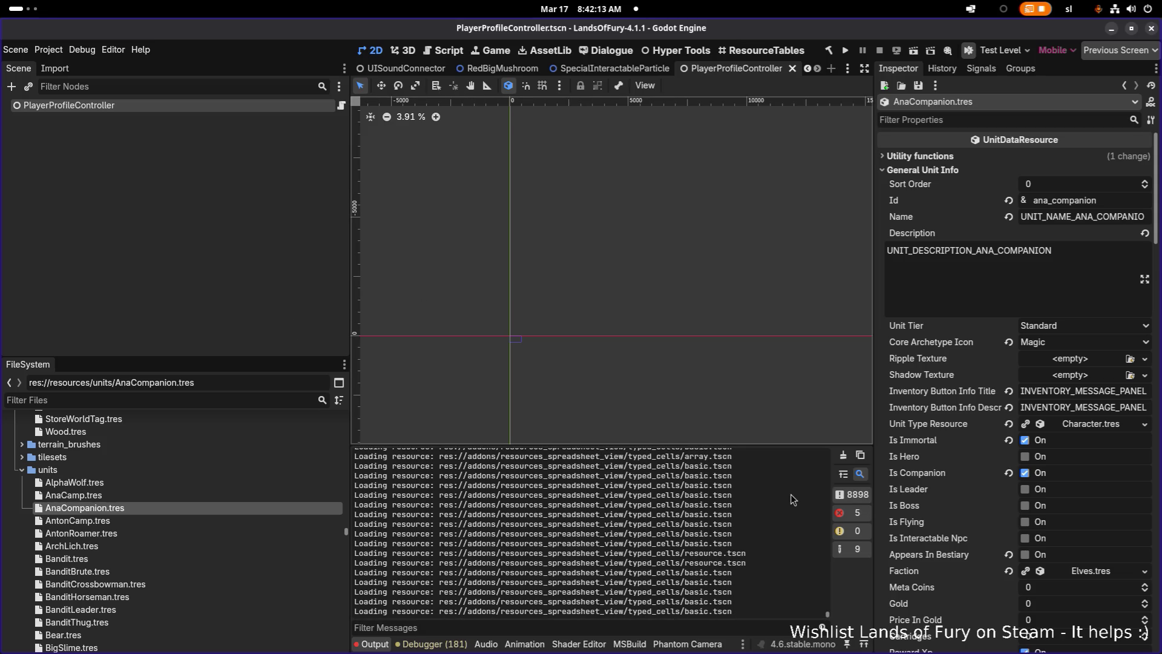
left_click(842, 455)
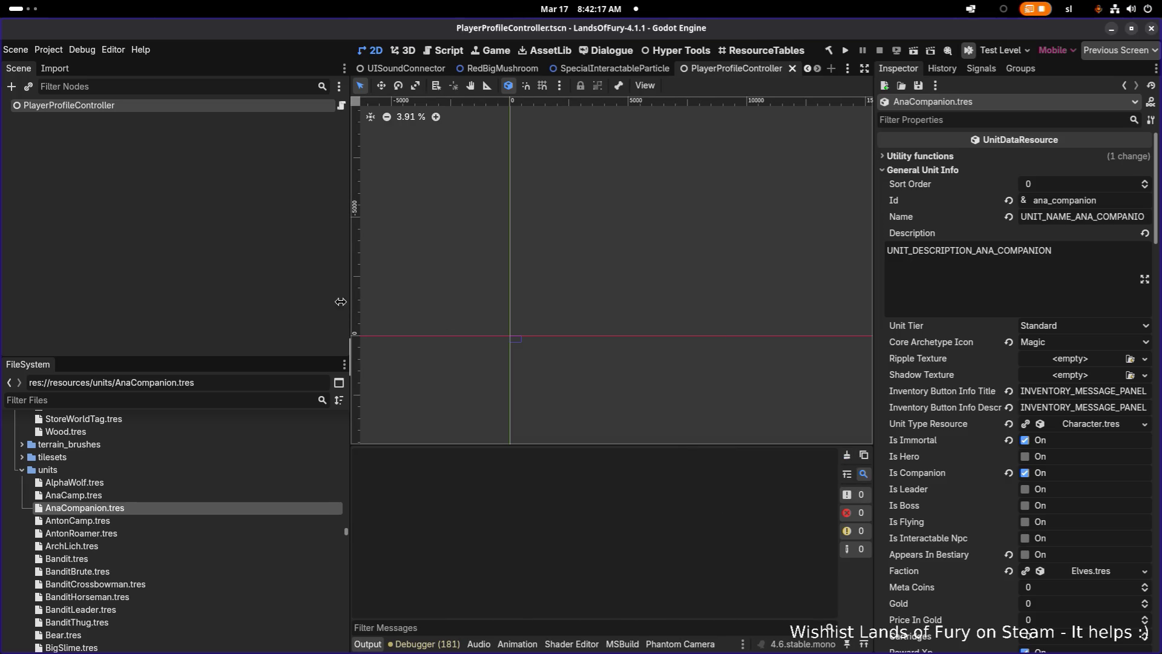
left_click_drag(349, 309, 231, 292)
key("alt+Tab")
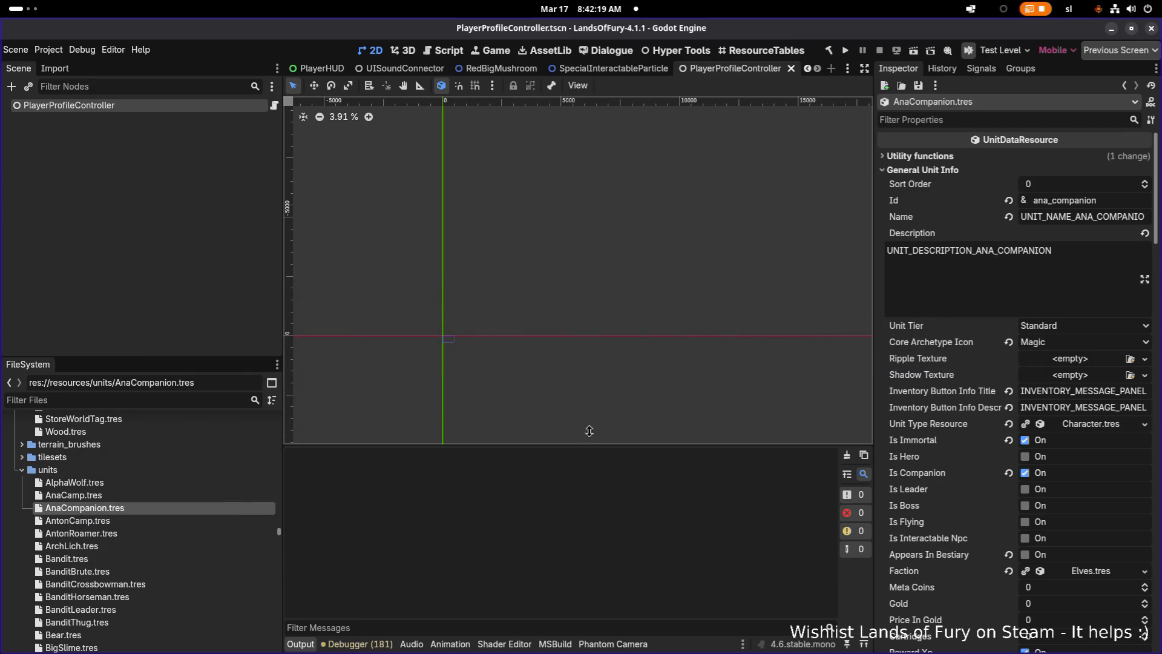
key("alt+Tab")
Open AnaCamp.tres and change its Id from ana_companion to ana_camp.
left_click(200, 495)
left_click(198, 510)
left_click(198, 494)
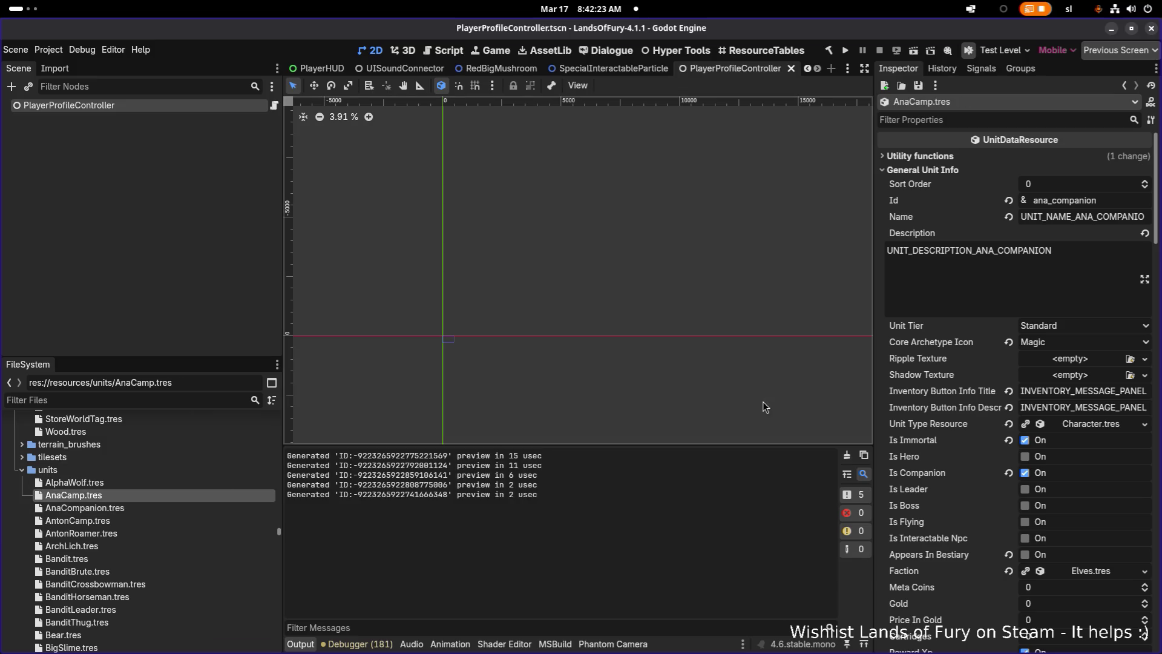
left_click_drag(1052, 200, 1118, 195)
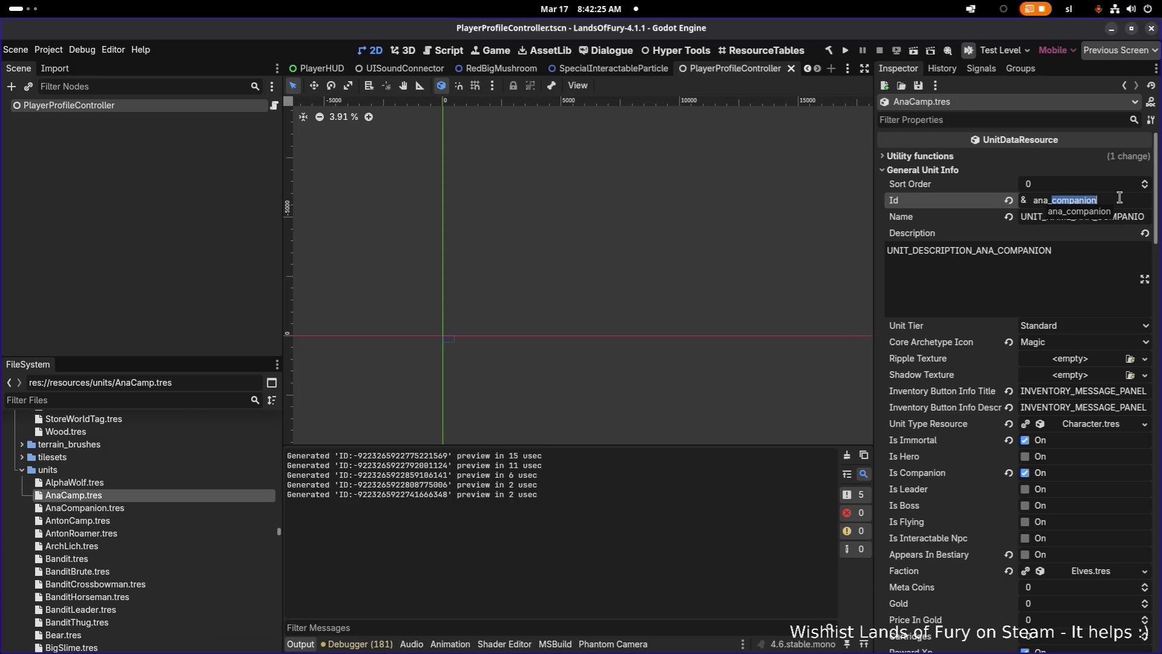
type("cam")
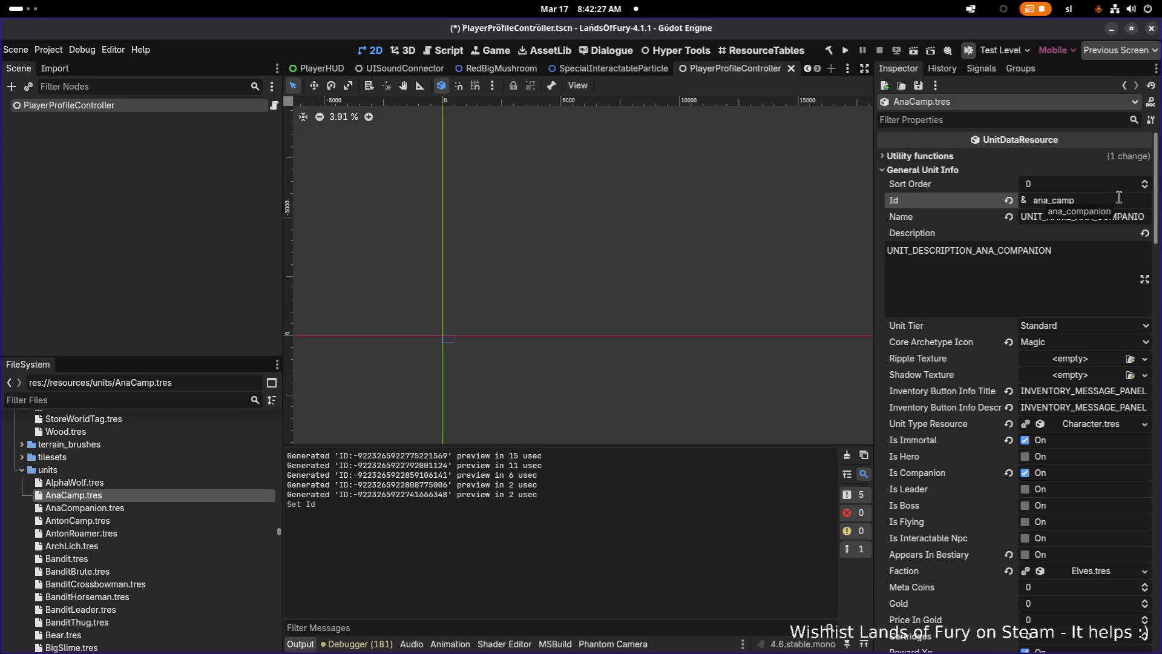
Widen the Inspector, review AnaCamp's Description and other properties, then open AntonCamp.tres.
left_click_drag(872, 228, 778, 228)
left_click(951, 276)
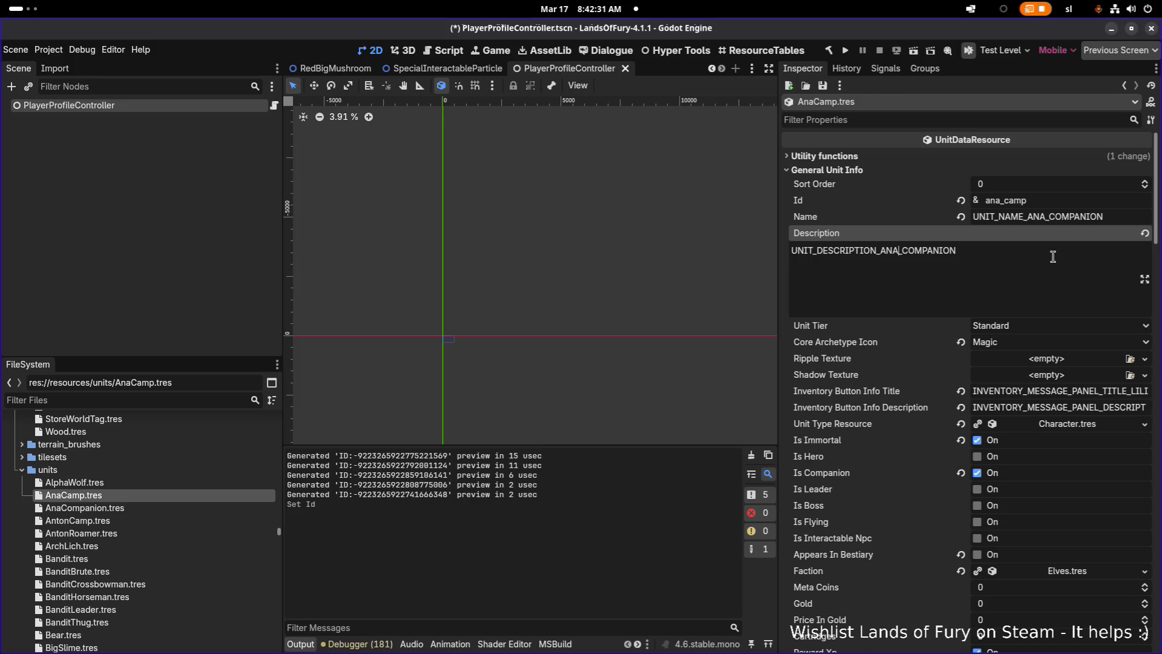
key("shift+End")
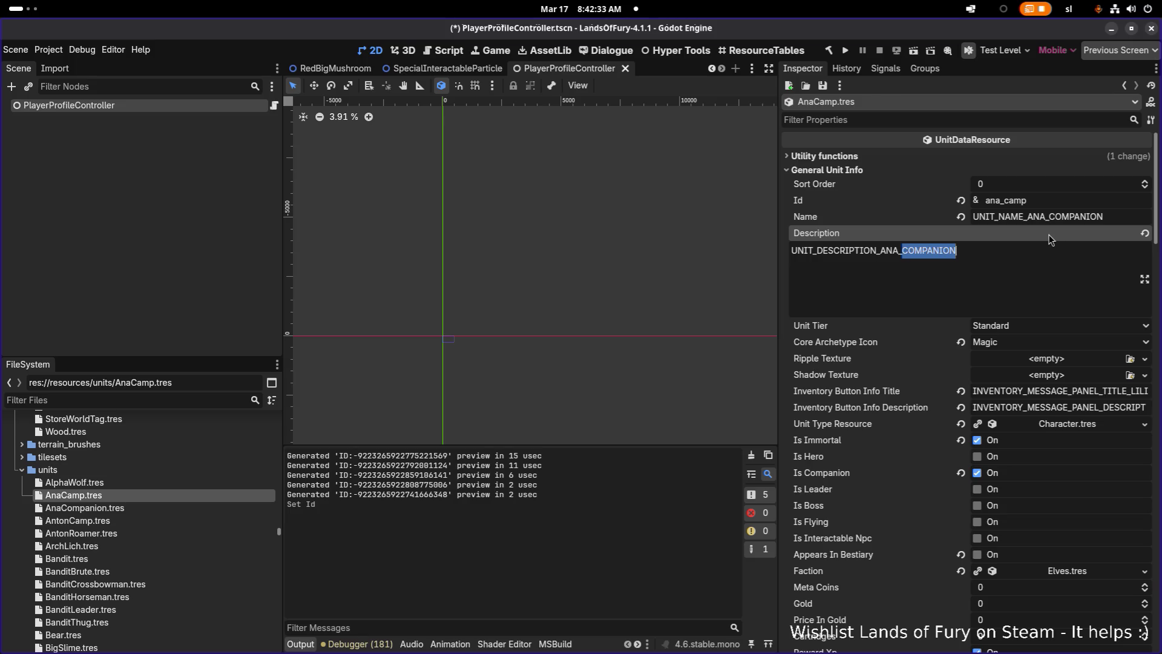
left_click(1056, 253)
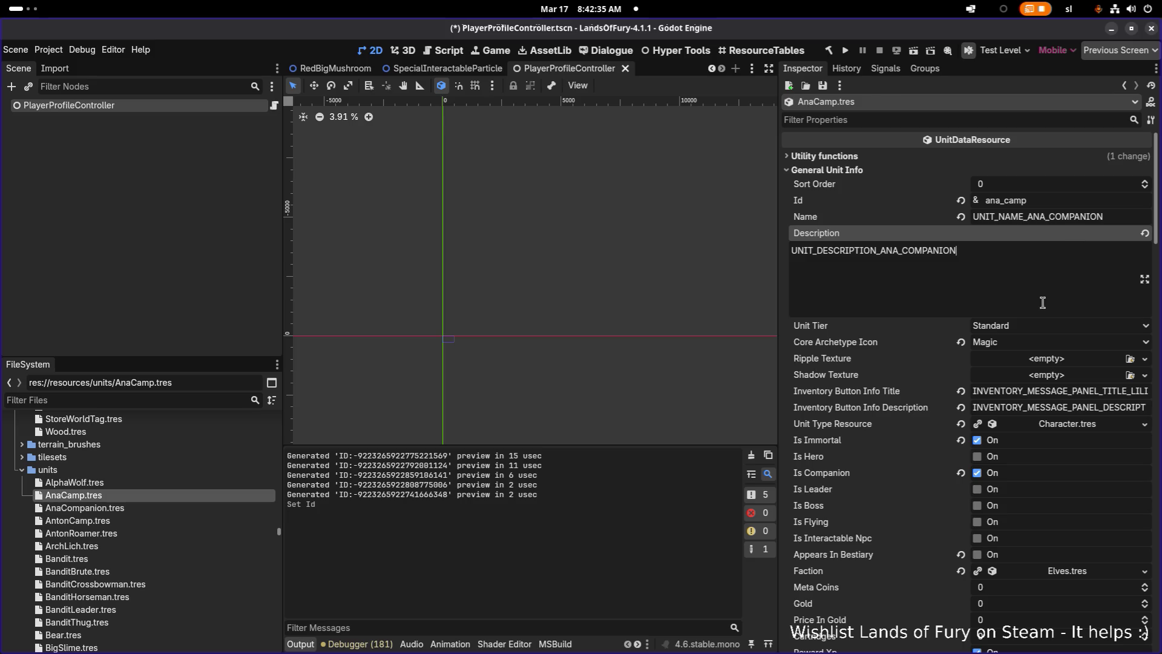
scroll(1042, 302, "down", 3)
scroll(958, 313, "down", 8)
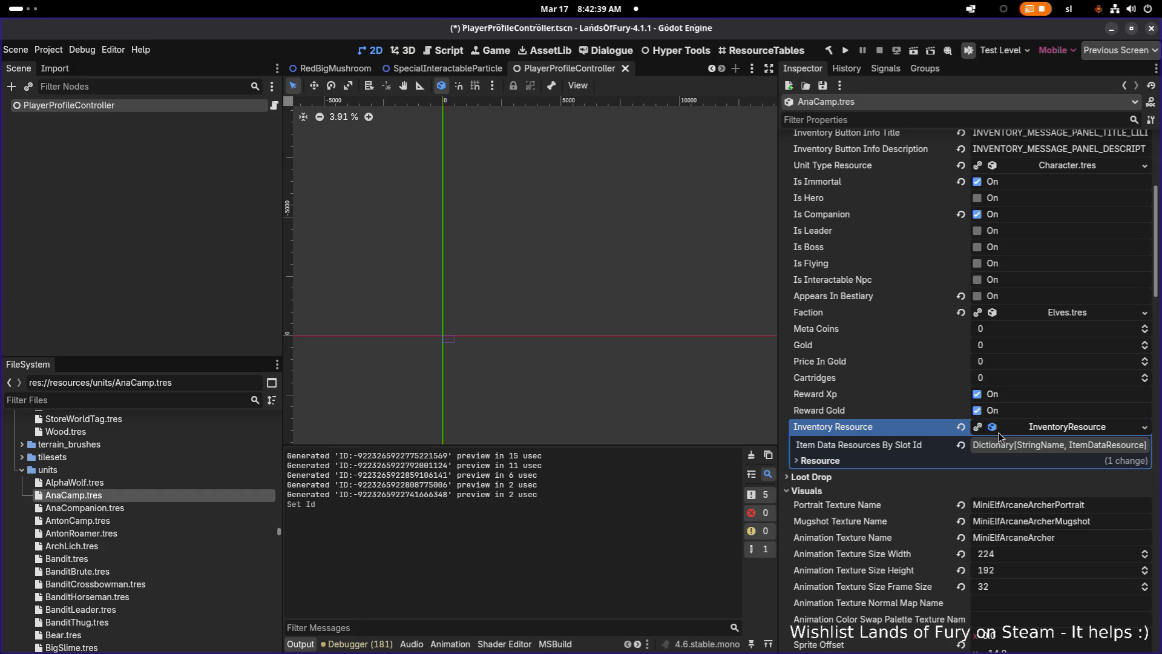
scroll(1000, 435, "down", 10)
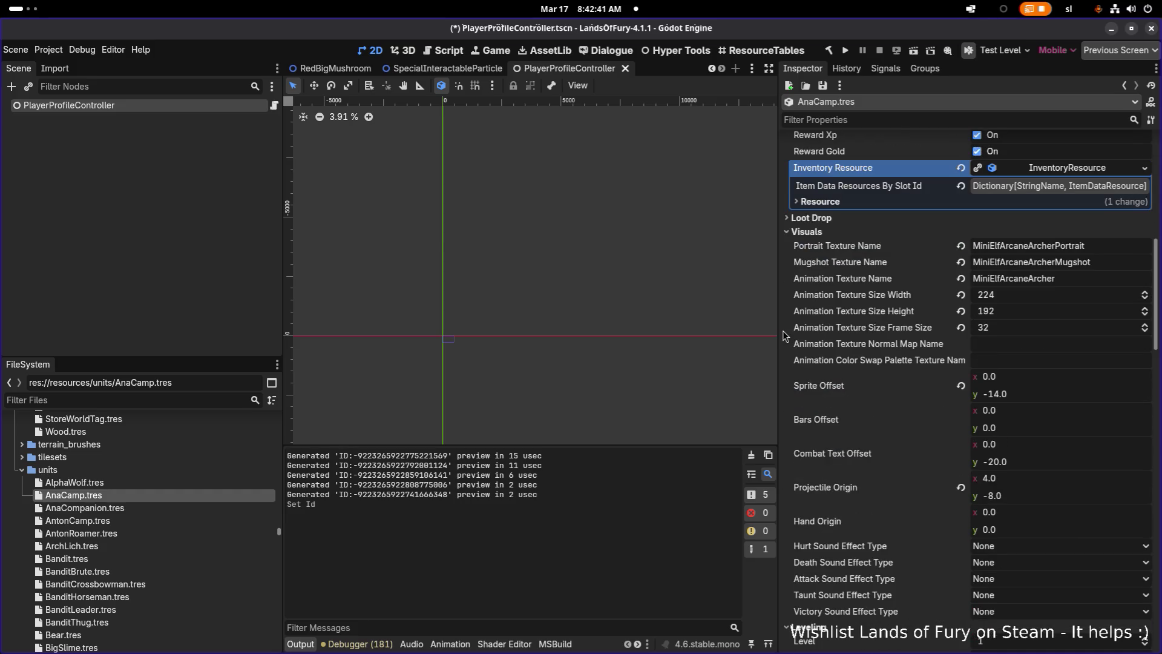
left_click_drag(785, 335, 731, 336)
scroll(949, 393, "down", 15)
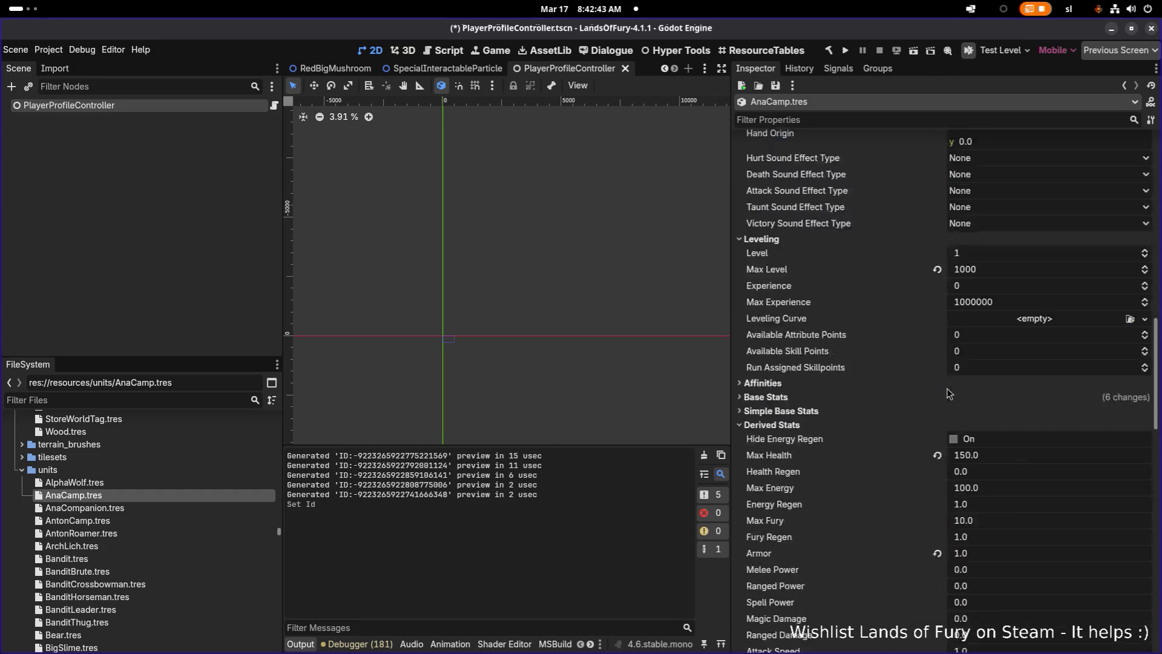
scroll(949, 393, "down", 12)
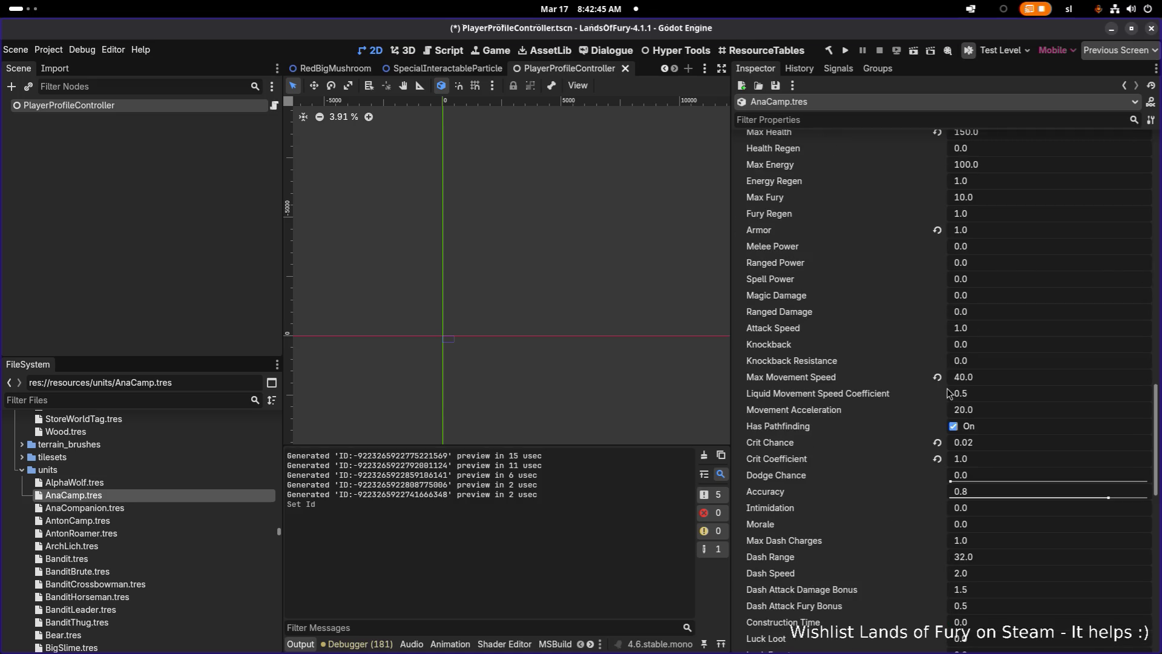
scroll(949, 394, "up", 20)
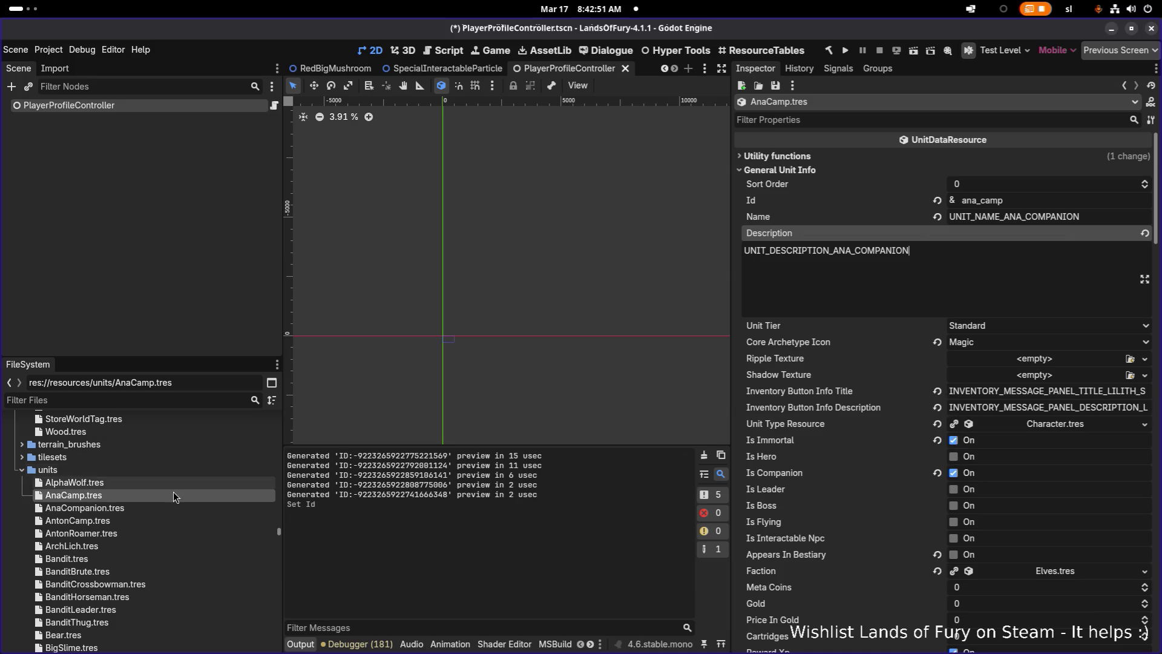
left_click(165, 520)
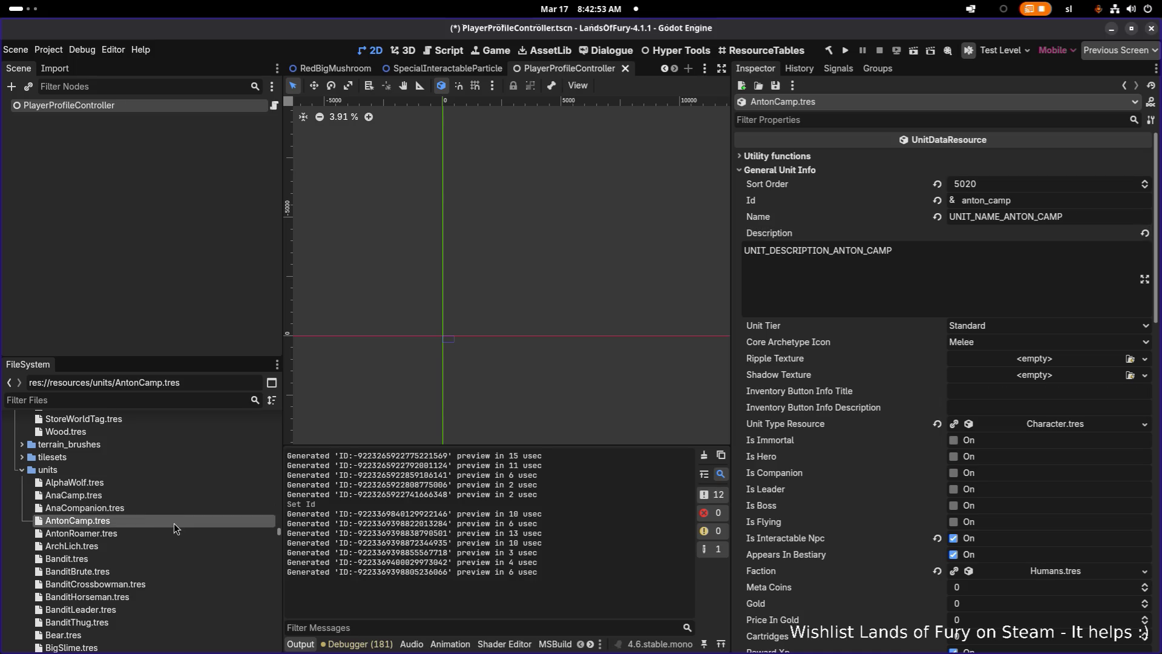
Uncheck Is Companion on AnaCompanion.tres, then widen the 2D viewport.
scroll(152, 571, "down", 2)
scroll(153, 571, "down", 1)
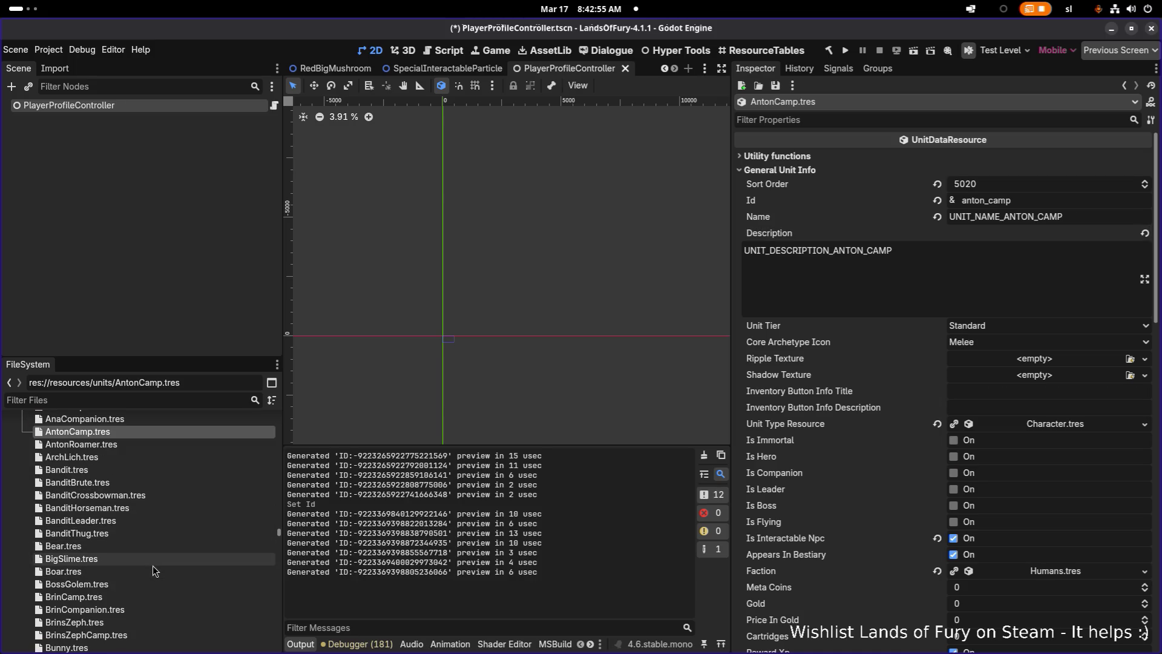
left_click(141, 594)
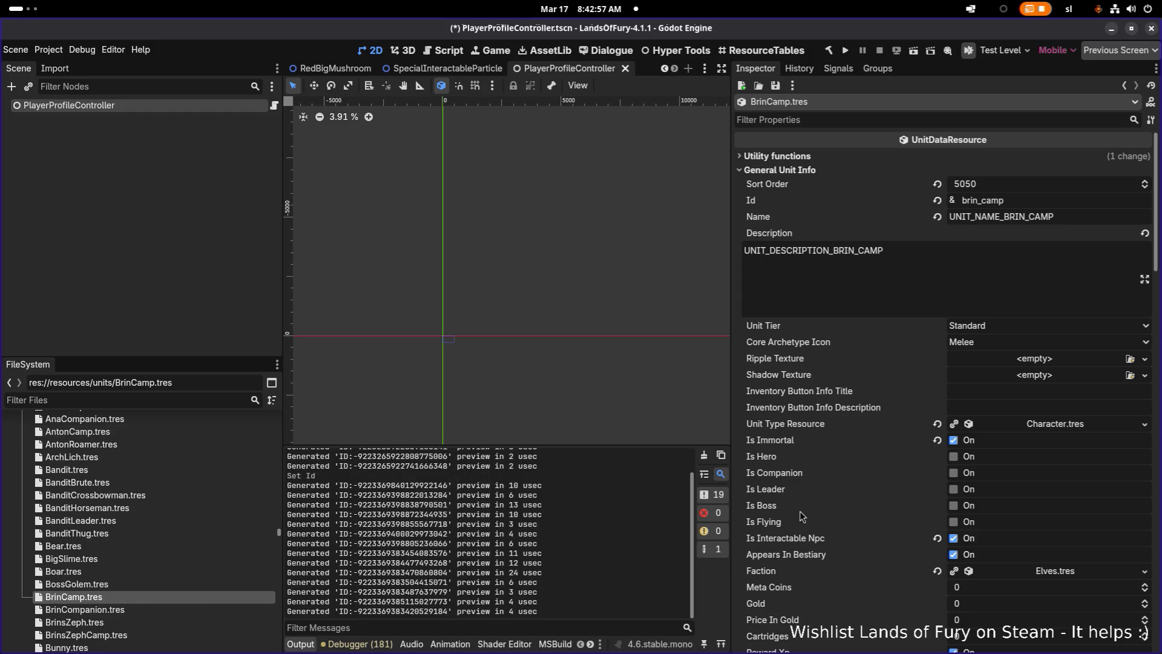
scroll(112, 473, "up", 2)
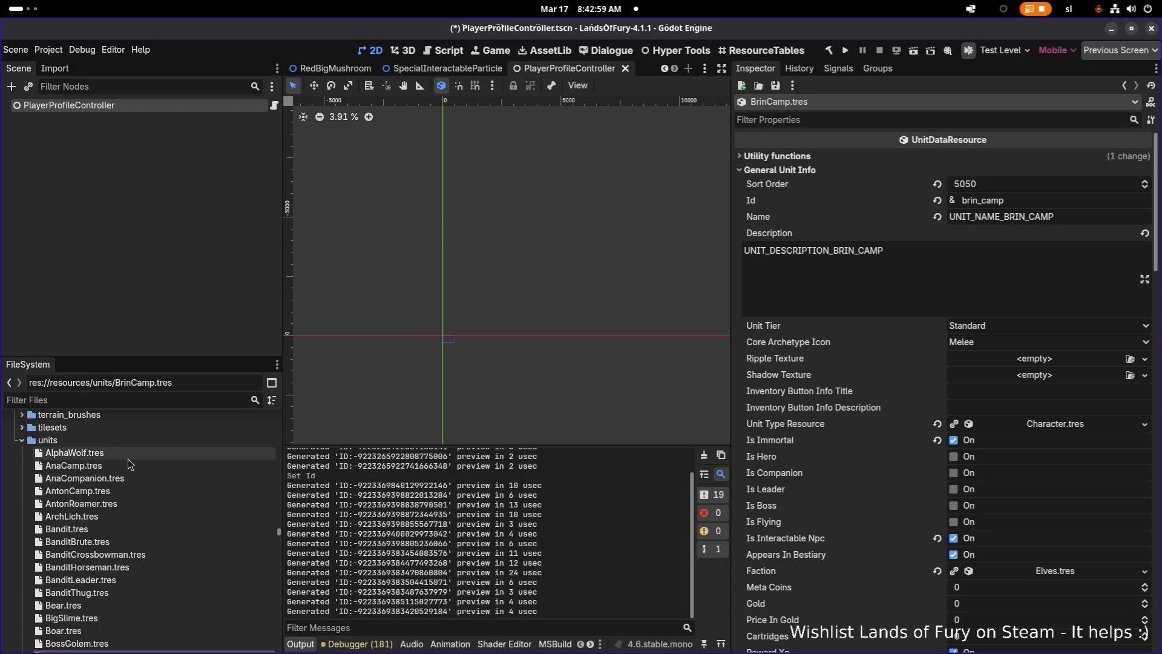
left_click(126, 477)
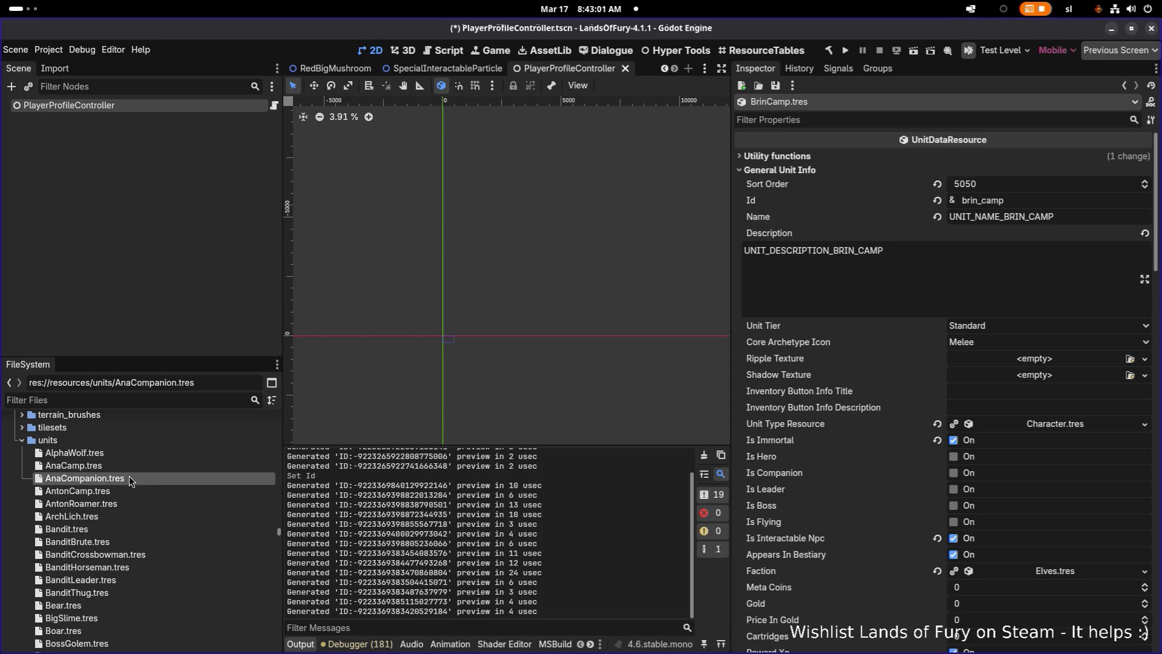
left_click(953, 473)
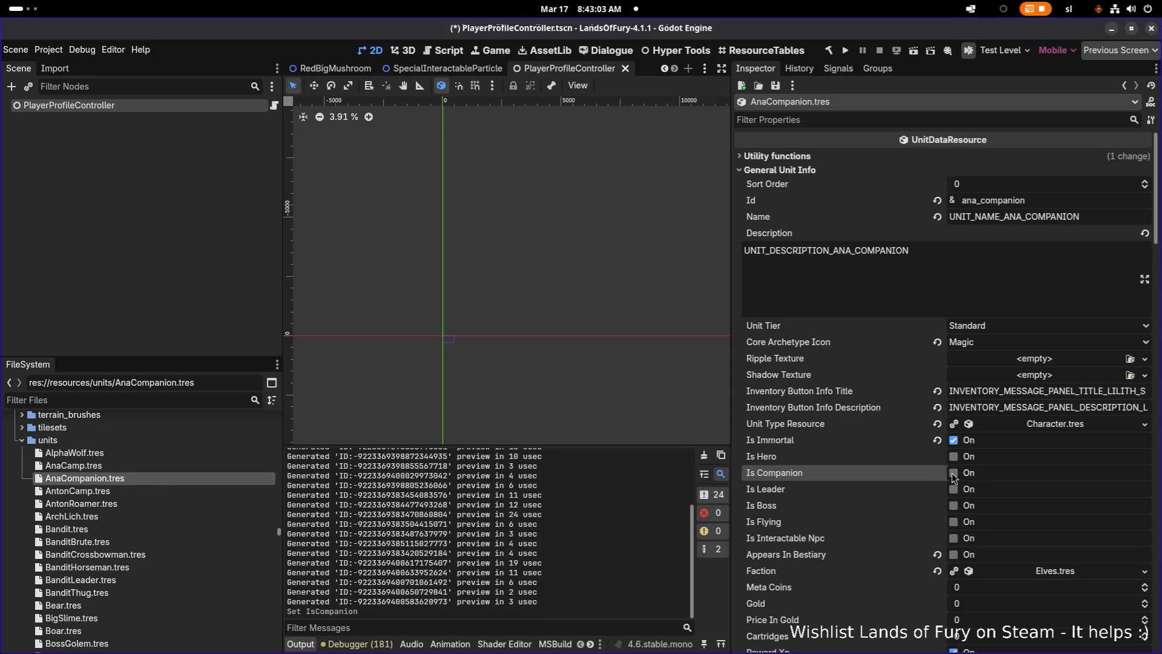
scroll(1004, 480, "down", 2)
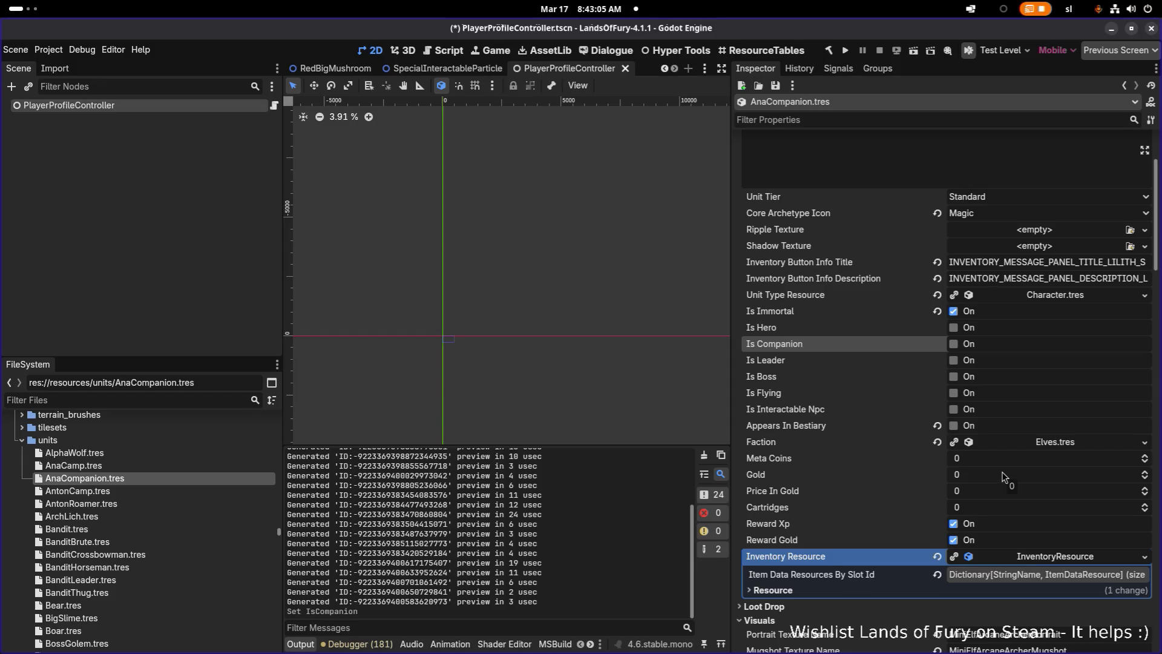
scroll(1002, 476, "down", 3)
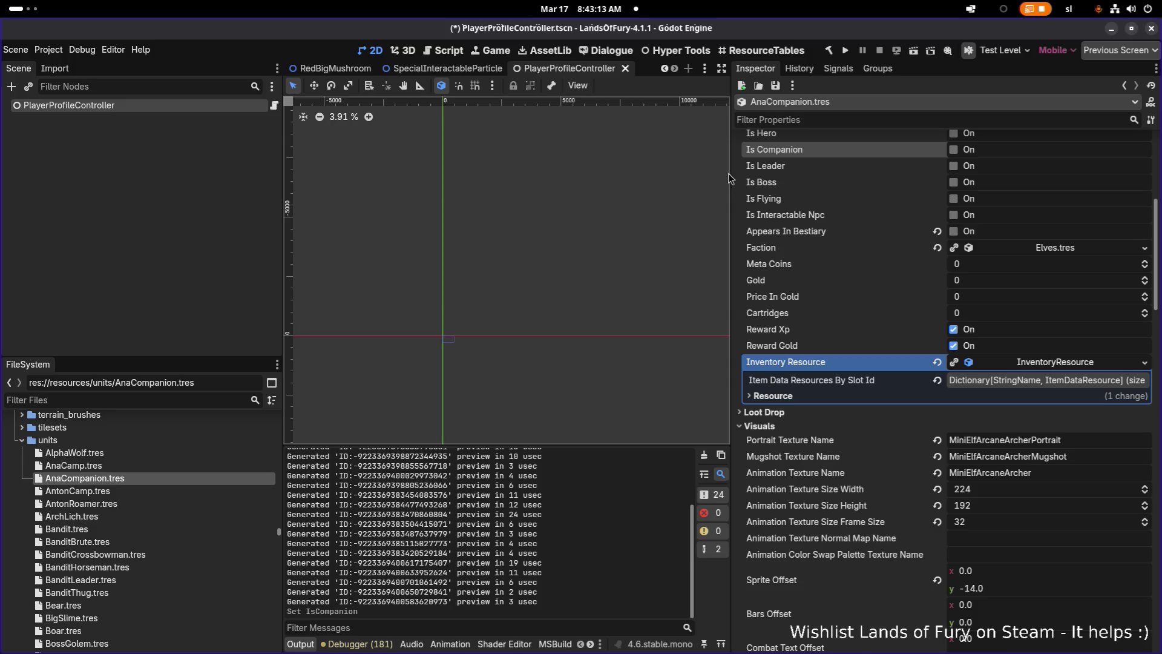
left_click_drag(731, 179, 840, 182)
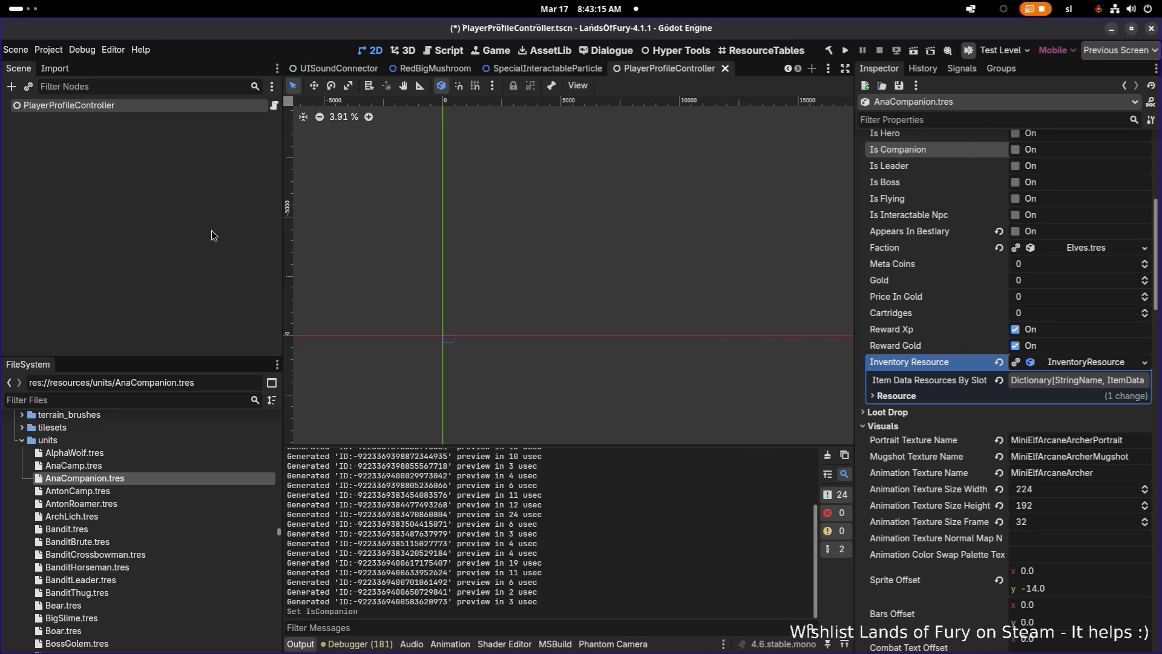
Open the TestLevel.tscn scene through the quick scene search 'testle'.
key("ctrl+shift+o")
type("testle")
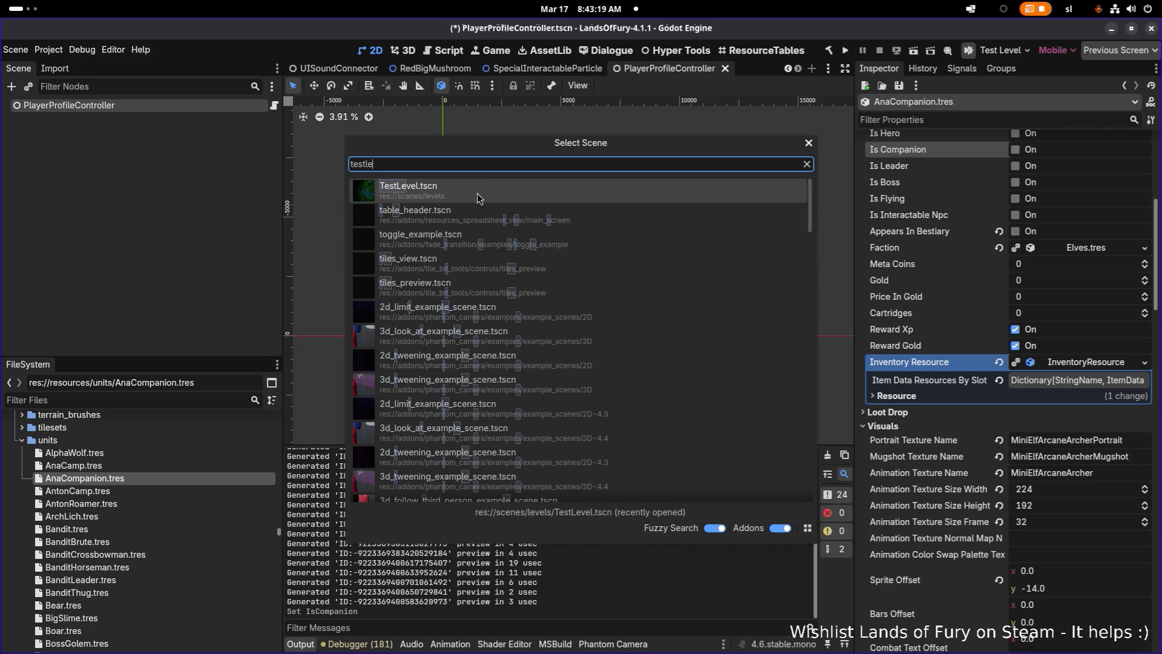
key("Return")
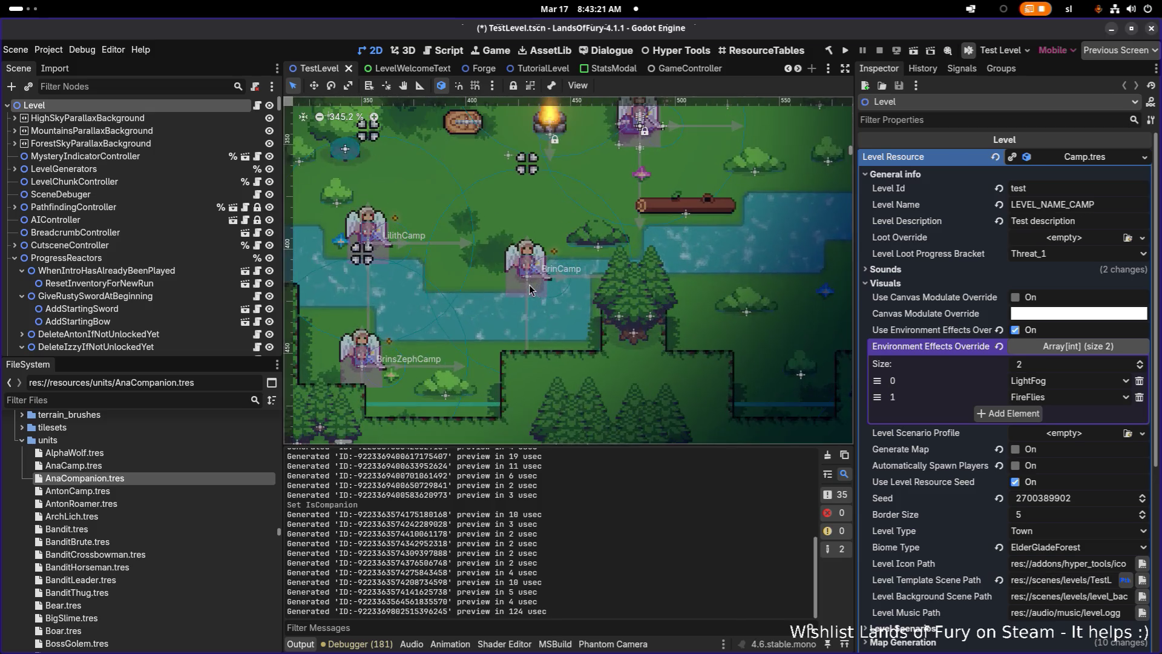
scroll(520, 292, "down", 3)
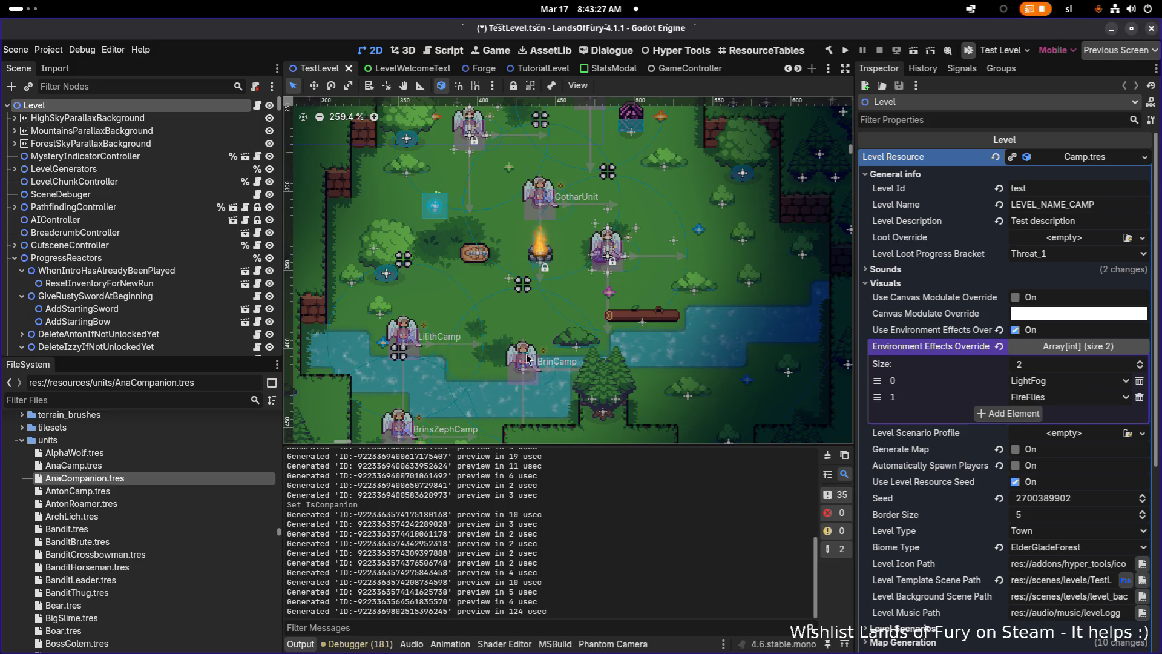
scroll(492, 363, "up", 3)
scroll(478, 372, "down", 3)
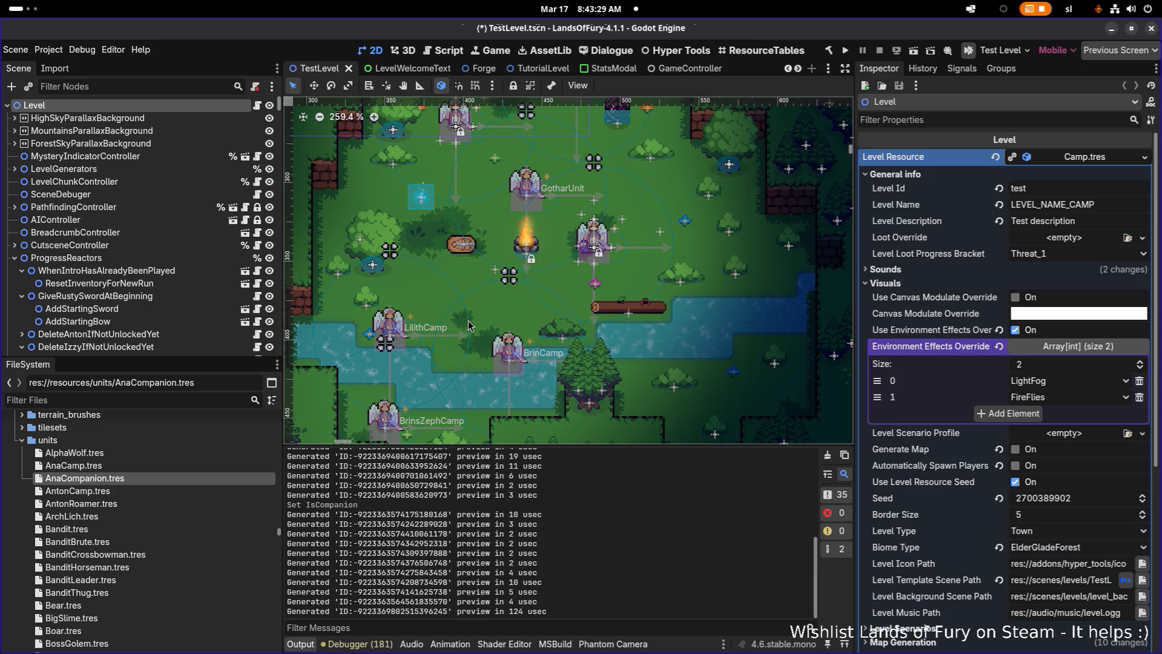
scroll(436, 369, "down", 4)
scroll(402, 345, "up", 4)
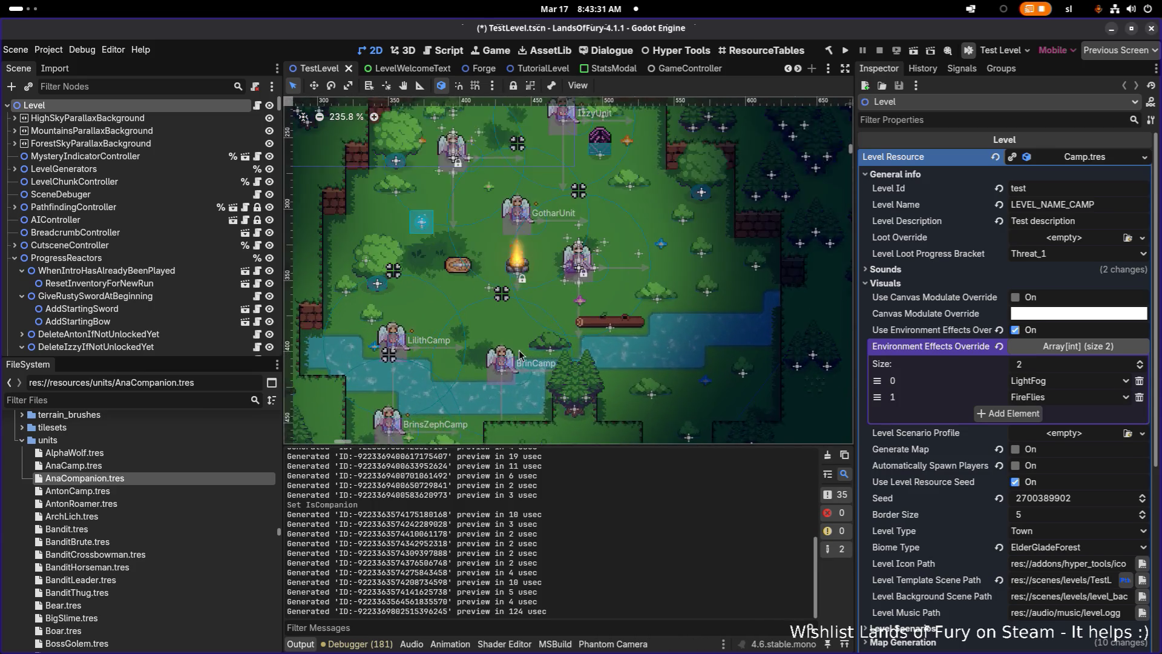
Select the BrinsZephCamp unit and duplicate it as BrinsZephCamp2.
left_click(401, 345)
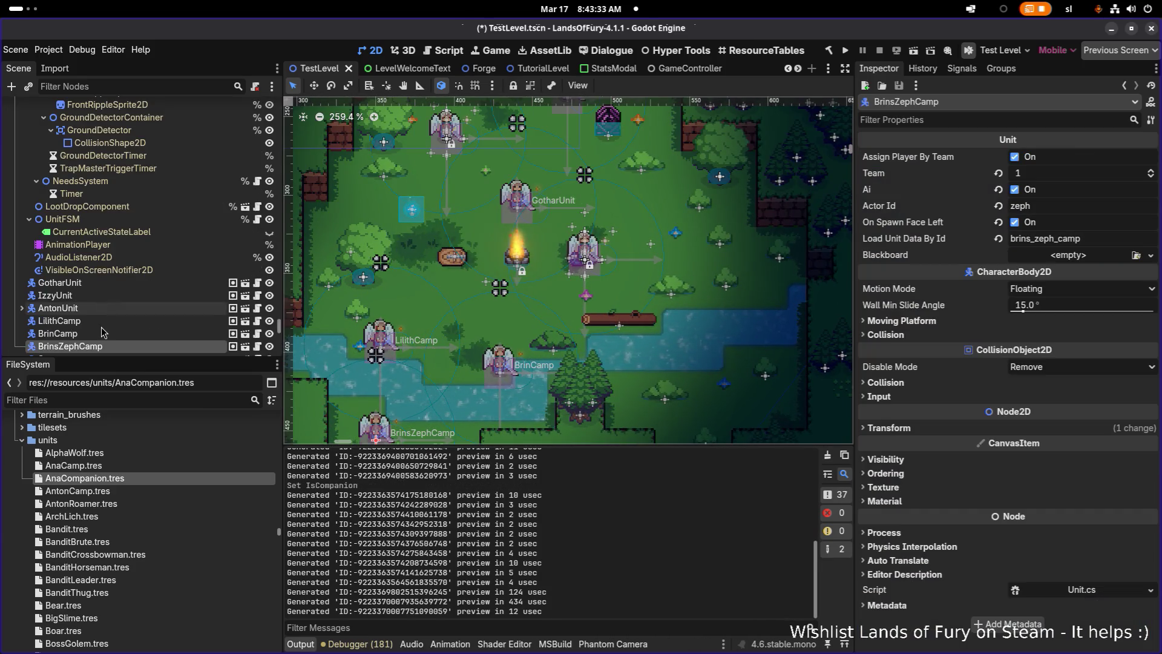
left_click(151, 233)
left_click(148, 219)
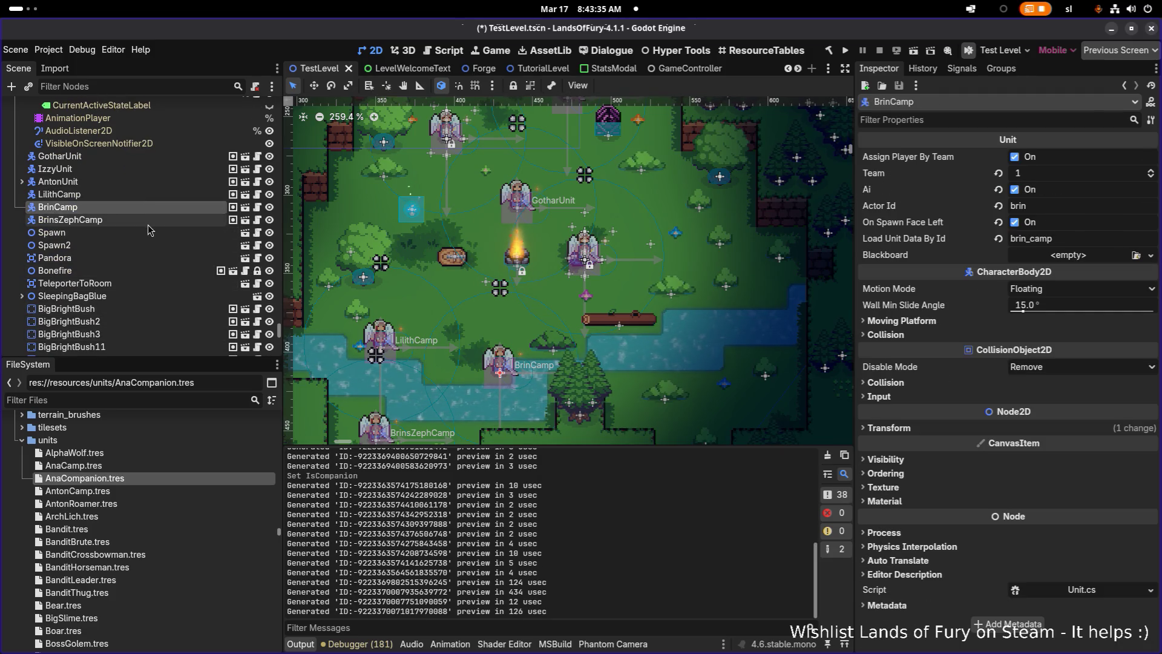
scroll(439, 284, "down", 3)
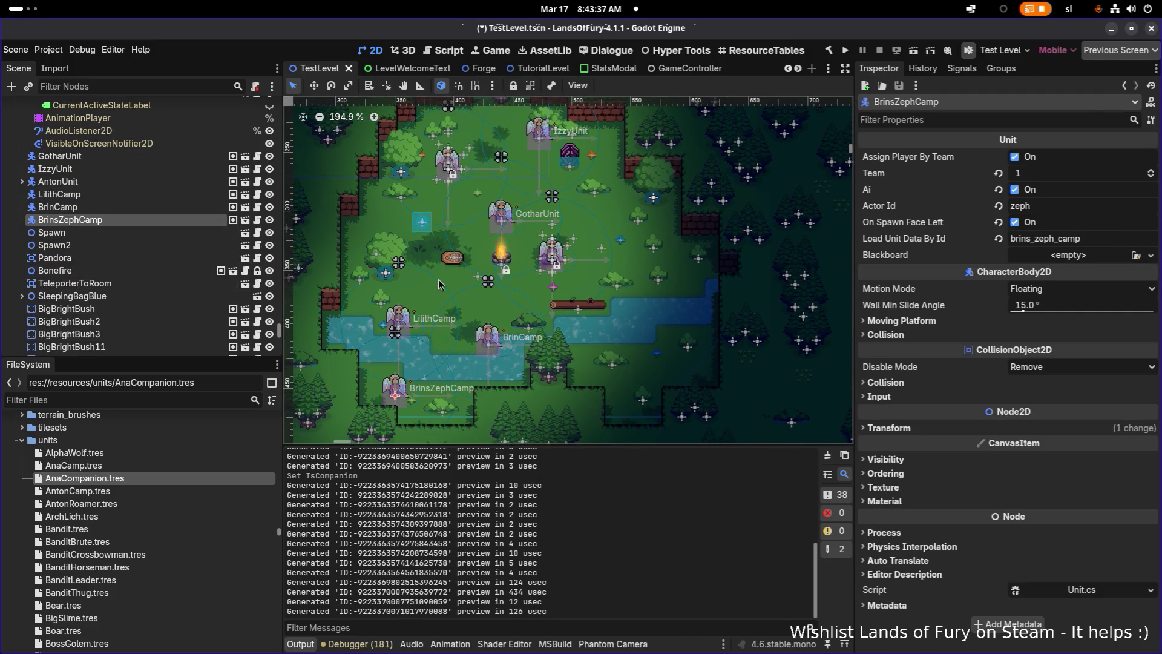
key("ctrl+d")
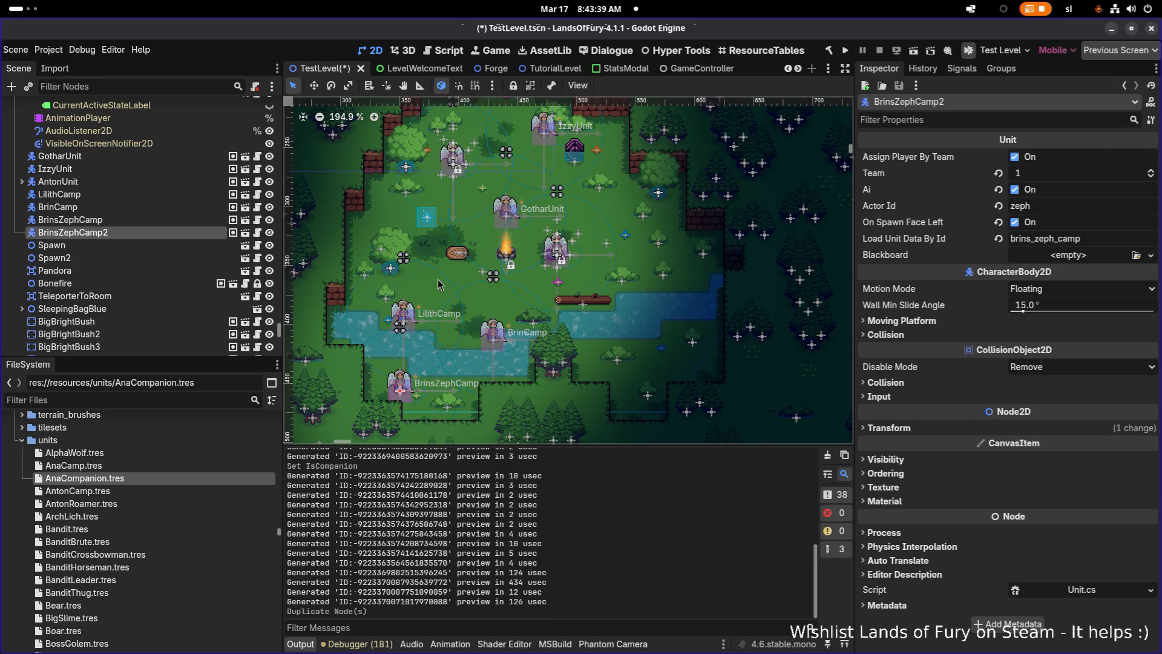
Move BrinsZephCamp2 out of the pond to the right stream bank at (599, 362).
key("w")
mouse_move(401, 396)
left_mouse_down()
mouse_move(643, 268)
mouse_move(693, 289)
mouse_move(564, 277)
mouse_move(642, 304)
mouse_move(538, 261)
mouse_move(649, 309)
left_mouse_up()
scroll(693, 281, "up", 3)
scroll(649, 309, "down", 2)
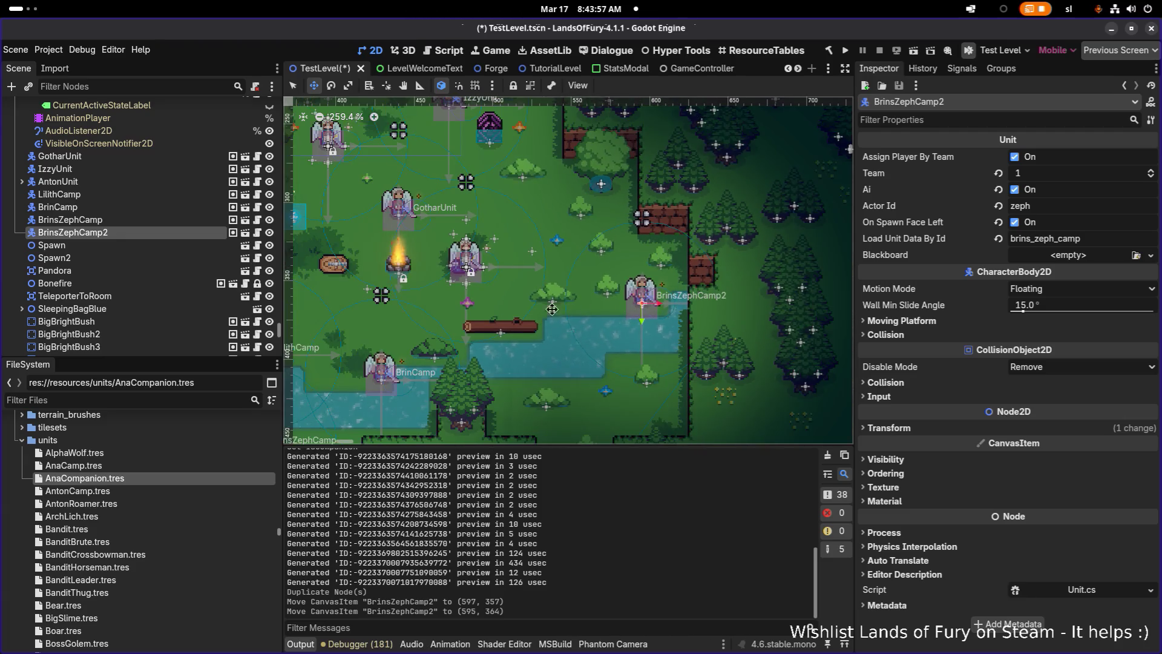
scroll(415, 317, "left", 3)
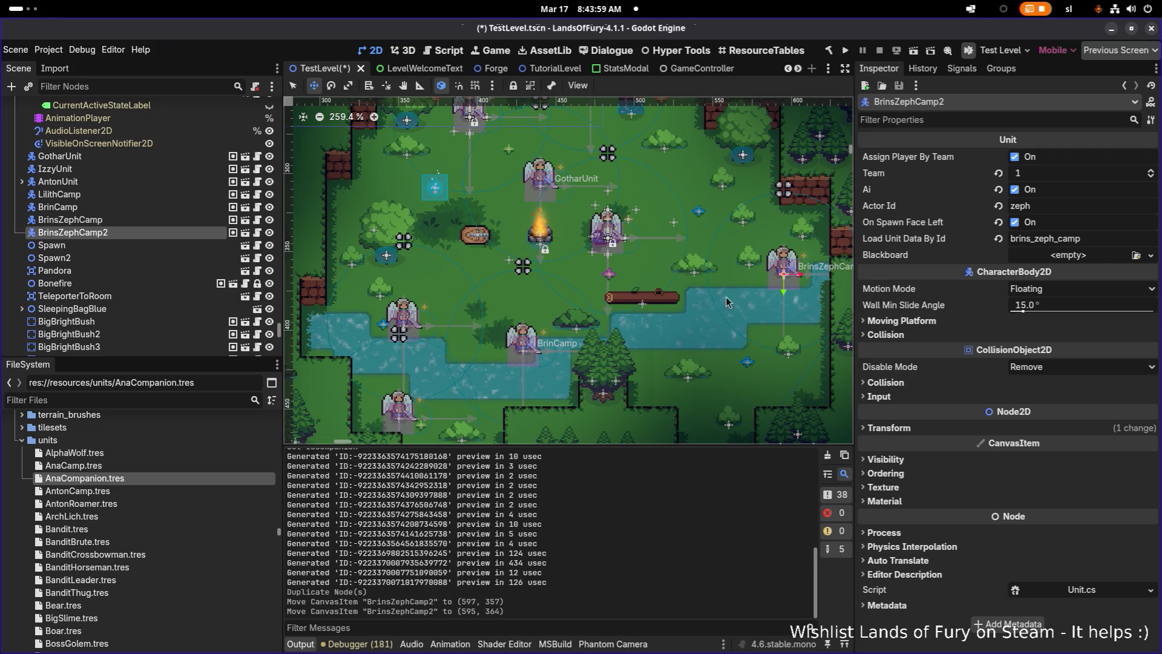
scroll(681, 361, "up", 2)
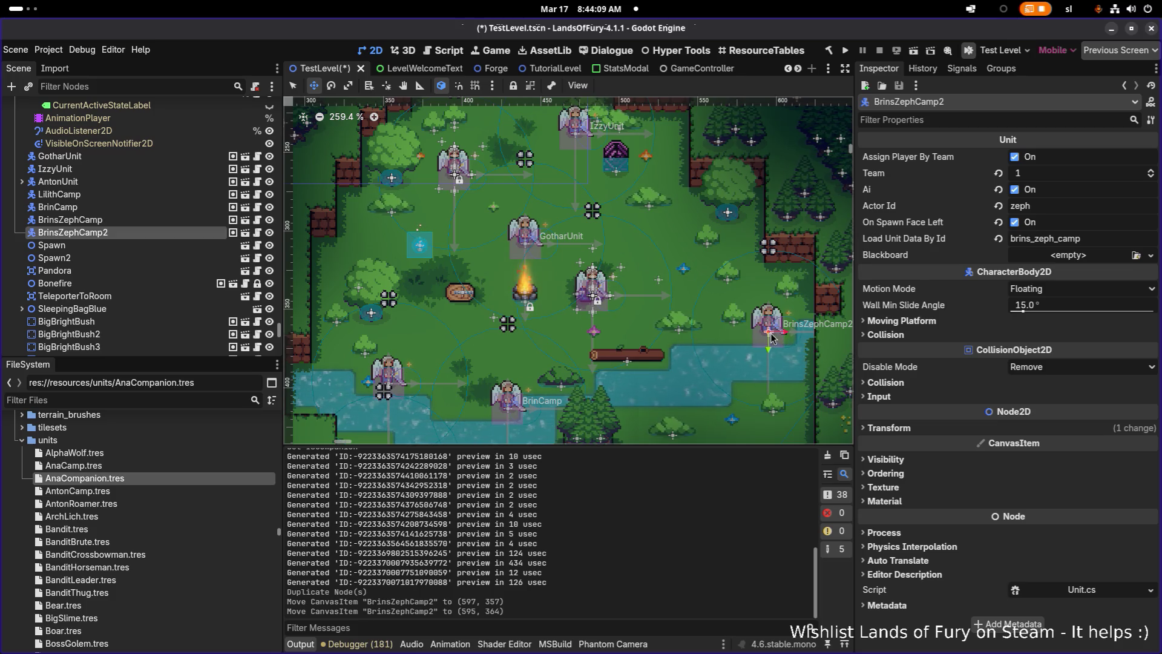
left_click_drag(772, 338, 780, 334)
Select BrinsZephCamp2 and set its Load Unit Data By Id to ana_camp.
left_click(148, 207)
left_click(156, 231)
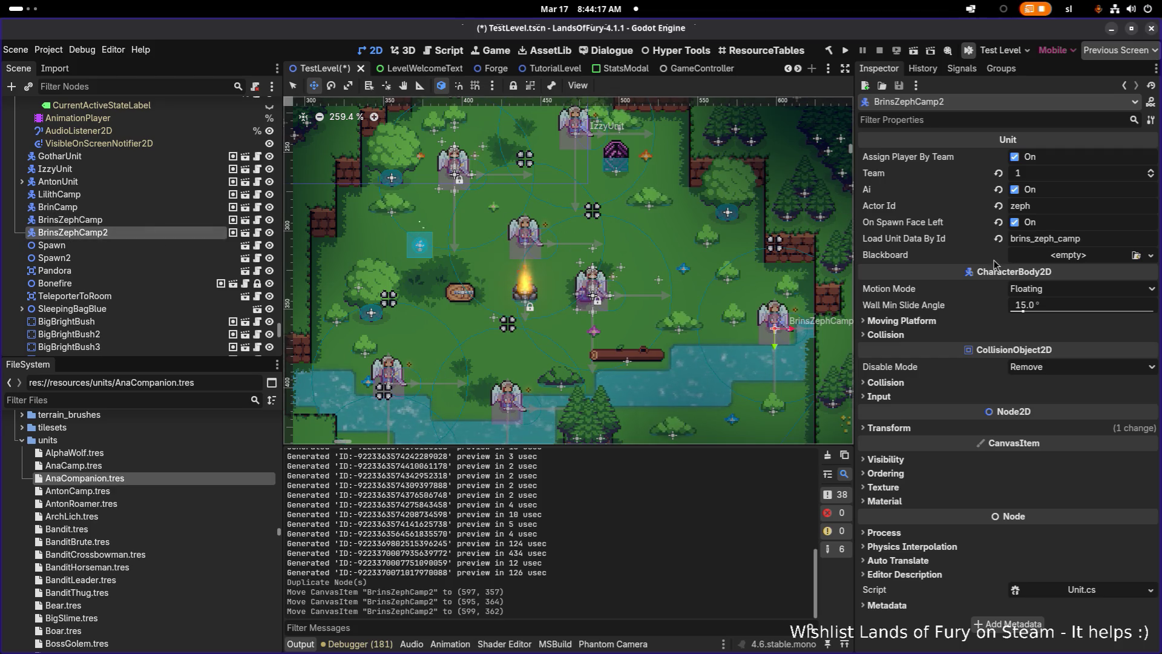
left_click(1106, 240)
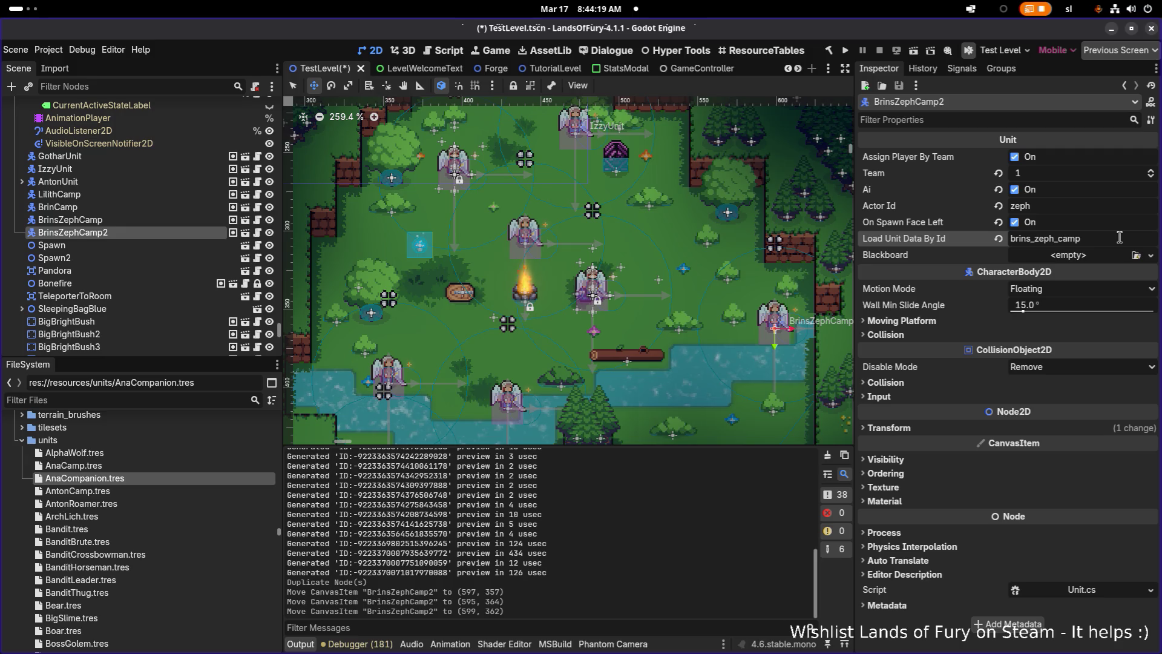
left_click(1039, 238)
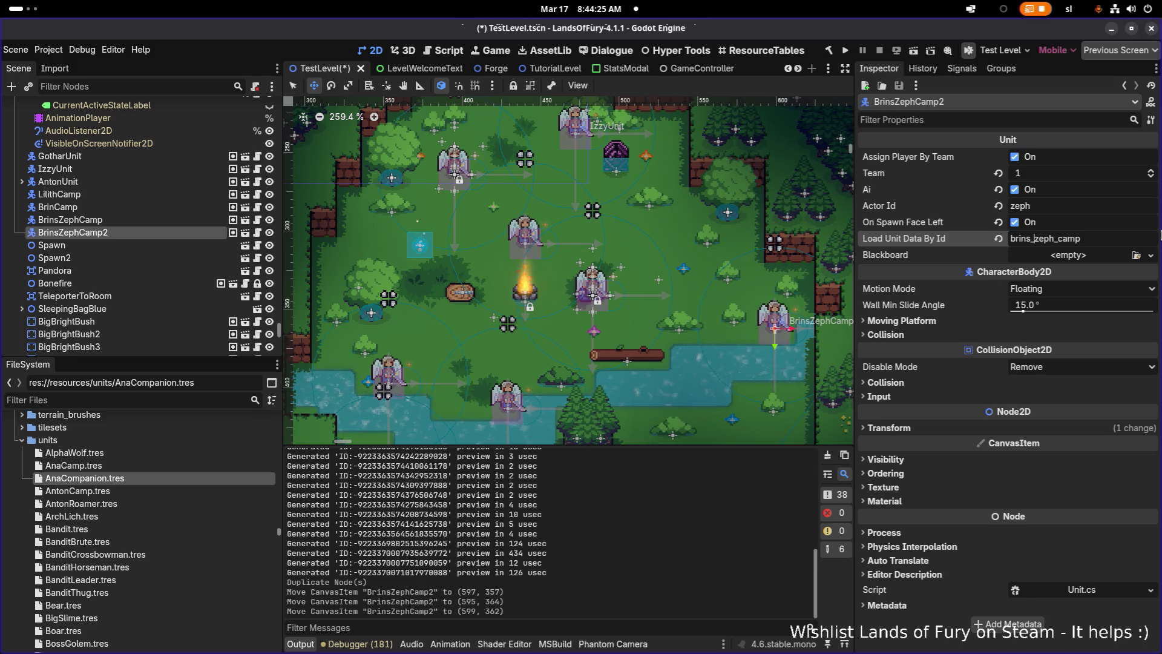
key("ctrl+a")
type("an")
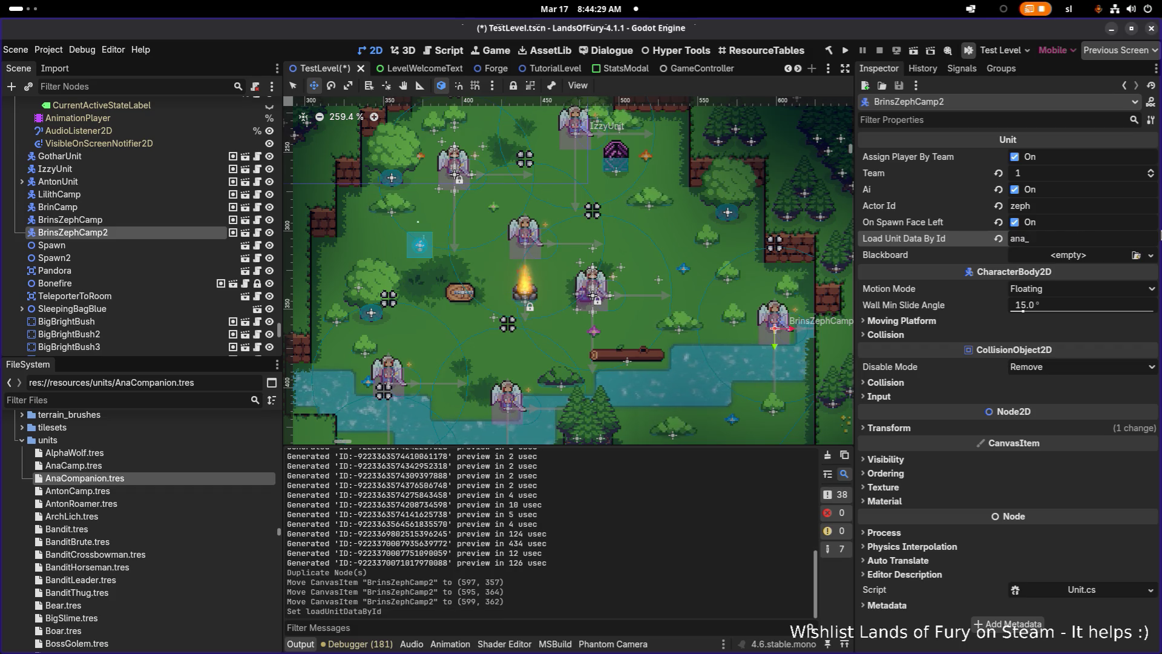
type("camp")
key("Return")
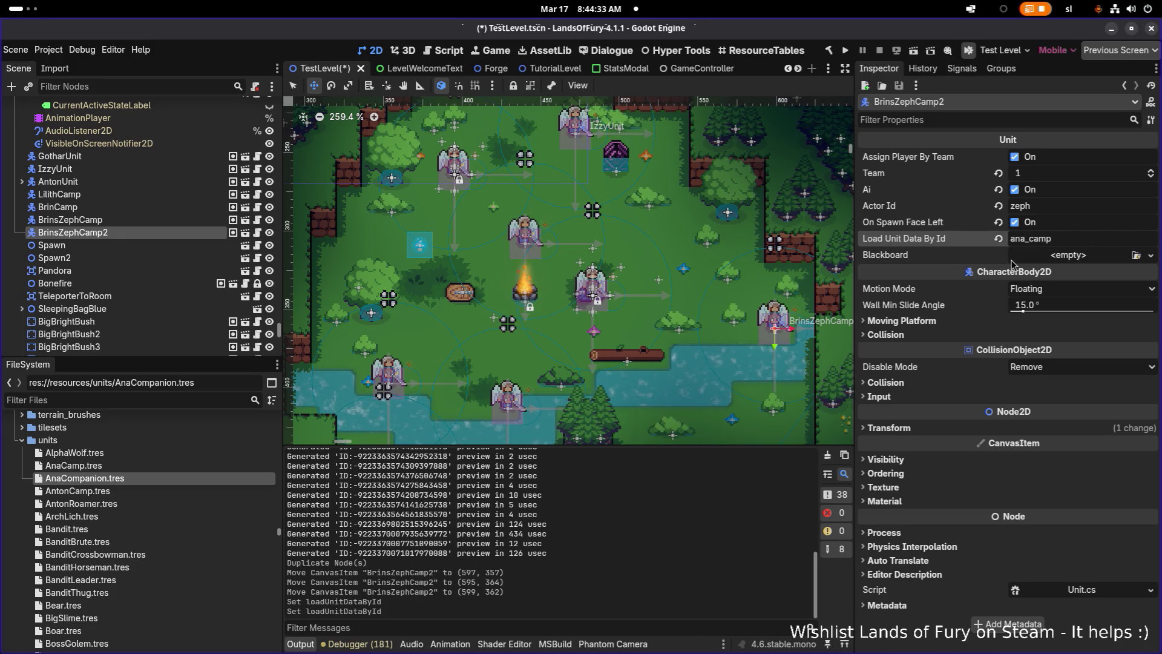
Change the Actor Id from zeph to ana and save the TestLevel scene.
double_click(1049, 208)
type("ana")
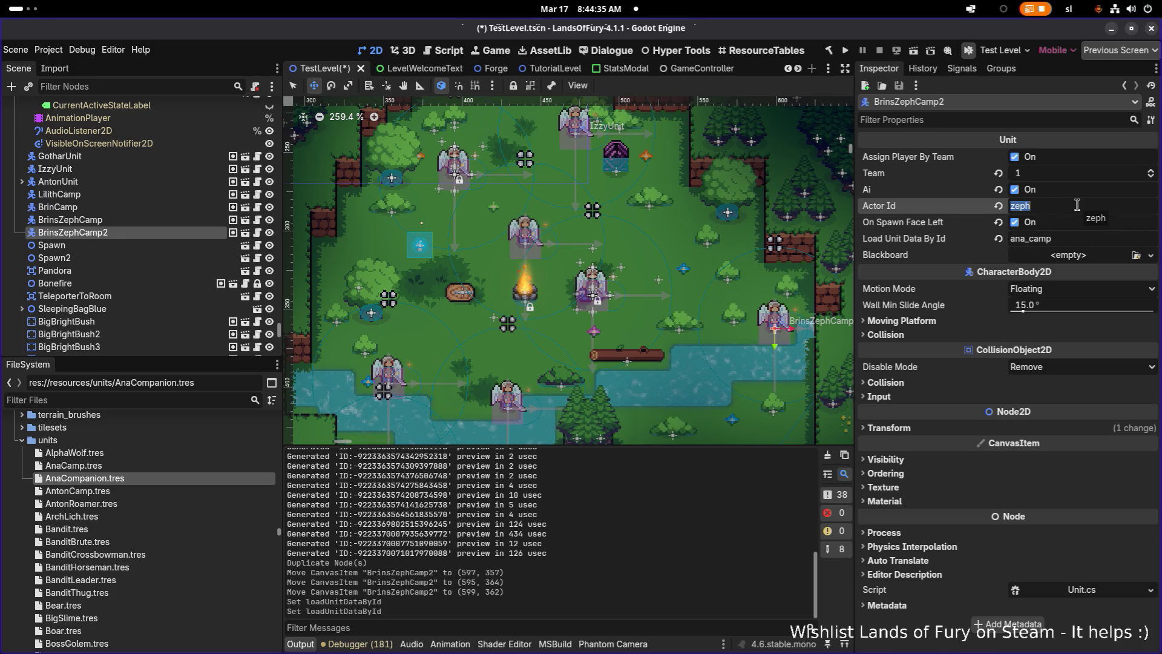
key("ctrl+s")
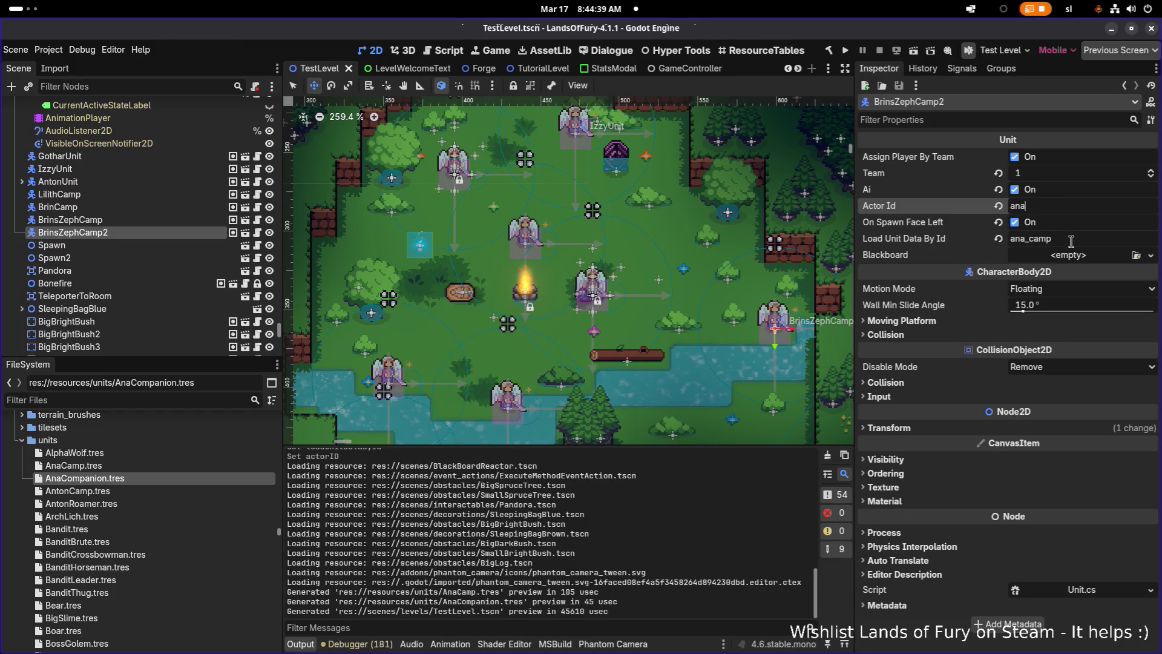
left_click(607, 50)
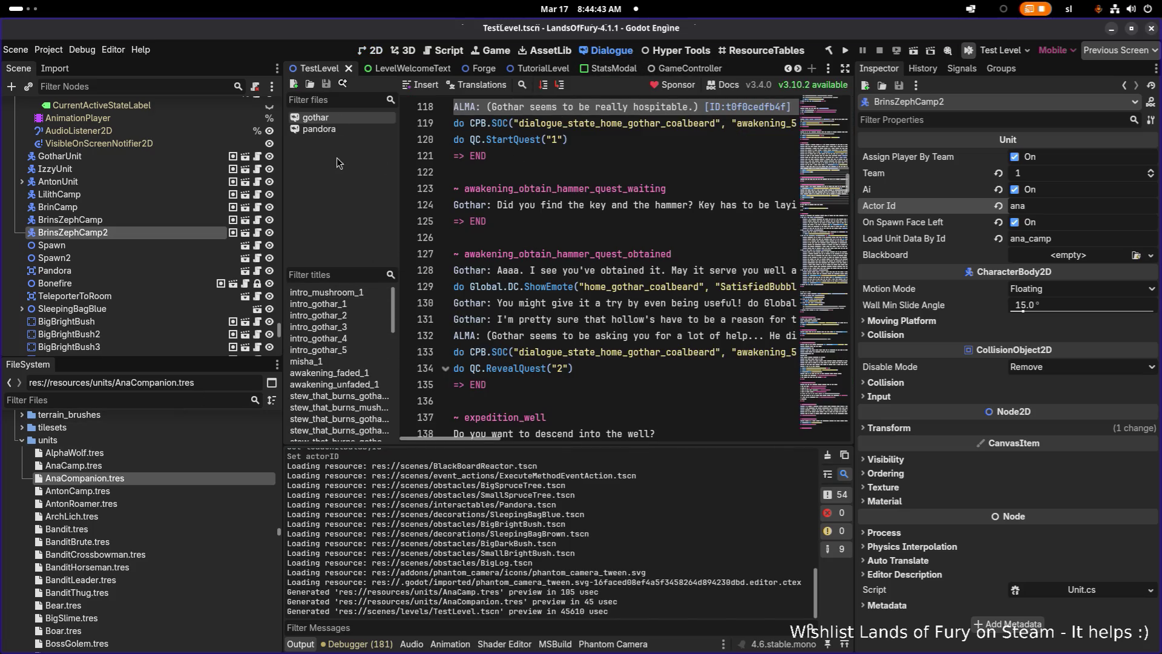
Filter the FileSystem dock to '.dial' dialogue files.
left_click(294, 84)
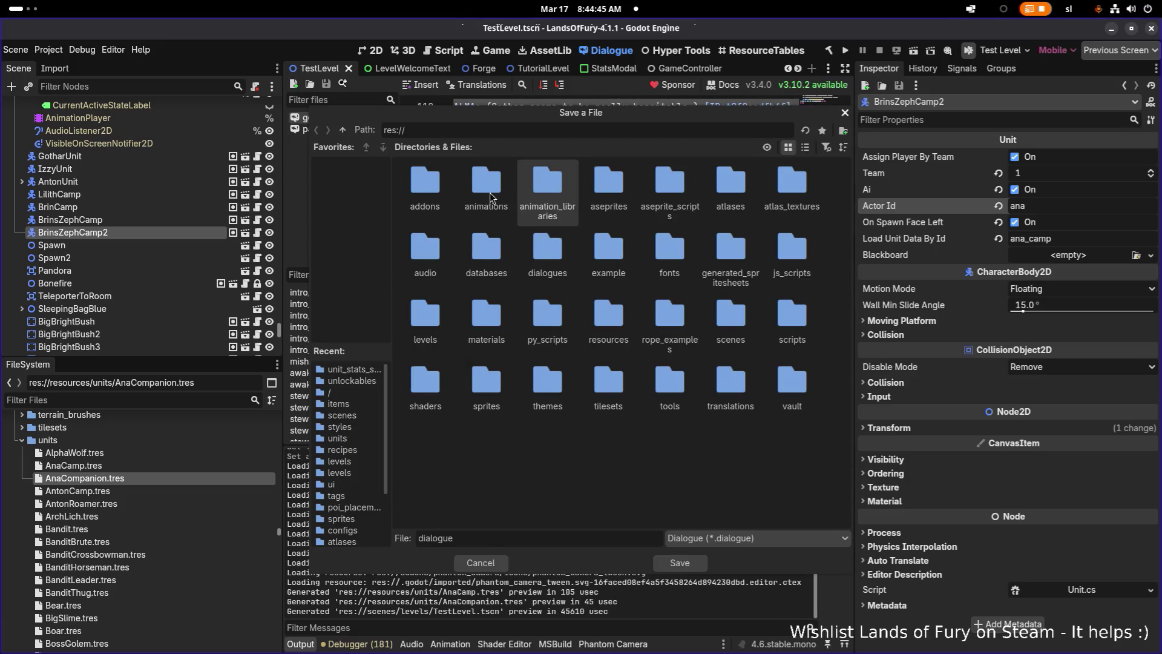
key("Escape")
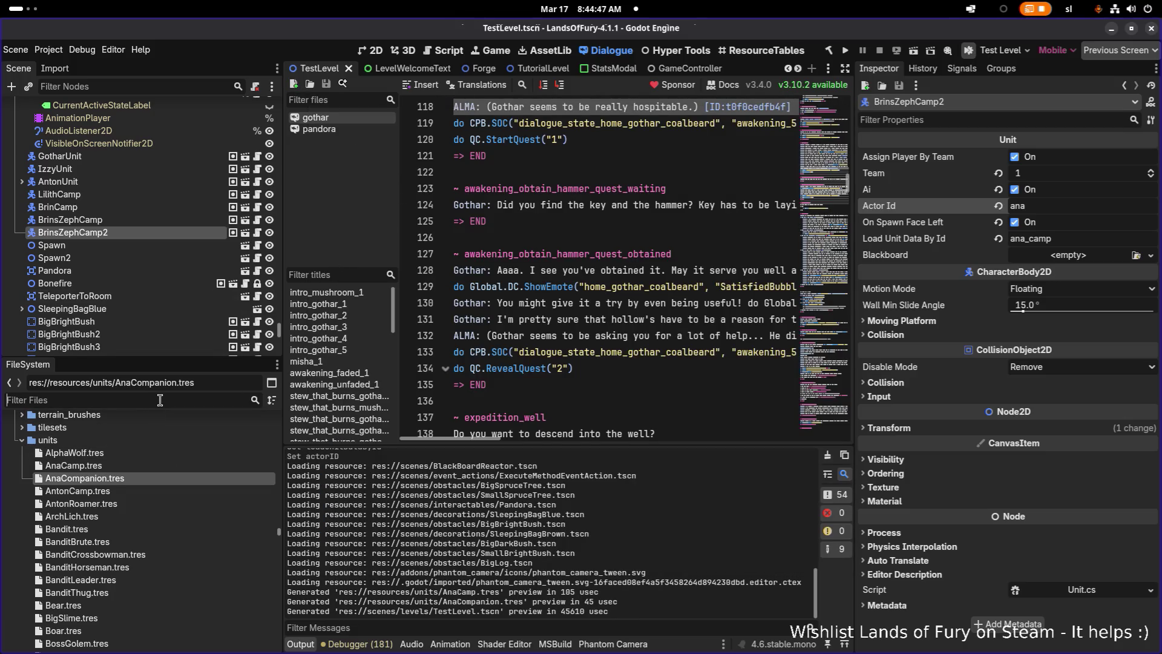
left_click(159, 400)
type(".dial")
Duplicate brin.dialogue as ana.dialogue and open it in the Dialogue editor.
left_click(110, 483)
key("ctrl+d")
key("Right")
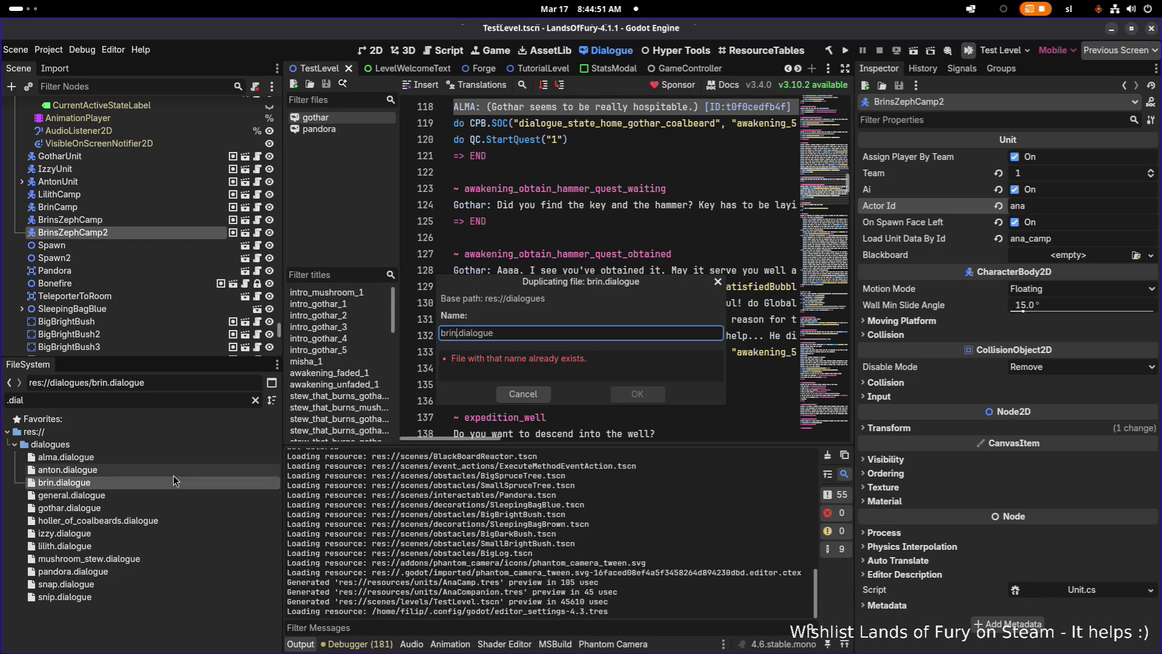
key("BackSpace")
key("BackSpace")
key("BackSpace")
type("ana")
key("Return")
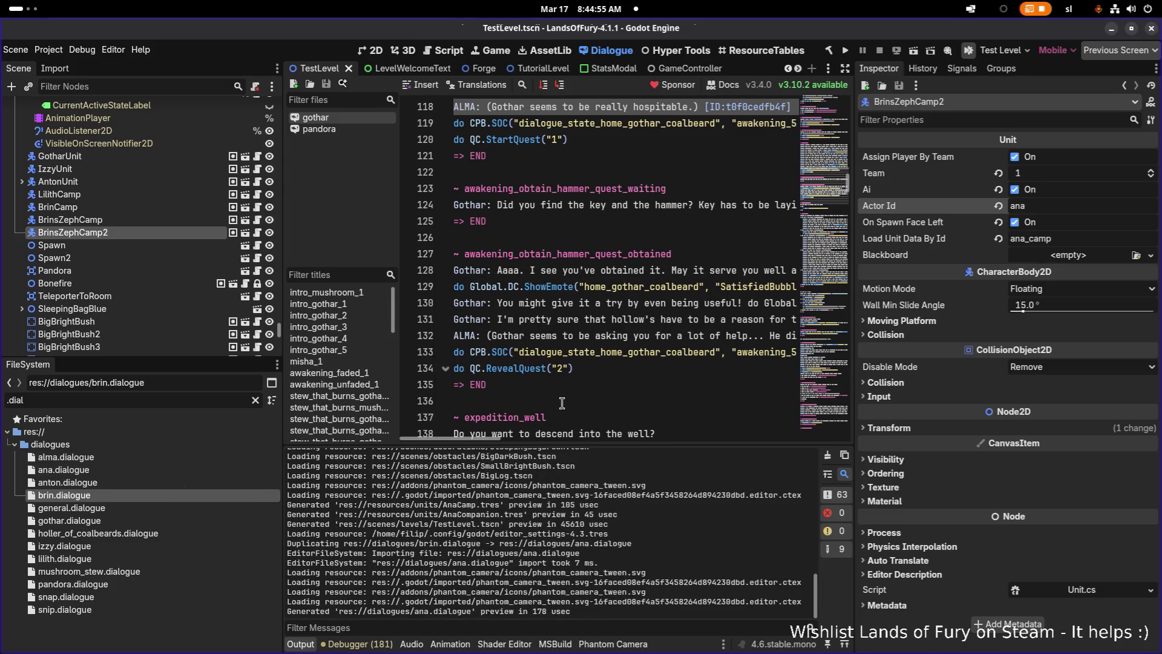
left_click(110, 470)
scroll(607, 280, "down", 3)
Widen the dialogue editor's text area on both sides.
scroll(607, 281, "up", 3)
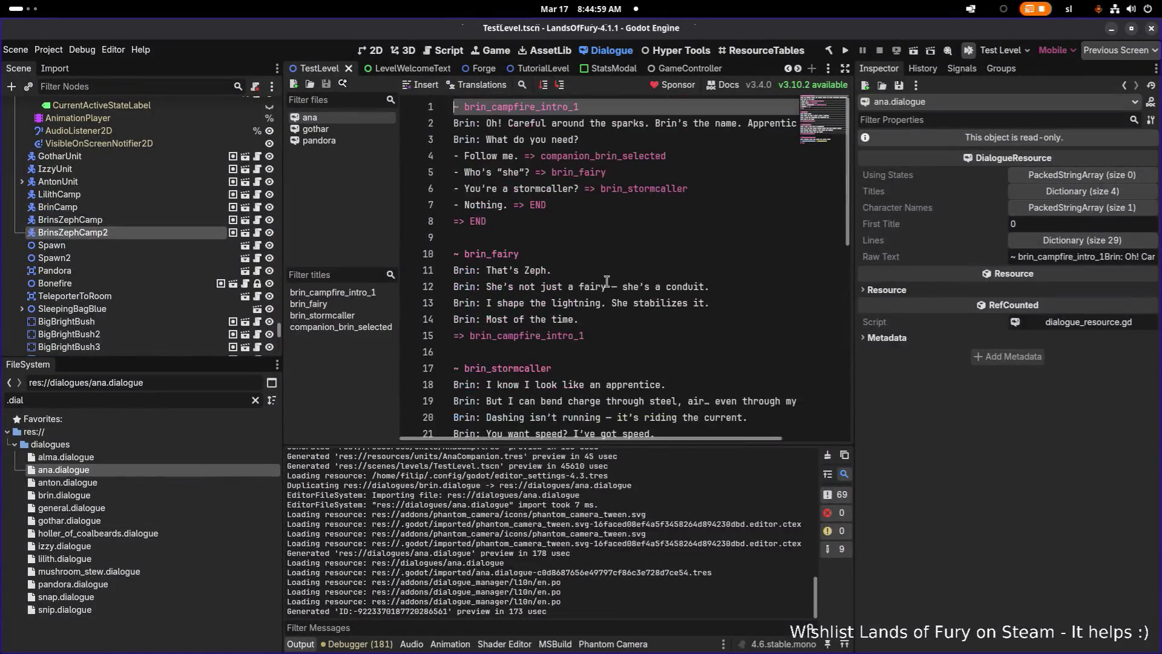
left_click_drag(854, 220, 1010, 215)
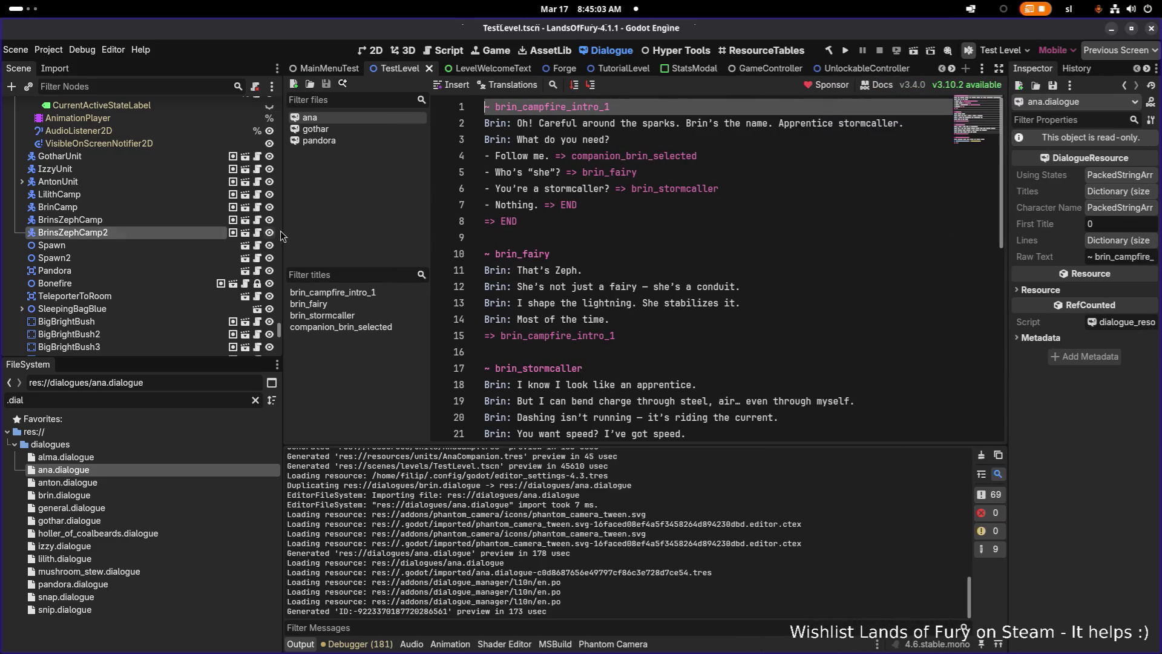
left_click_drag(282, 230, 174, 229)
left_click(584, 206)
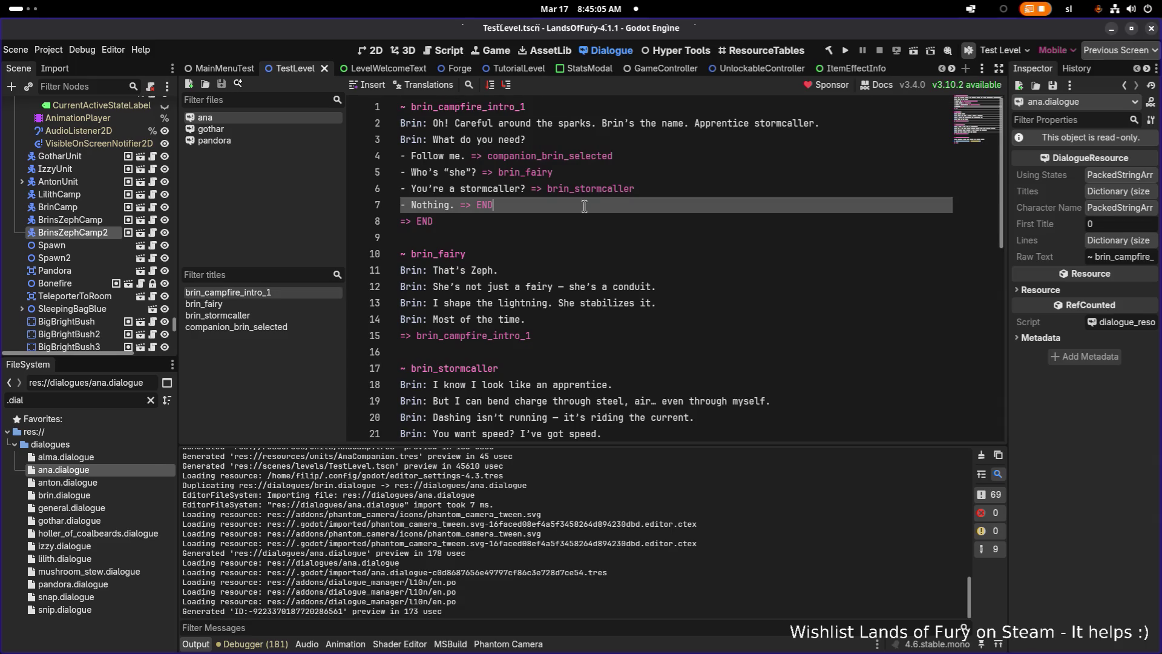
scroll(582, 250, "down", 2)
scroll(582, 250, "up", 2)
Rename the opening title from brin_campfire_intro_1 to ana_campfire_intro_1.
left_click(431, 110)
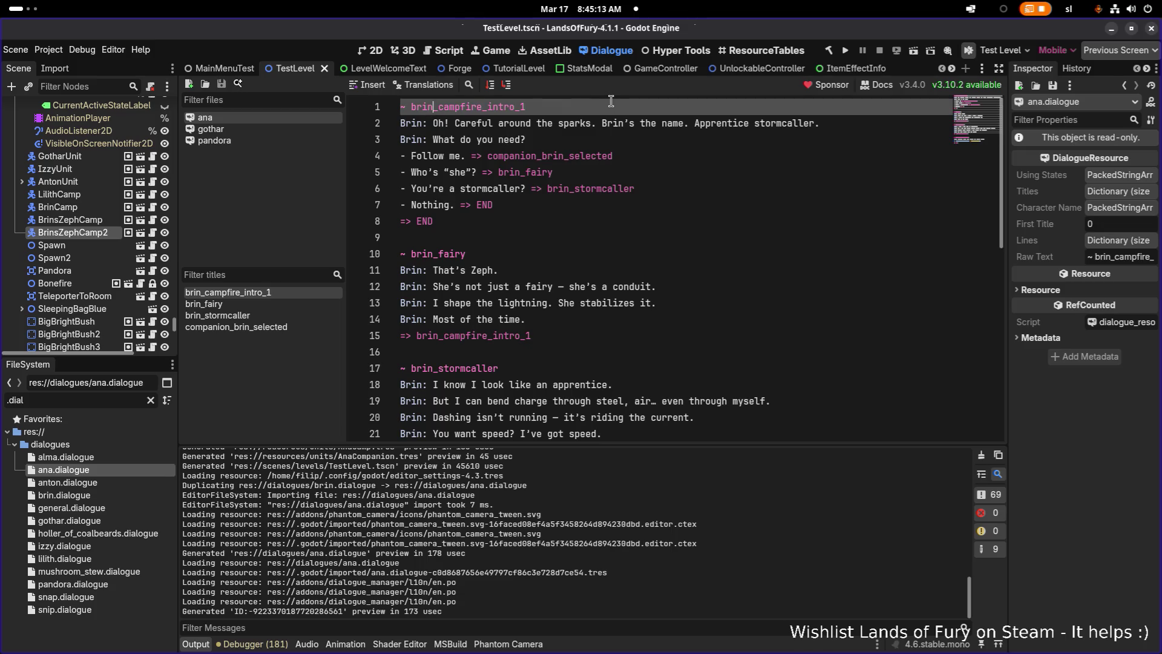
key("BackSpace")
key("BackSpace")
key("BackSpace")
type("ana")
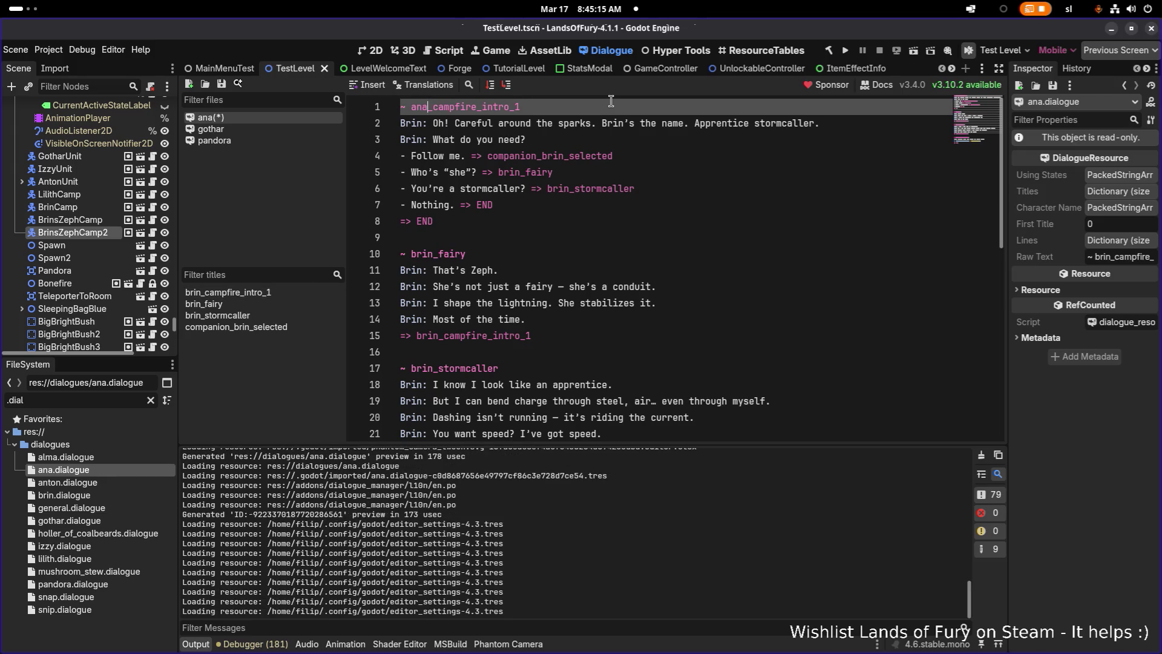
scroll(635, 174, "down", 2)
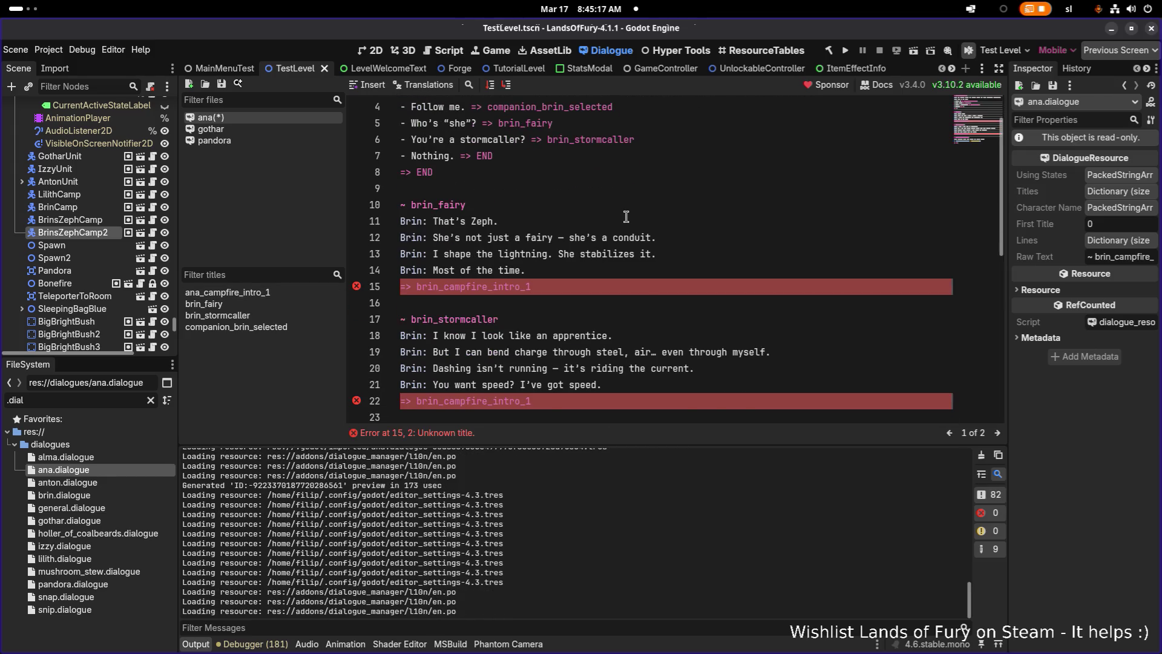
scroll(623, 209, "up", 2)
Replace brin_campfire_intro_1 with ana_campfire_intro_1 in the jumps on lines 15 and 22.
double_click(524, 115)
key("ctrl+c")
double_click(502, 338)
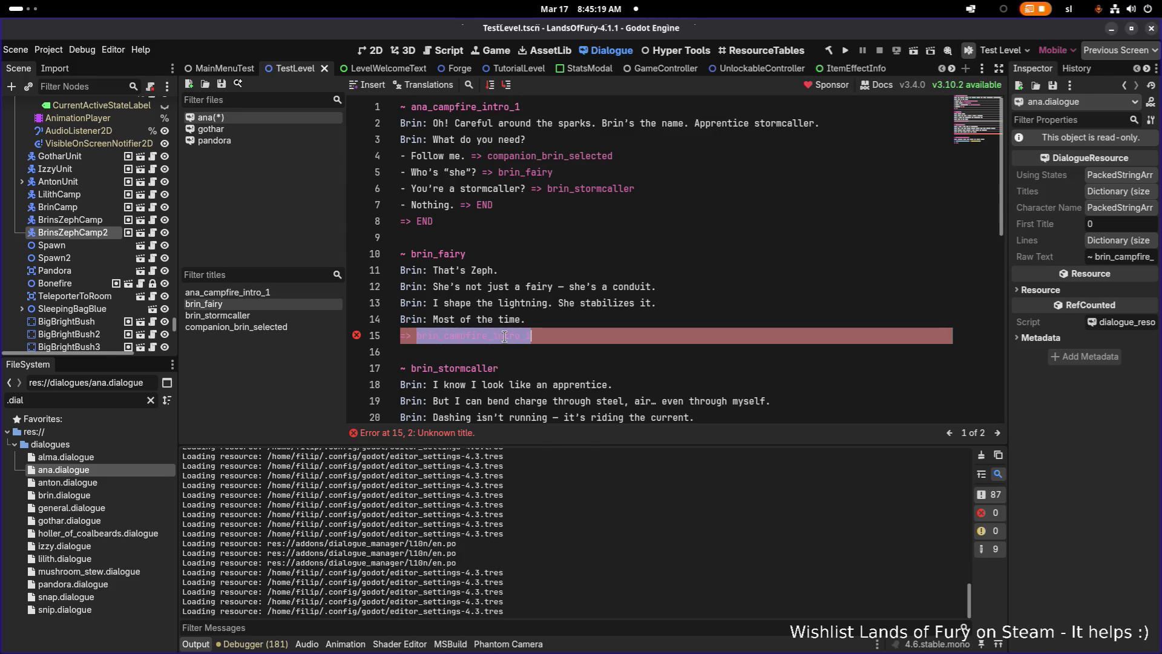
key("ctrl+v")
scroll(493, 354, "down", 2)
double_click(493, 353)
key("ctrl+v")
scroll(586, 272, "down", 5)
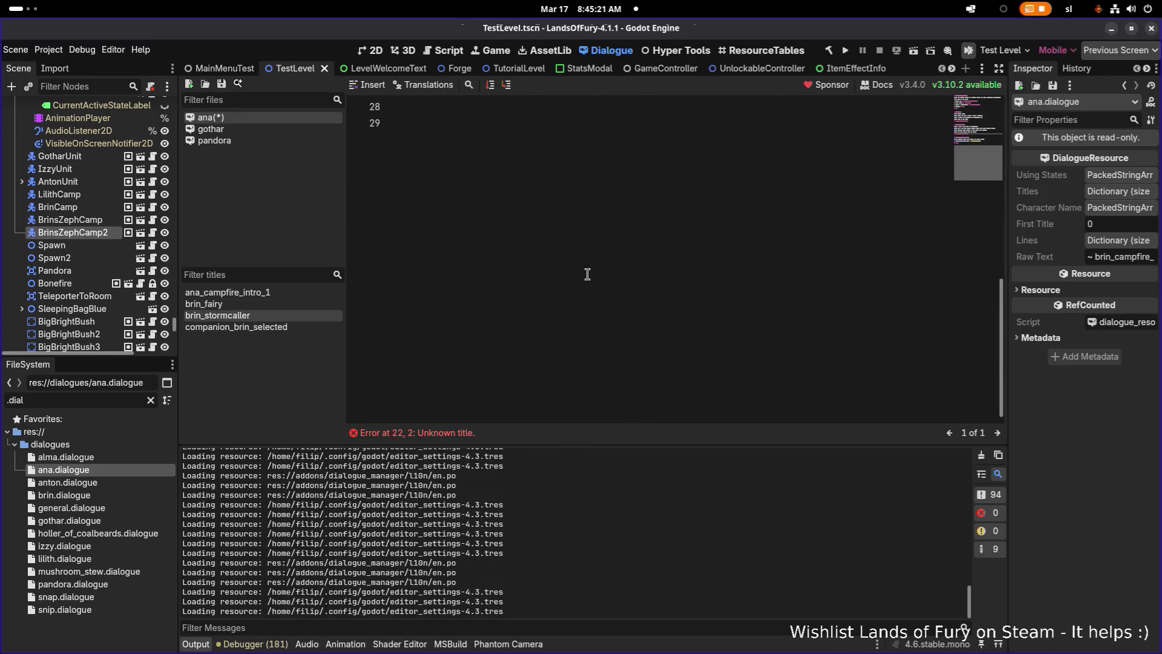
left_click(604, 248)
scroll(605, 248, "up", 7)
left_click(695, 170)
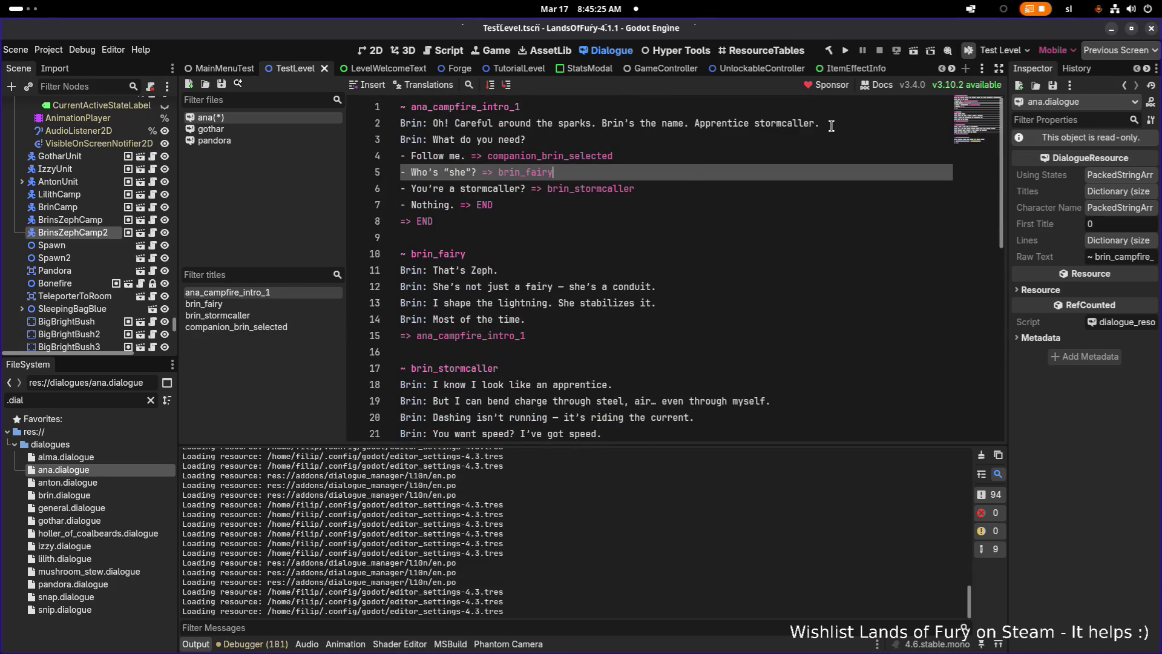
Change the speaker on lines 2 and 3 from Brin to Ana.
double_click(414, 123)
left_click(654, 201)
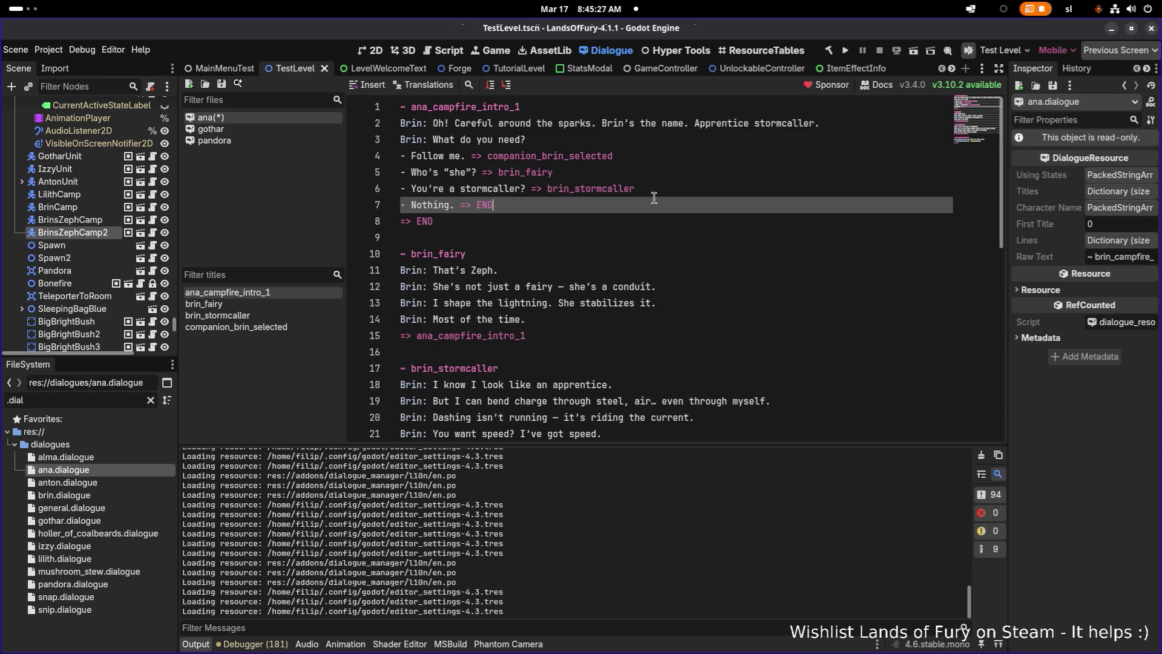
double_click(411, 124)
double_click(412, 140)
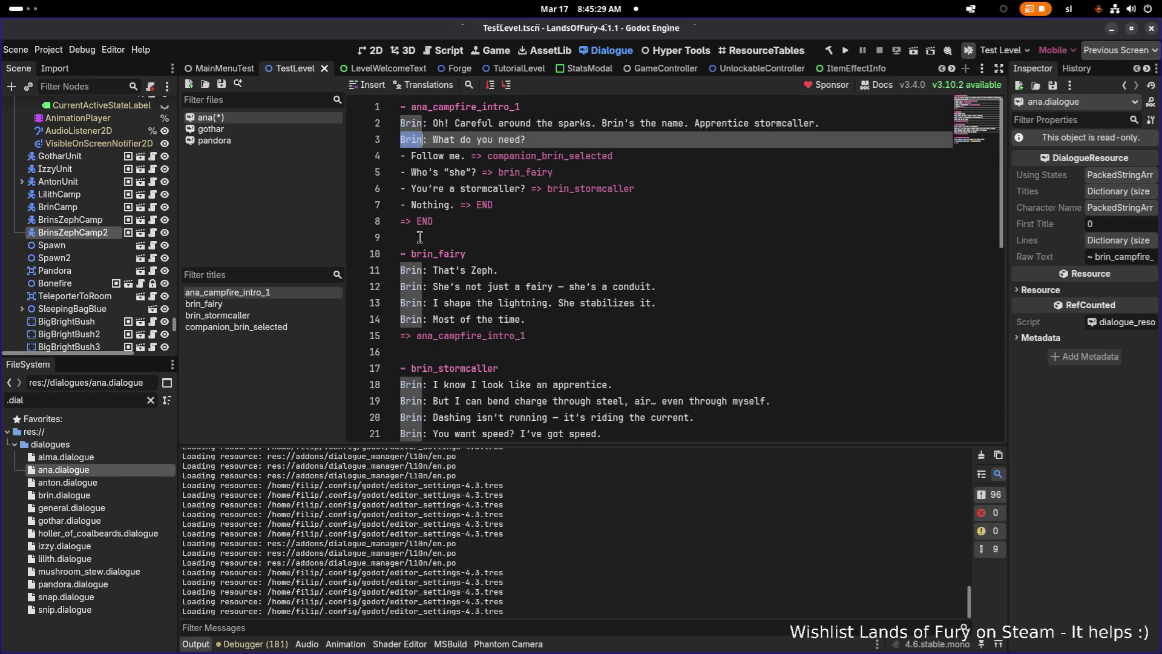
left_click(417, 127, "shift")
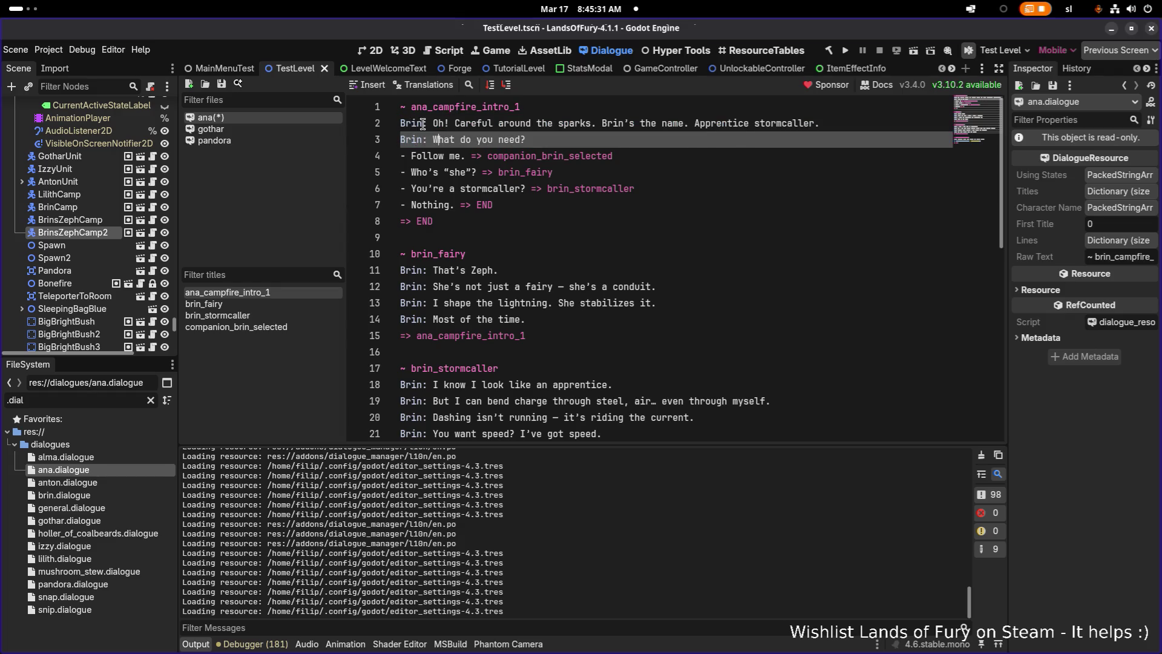
double_click(416, 123)
type("An")
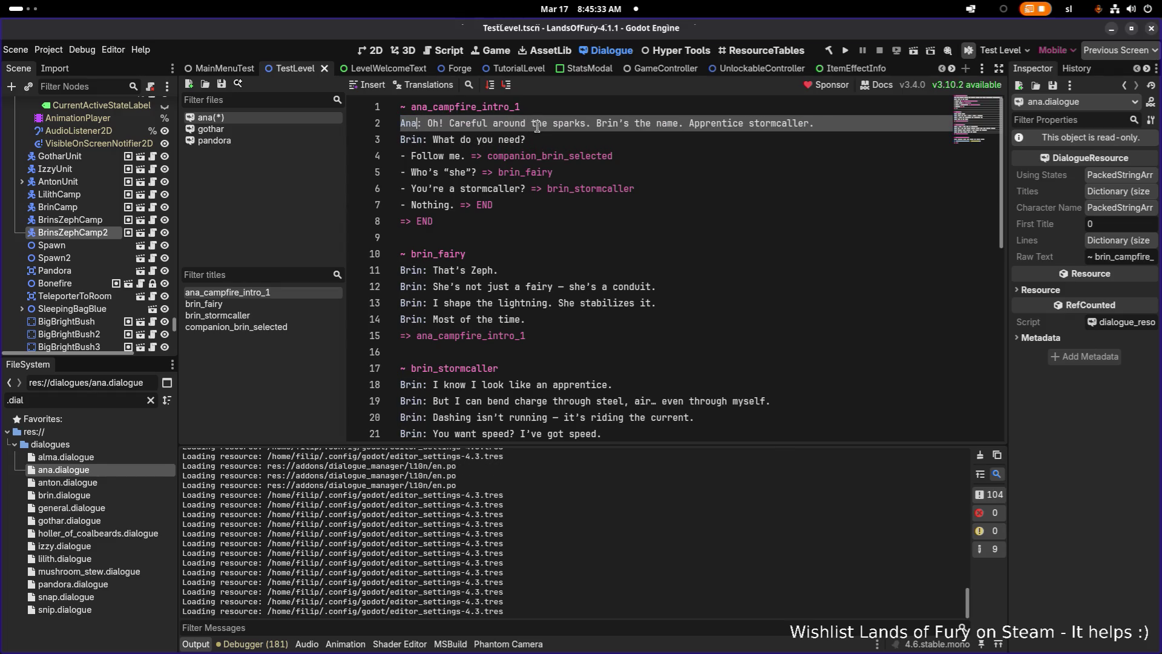
type("a")
key("Down")
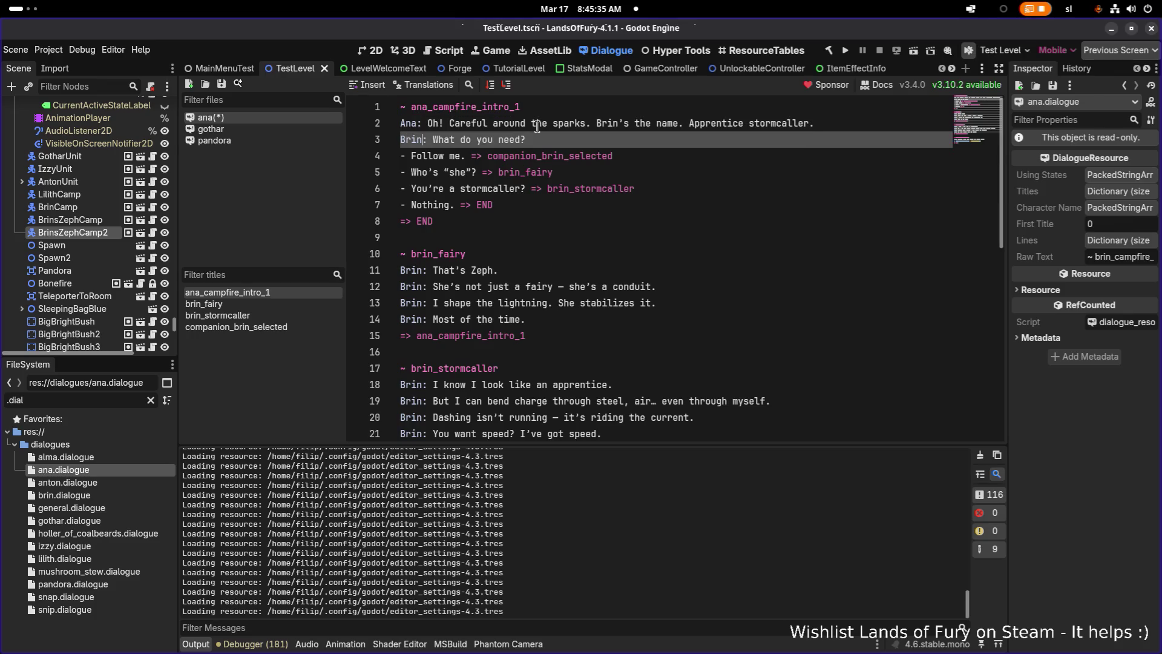
key("BackSpace")
key("BackSpace")
key("BackSpace")
type("Ana:")
key("Down")
key("Down")
key("Down")
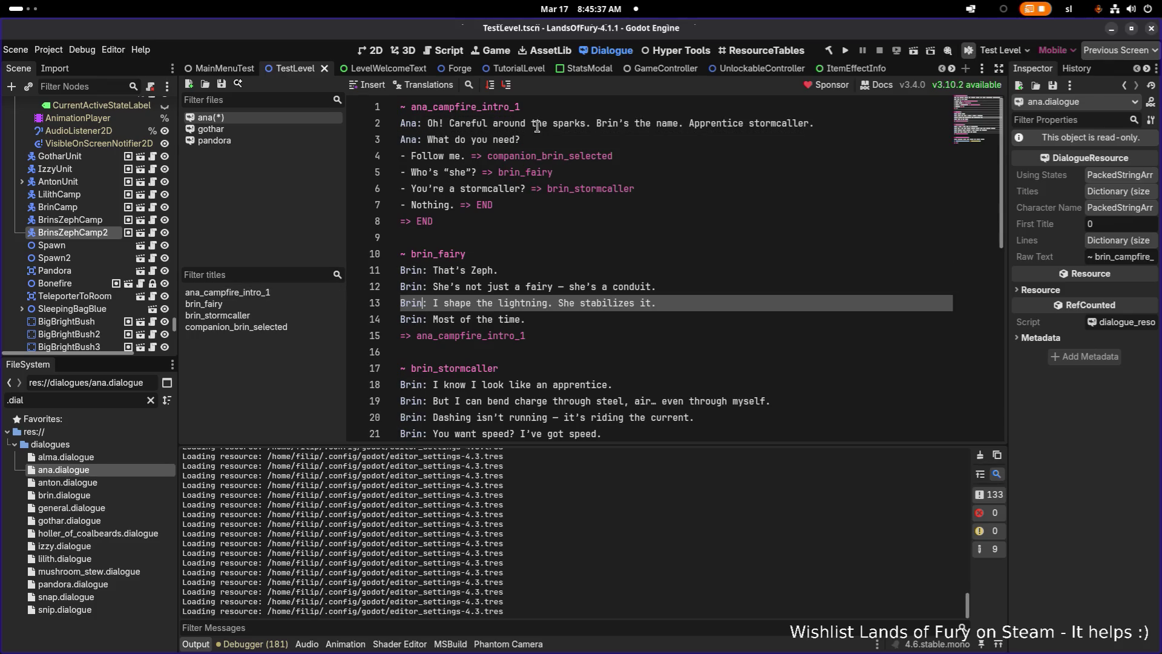
Replace Brin with Ana as the speaker on lines 11 through 14.
key("Up")
key("Up")
key("BackSpace")
key("BackSpace")
key("BackSpace")
type("Ana")
key("Down")
key("ctrl+shift+Left")
type("Ana")
key("Down")
key("ctrl+shift+Left")
type("Ana")
key("Down")
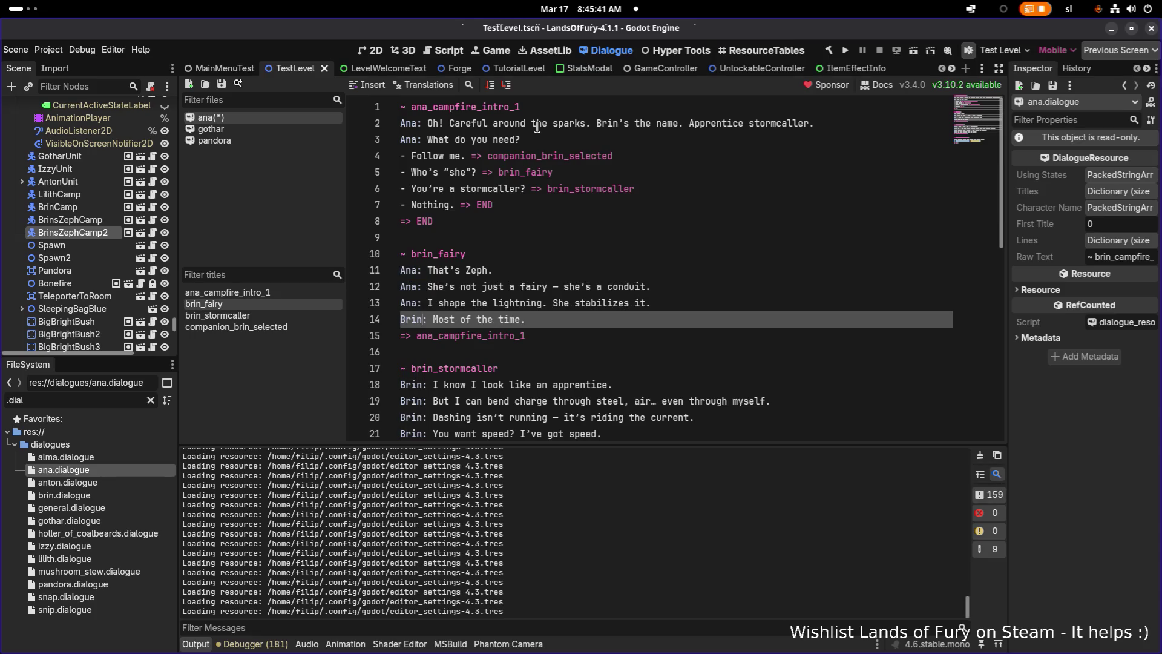
key("ctrl+shift+Left")
type("Ana:")
key("Down")
key("Down")
key("Down")
Make Ana the speaker on lines 18 and 19 instead of Brin.
key("Up")
key("ctrl+shift+Left")
type("Ana:")
key("Down")
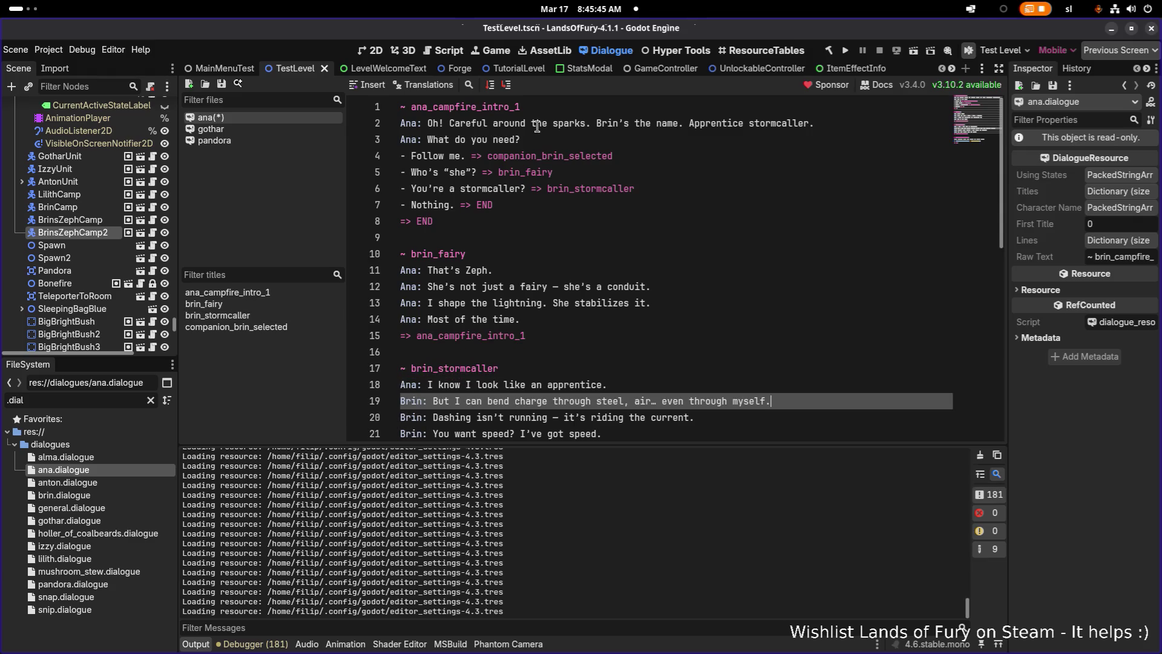
key("Right")
key("ctrl+shift+Left")
type("Ana:")
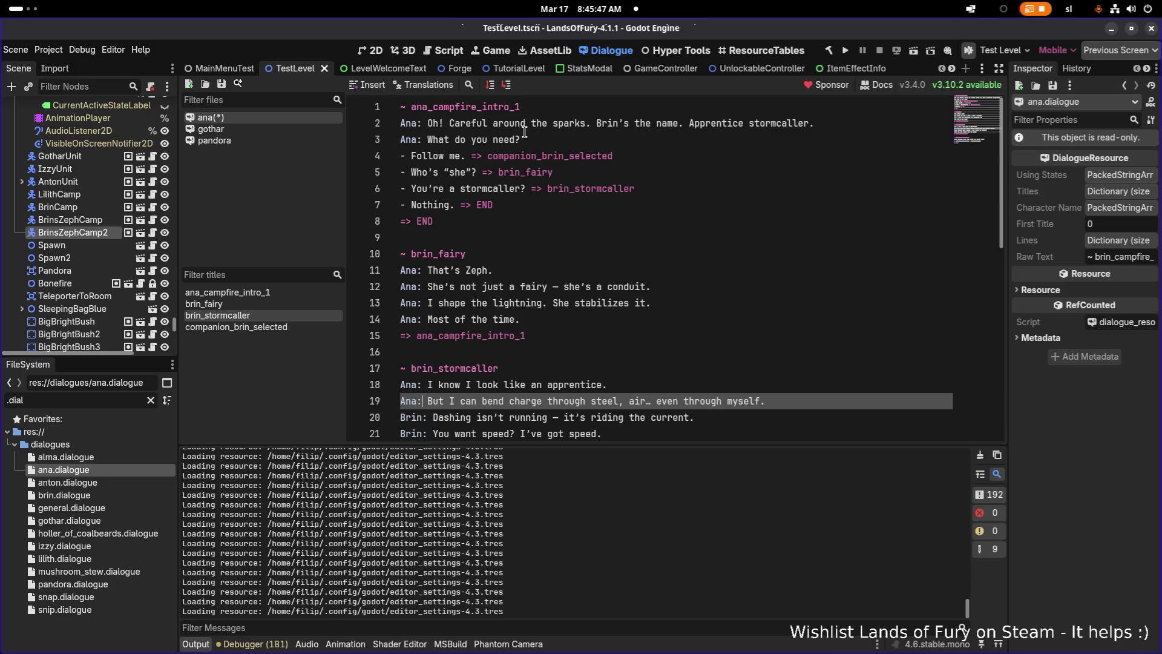
scroll(529, 139, "down", 3)
Switch lines 20, 21 and 25 from Brin to Ana and save ana.dialogue.
key("Down")
key("Right")
key("ctrl+shift+Left")
type("Ana:")
key("Down")
key("Right")
key("ctrl+shift+Left")
type("Ana:")
key("Down")
key("Down")
key("Down")
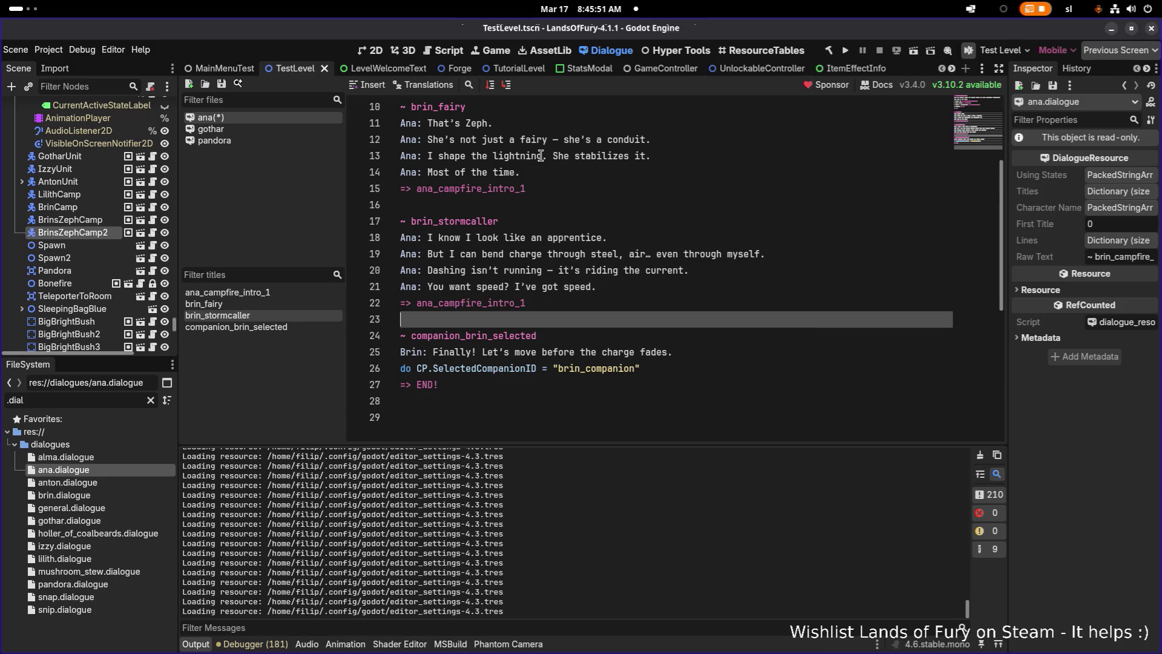
key("Right")
key("ctrl+shift+Left")
type("Ana:")
key("ctrl+s")
Change the selected companion ID from brin_companion to ana_companion and save.
double_click(610, 368)
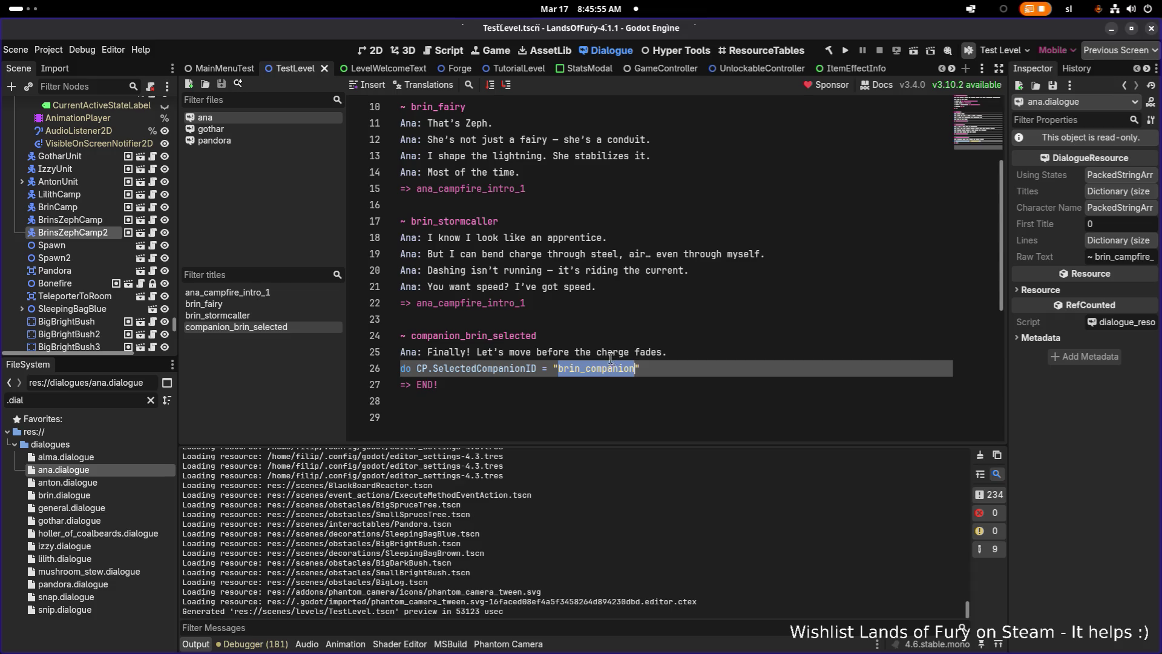
scroll(610, 357, "up", 3)
scroll(554, 306, "down", 6)
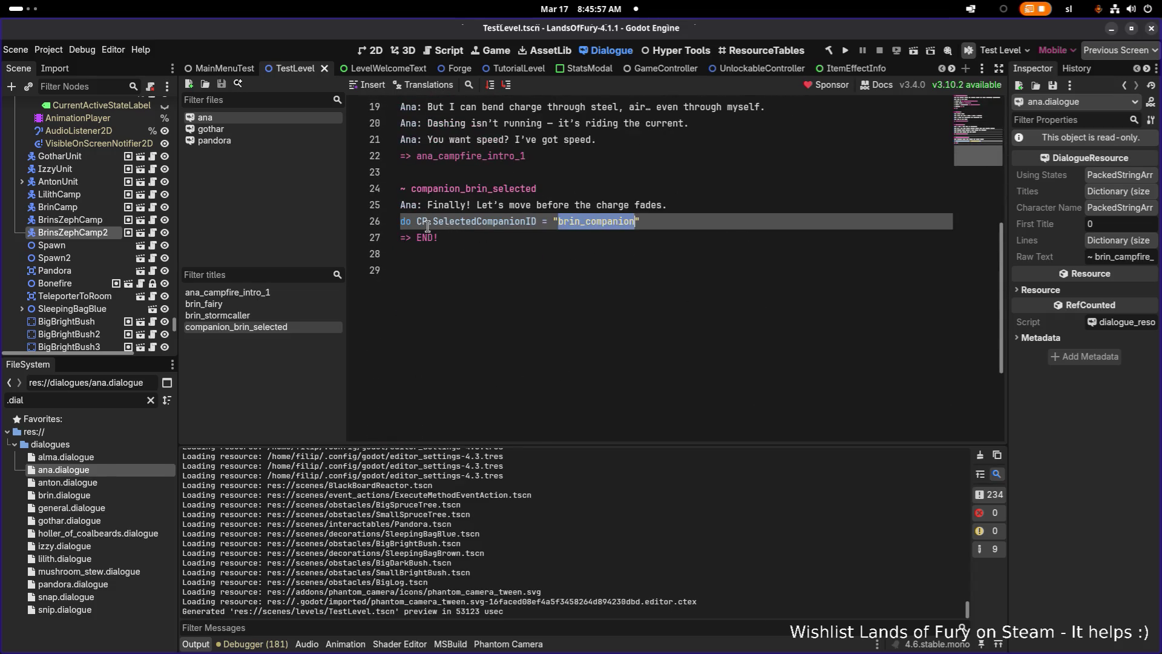
left_click(579, 222)
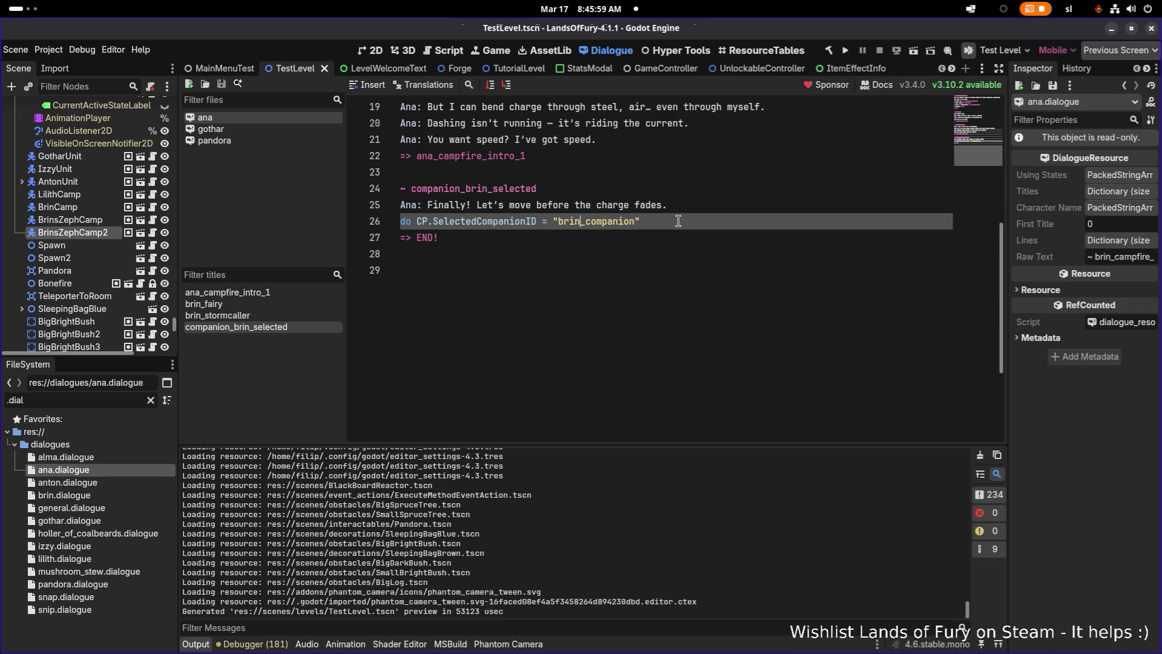
key("BackSpace")
key("BackSpace")
key("BackSpace")
type("ana")
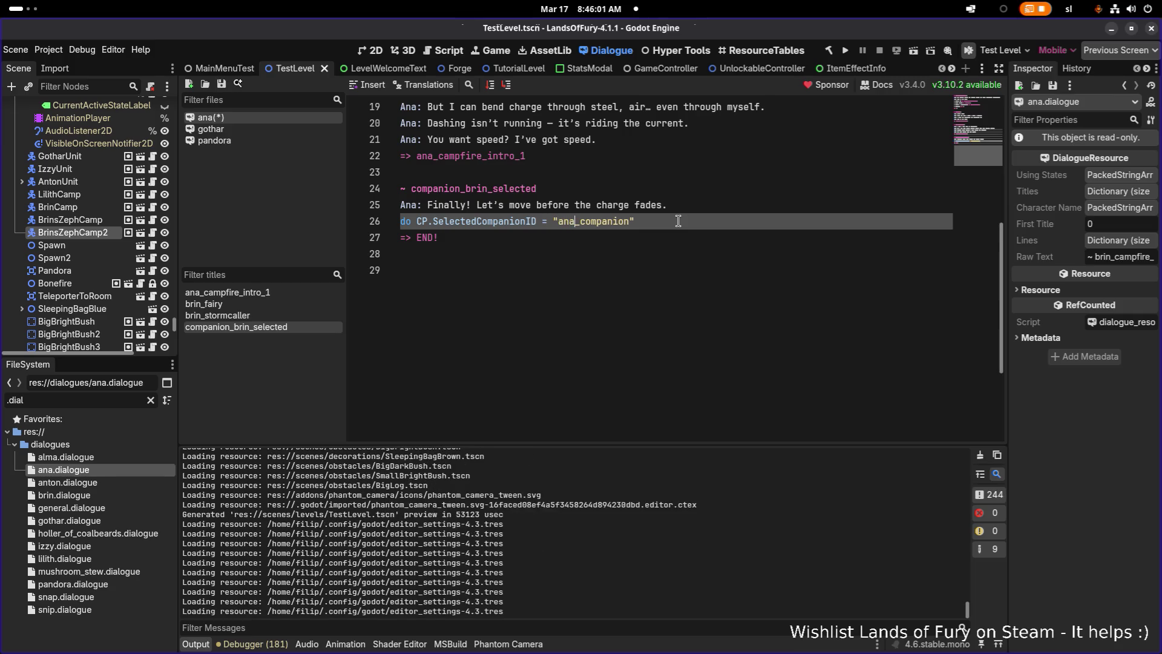
key("ctrl+s")
Point the Follow me option's jump target to companion_ana_selected instead of companion_brin_selected.
scroll(573, 236, "up", 6)
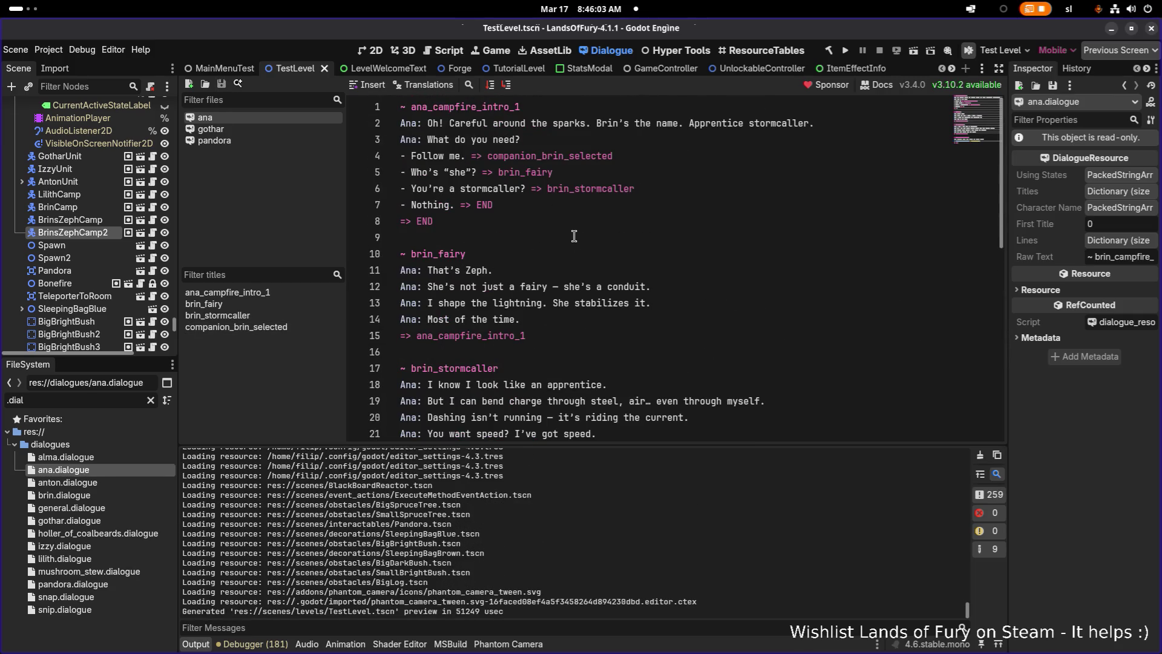
left_click(544, 158)
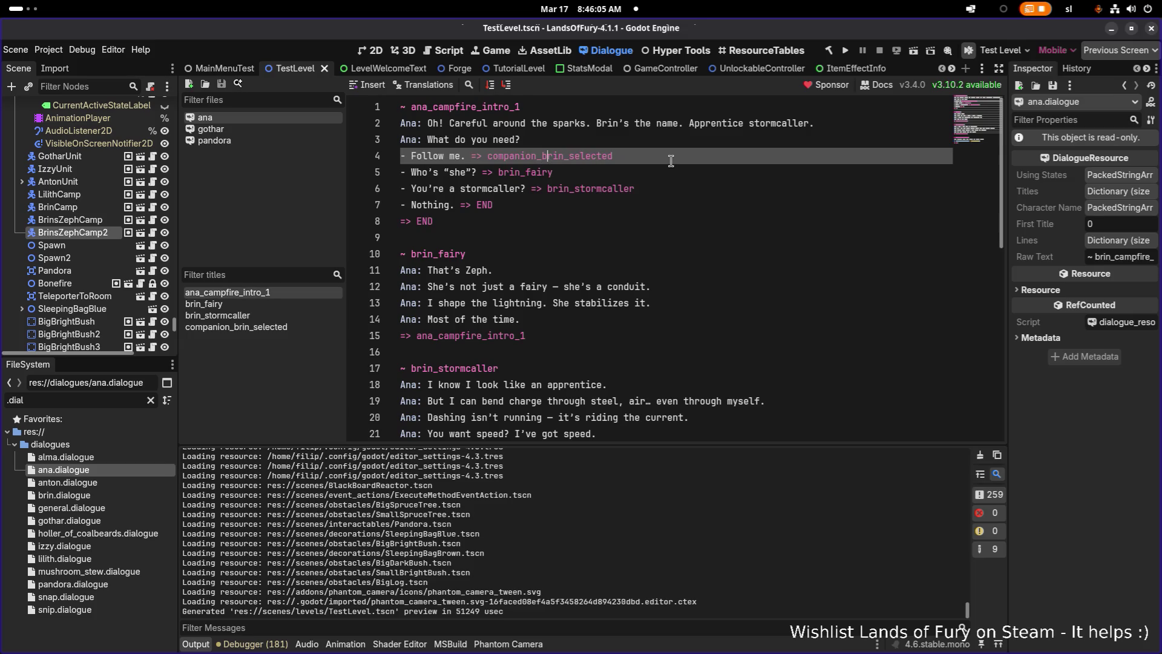
key("Left")
key("shift+Right")
key("shift+Right")
key("shift+Right")
type("ana")
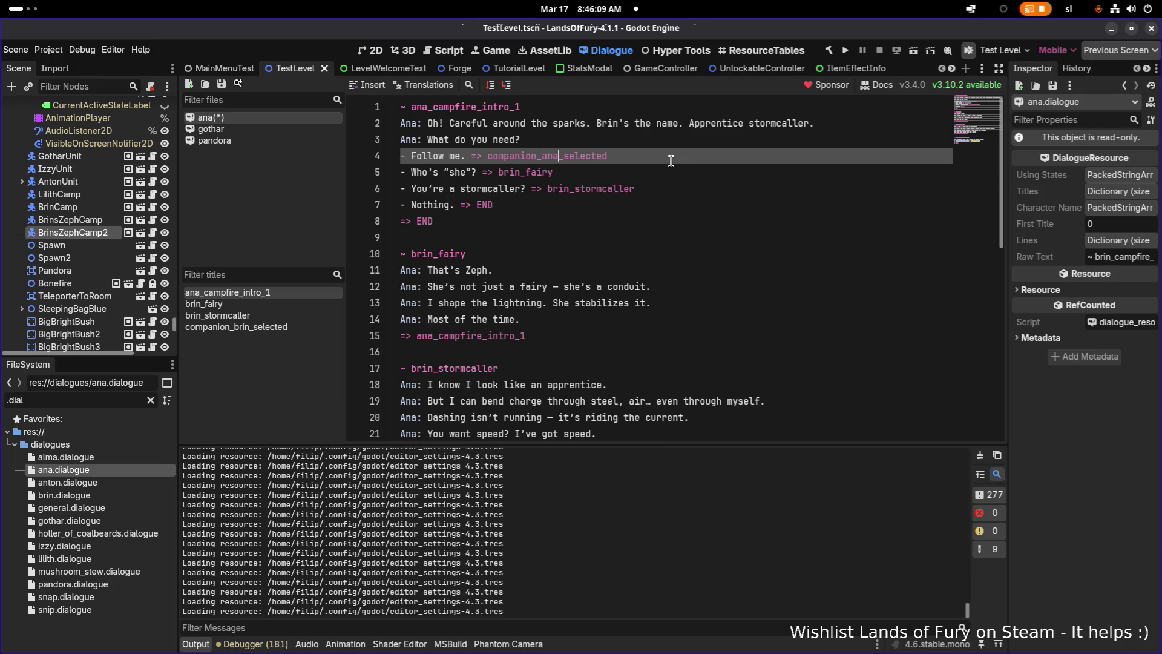
scroll(483, 218, "down", 5)
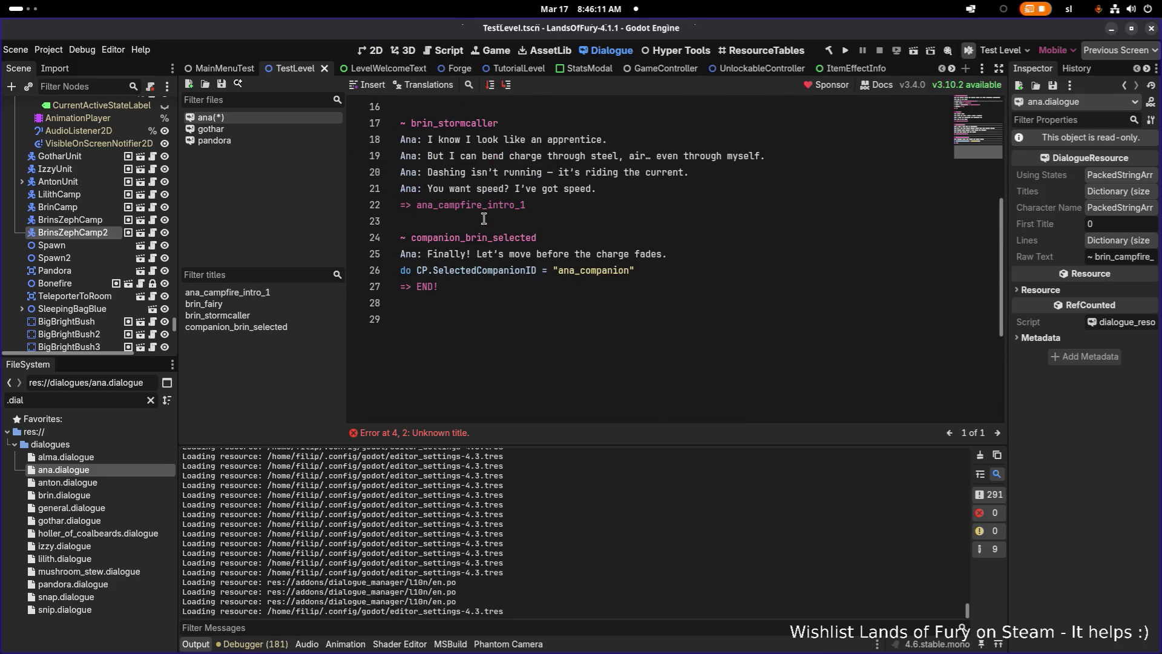
Begin selecting the brin_fairy section lines from the blank line below it.
left_click(500, 239)
scroll(581, 216, "up", 5)
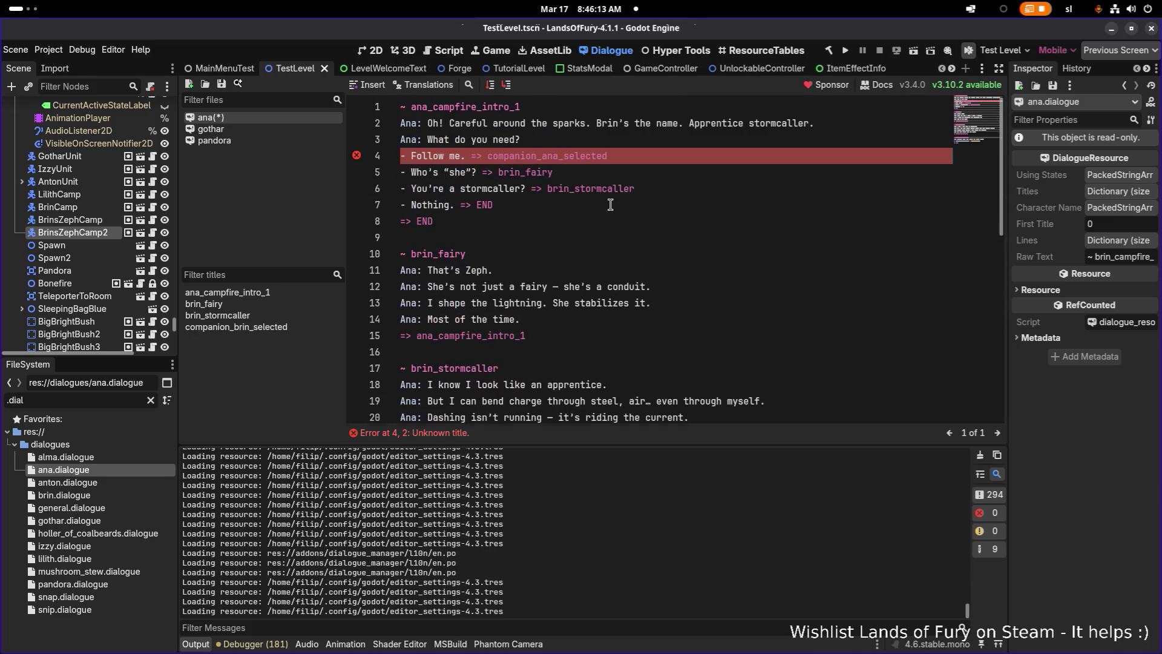
left_click(610, 205)
left_click(555, 172)
left_click(640, 347)
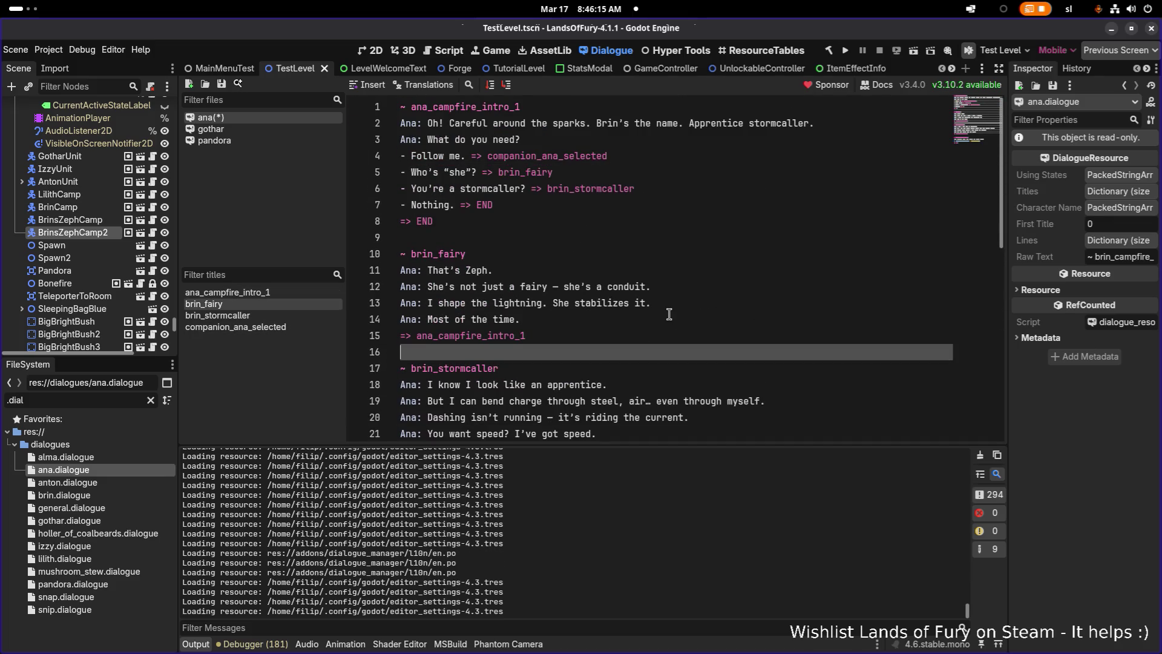
key("shift+Up")
key("shift+Up")
key("shift+Up")
Delete the brin_fairy section and the 'Who's she?' option that pointed to it.
key("shift+Home")
key("shift+Up")
key("BackSpace")
key("BackSpace")
key("BackSpace")
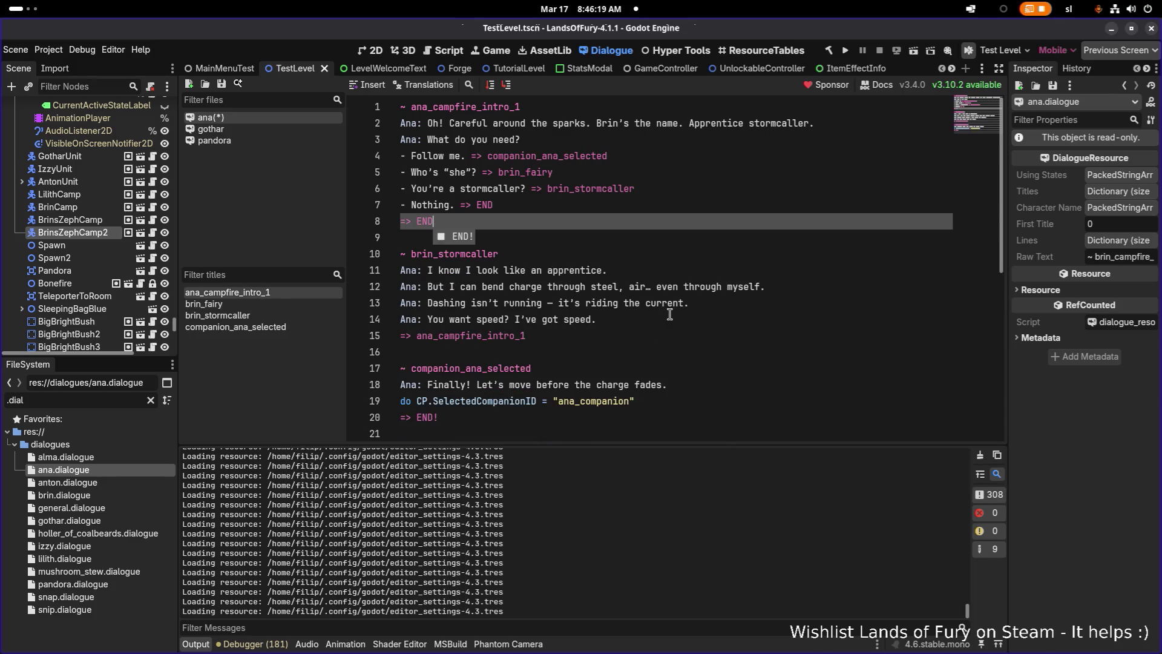
key("Escape")
key("Up")
key("Up")
key("Up")
key("Home")
key("shift+End")
key("BackSpace")
key("BackSpace")
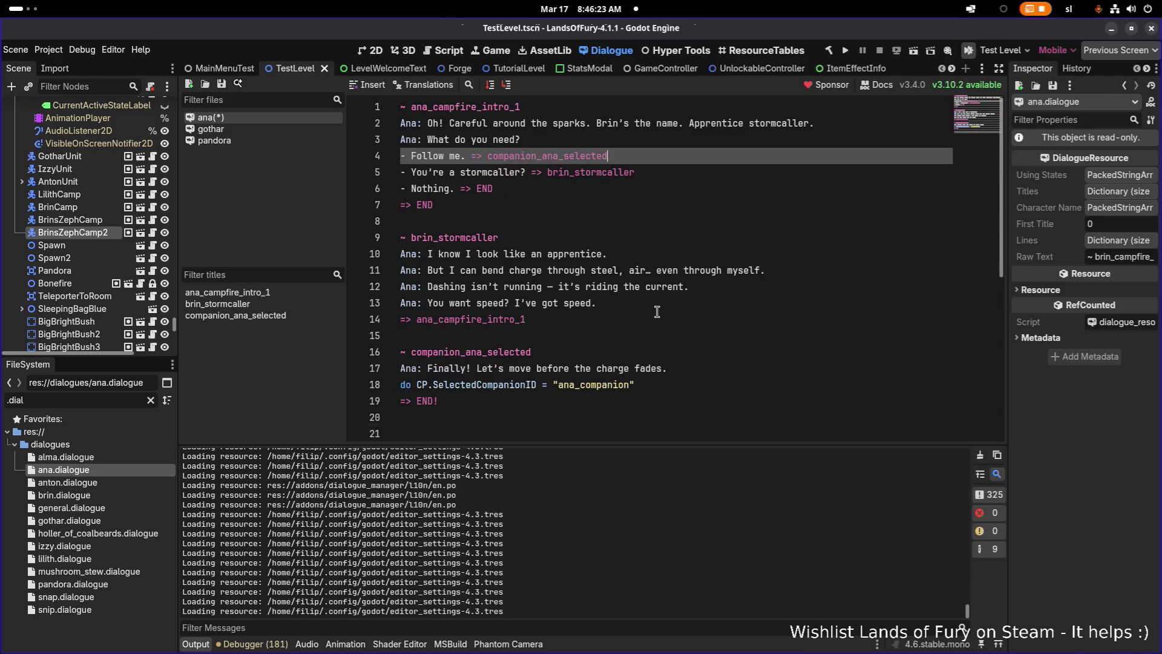
Look over the remaining lines, including the stormcaller reference, and save ana.dialogue.
left_click(650, 244)
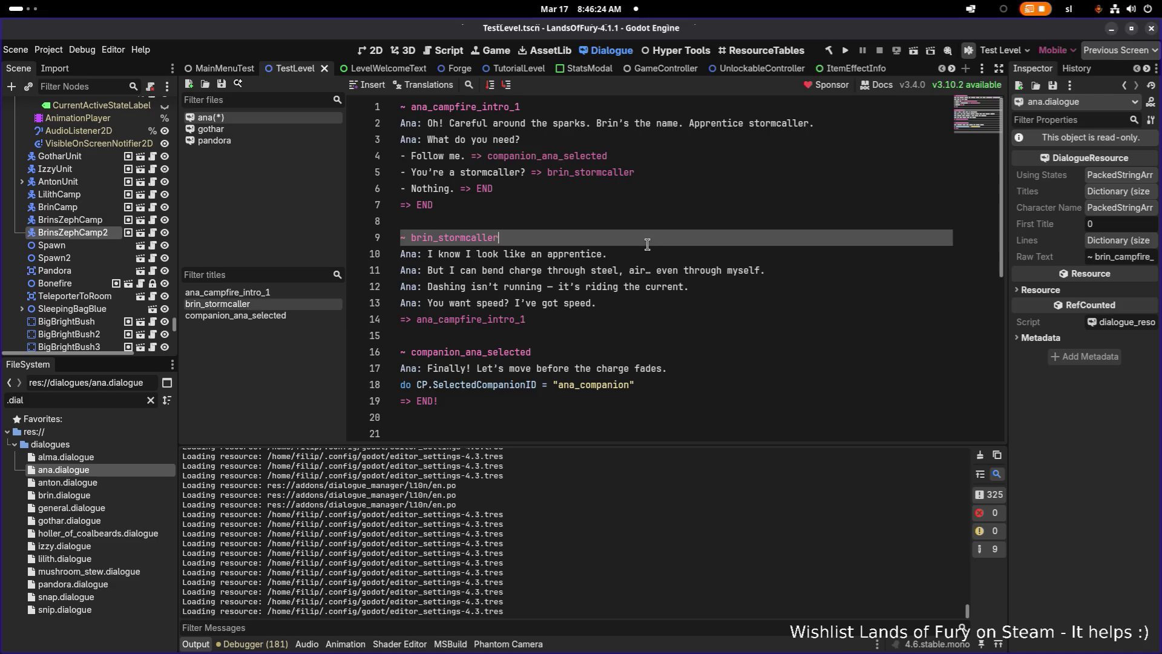
left_click(644, 161)
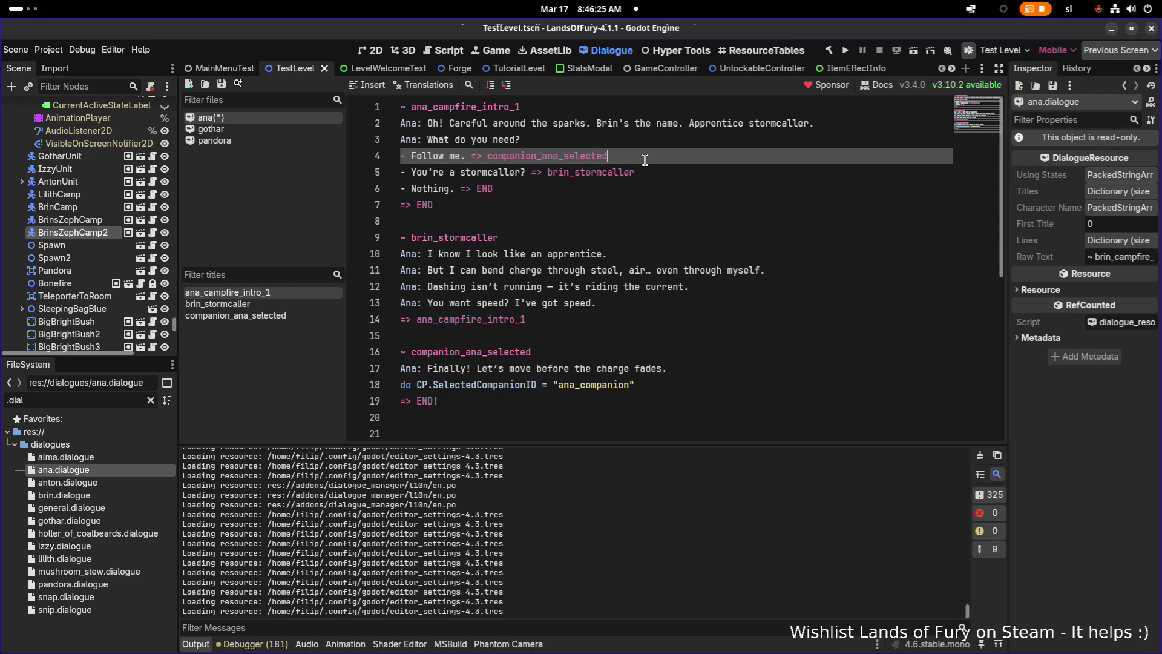
left_click(606, 182)
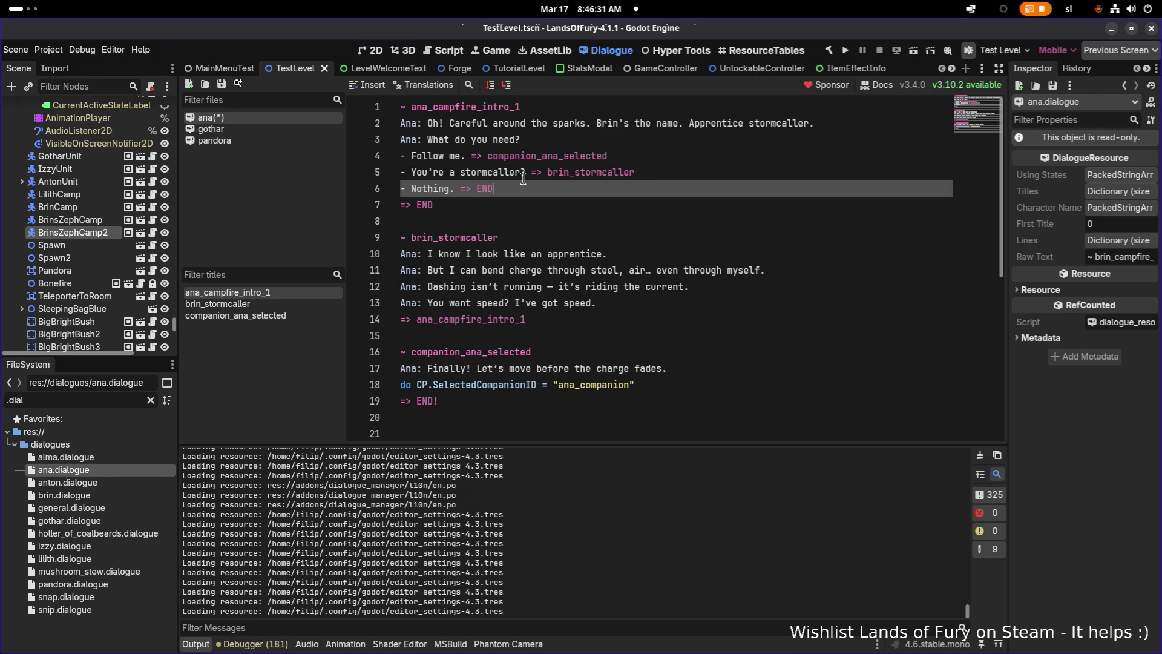
double_click(787, 124)
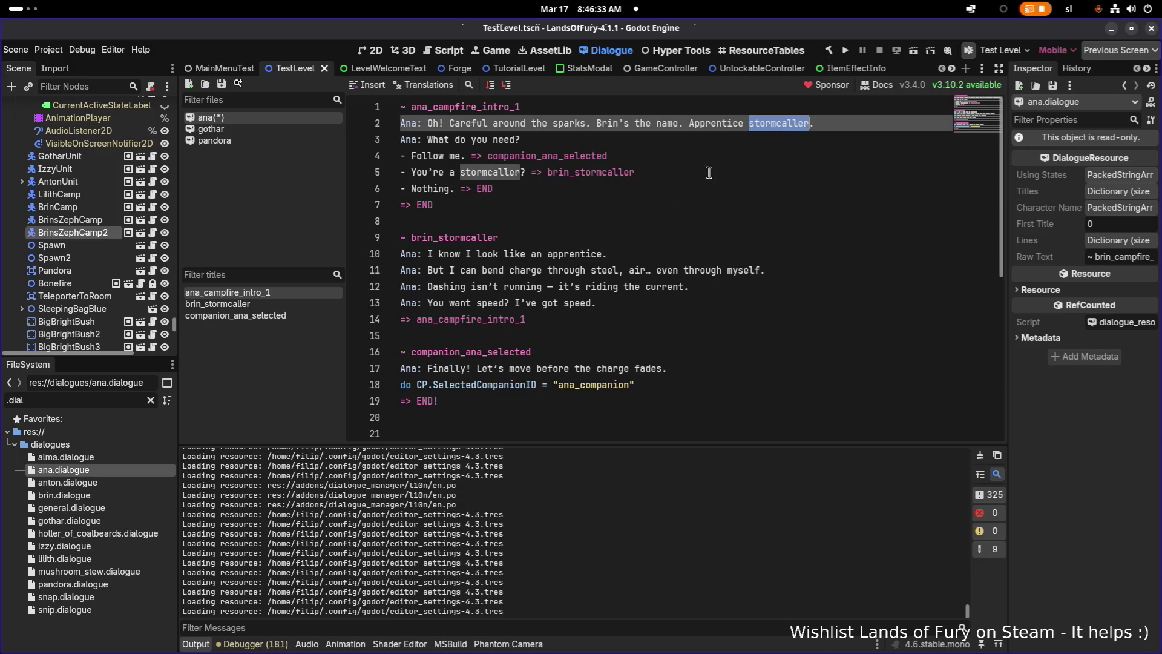
key("Down")
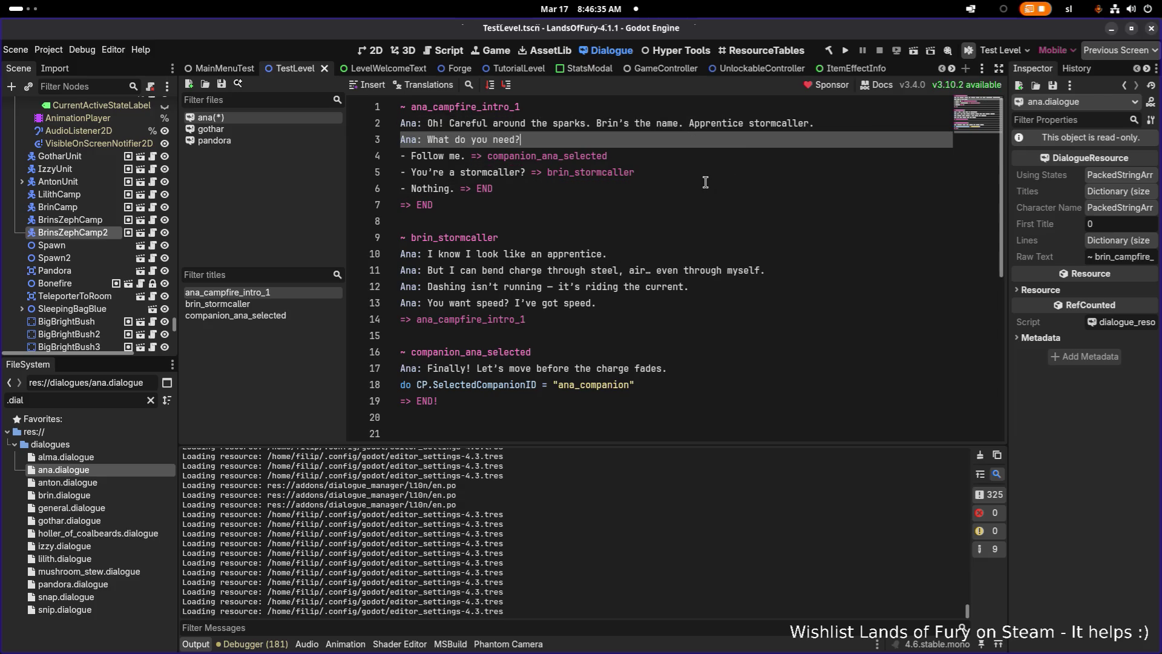
left_click(705, 182)
key("ctrl+s")
left_click(722, 262)
key("alt+Tab")
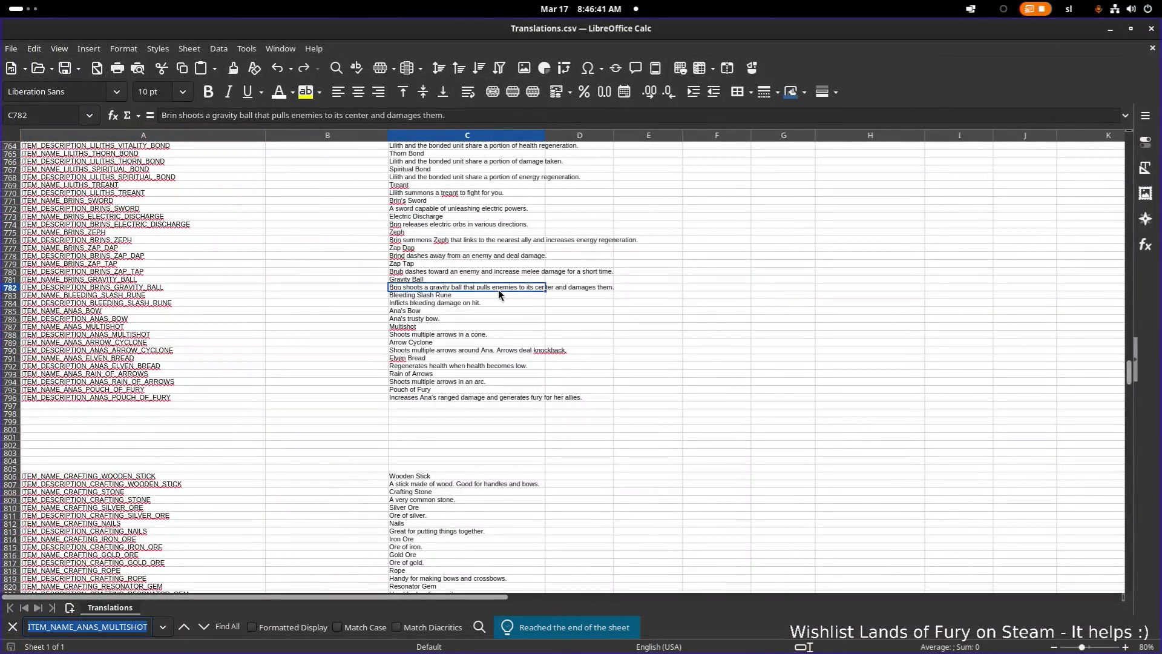
Search Translations.csv for 'stormcaller' and step through its matches.
type("stormcal")
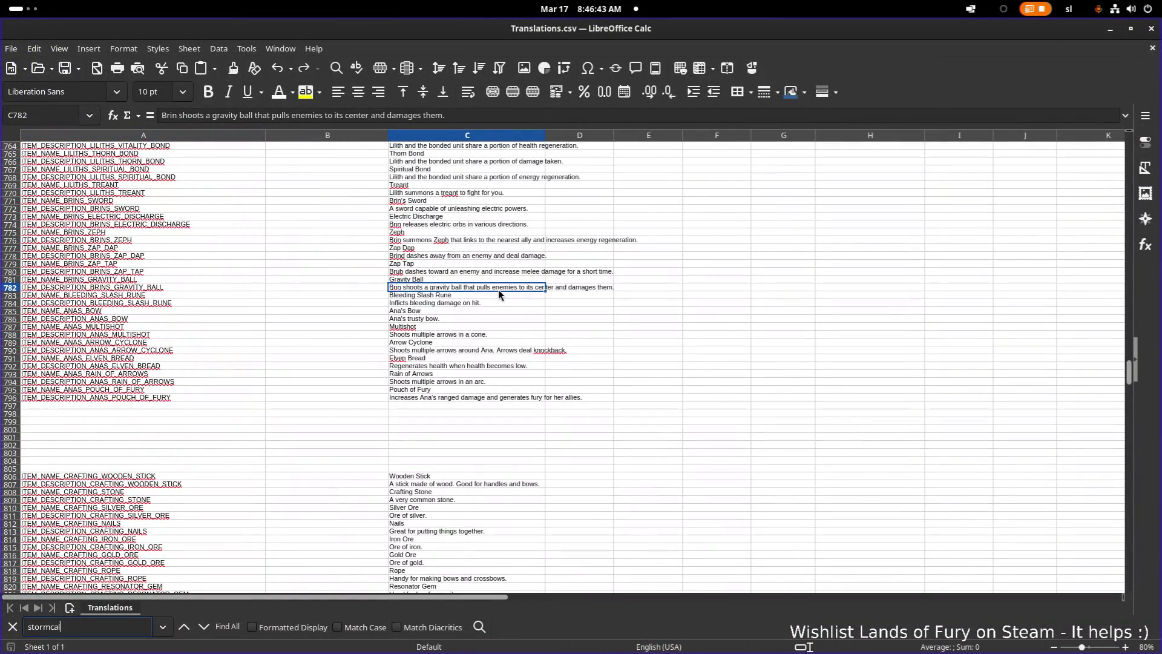
type("ler")
key("Return")
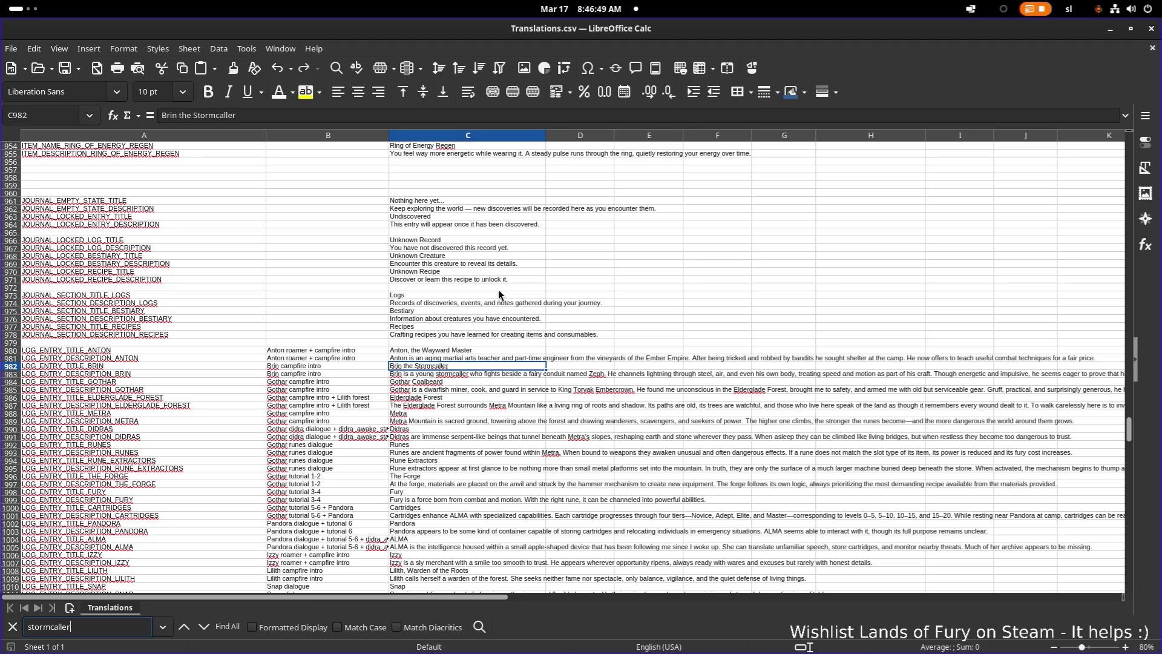
key("Return")
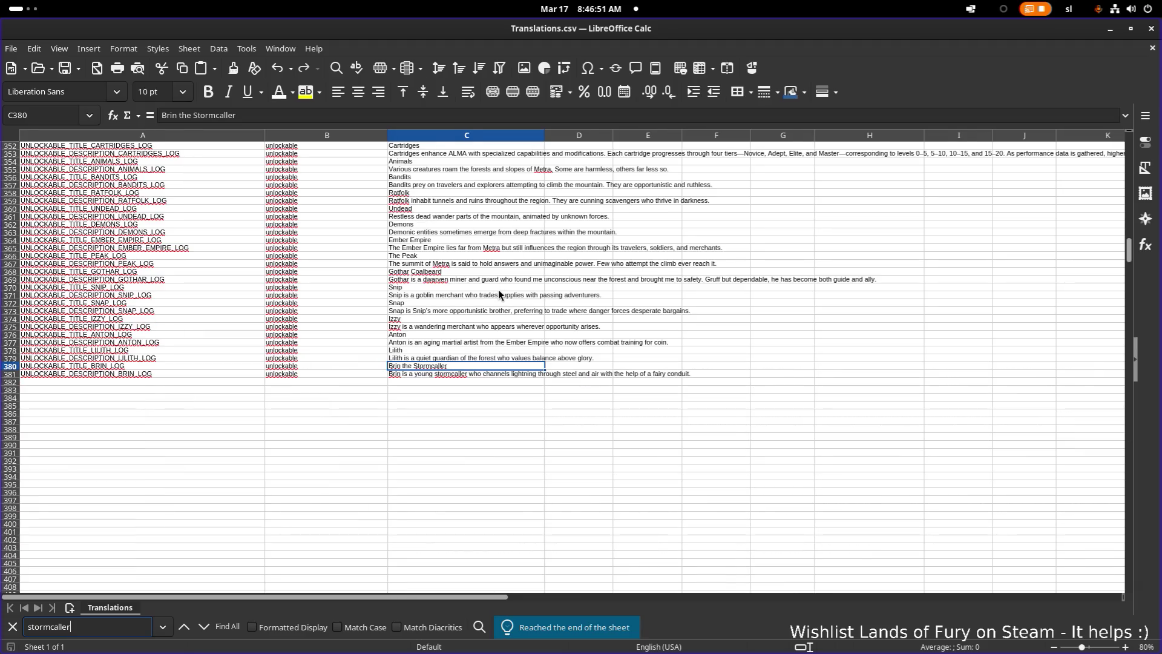
key("Return")
Search for 'lightning' entries, step through each match, then minimize Calc.
key("ctrl+a")
type("lightning")
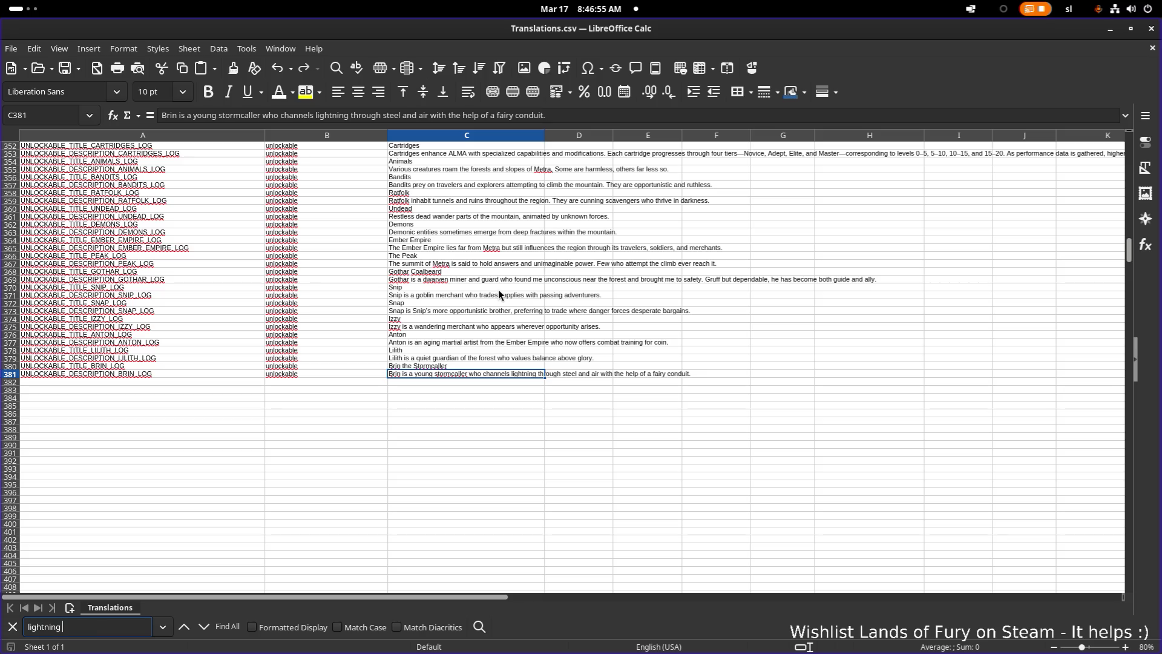
type(" warrior")
key("Return")
key("BackSpace")
key("BackSpace")
key("BackSpace")
key("Return")
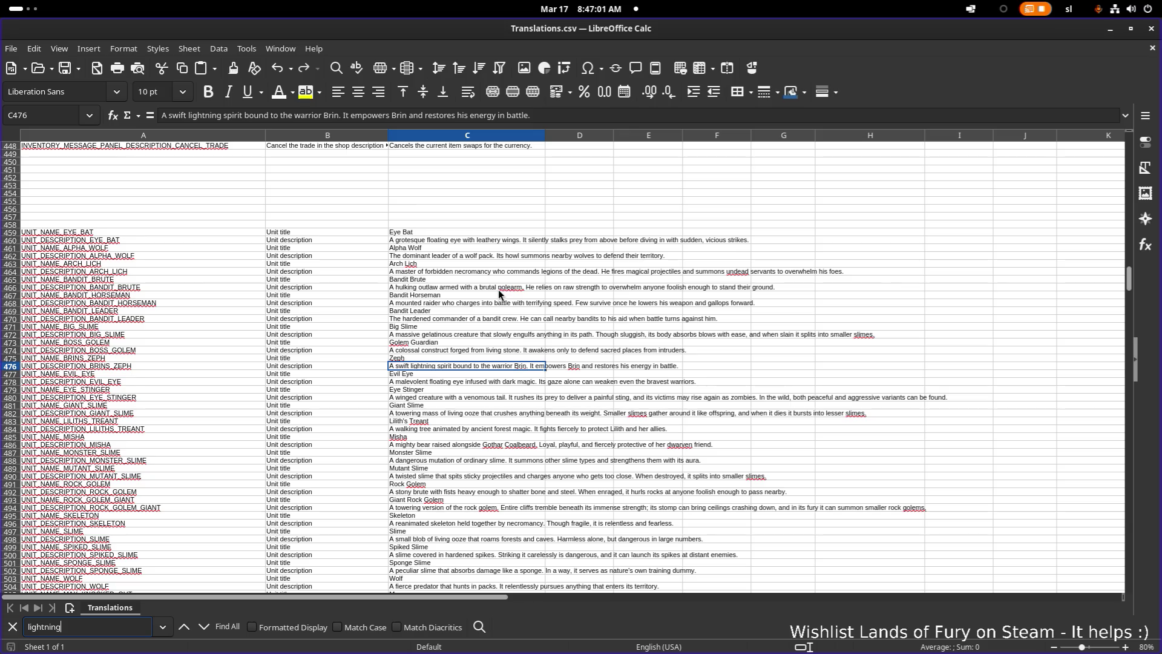
key("Return")
key("Return")
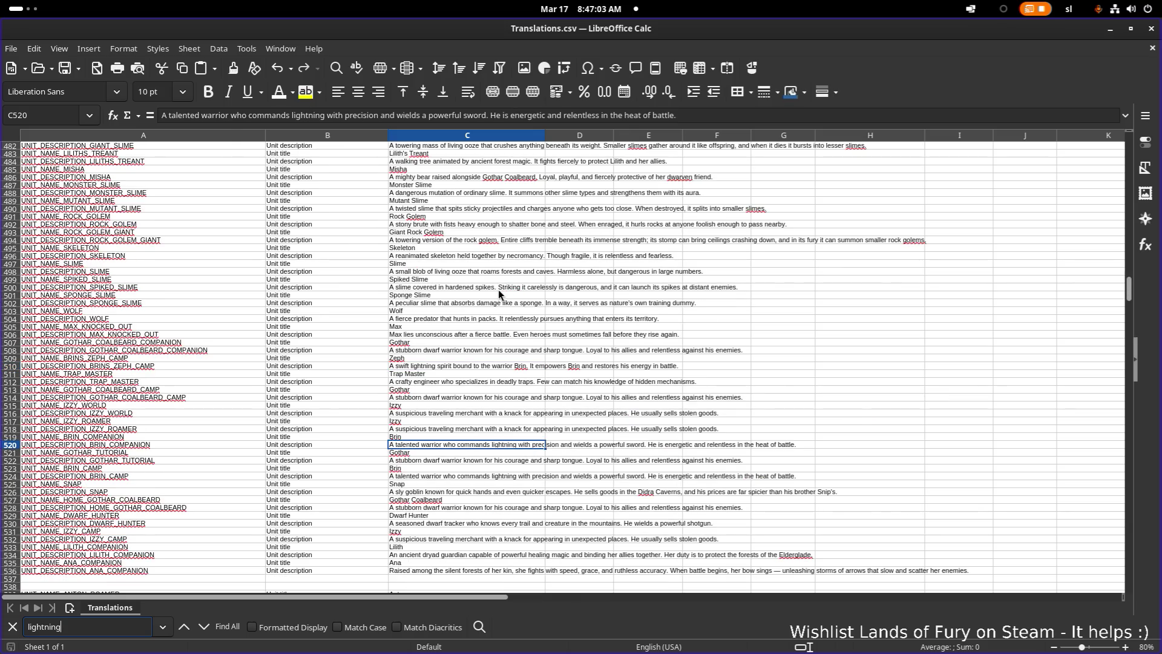
key("Return")
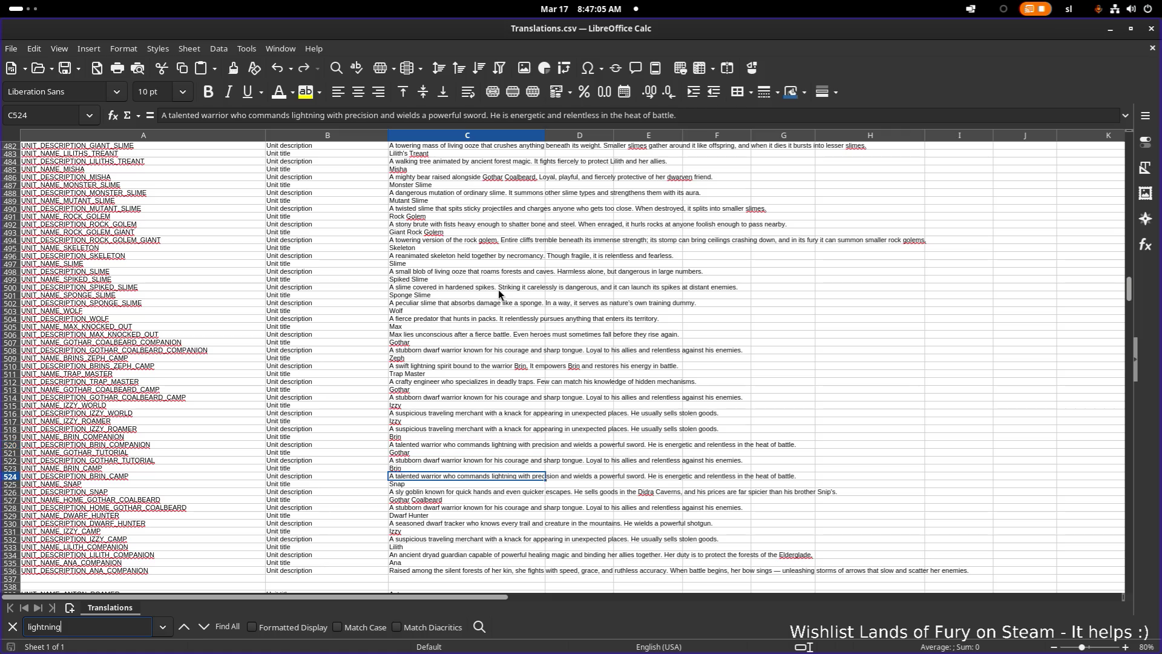
key("Return")
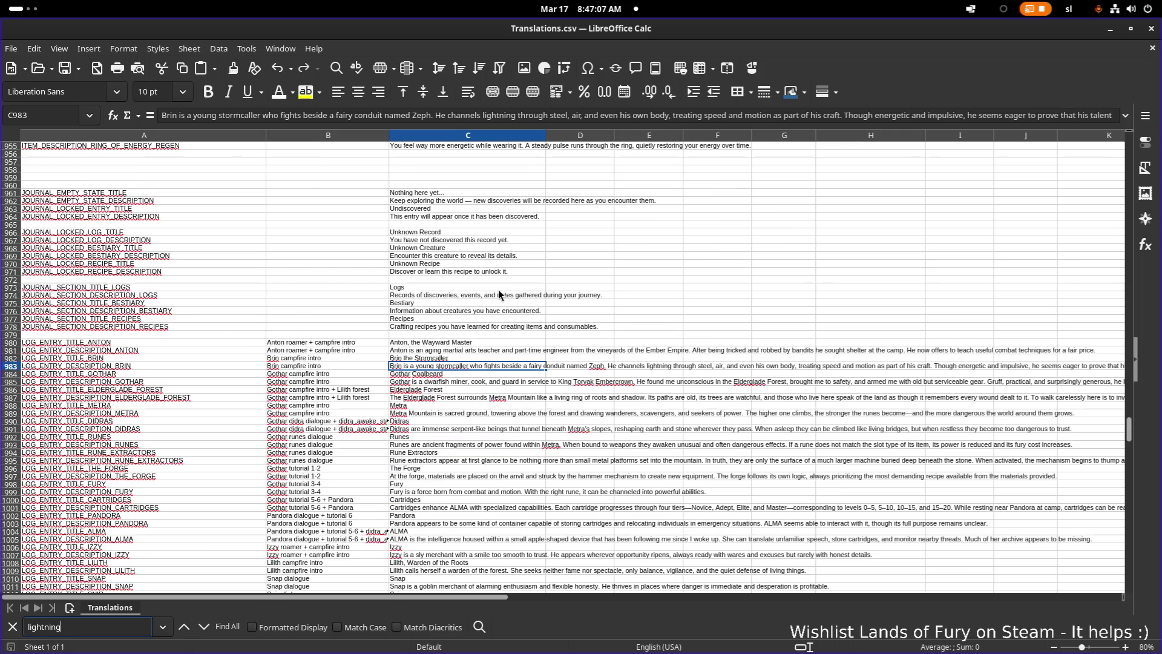
key("Return")
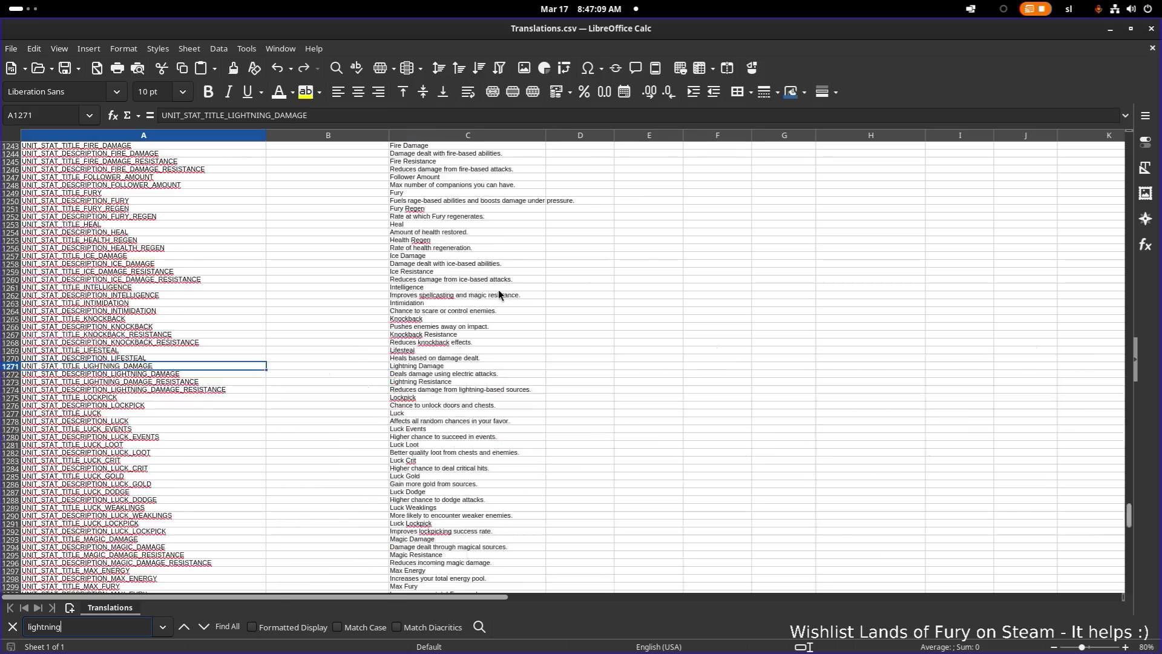
left_click(1110, 29)
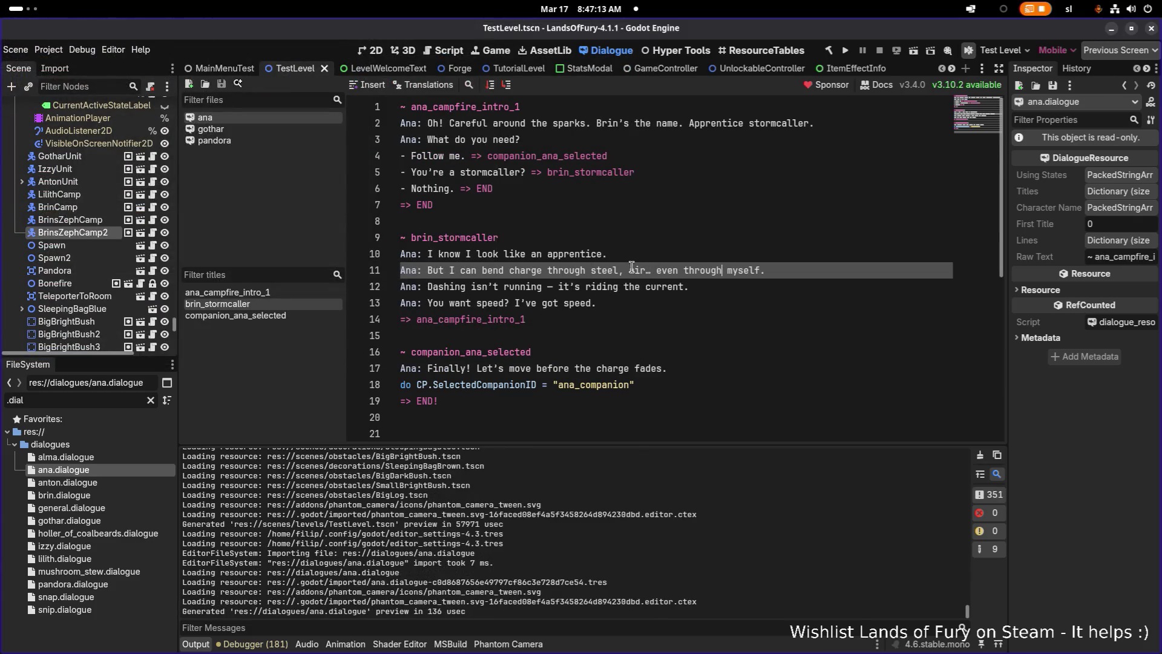
Select the text of Ana's opening line on line 2.
left_click(649, 224)
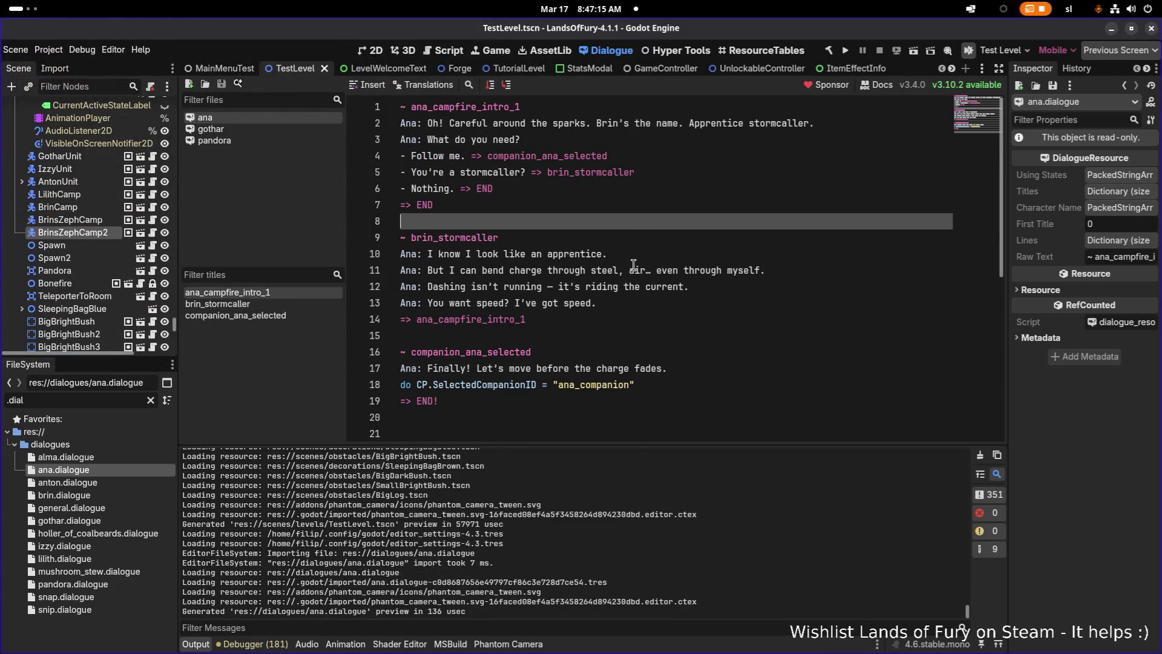
left_click(625, 188)
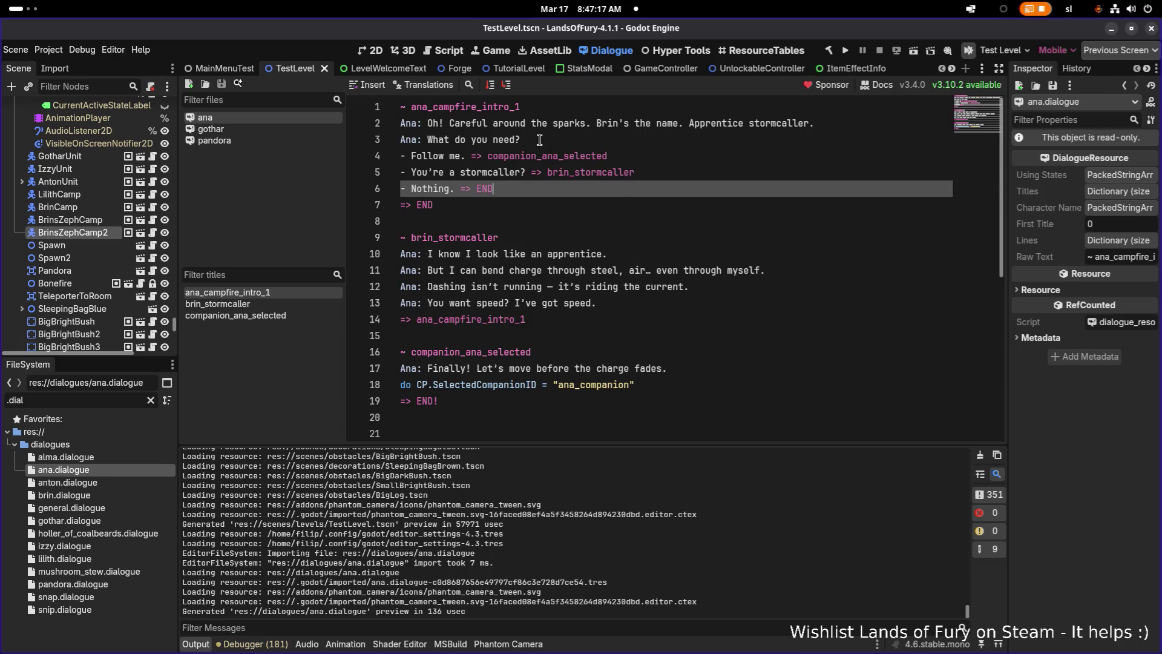
left_click(648, 135)
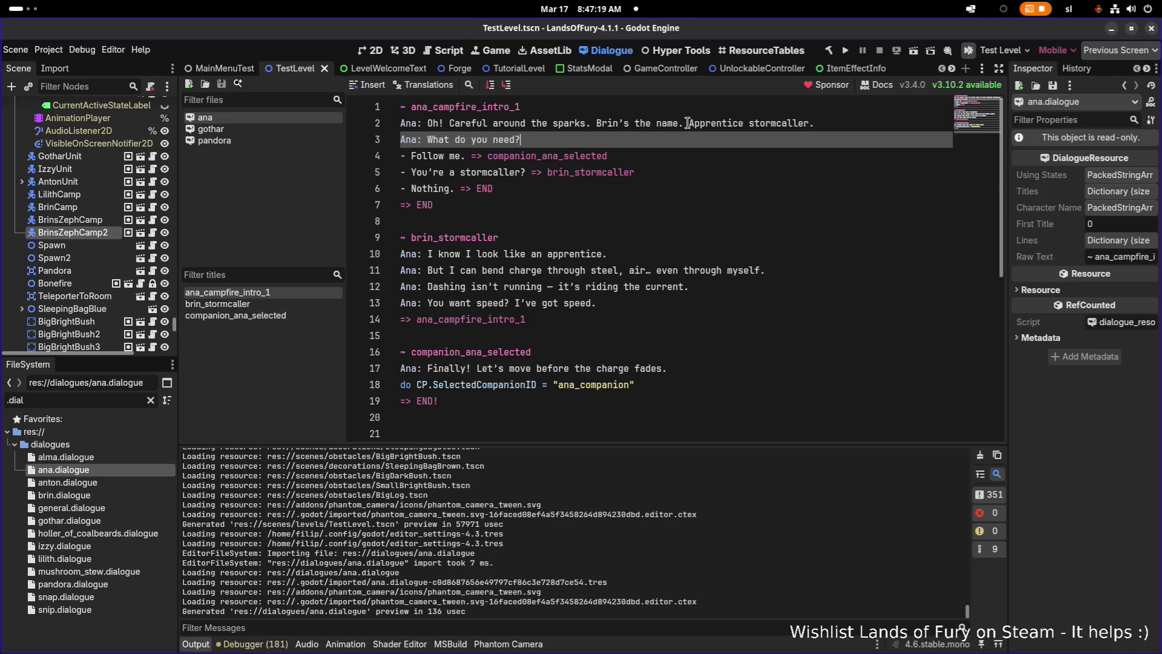
key("Up")
key("Down")
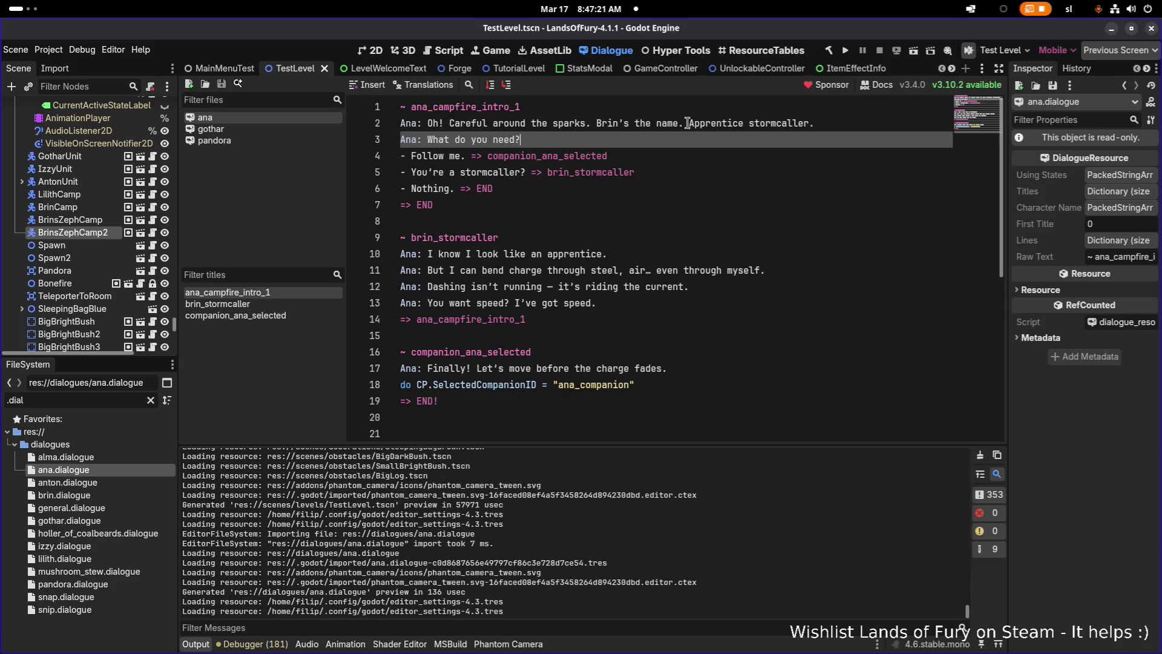
key("Up")
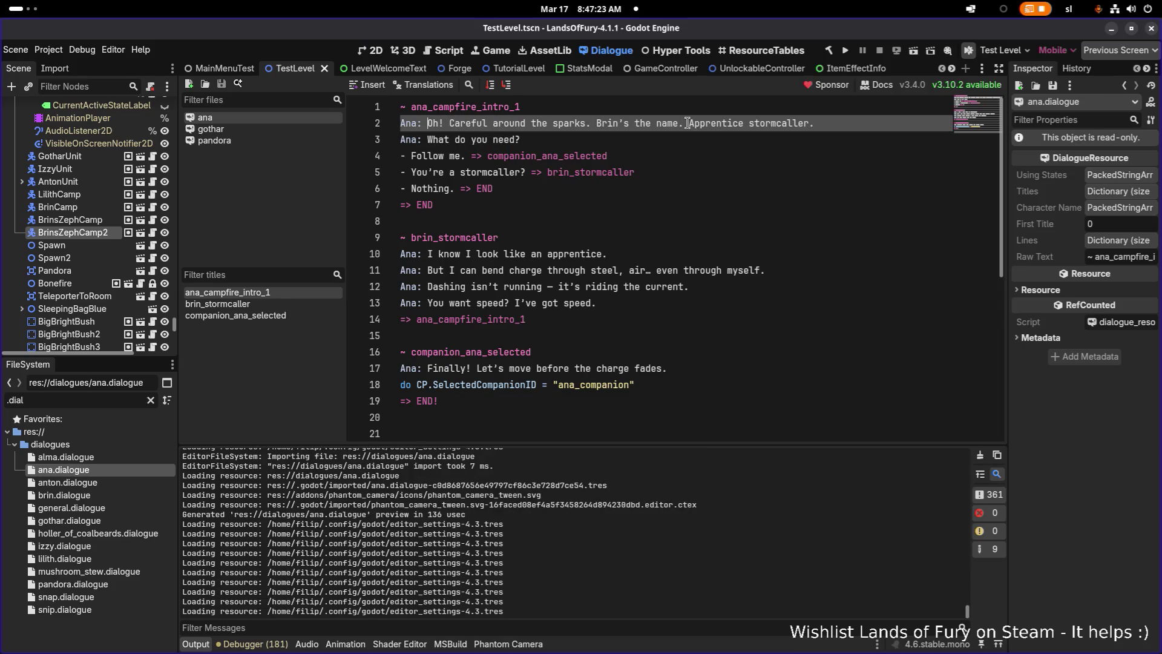
key("shift+End")
Type the new greeting 'Ana's my name. Thank you for offering your shelter to me.'.
type("Ana")
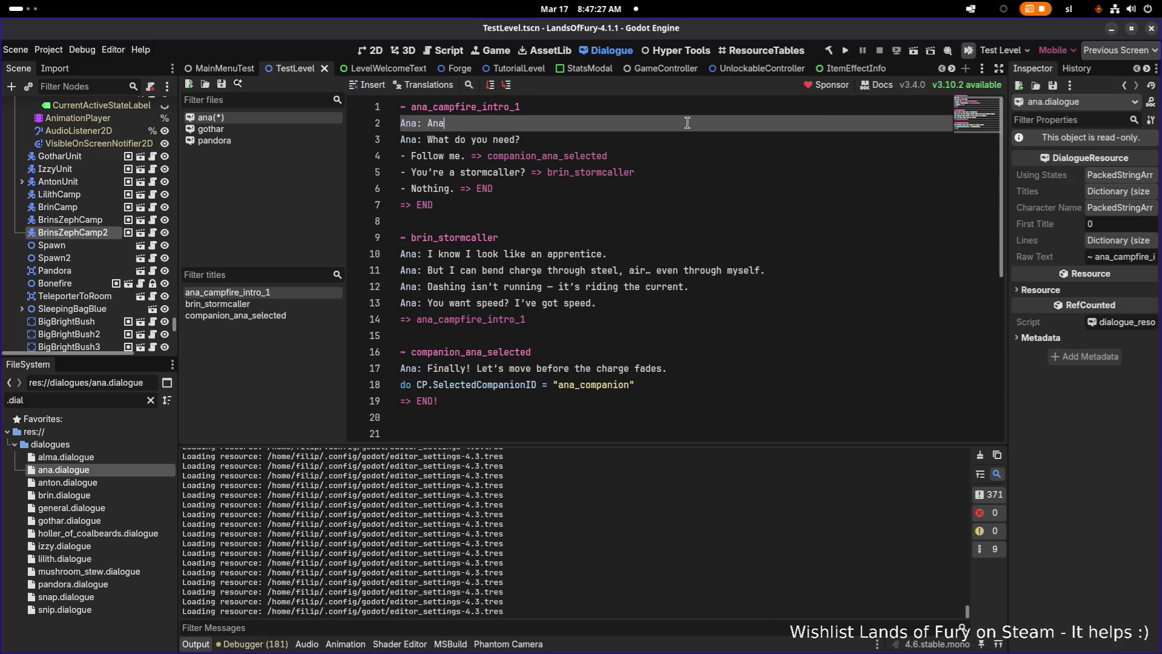
key("BackSpace")
type("'s th")
key("BackSpace")
key("BackSpace")
type("my name.")
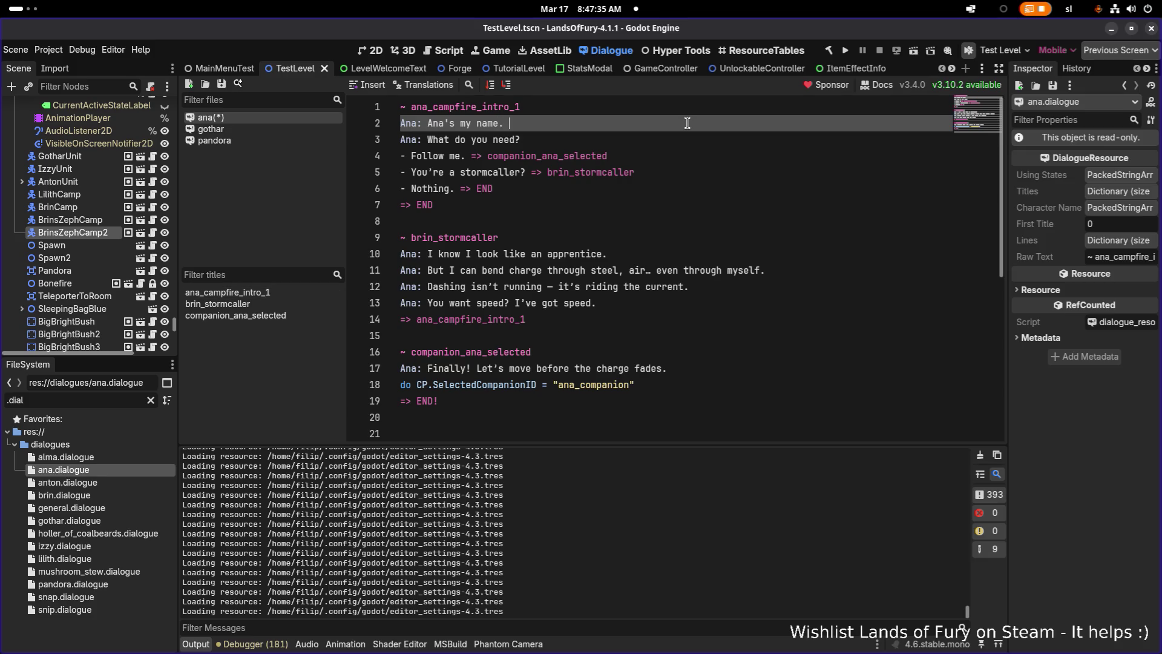
key("Down")
key("Up")
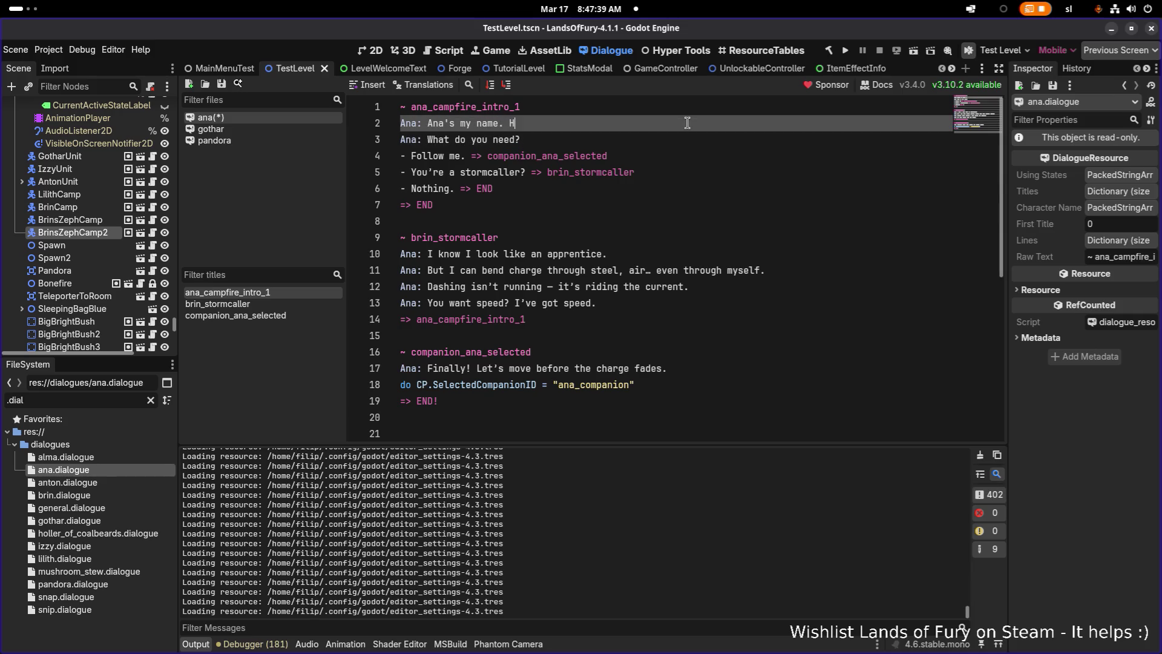
type("Thank ")
type("you for ")
type("offering ")
type("your shelter")
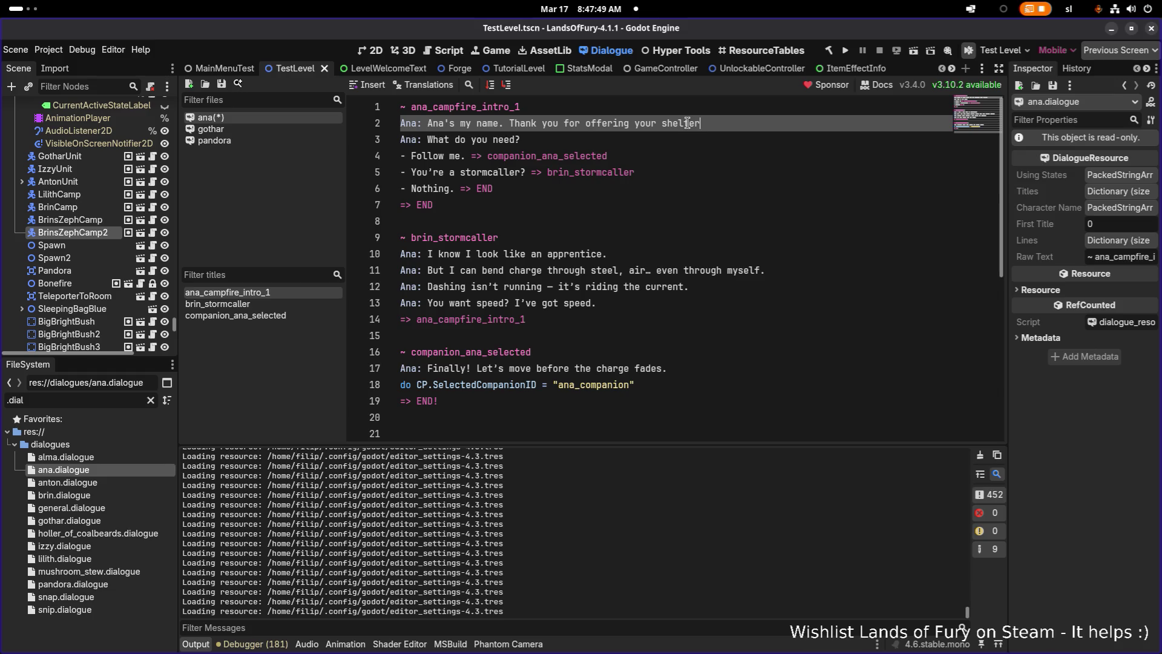
key("BackSpace")
key("BackSpace")
type("to me.")
key("Down")
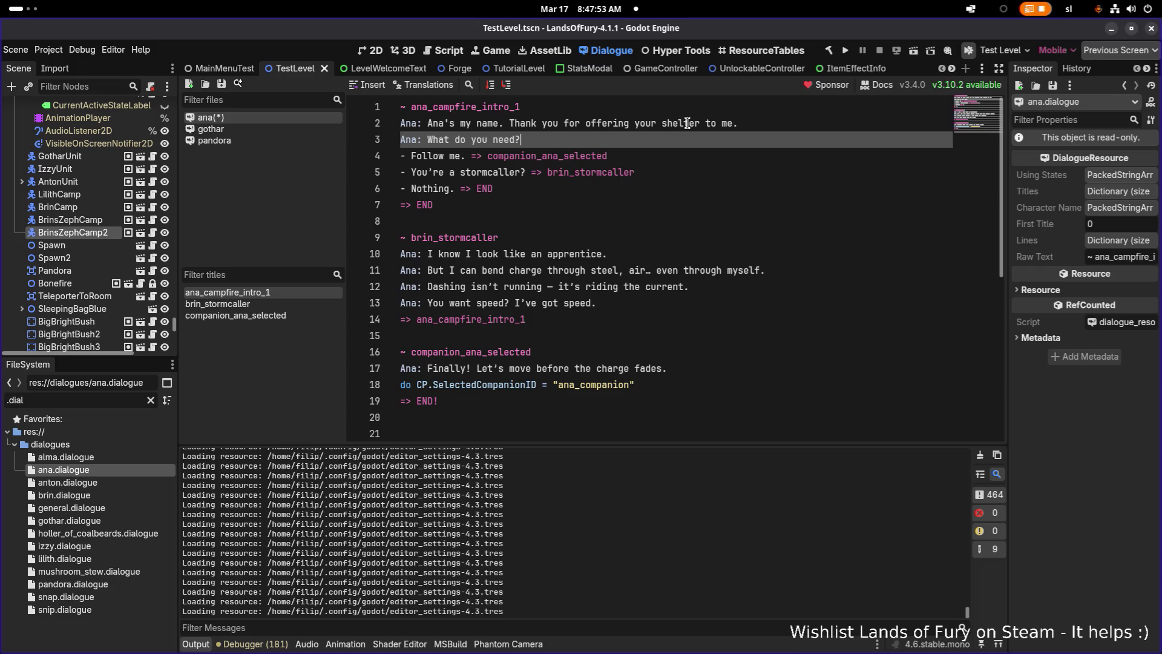
key("Down")
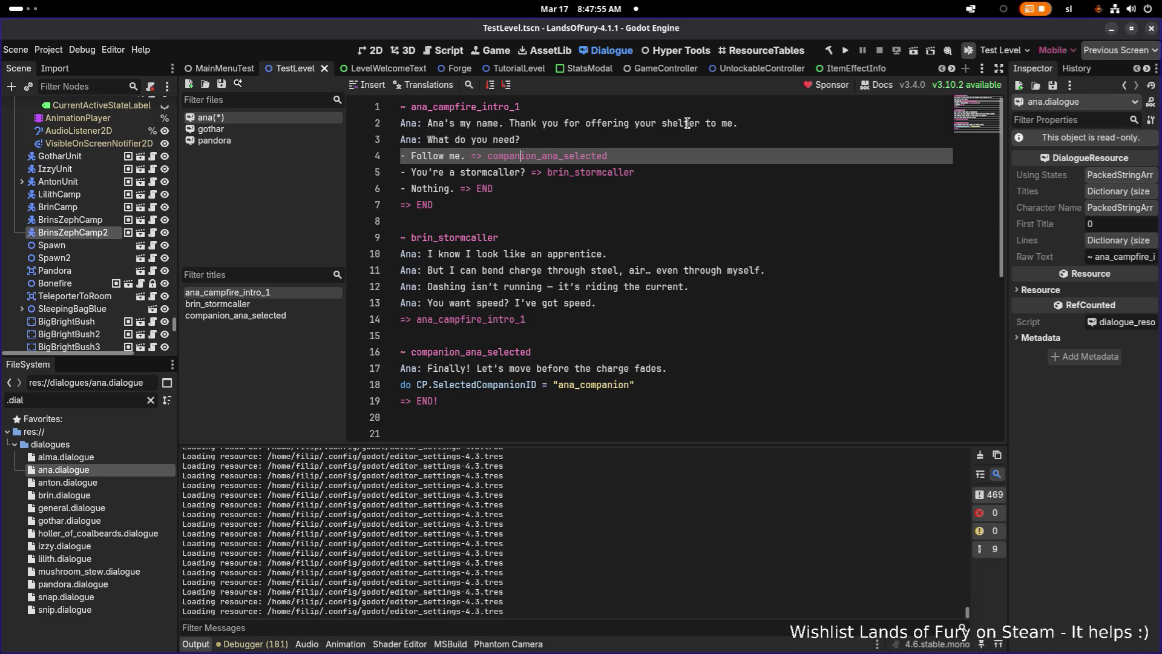
Replace the line 5 option text 'You're a stormcaller' with 'Who are you'.
key("Down")
key("Right")
key("Right")
key("Right")
key("Up")
key("Down")
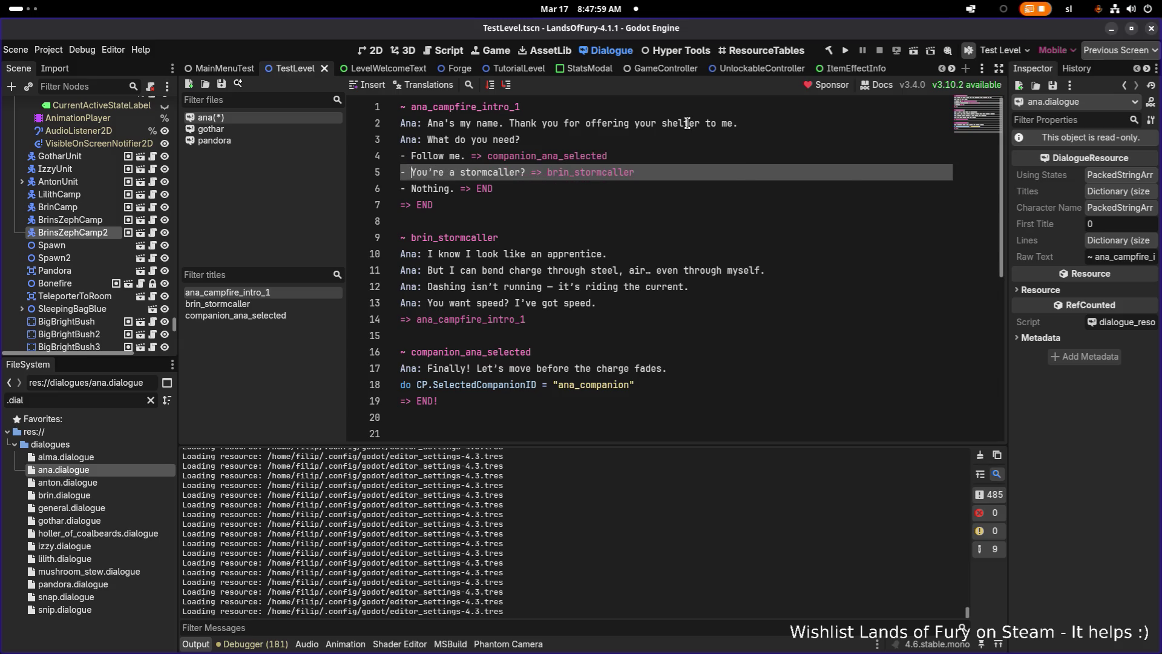
key("shift+Right")
key("shift+Right")
key("shift+Right")
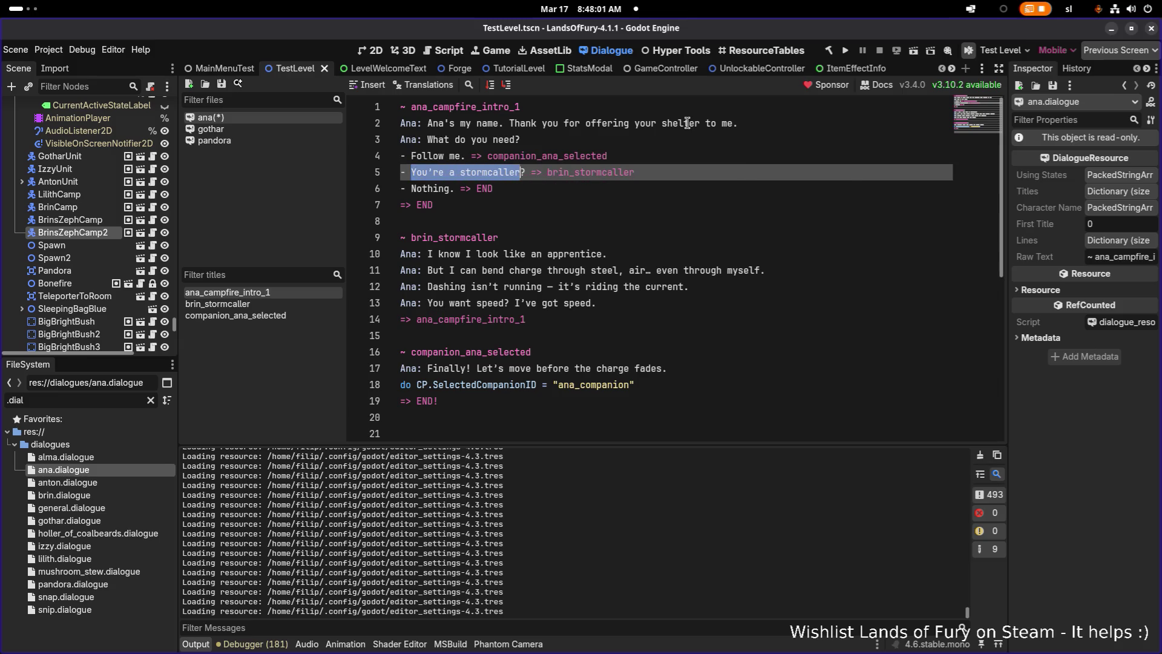
key("ctrl+shift+Left")
key("ctrl+shift+Left")
key("ctrl+shift+Left")
key("ctrl+shift+Right")
key("Right")
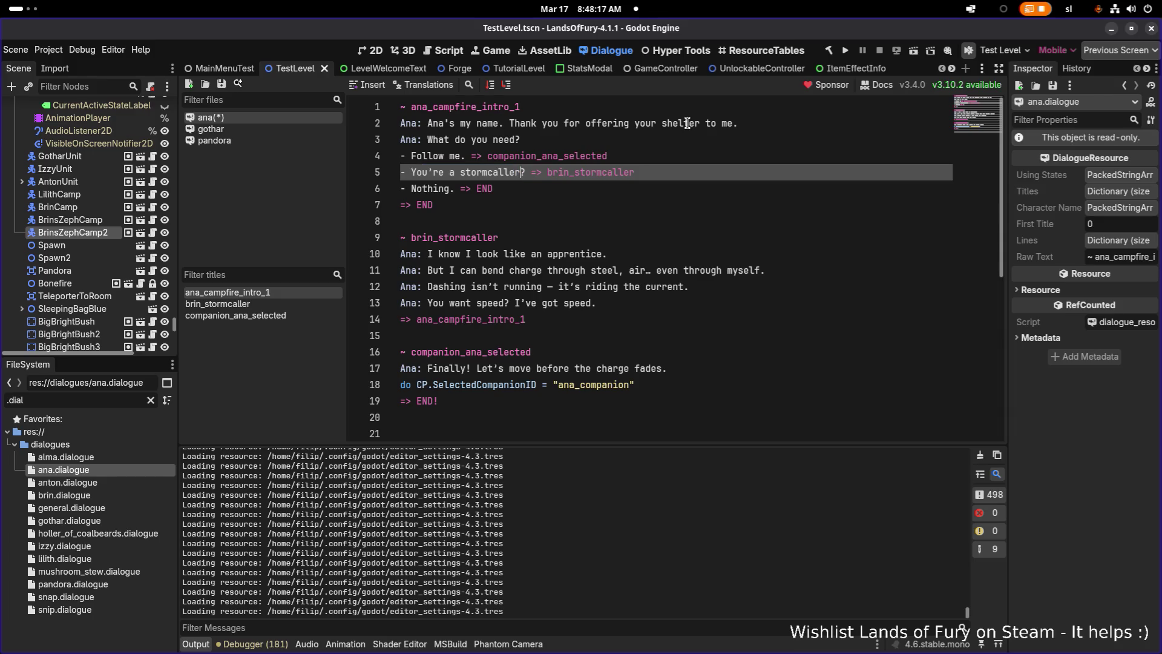
key("ctrl+shift+Left")
key("ctrl+shift+Left")
key("ctrl+shift+Left")
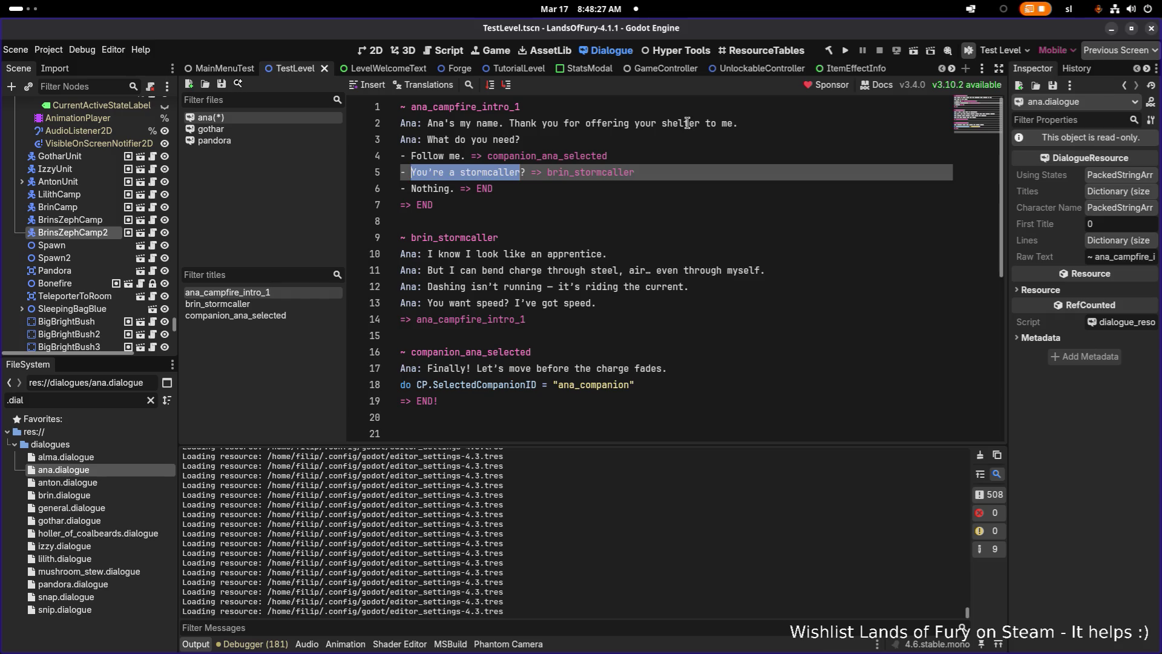
type("Who are ")
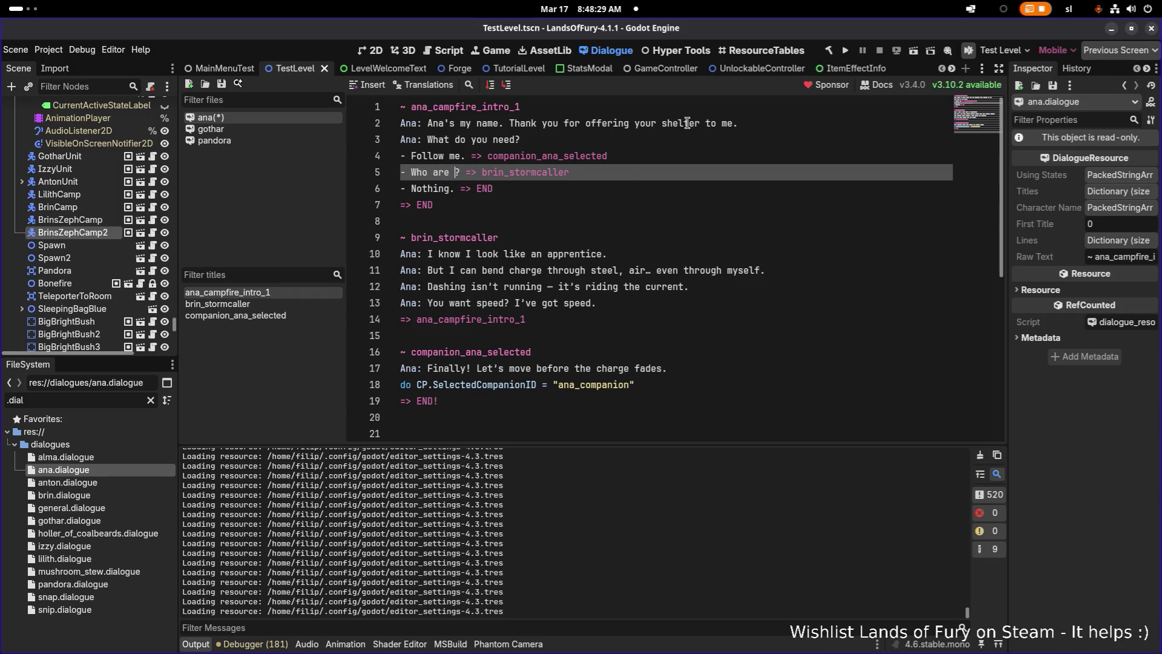
type("you")
Change the option's jump target from brin_stormcaller to ana_stormcaller.
key("Right")
key("Right")
key("Right")
key("BackSpace")
key("BackSpace")
key("BackSpace")
type("ana")
key("ctrl+shift+Right")
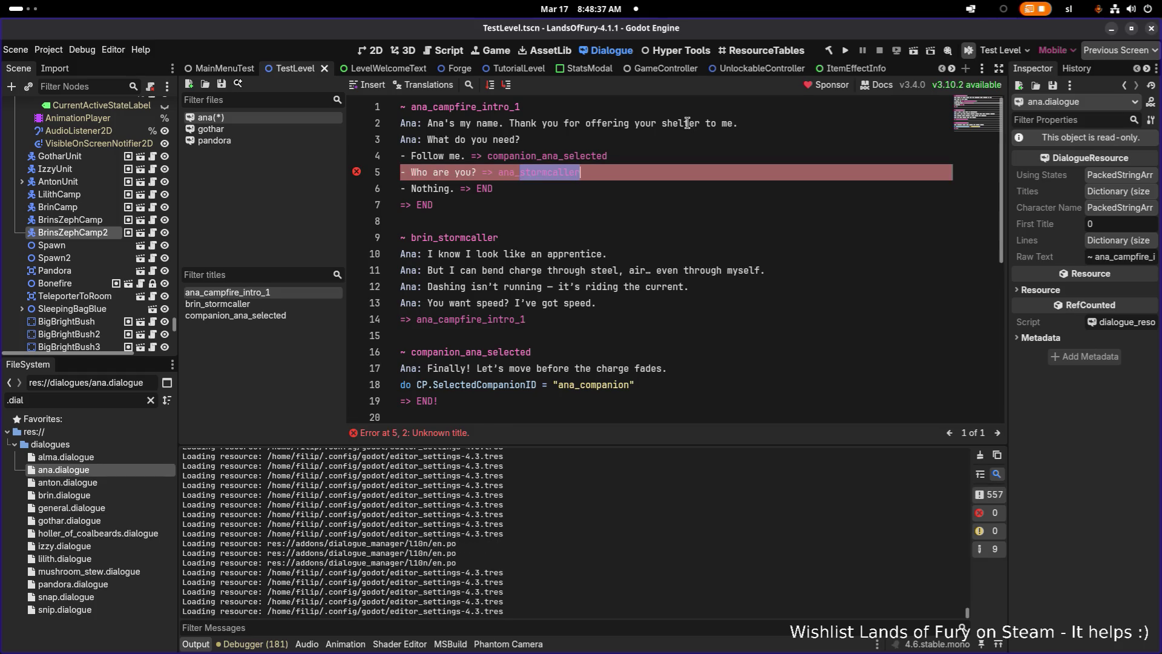
Change line 5's jump target to ana_huntress, then select the old brin_stormcaller title name.
type("bo")
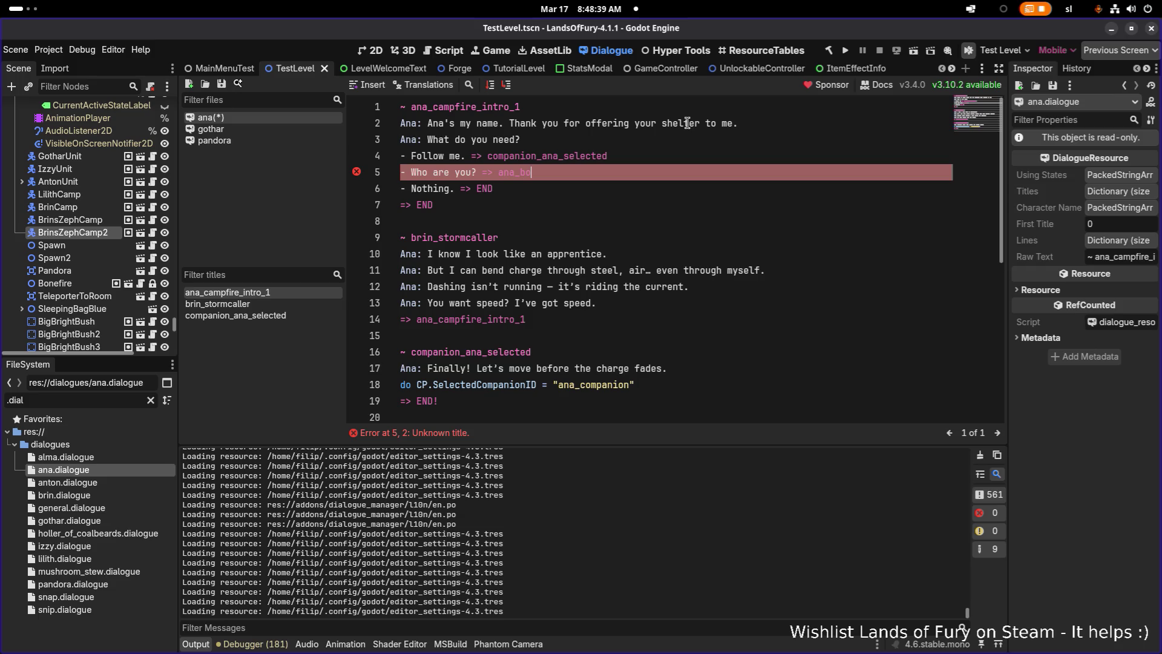
key("BackSpace")
key("BackSpace")
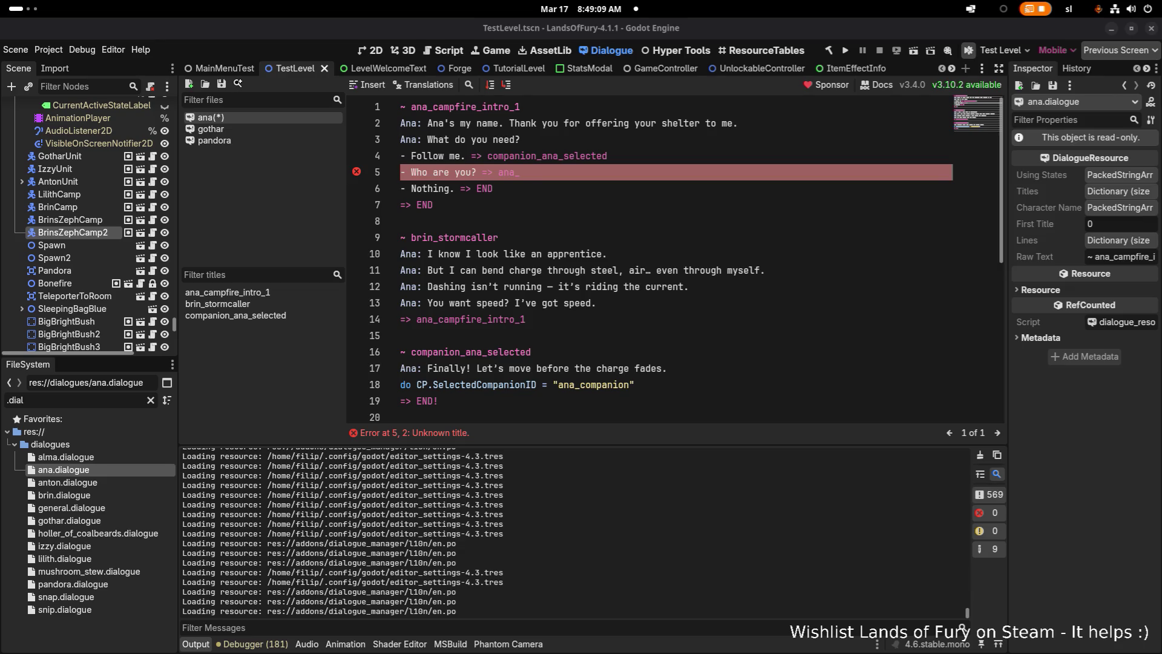
left_click(613, 252)
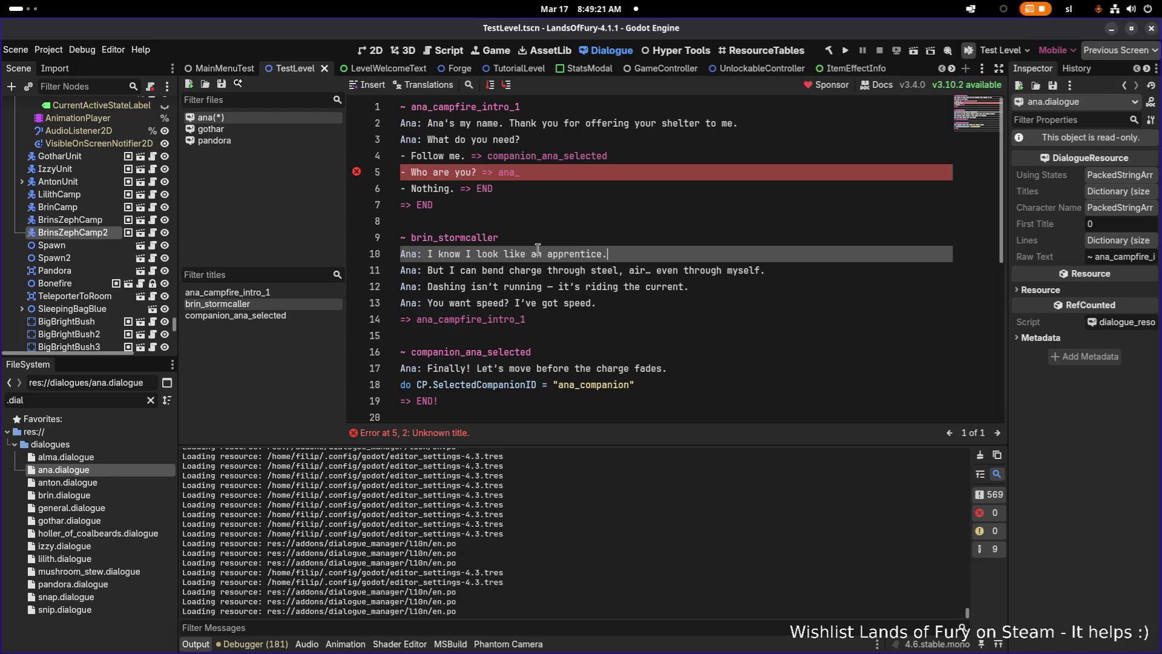
left_click(638, 199)
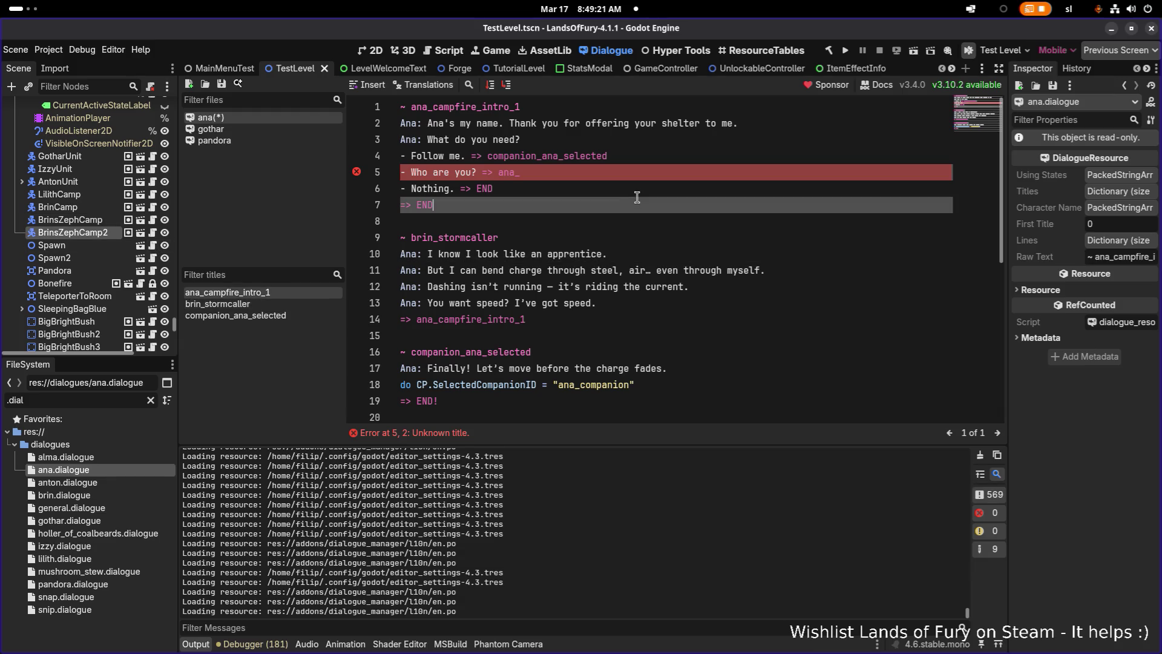
left_click(500, 172)
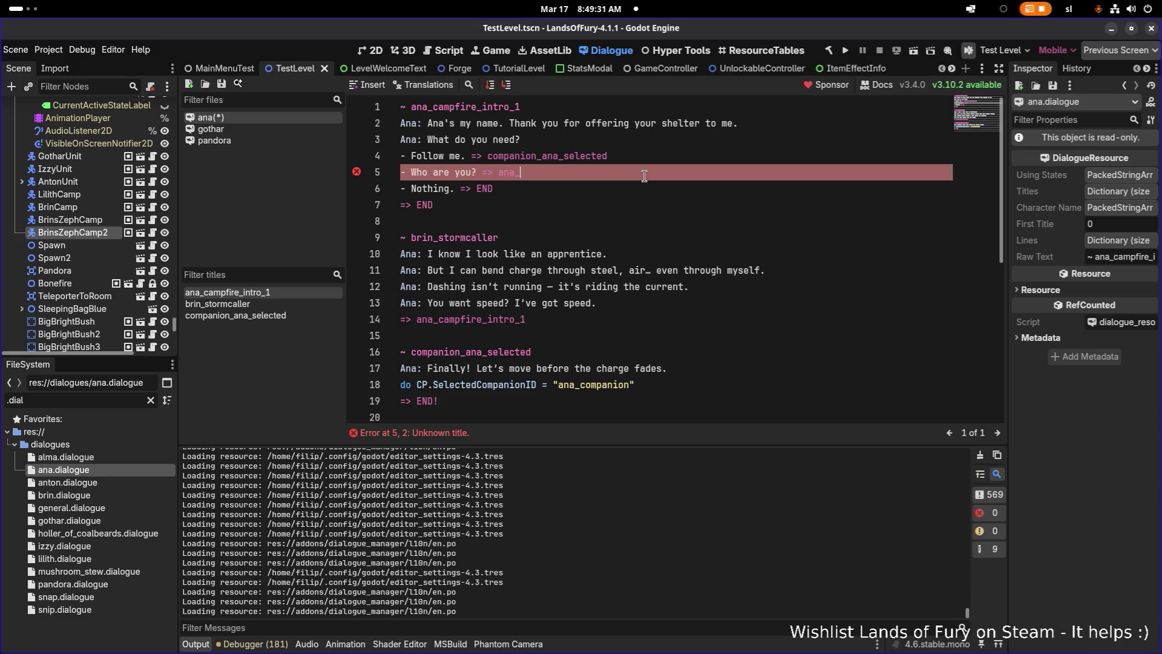
type("hu")
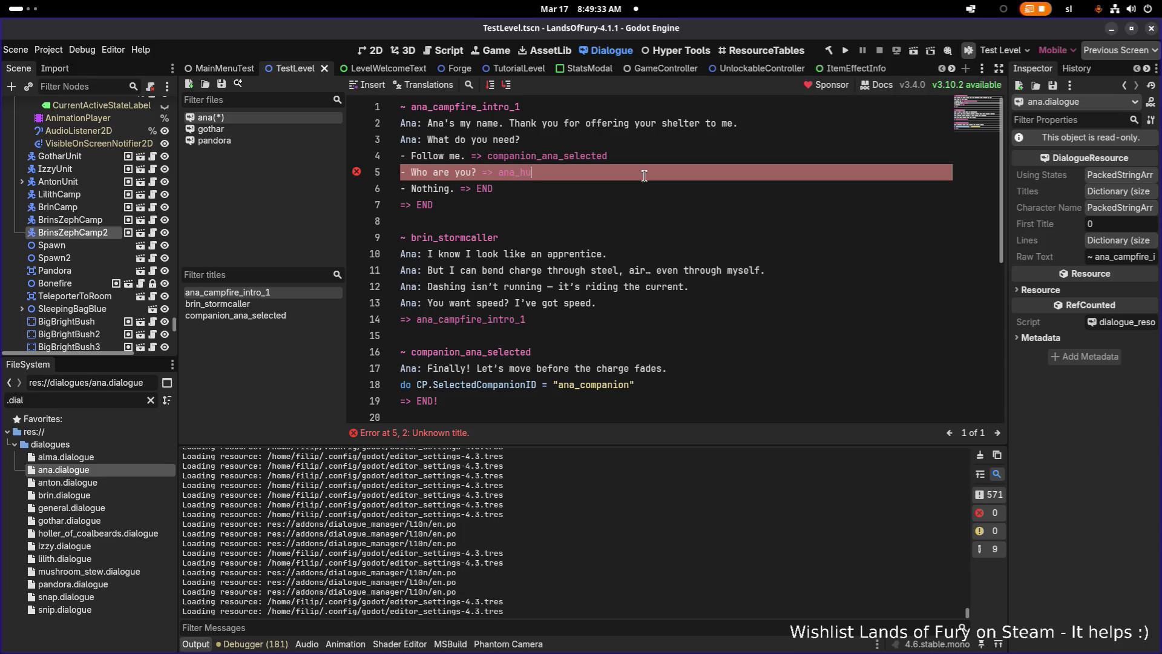
key("BackSpace")
key("BackSpace")
type("huntress")
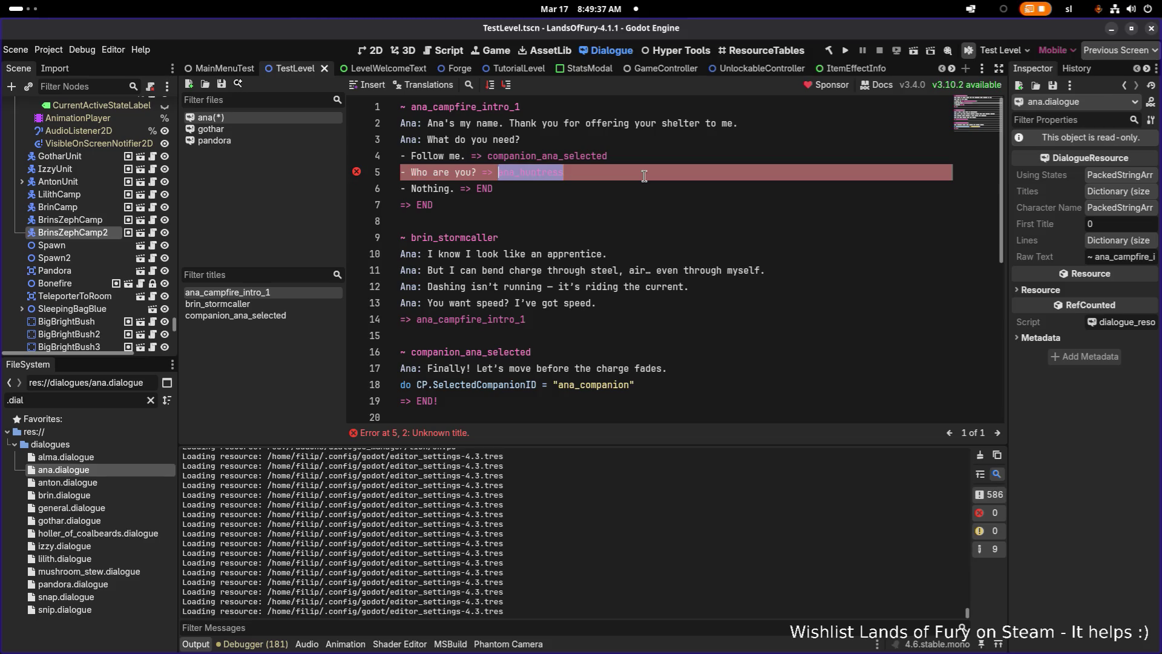
key("Down")
key("Down")
key("Down")
key("ctrl+shift+Left")
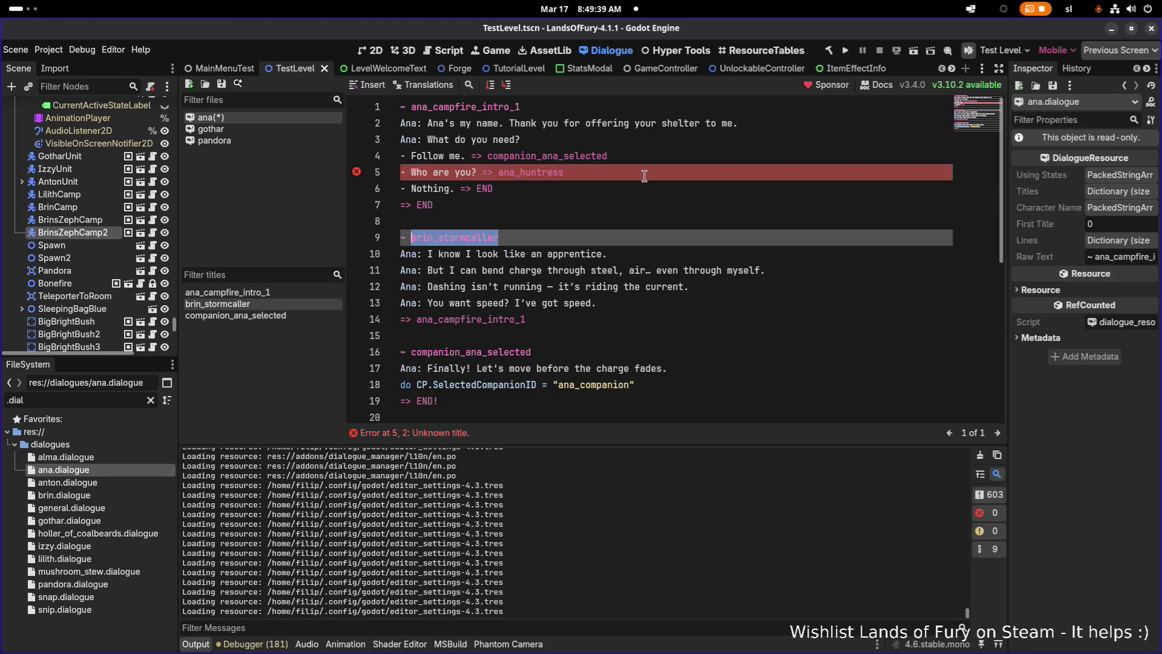
Paste the ana_huntress title and rewrite Ana's apprentice line.
type("ana_huntress")
key("Down")
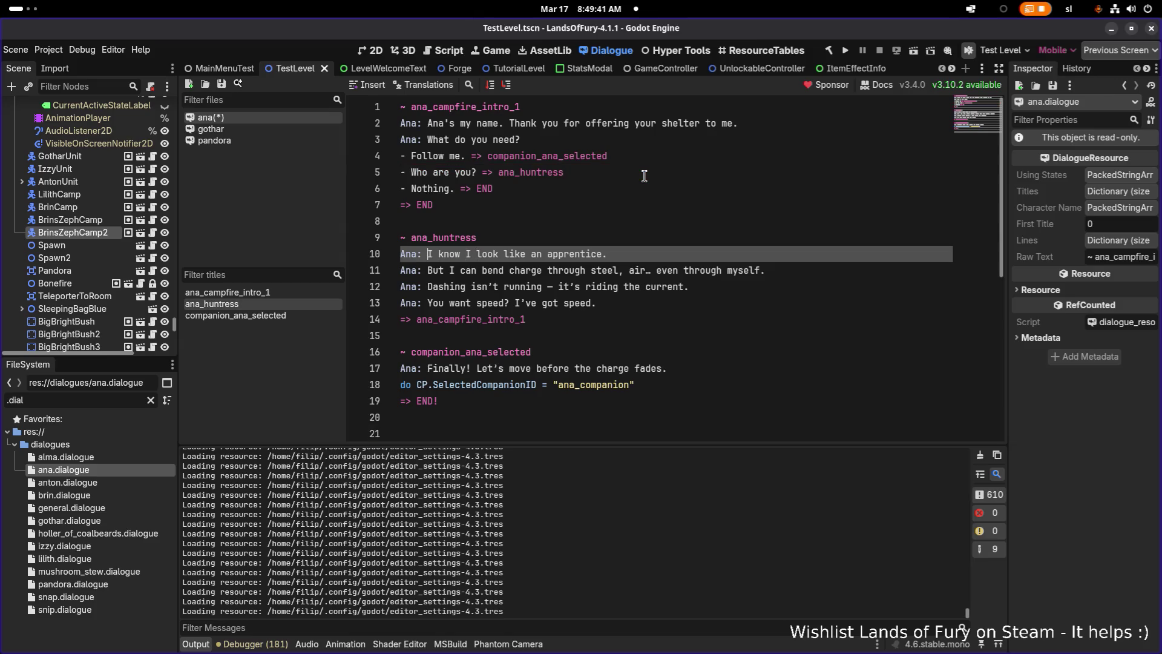
key("shift+End")
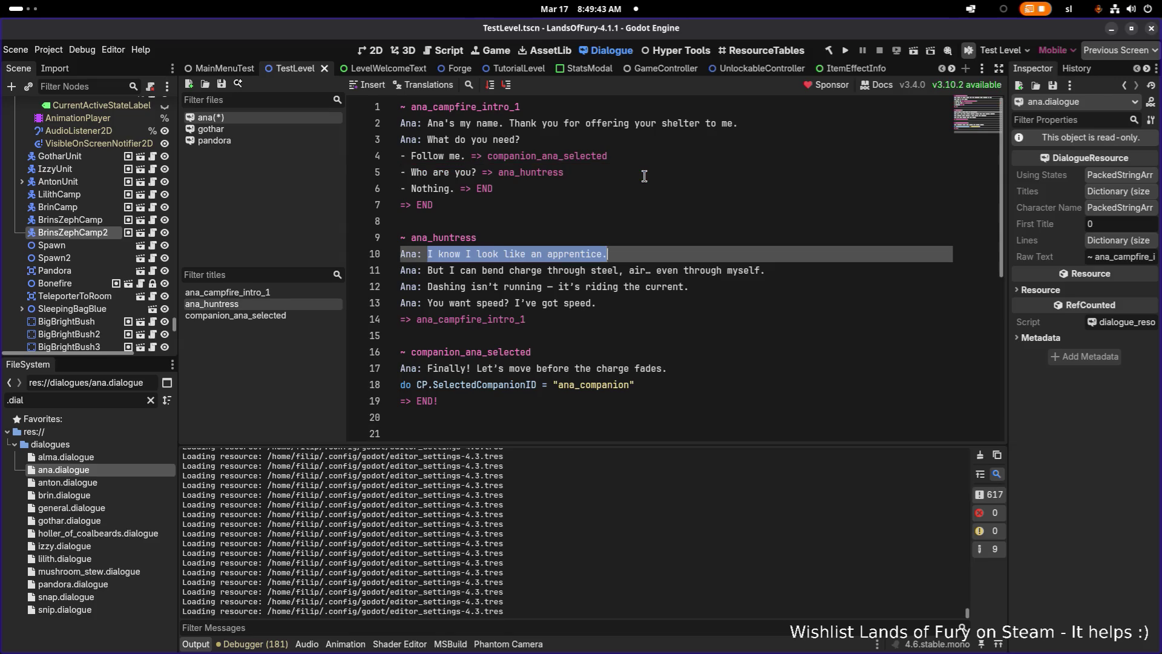
type("I am Ana. The hu")
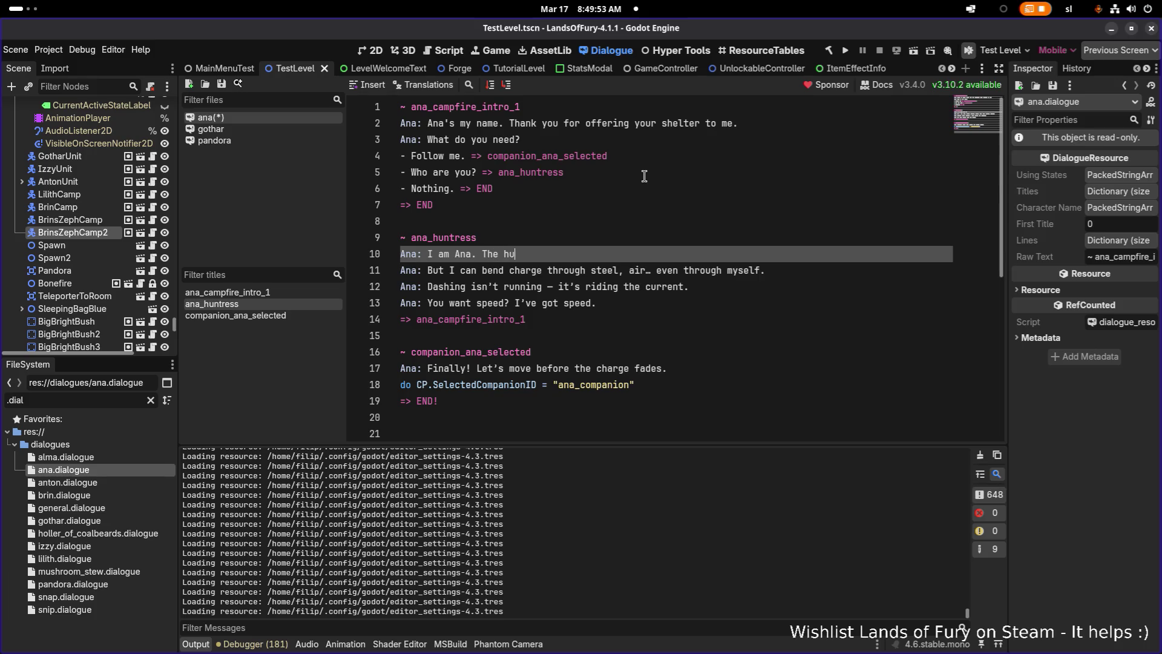
type("rking")
Delete Ana's old lines 11 to 13 and save the dialogue file.
key("Down")
key("Down")
key("Down")
key("shift+Up")
key("shift+Up")
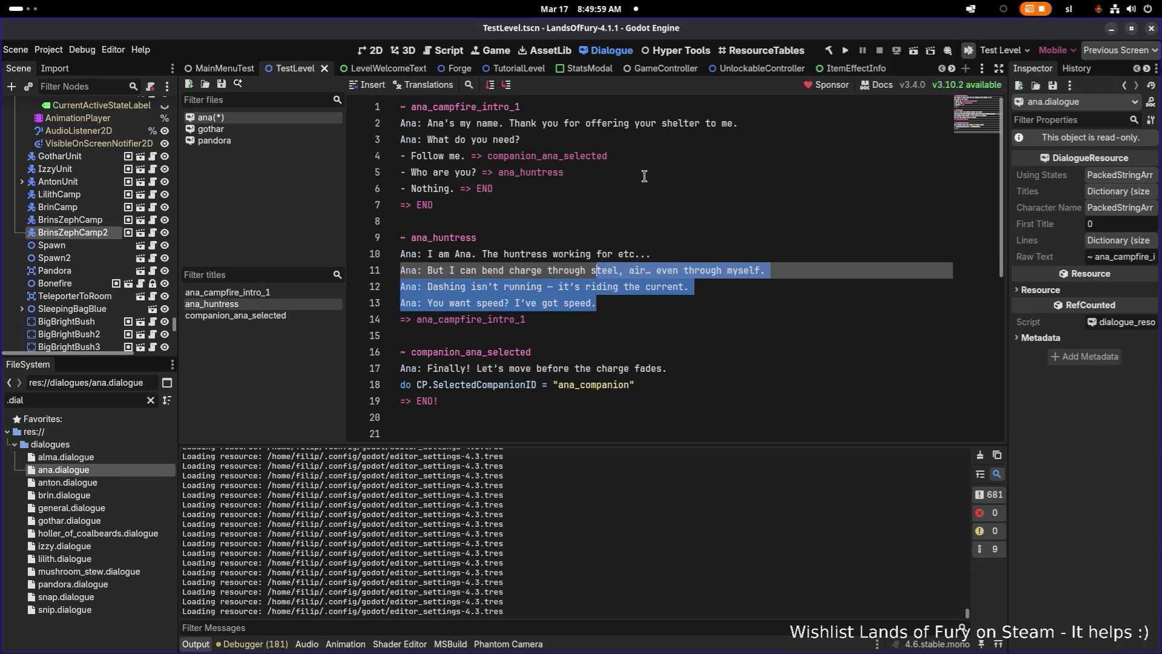
key("shift+Home")
key("BackSpace")
key("BackSpace")
key("ctrl+s")
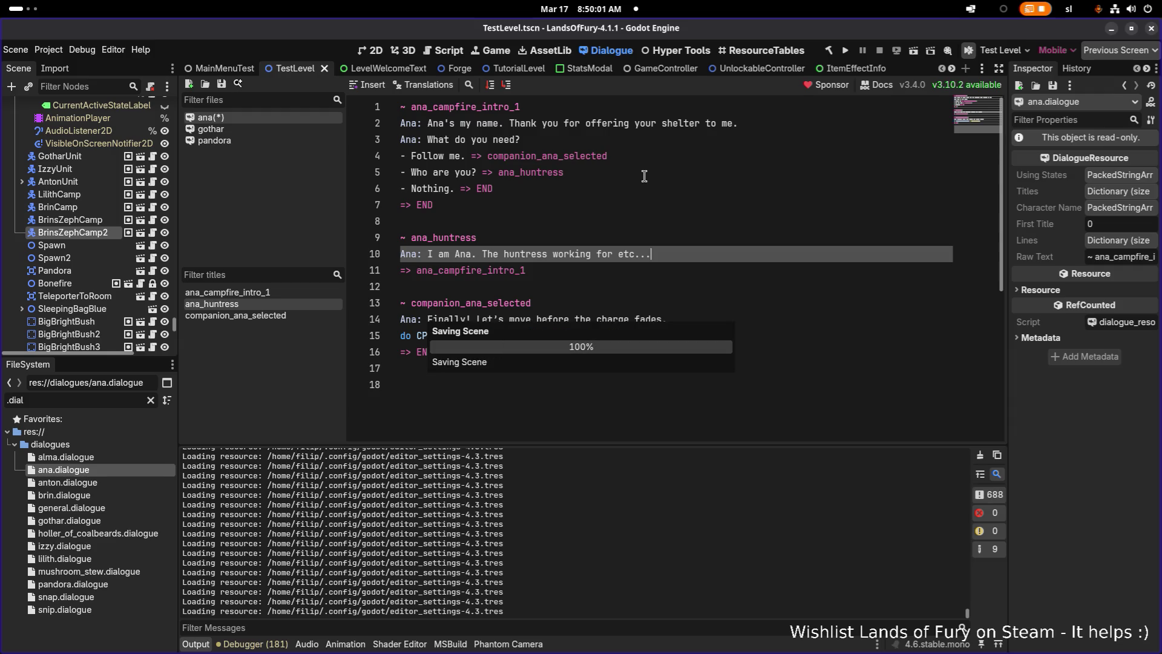
key("Down")
key("Down")
key("Down")
Replace 'Finally!' and the old ending on line 14 so it reads "Let's be swift.", then save.
key("Home")
key("Right")
key("Right")
key("Right")
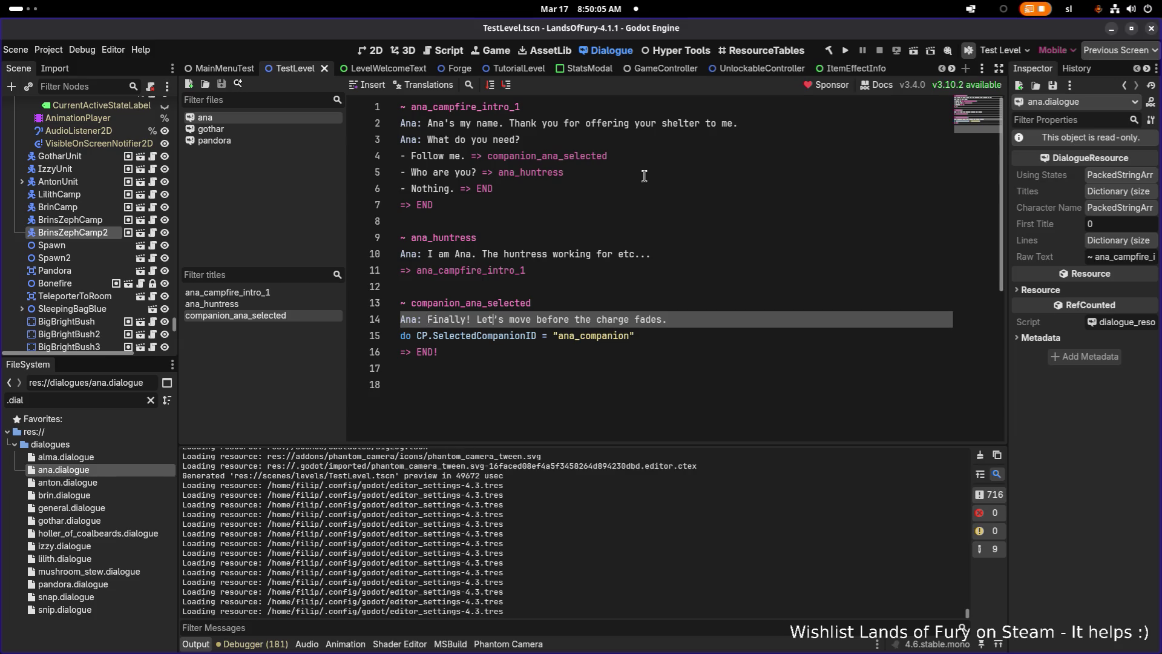
key("ctrl+Right")
key("ctrl+Right")
key("shift+Home")
key("shift+Right")
key("shift+Right")
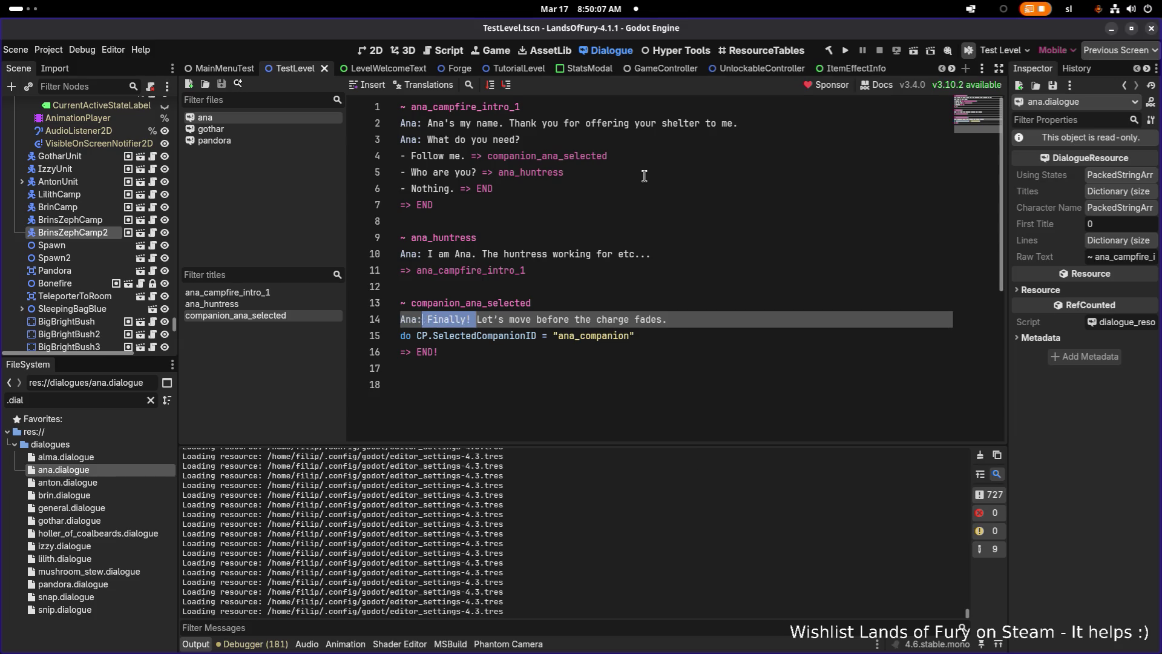
key("BackSpace")
type("be swift")
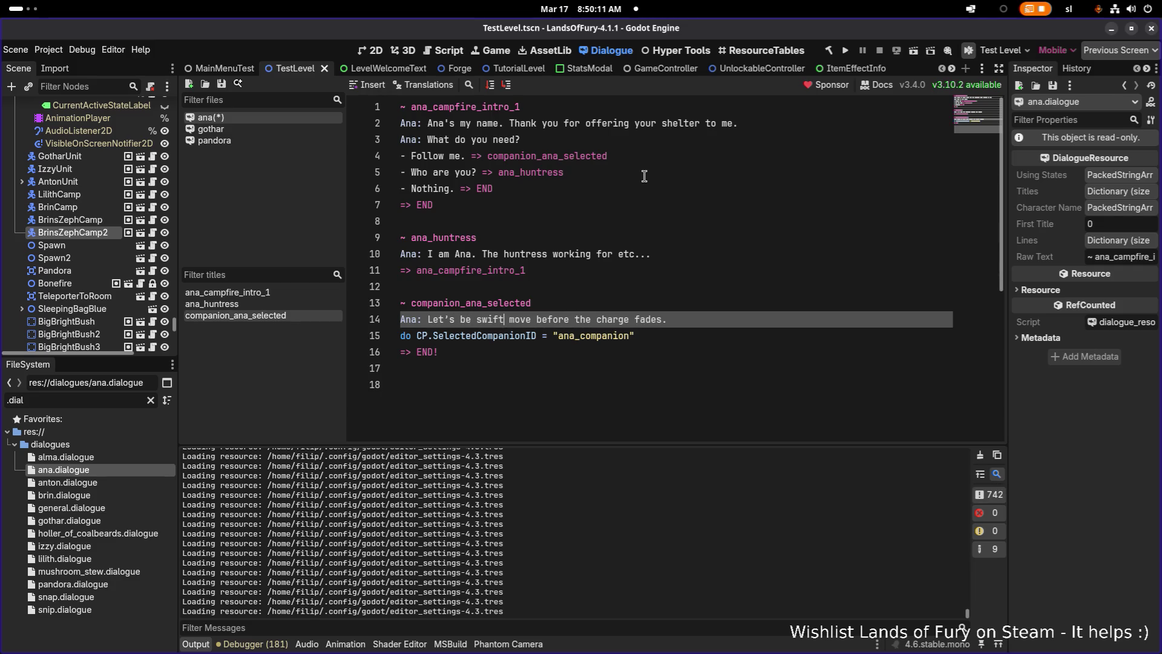
key("shift+End")
key("Delete")
key("ctrl+s")
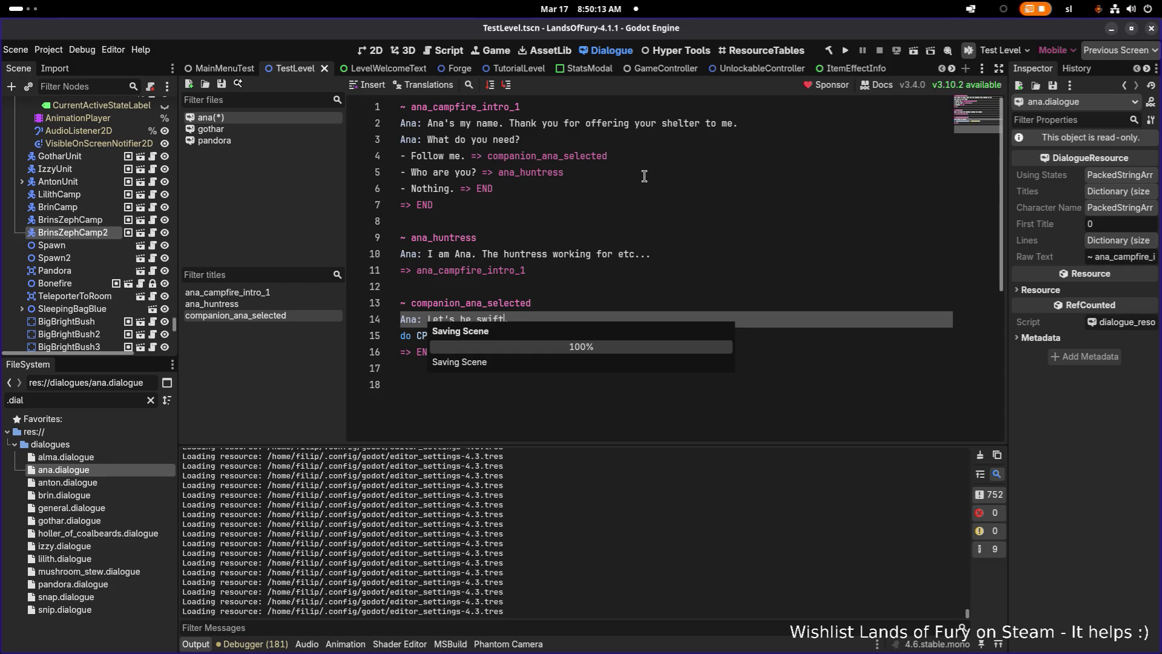
Save ana.dialogue once more and return to the level's 2D scene view.
left_click(644, 227)
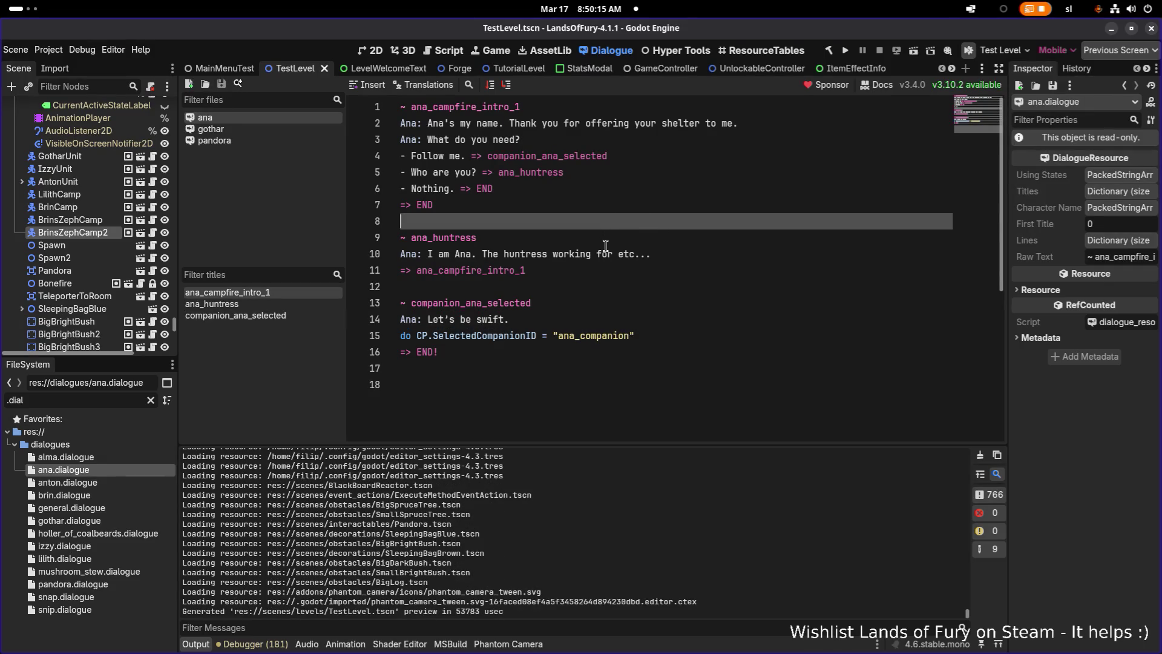
left_click(670, 204)
key("ctrl+s")
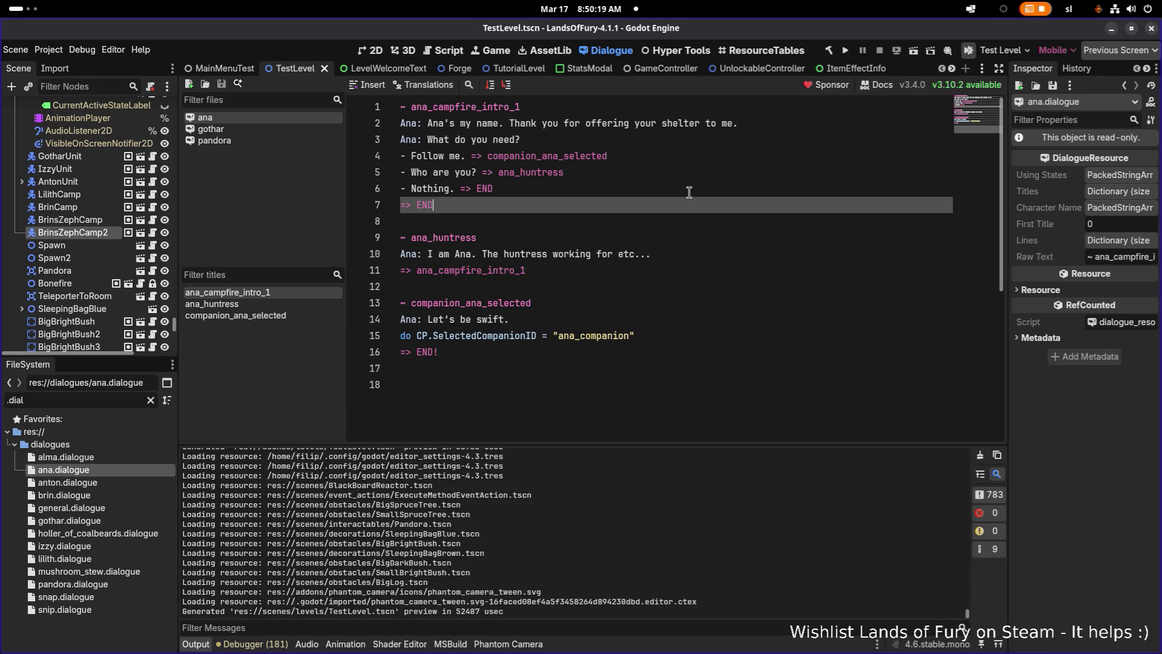
left_click(373, 50)
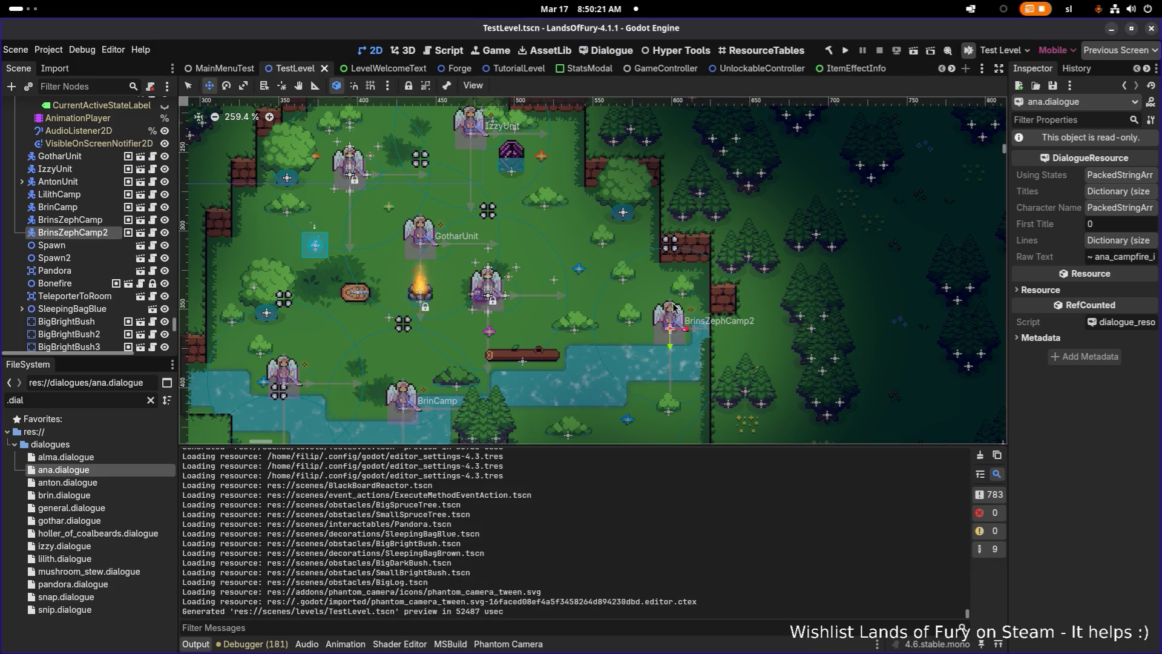
Rename the BrinsZephCamp2 node to AnaCamp and save the level scene.
left_click(89, 234)
left_click(89, 233)
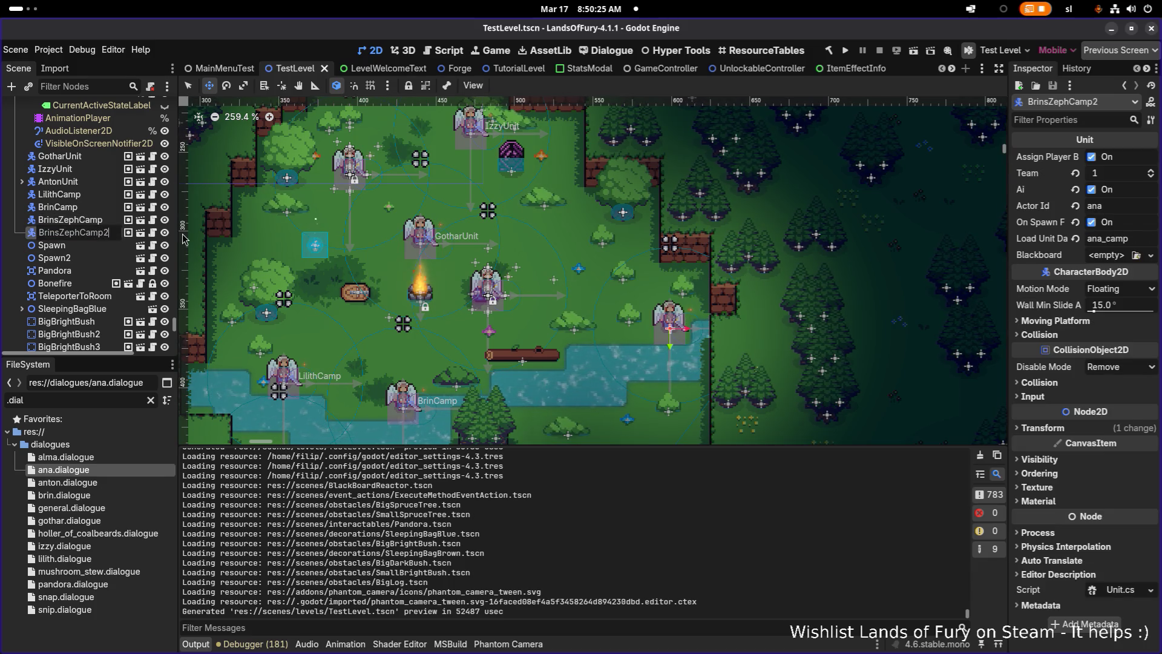
key("shift+Home")
type("Ana")
key("Return")
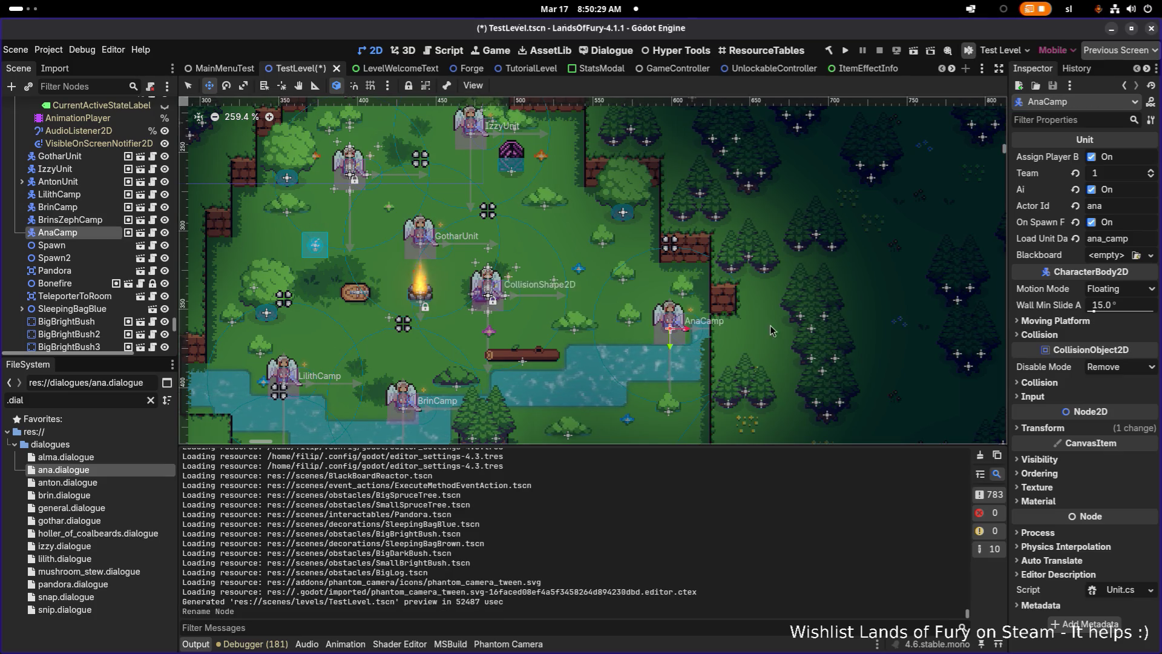
left_click_drag(1008, 333, 914, 326)
key("ctrl+s")
Filter the FileSystem for 'anacamp' and open AnaCamp.tres in the Inspector.
key("ctrl+a")
type("ana")
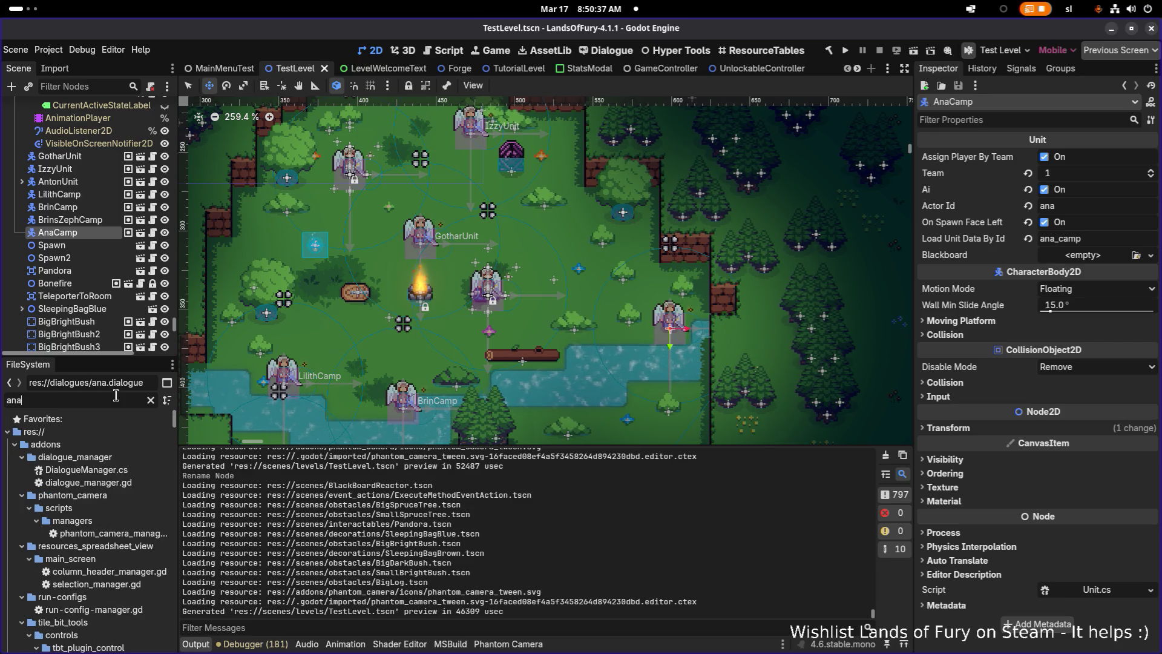
type("cma")
key("BackSpace")
key("BackSpace")
key("BackSpace")
type("camp")
left_click(91, 469)
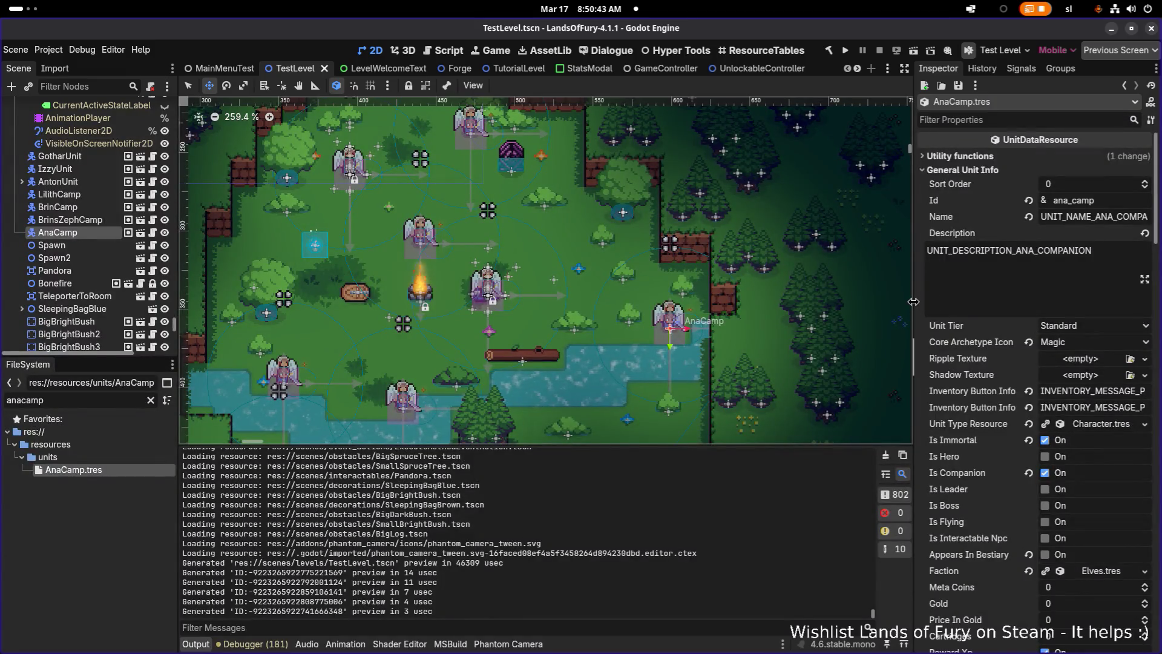
Set AnaCamp.tres's Dialogue Resource to ana.dialogue and save the resource.
left_click_drag(912, 301, 781, 288)
type("dialog")
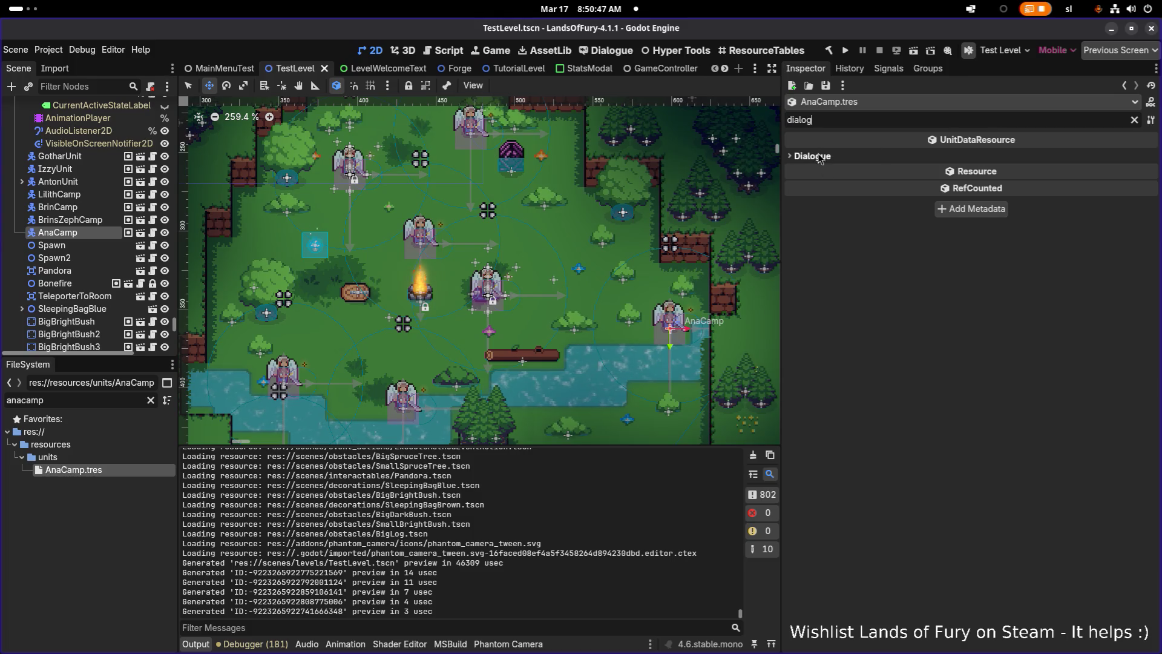
left_click(817, 155)
left_click(1136, 171)
type("ana.dialogue")
key("Return")
key("ctrl+s")
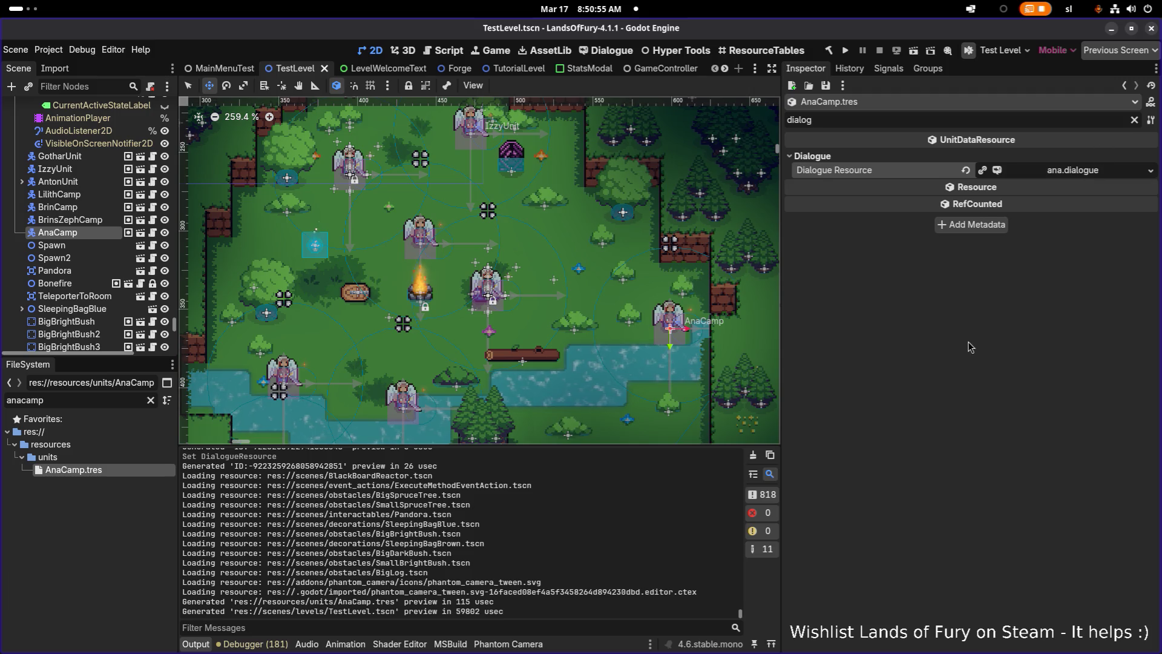
Switch over to Visual Studio Code.
scroll(326, 230, "up", 1)
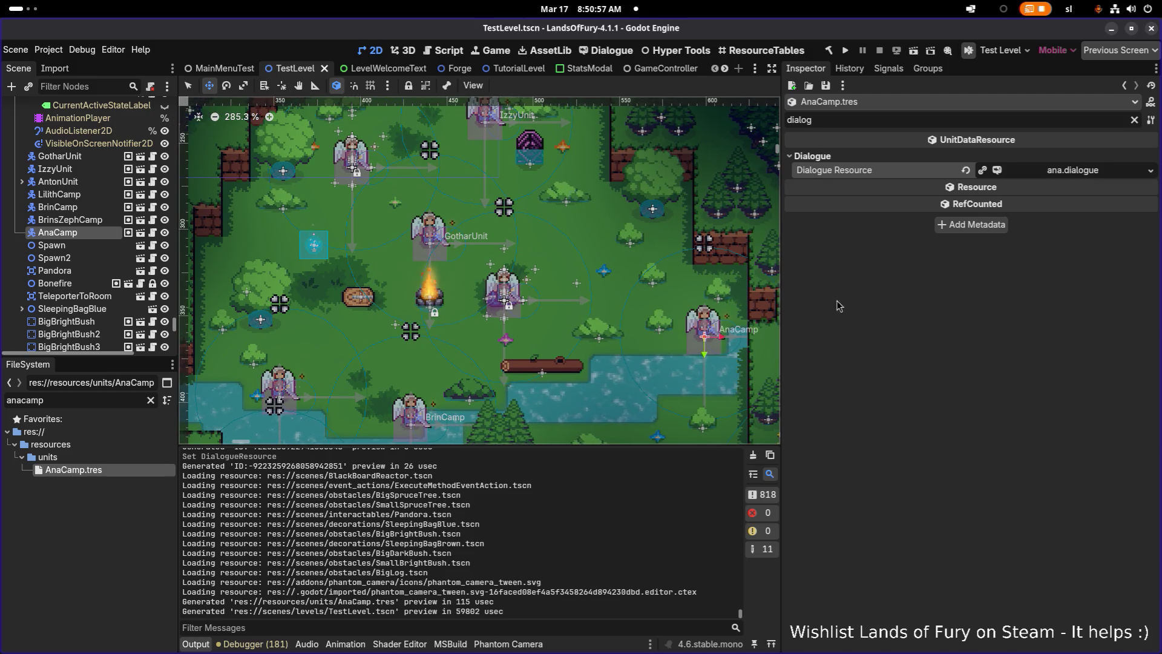
key("alt+Tab")
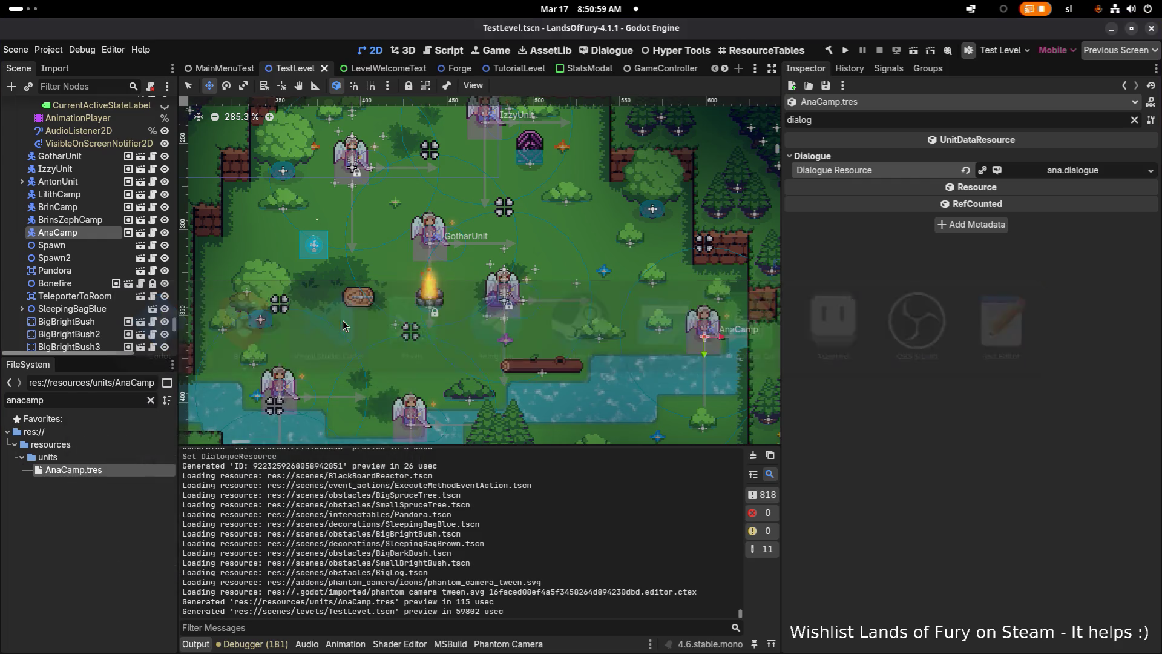
key("alt+Tab")
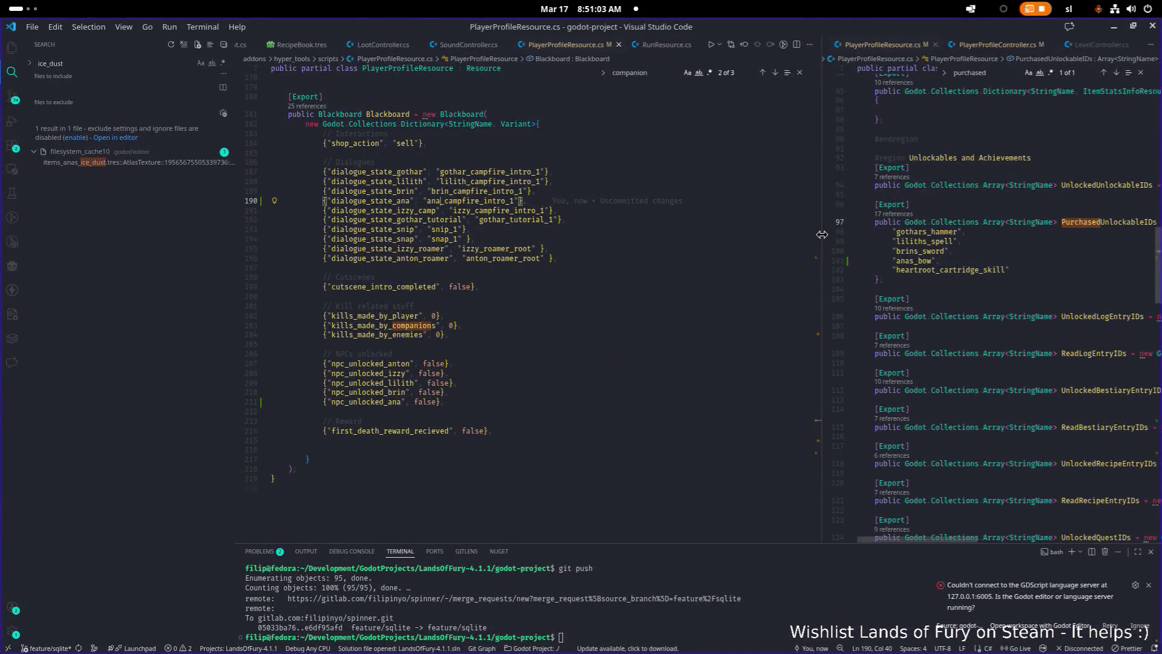
Check the dialogue_state_ana and npc_unlocked_ana blackboard entries, then minimize VS Code.
left_click_drag(822, 234, 596, 208)
left_click(666, 204)
scroll(847, 253, "down", 20)
scroll(846, 253, "down", 4)
left_click(881, 418)
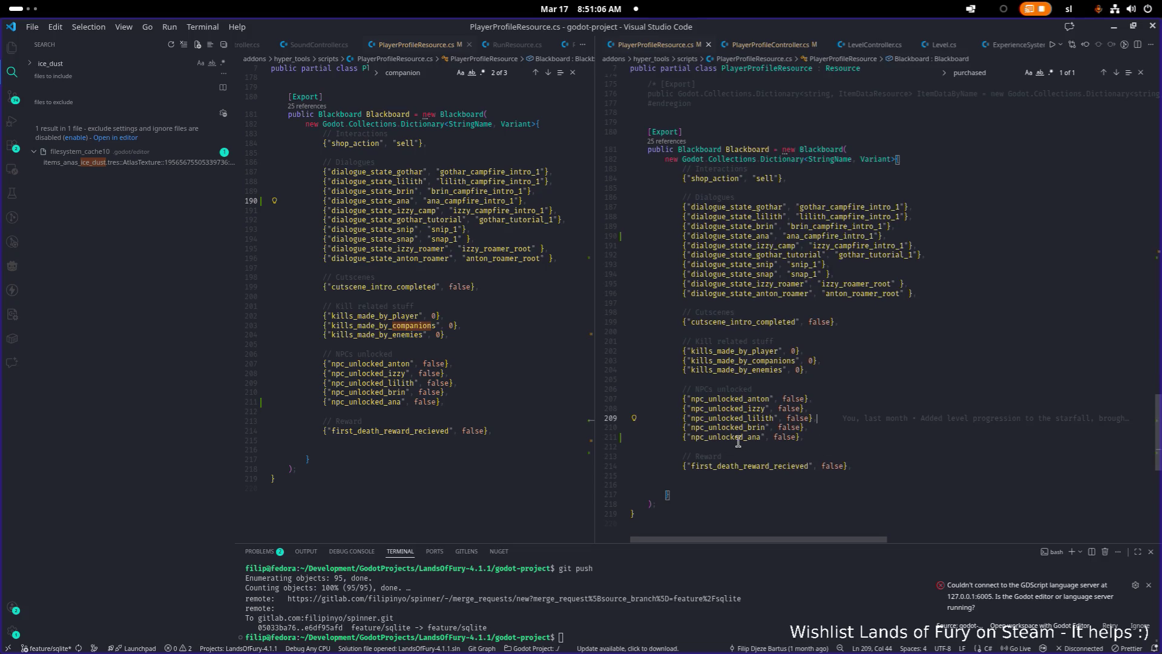
left_click(756, 217)
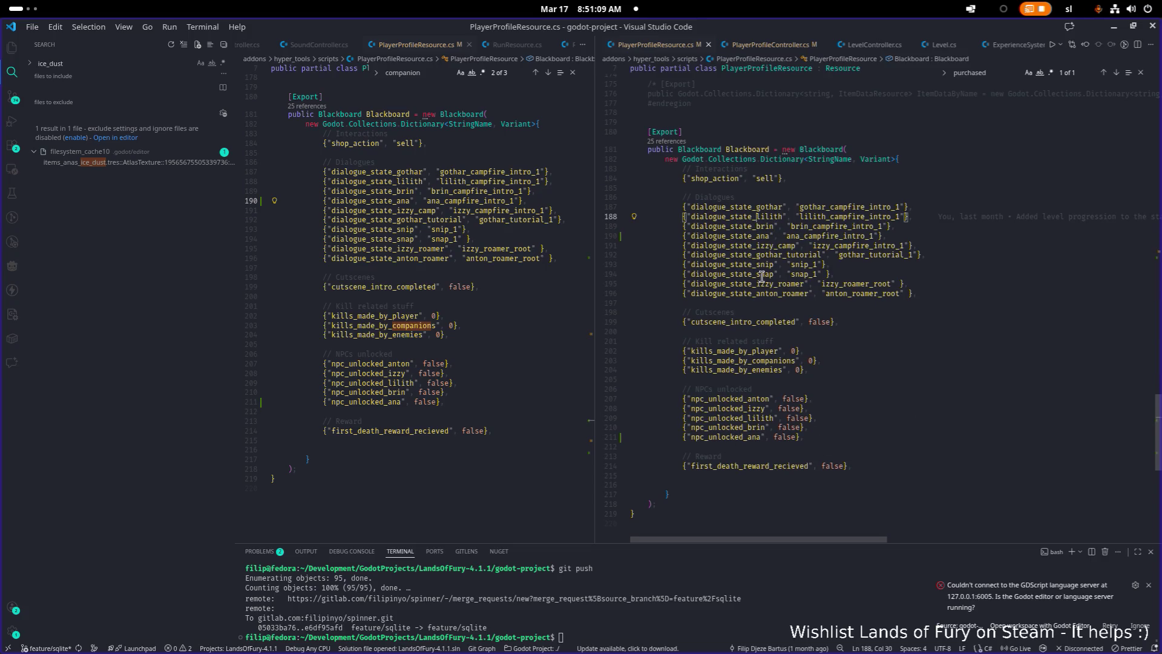
double_click(753, 436)
left_click(981, 360)
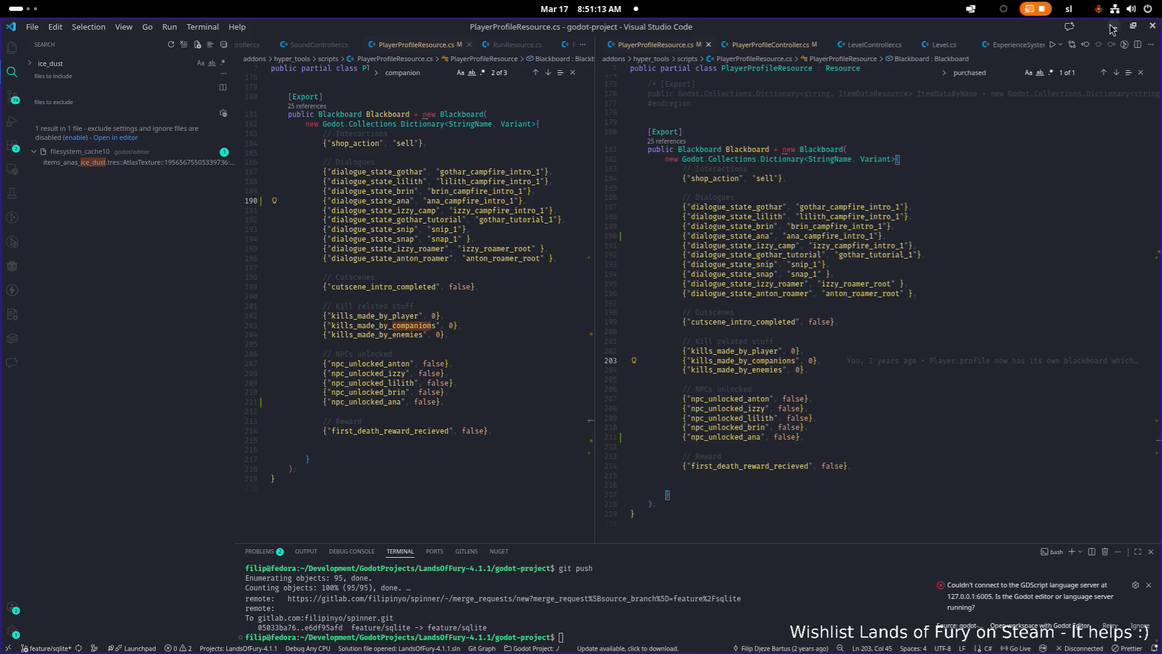
left_click(1113, 28)
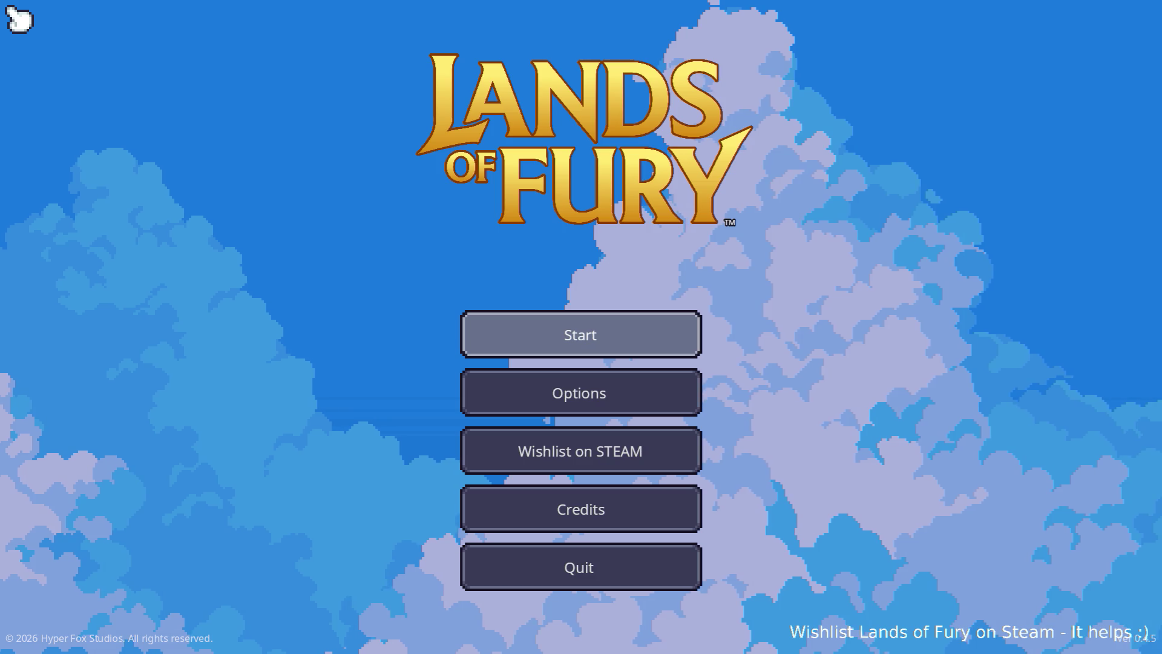
Start a game, walk the player onto the log, then pause and quit to desktop.
key("Return")
key("Return")
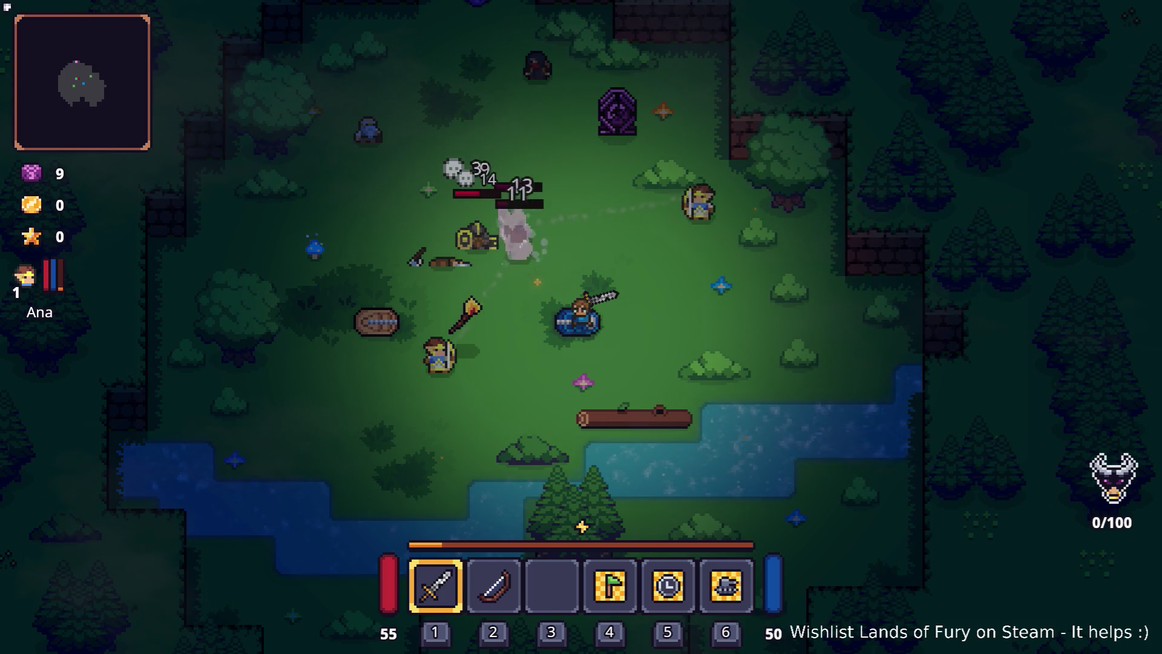
key("s")
key("d")
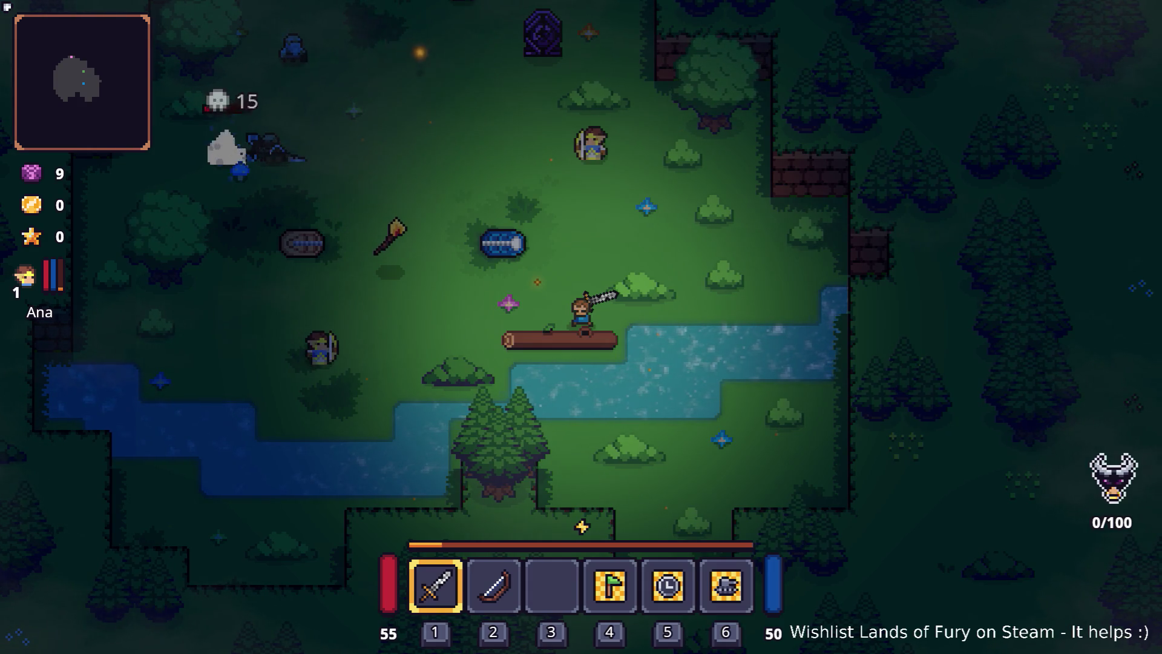
key("Escape")
key("Down")
key("Down")
key("Down")
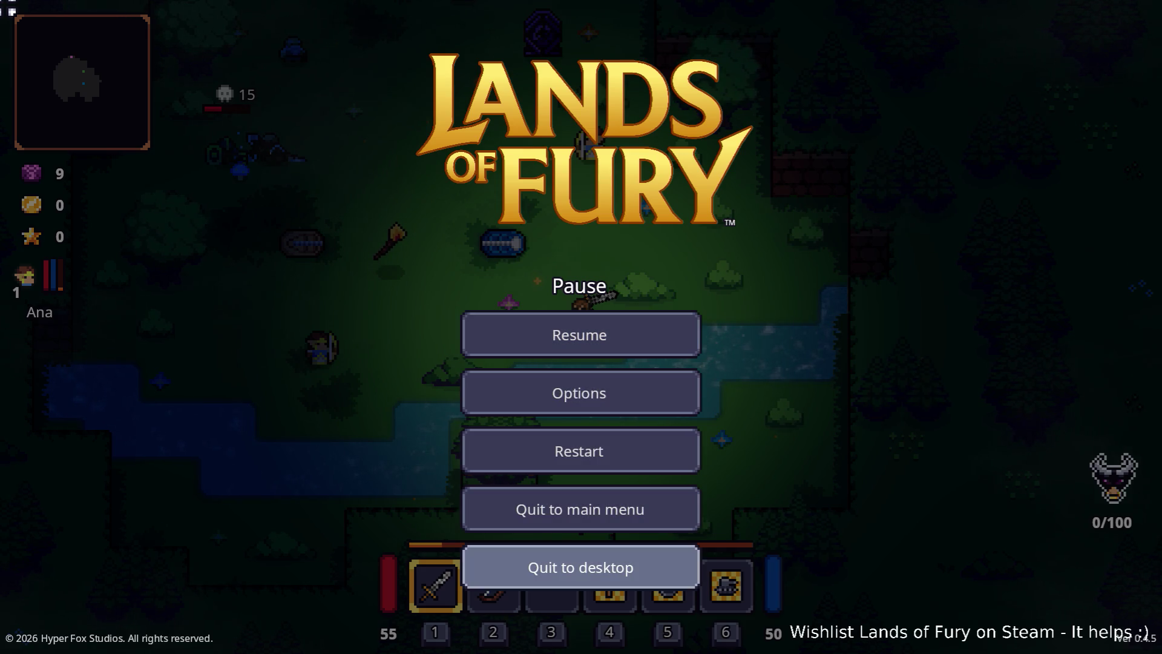
key("Return")
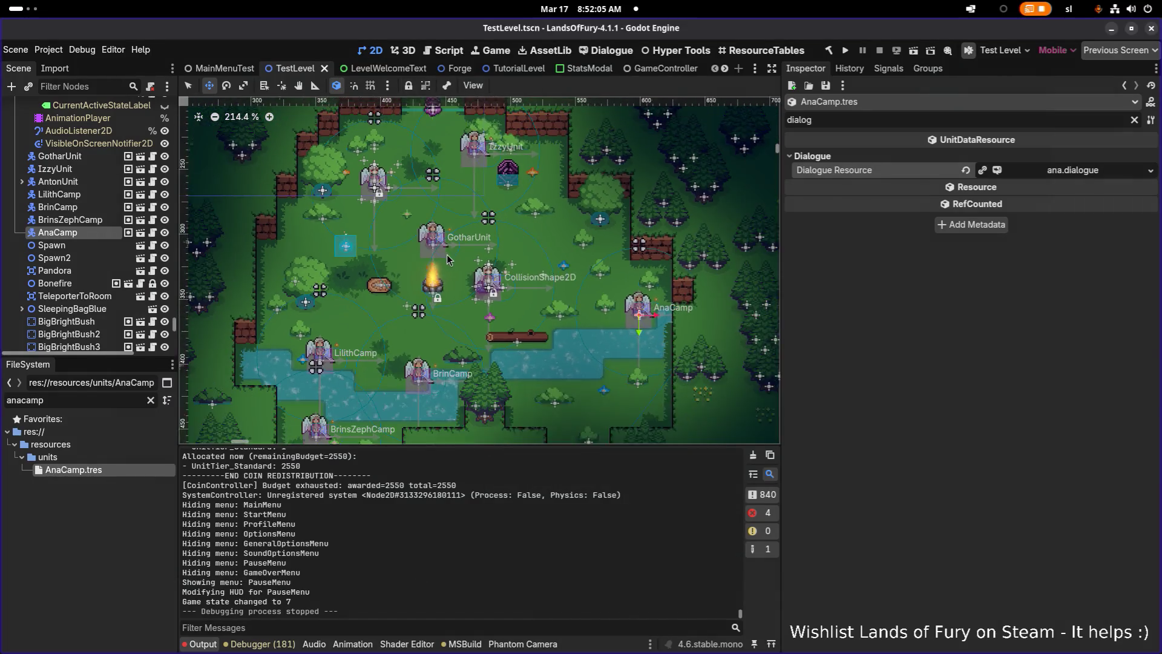
Reselect AnaCamp, clear the Inspector filter, and select the Spawn node to view its settings.
scroll(460, 265, "left", 5)
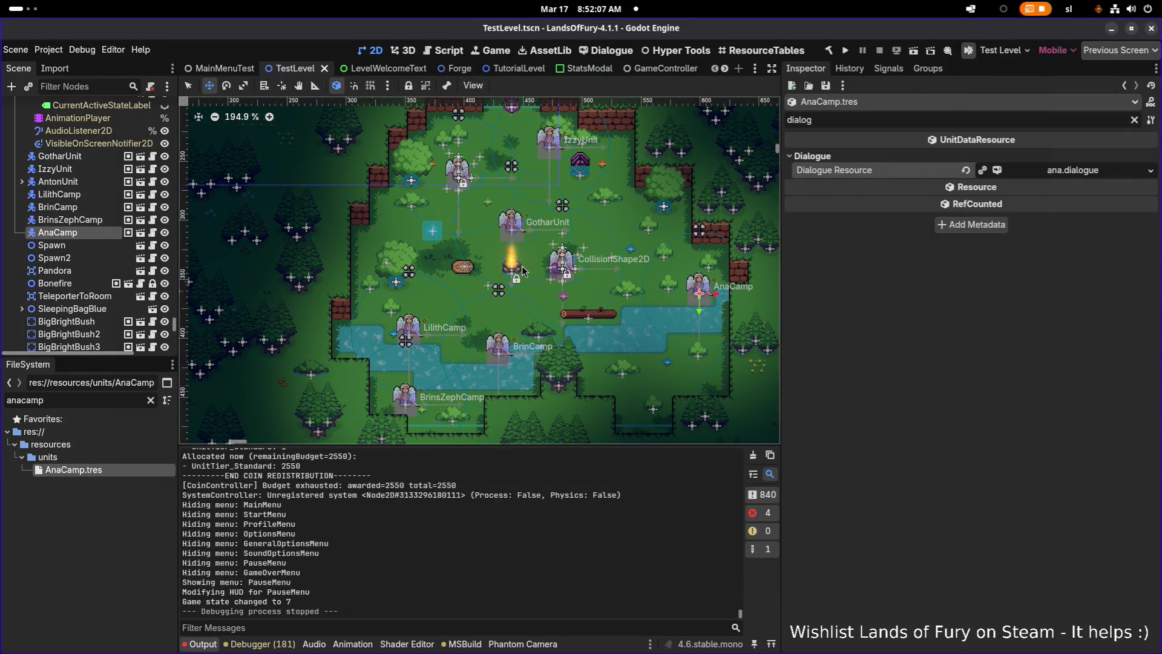
scroll(534, 267, "up", 4)
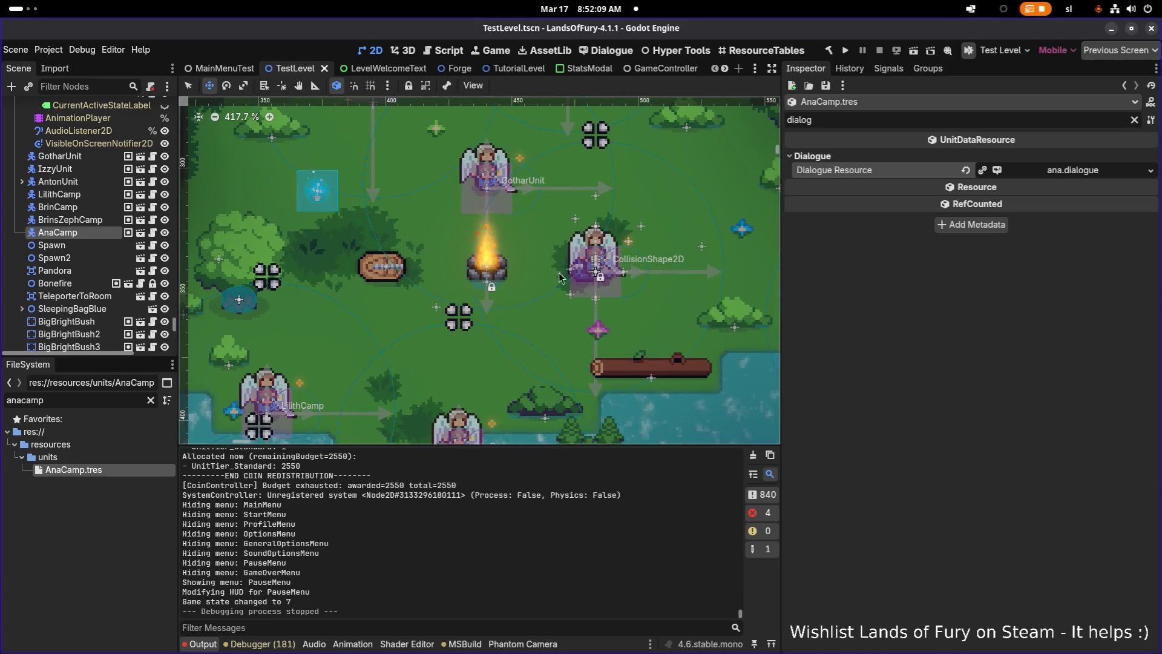
left_click(83, 233)
left_click(90, 219)
left_click(94, 233)
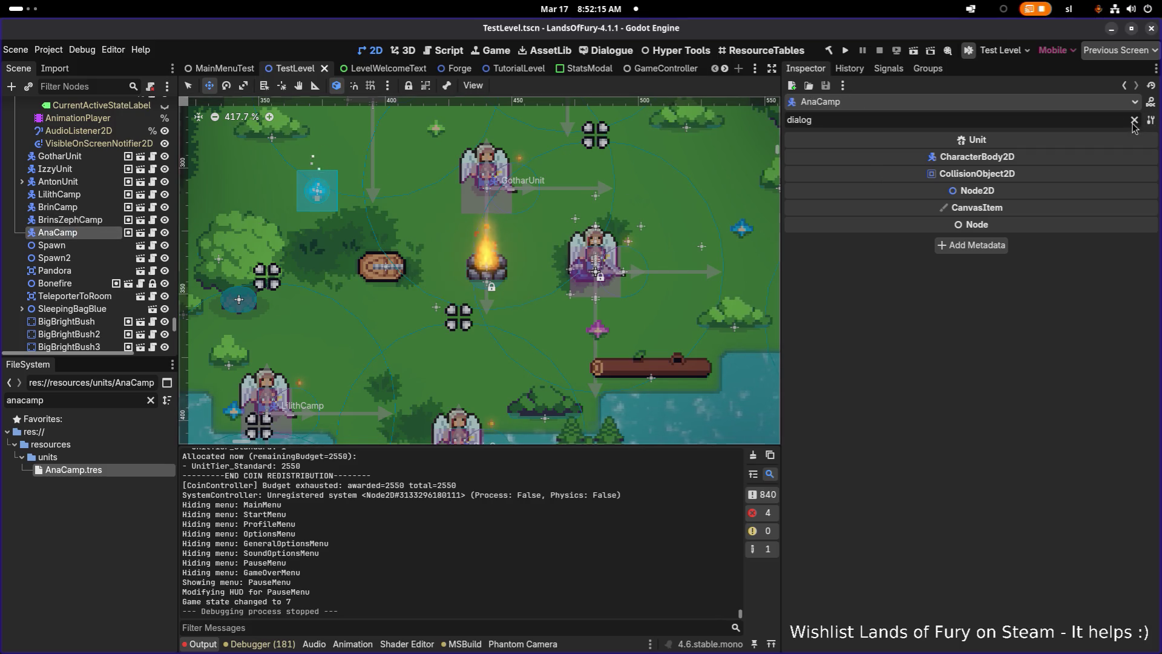
left_click(1133, 120)
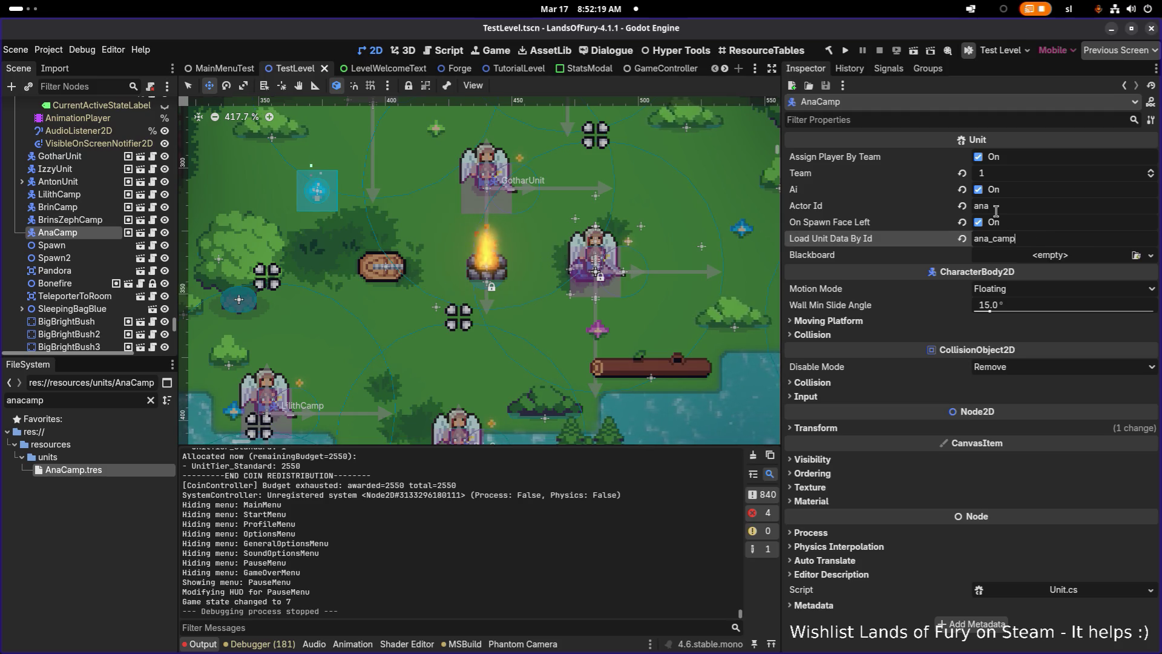
scroll(646, 244, "down", 5)
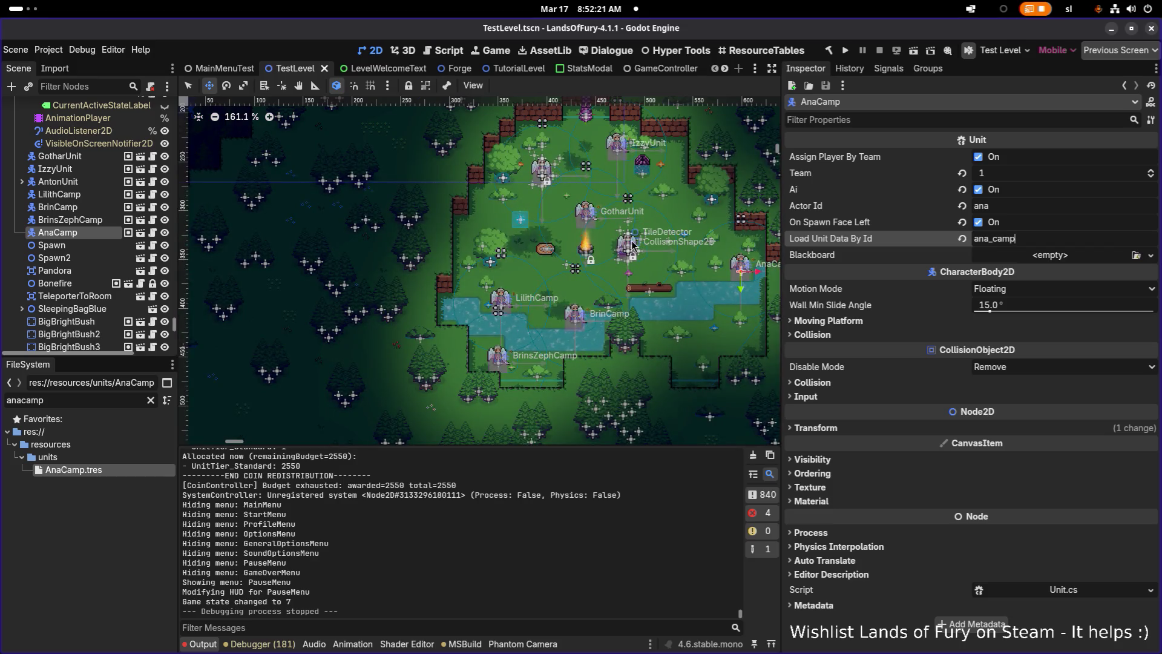
scroll(646, 244, "right", 3)
left_click(55, 245)
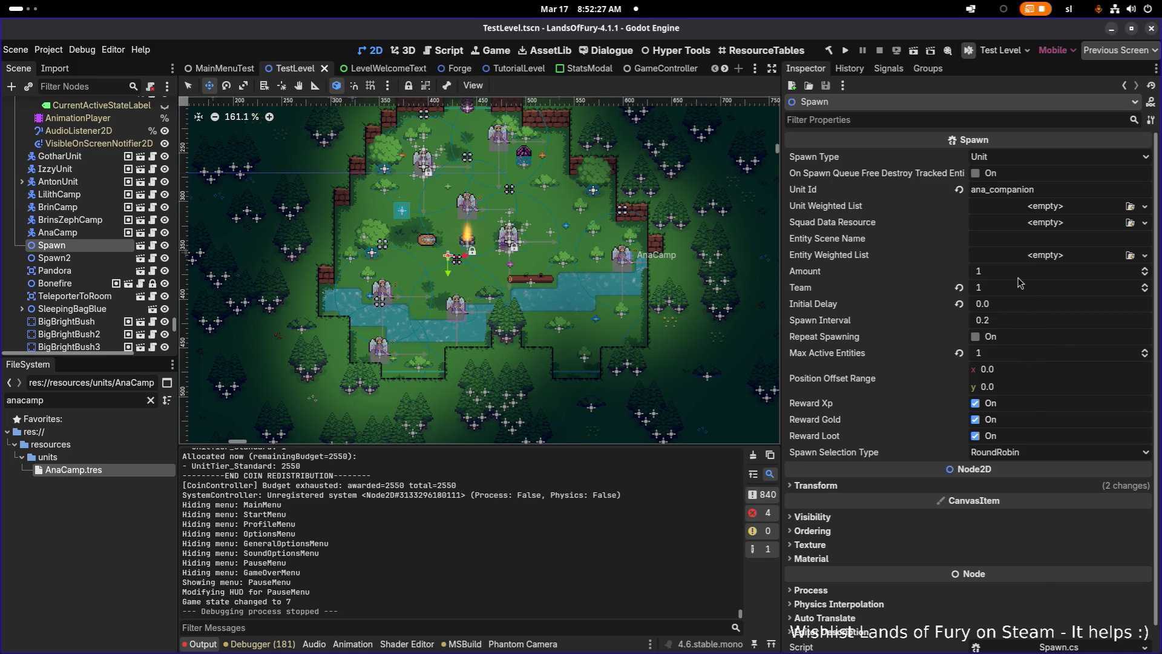
Set Spawn's Max Active Entities and Amount to 0 and save.
left_click(1040, 190)
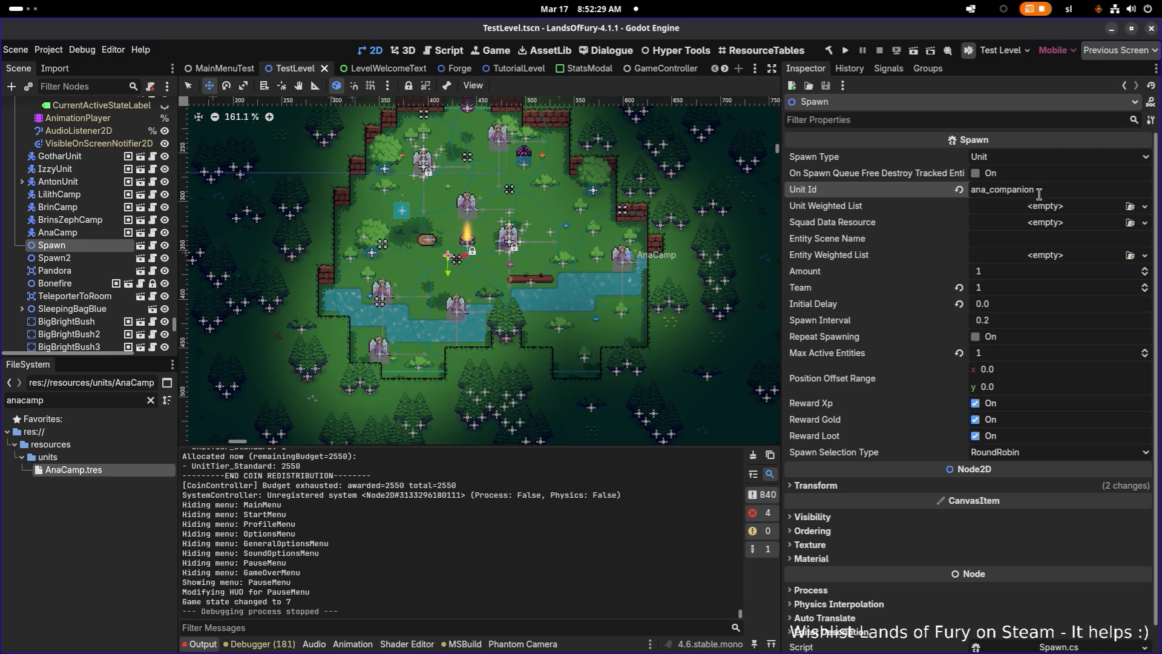
left_click(1017, 356)
type("0")
key("Return")
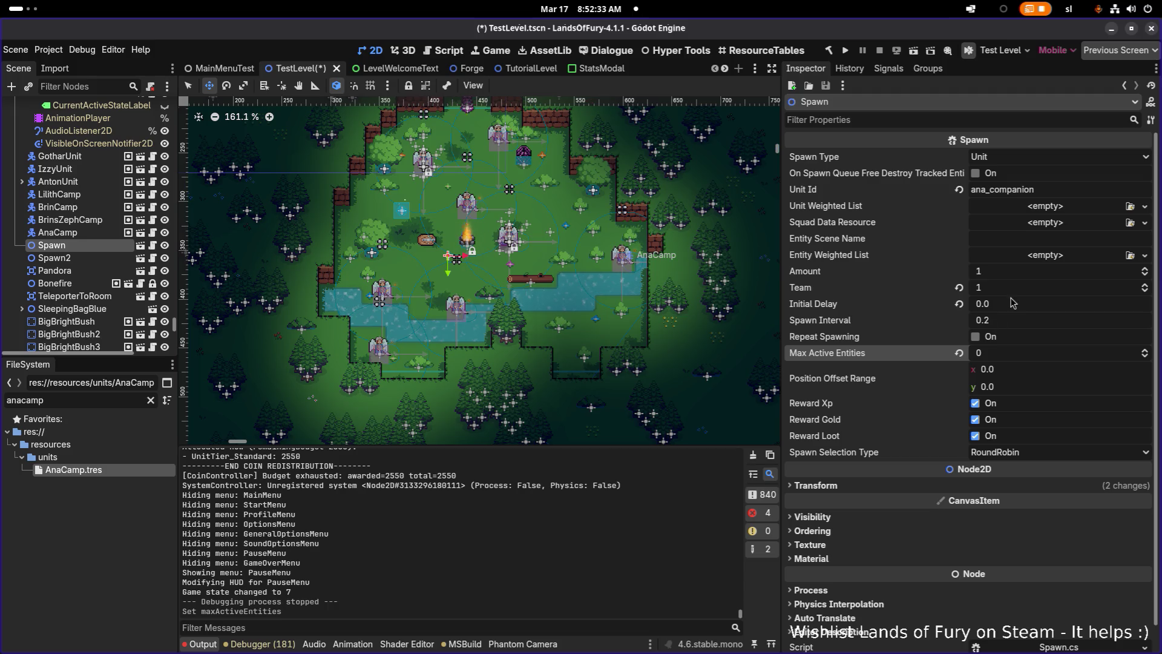
left_click(1017, 272)
type("0")
key("Return")
key("ctrl+s")
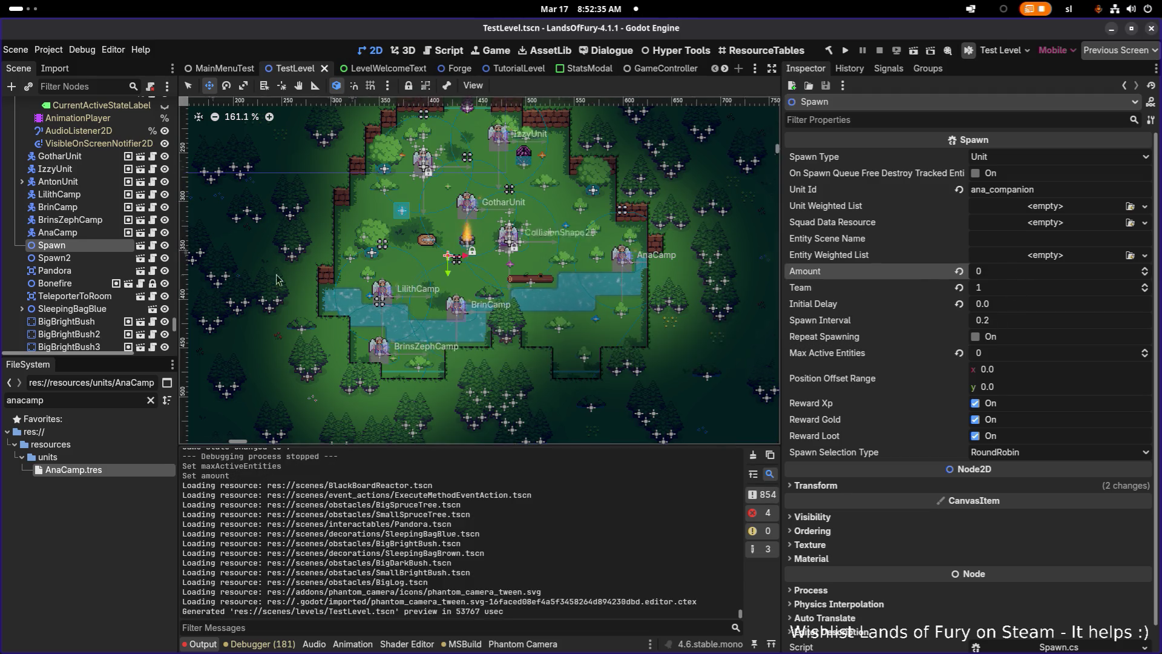
Set Spawn2's Amount and Max Active Entities to 0 and save TestLevel.
left_click(1016, 272)
type("0")
key("Return")
left_click(1009, 351)
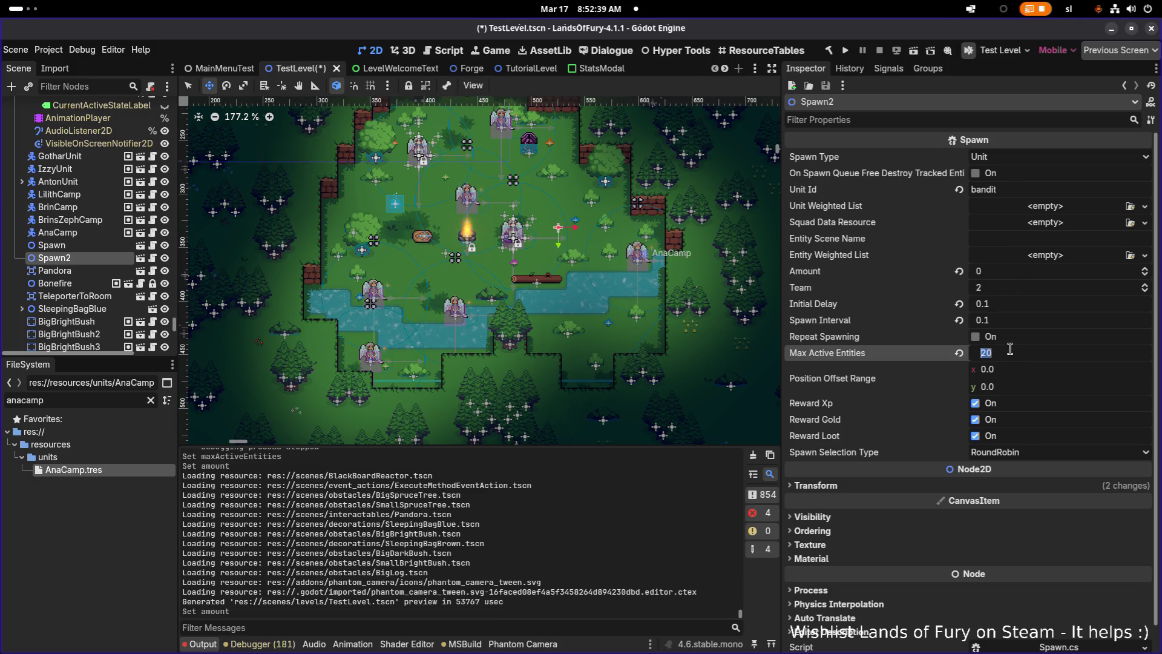
type("0")
key("Return")
key("ctrl+s")
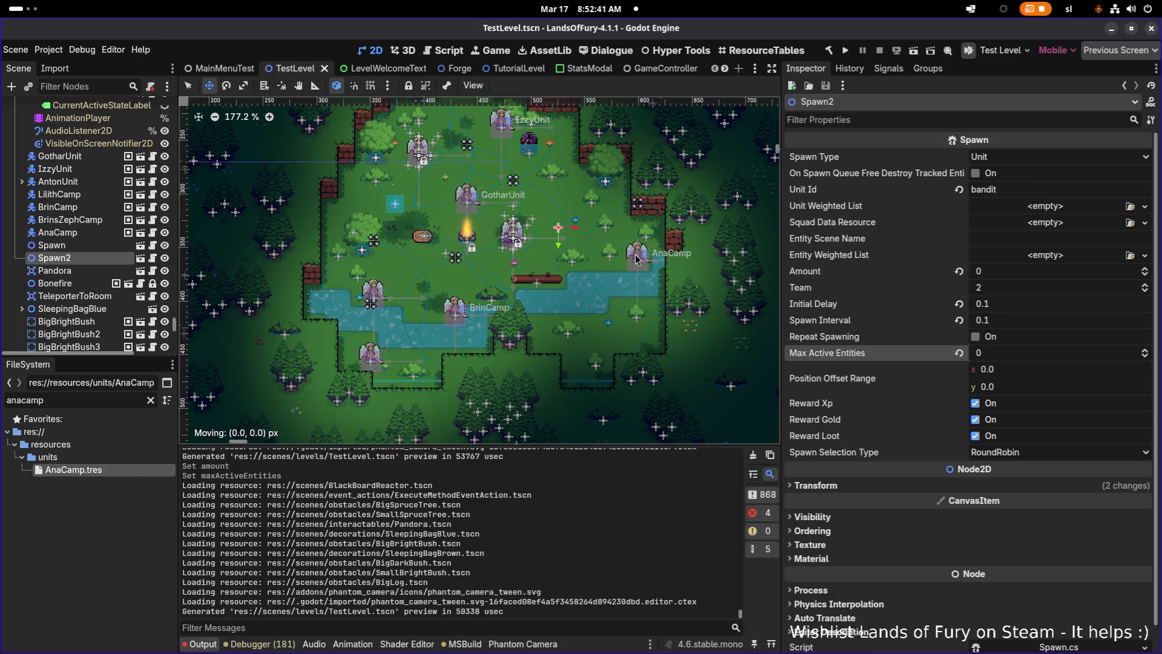
left_click(58, 233)
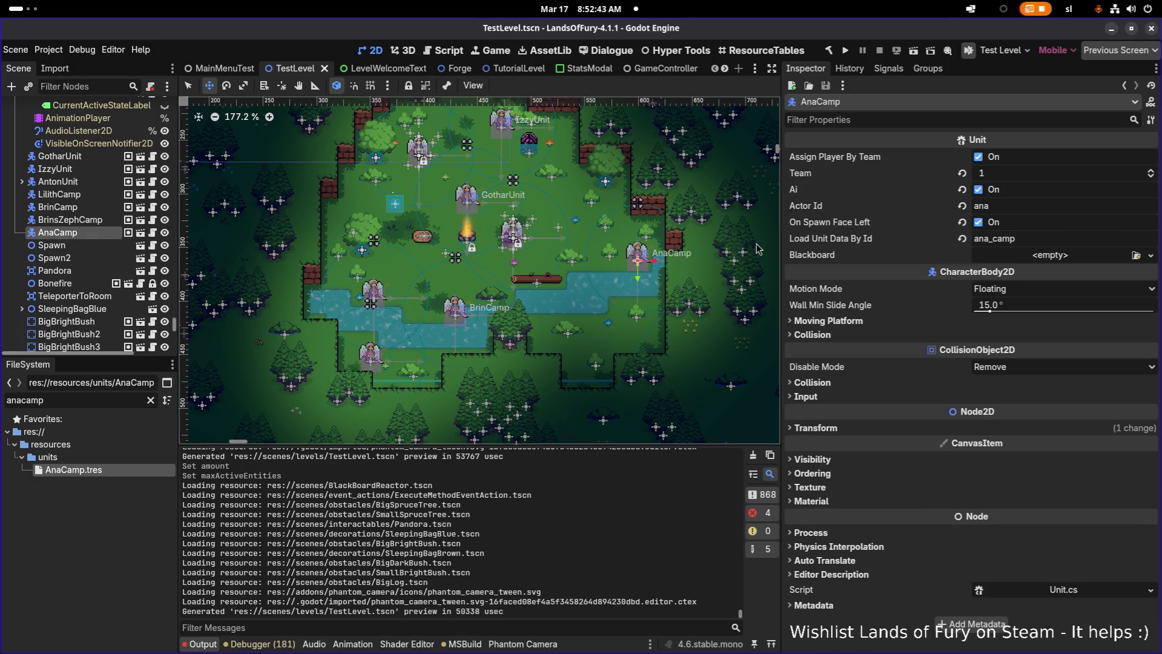
Open AnaCamp.tres, uncheck Is Companion, and save the unit data.
left_click(89, 402)
double_click(103, 471)
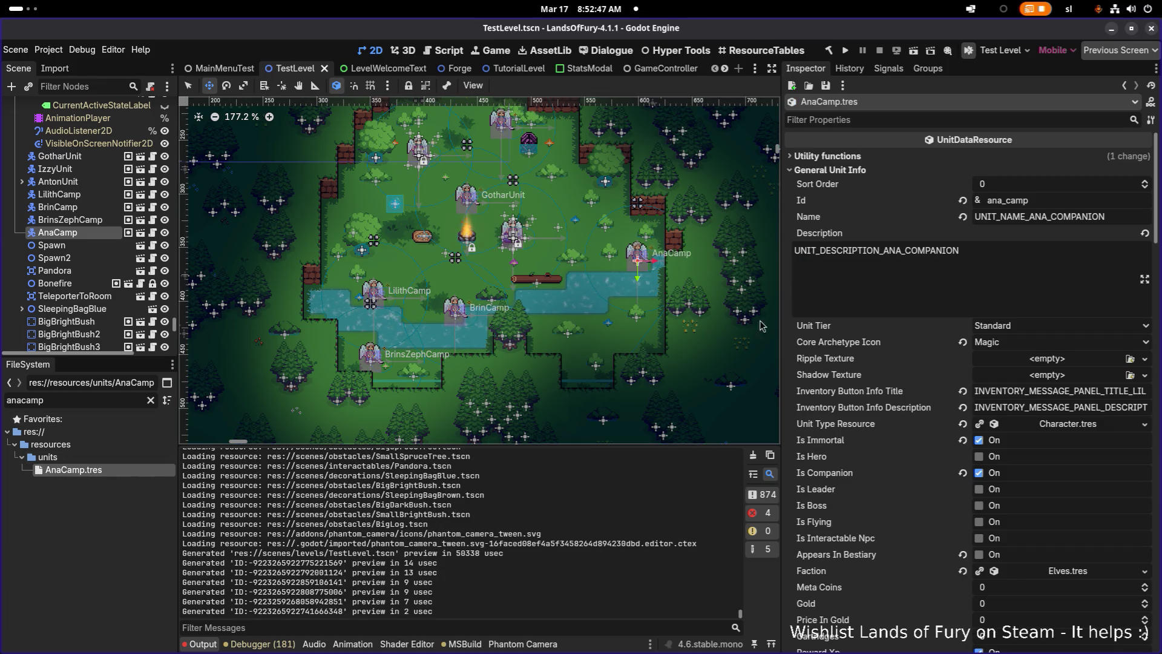
scroll(1026, 276, "down", 3)
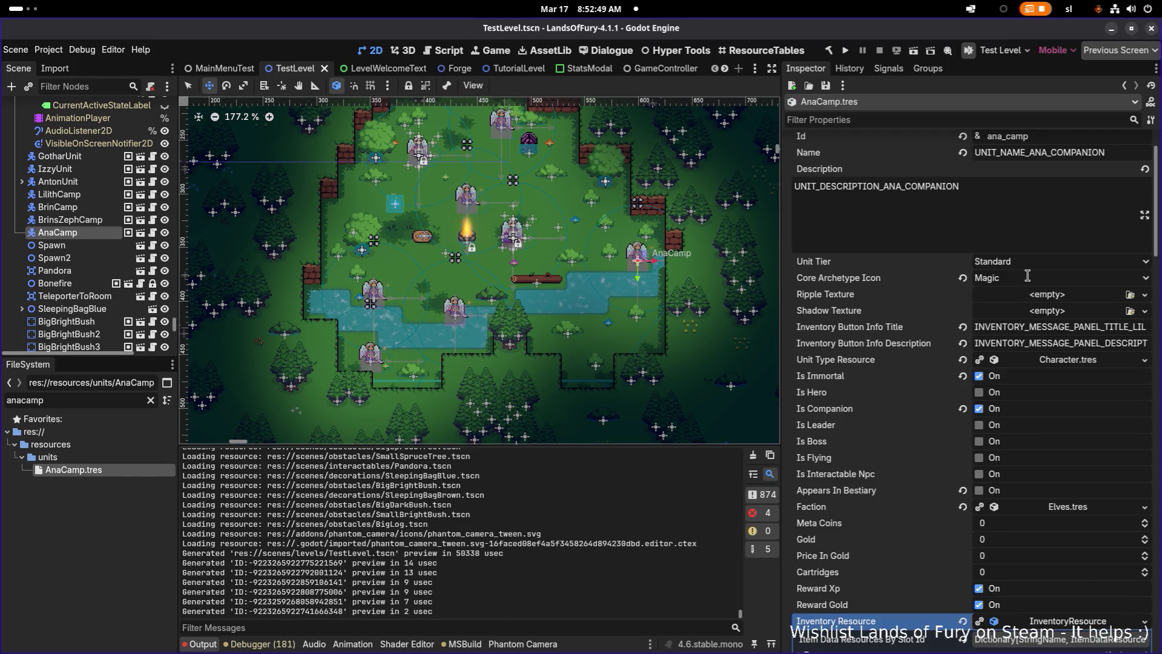
left_click(978, 408)
key("ctrl+s")
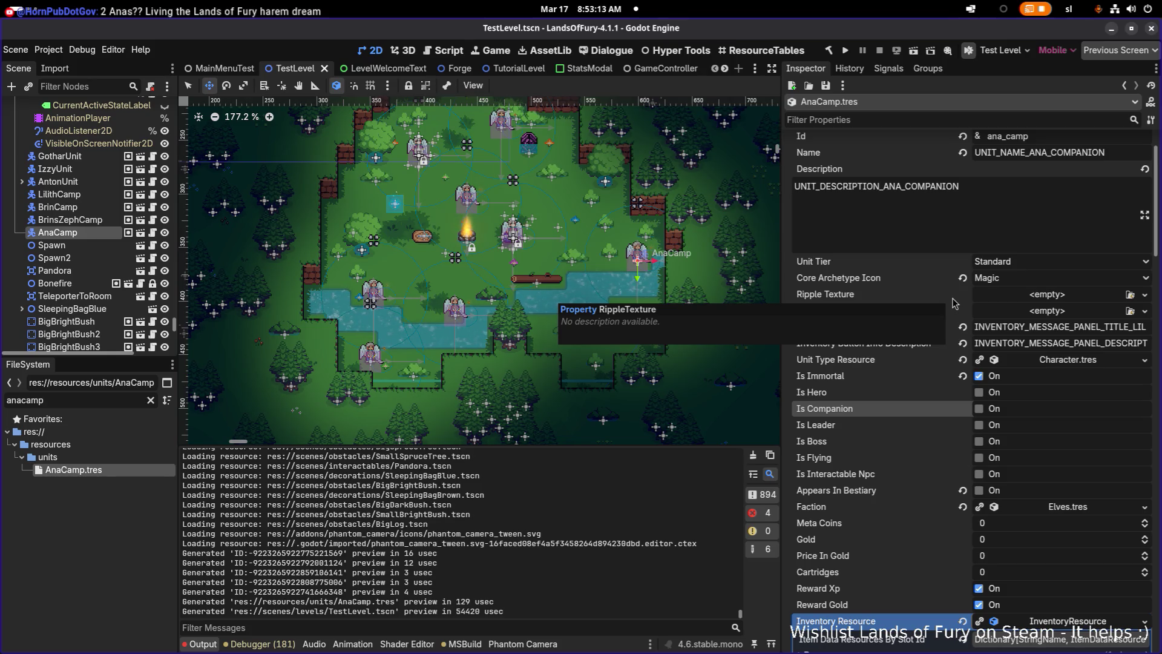
Filter properties for 'face' and 'let' on AntonUnit and AnaCamp, then launch the game.
left_click(896, 119)
type("face")
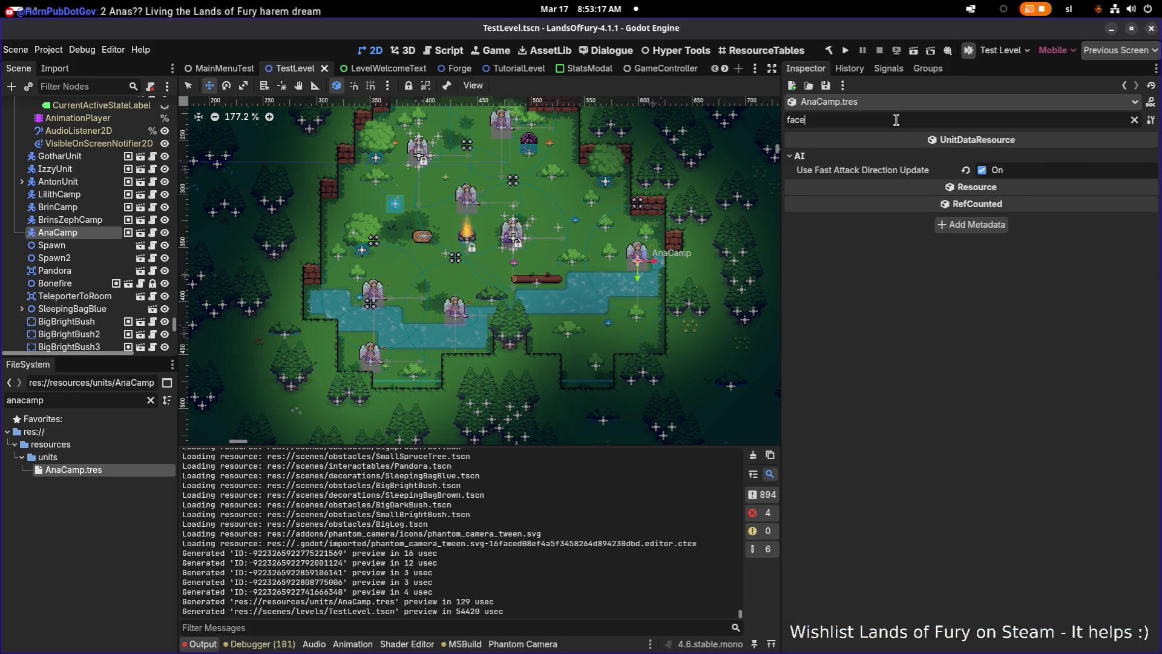
key("ctrl+a")
type("let")
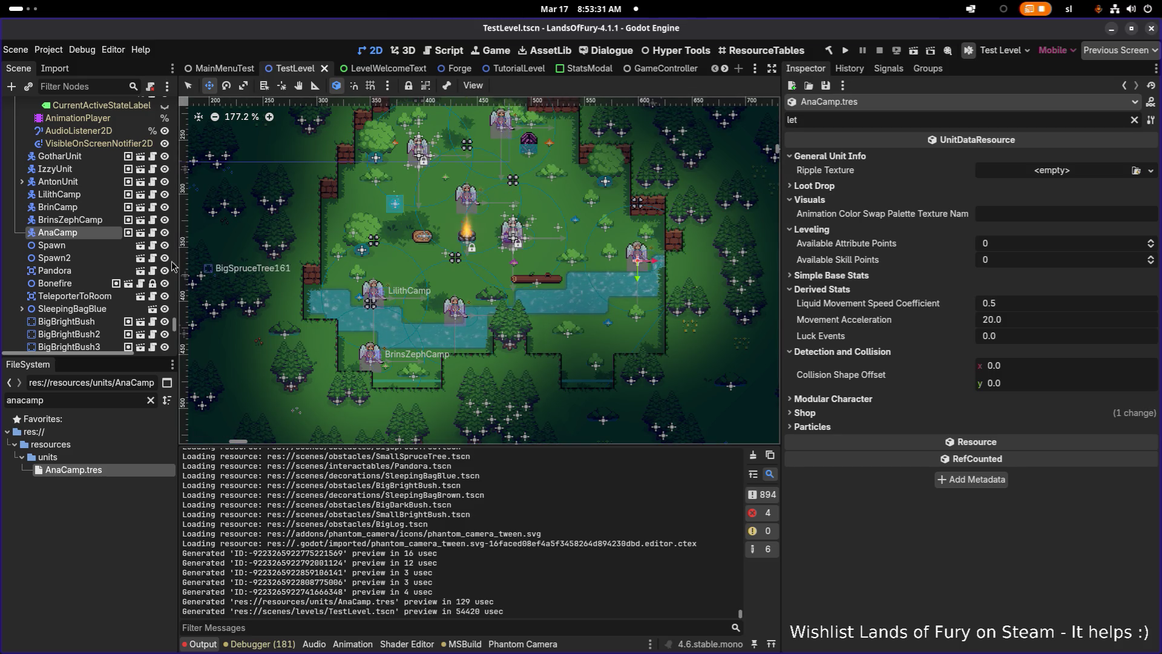
left_click(19, 181)
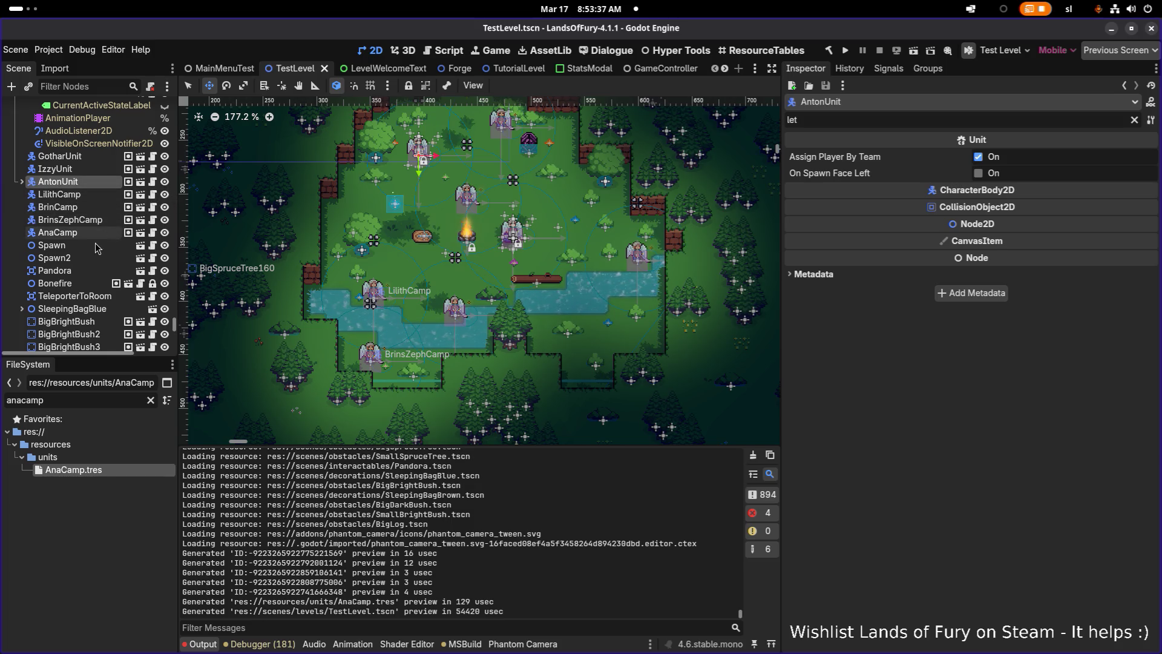
left_click(58, 233)
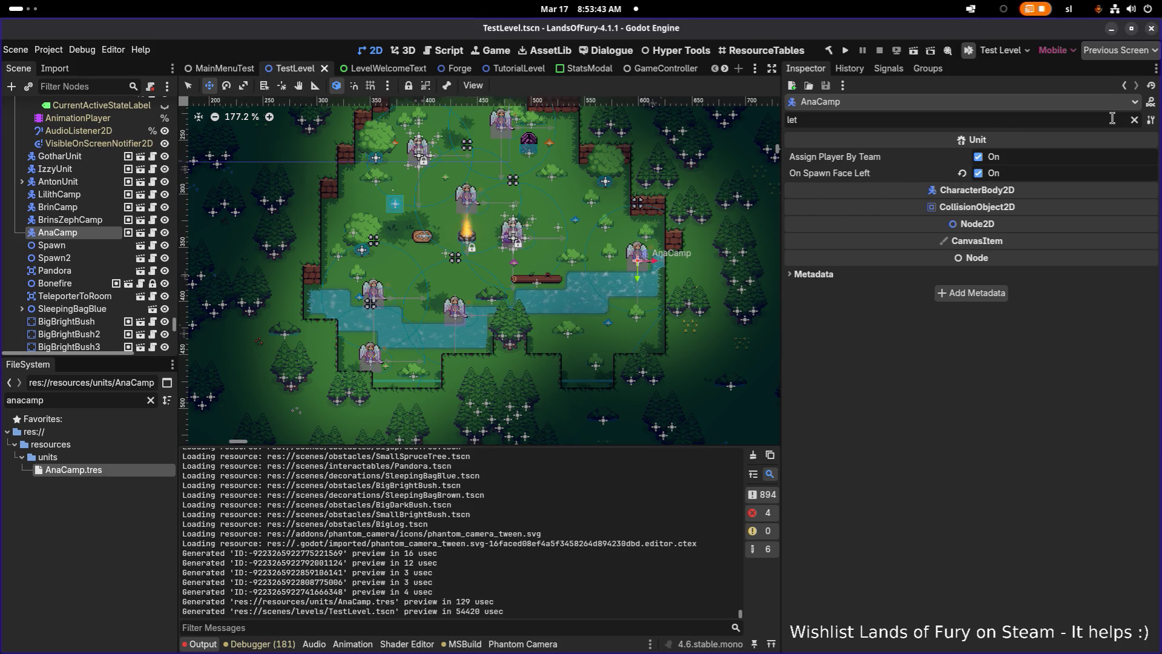
left_click(1135, 120)
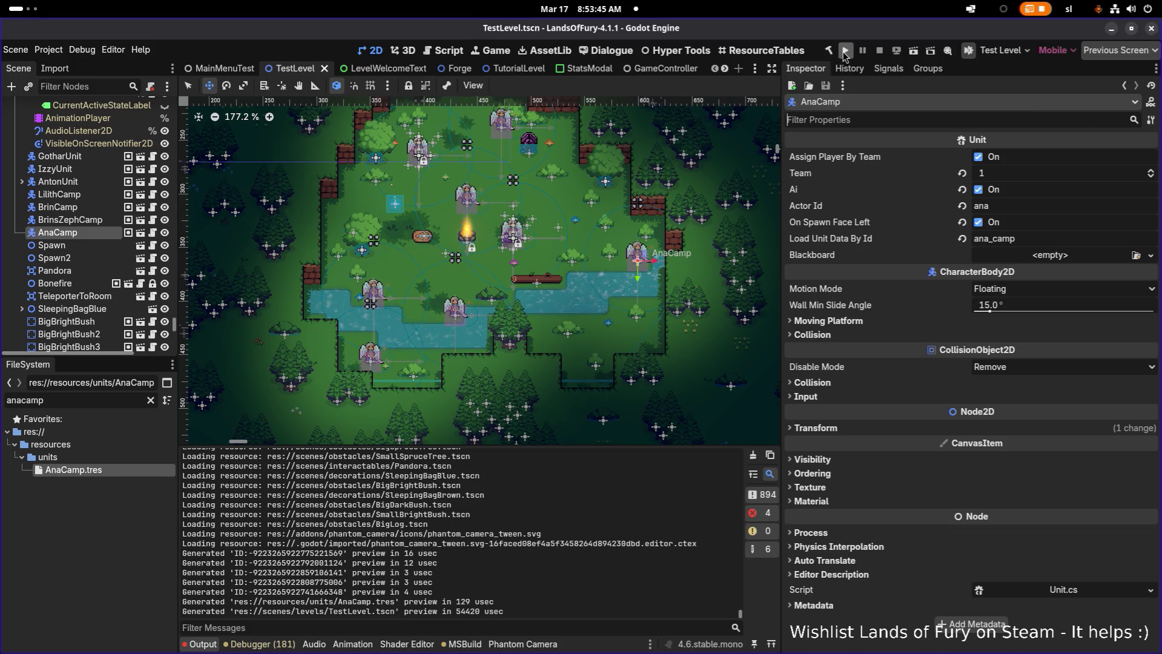
left_click(846, 53)
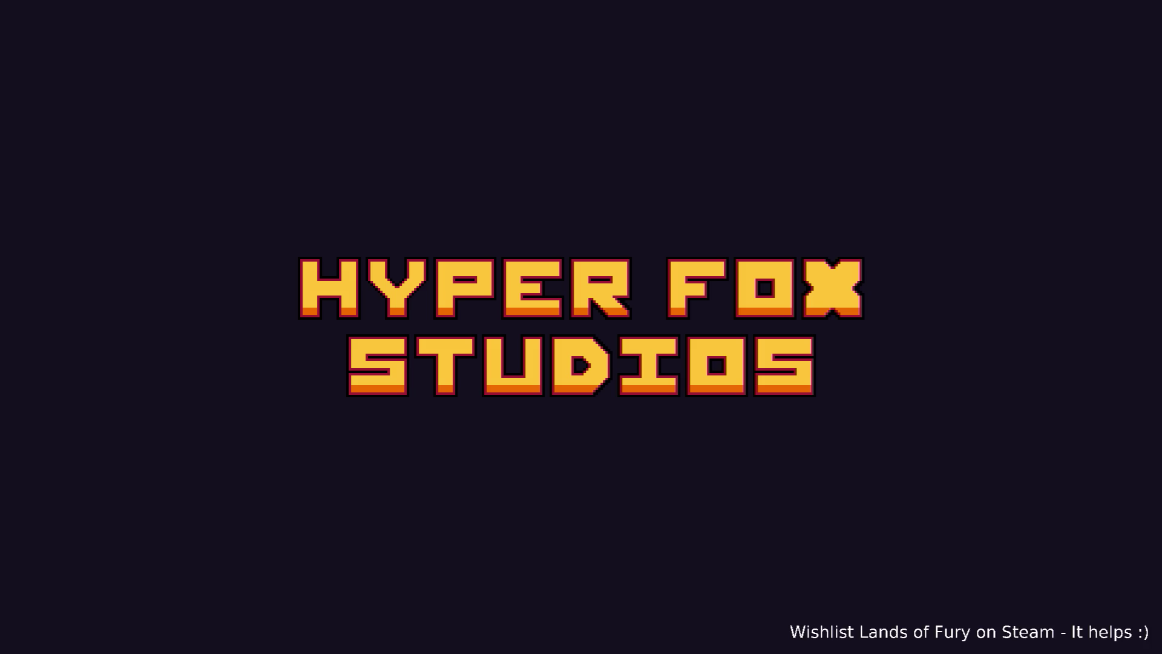
Choose the first profile and load the game.
key("Return")
key("Return")
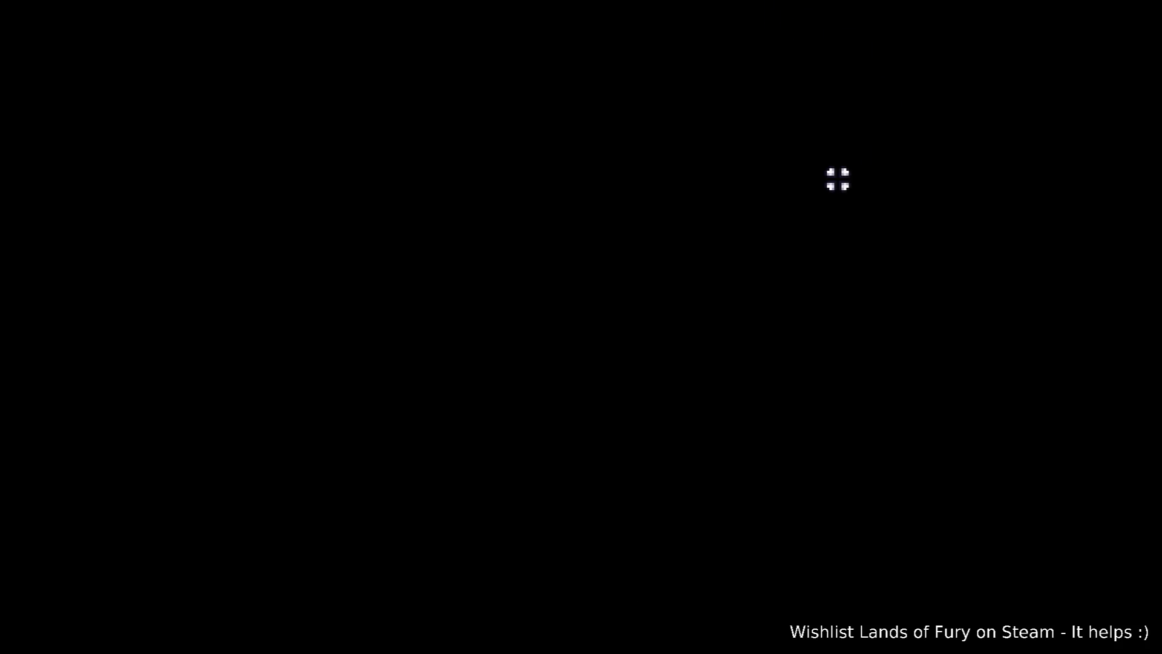
Walk to Ana, talk to her, and choose "Follow me.".
key("d")
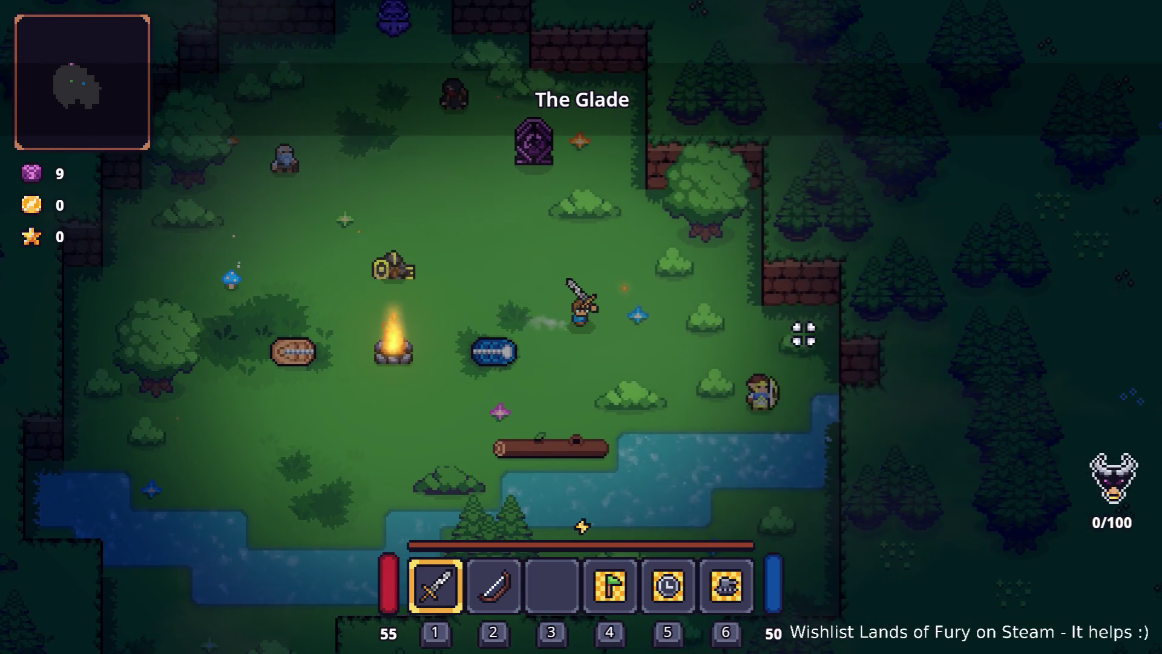
key("s")
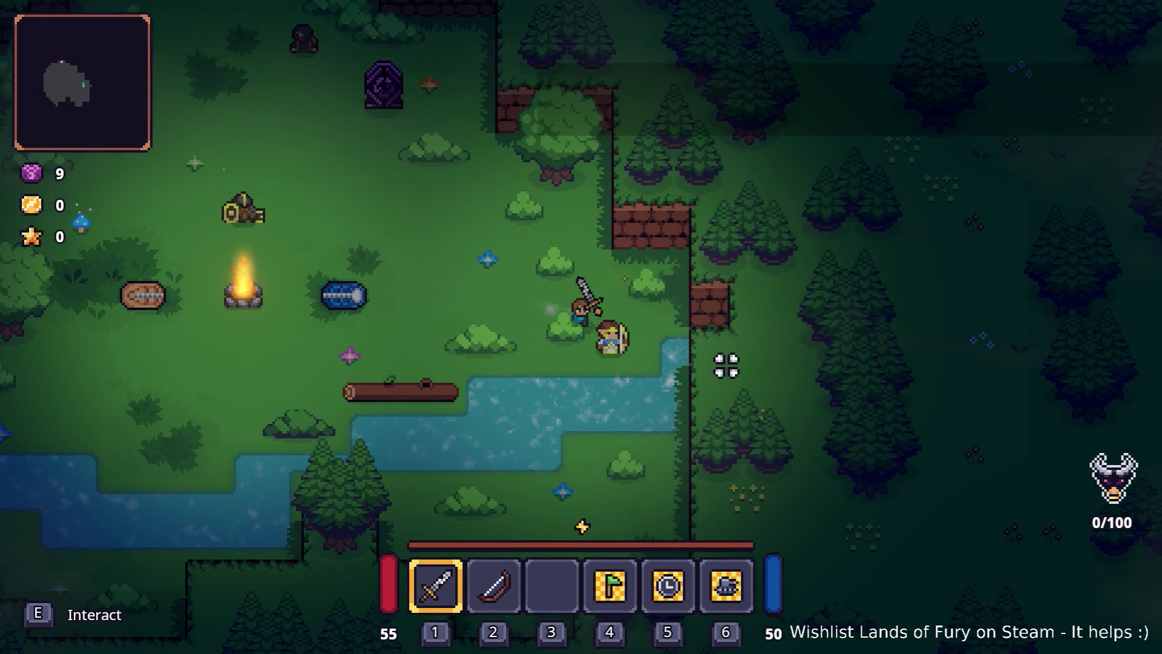
key("e")
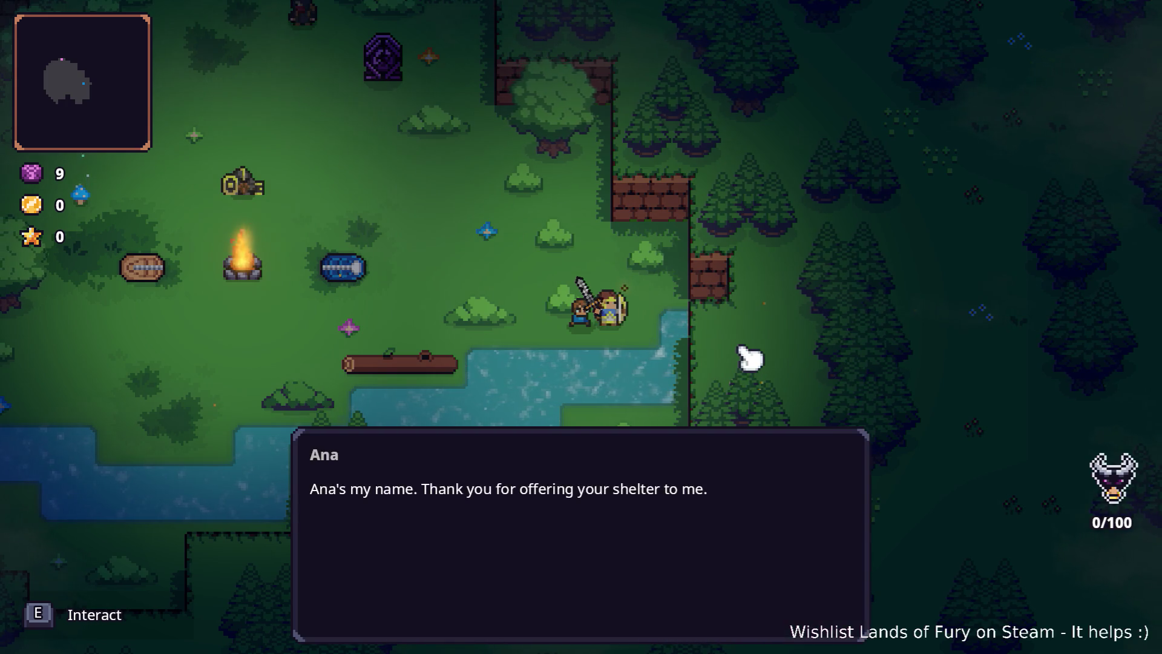
key("e")
key("s")
key("s")
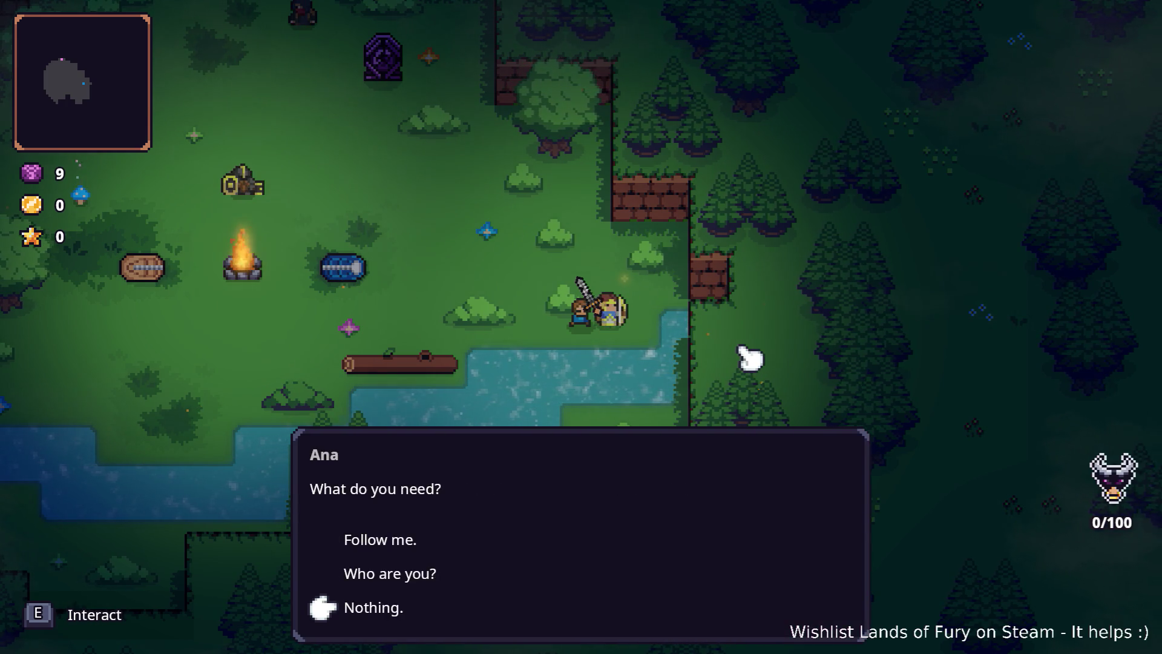
key("w")
key("w")
key("e")
key("e")
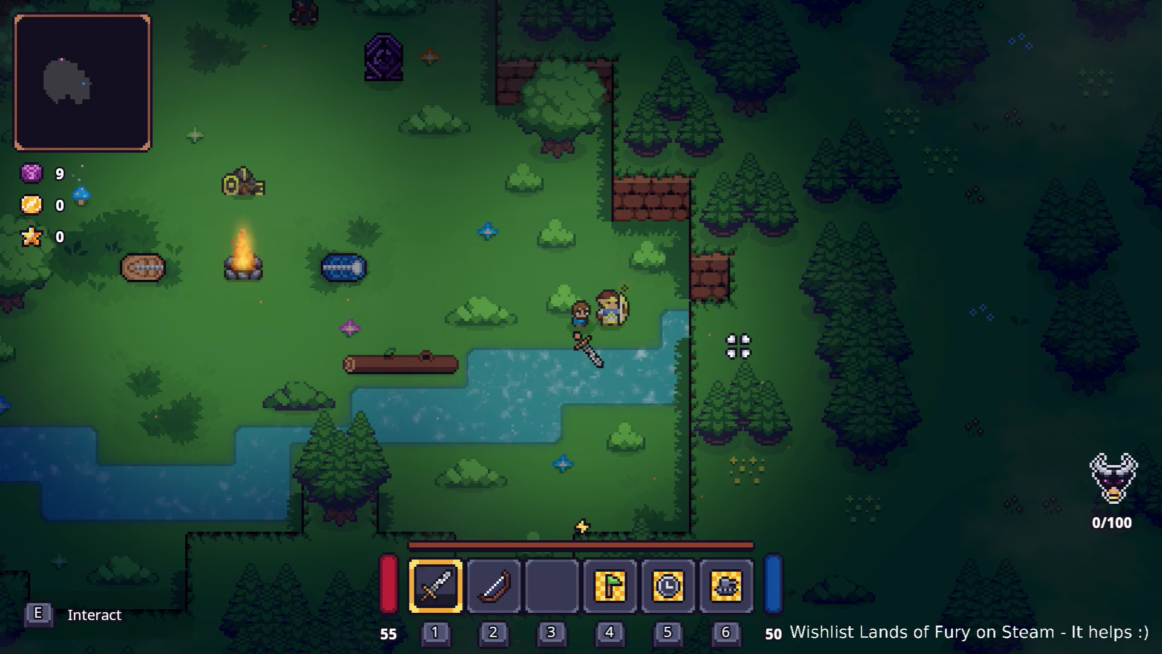
key("a")
Walk up to Anton and open his skill trade via the learn-new-skills option.
key("w")
key("a")
key("w")
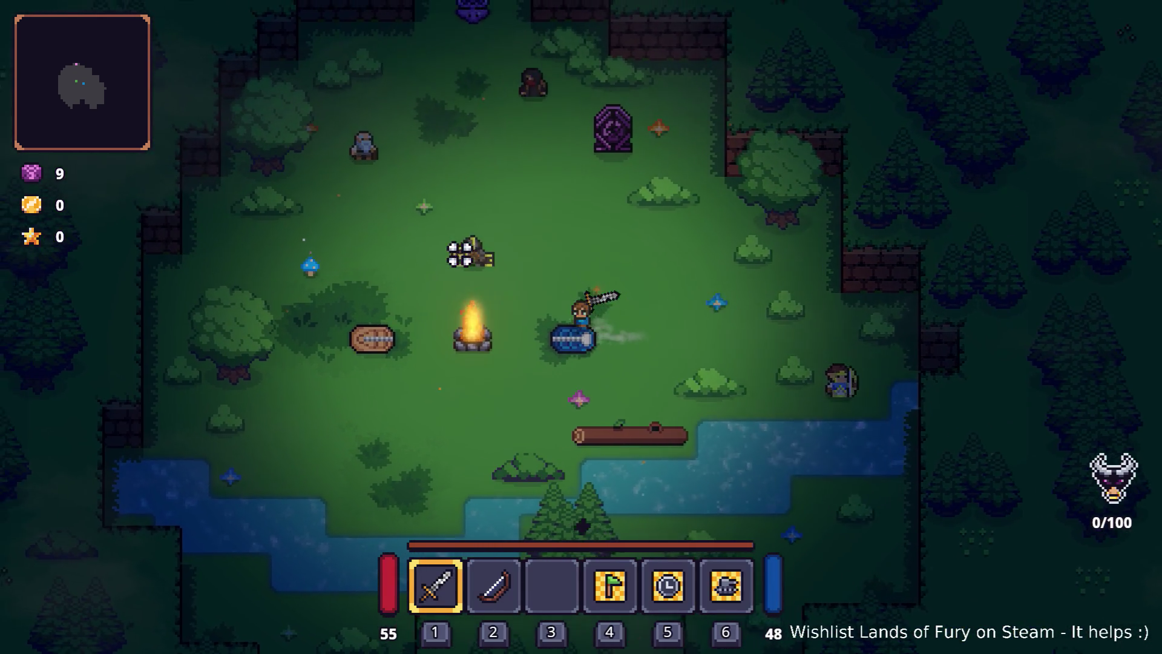
key("a")
key("w")
key("e")
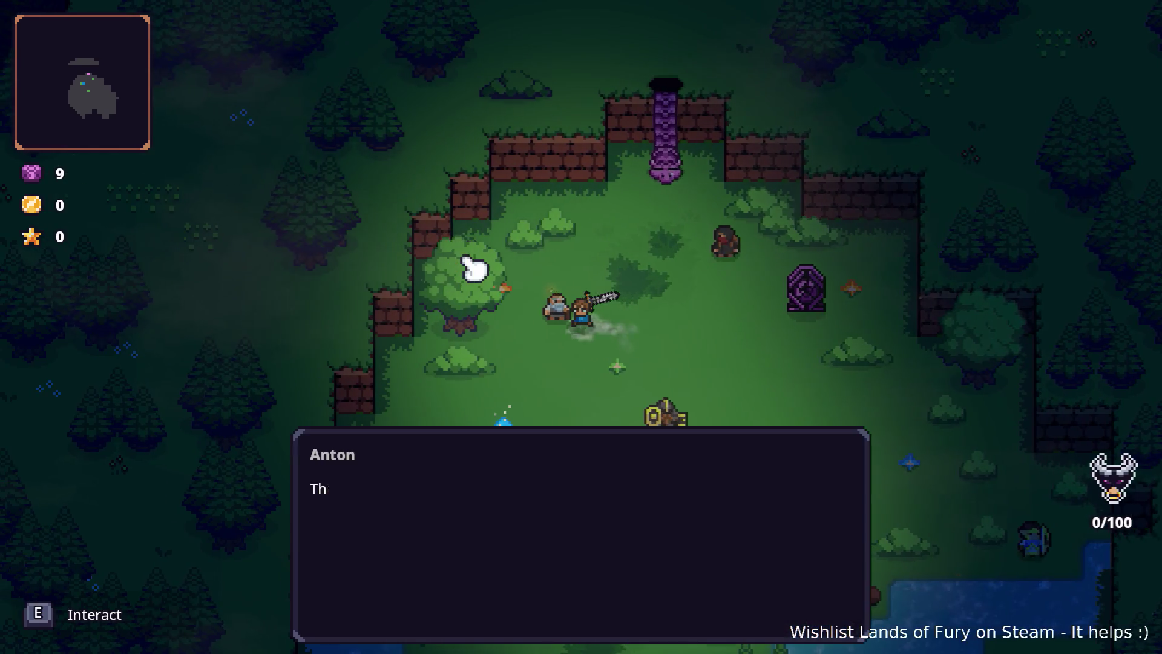
key("e")
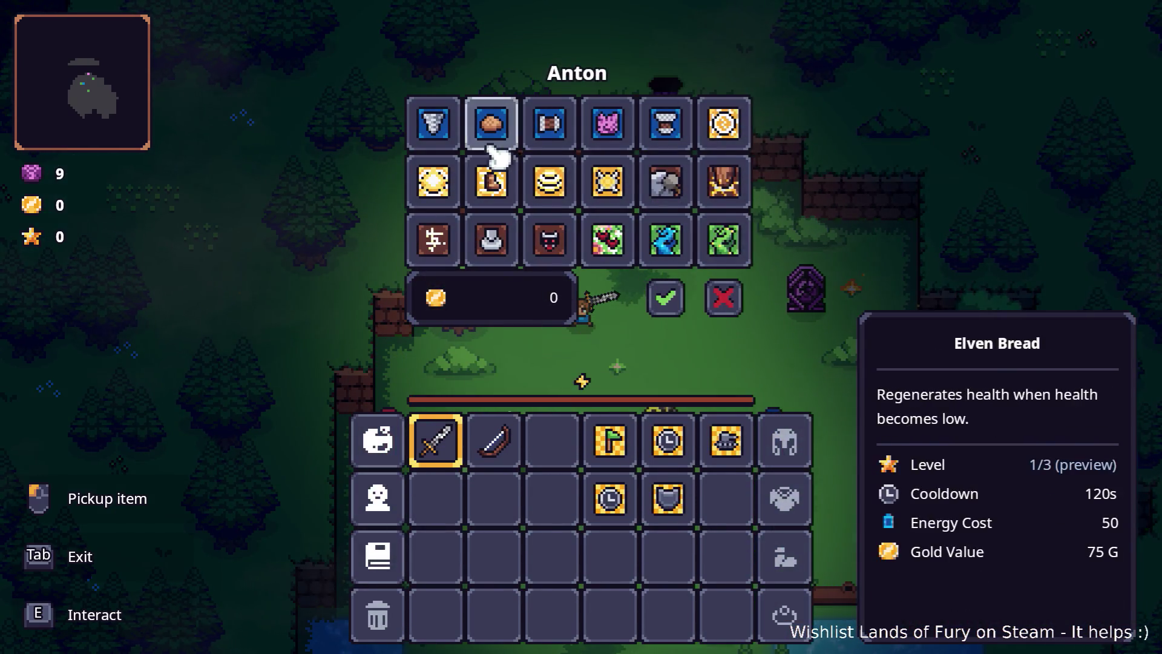
Move Arrow Cyclone, Elven Bread and Healing Embrace between shop and inventory, cancel the trade, and pause.
left_click(433, 123)
left_click(557, 427)
left_click(492, 124)
left_click(436, 498)
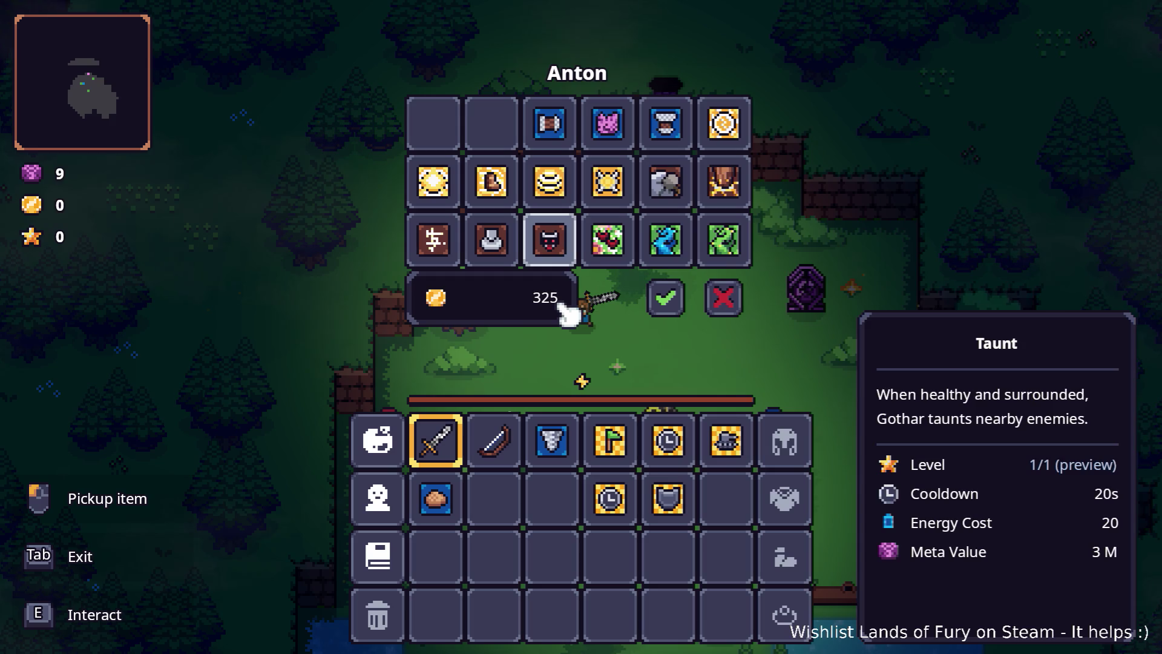
mouse_move(607, 239)
left_mouse_down()
mouse_move(629, 257)
mouse_move(551, 495)
mouse_move(596, 434)
mouse_move(623, 254)
left_mouse_up()
mouse_move(438, 493)
left_mouse_down()
mouse_move(563, 167)
mouse_move(490, 127)
left_mouse_up()
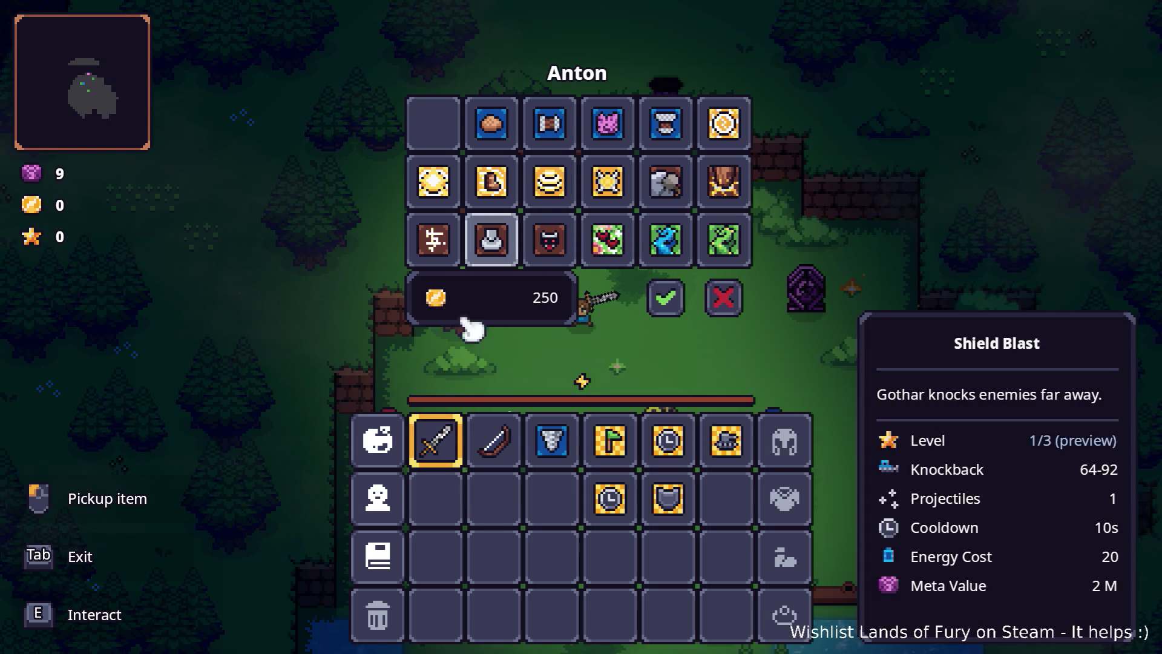
mouse_move(552, 440)
left_mouse_down()
mouse_move(565, 446)
mouse_move(455, 140)
left_mouse_up()
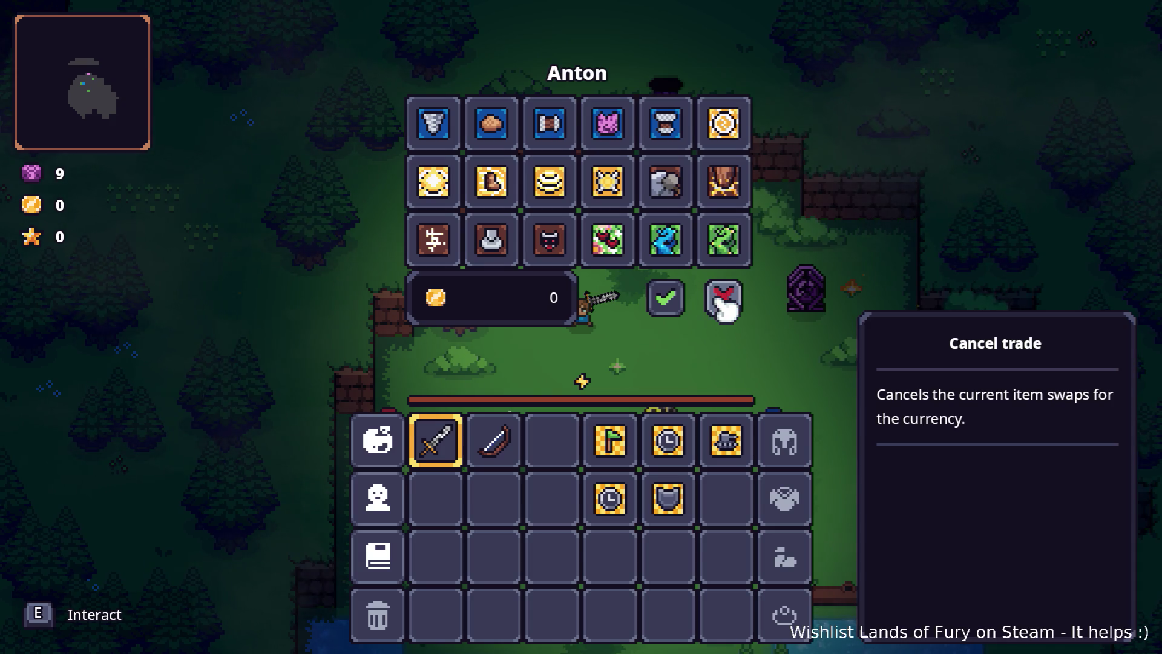
left_click(724, 301)
key("Escape")
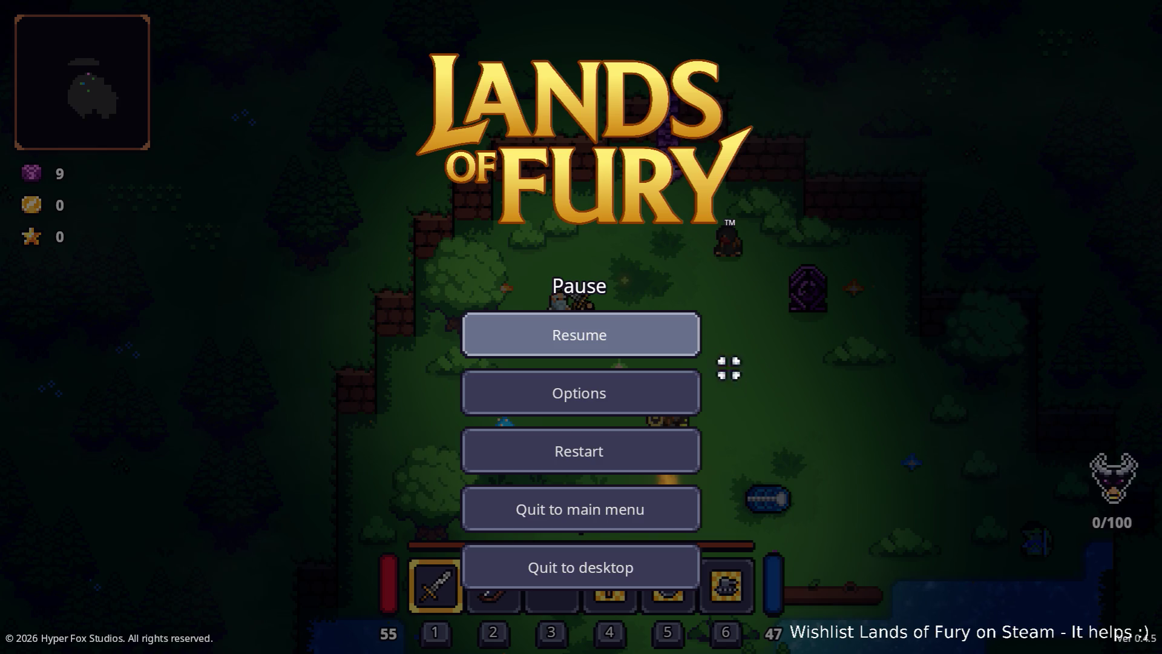
Return to the editor, filter the FileSystem for 'ANAs', and open AnasMultishot.tres.
left_click(630, 557)
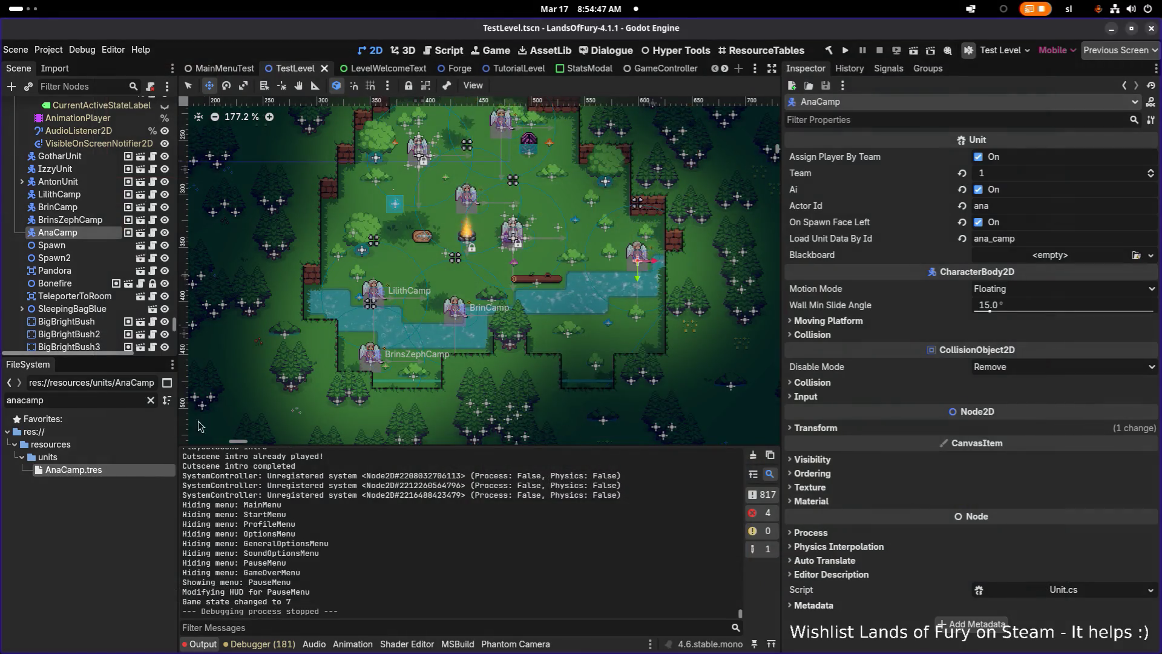
scroll(200, 426, "up", 1)
key("ctrl+a")
type("ANA")
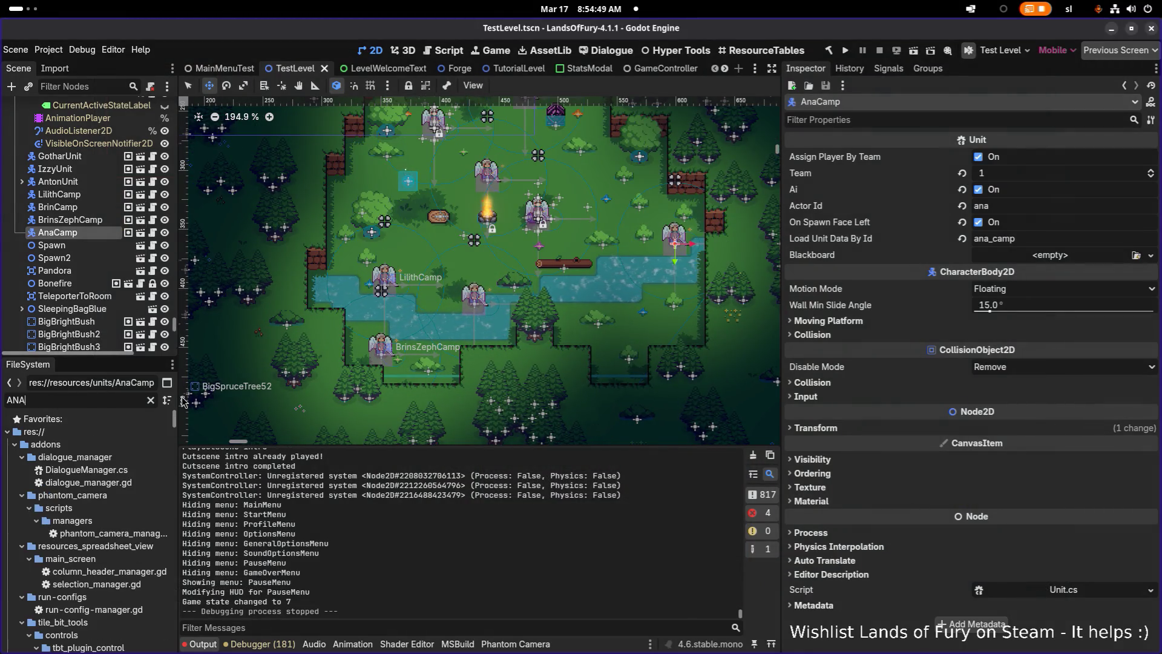
type("s")
scroll(121, 527, "down", 3)
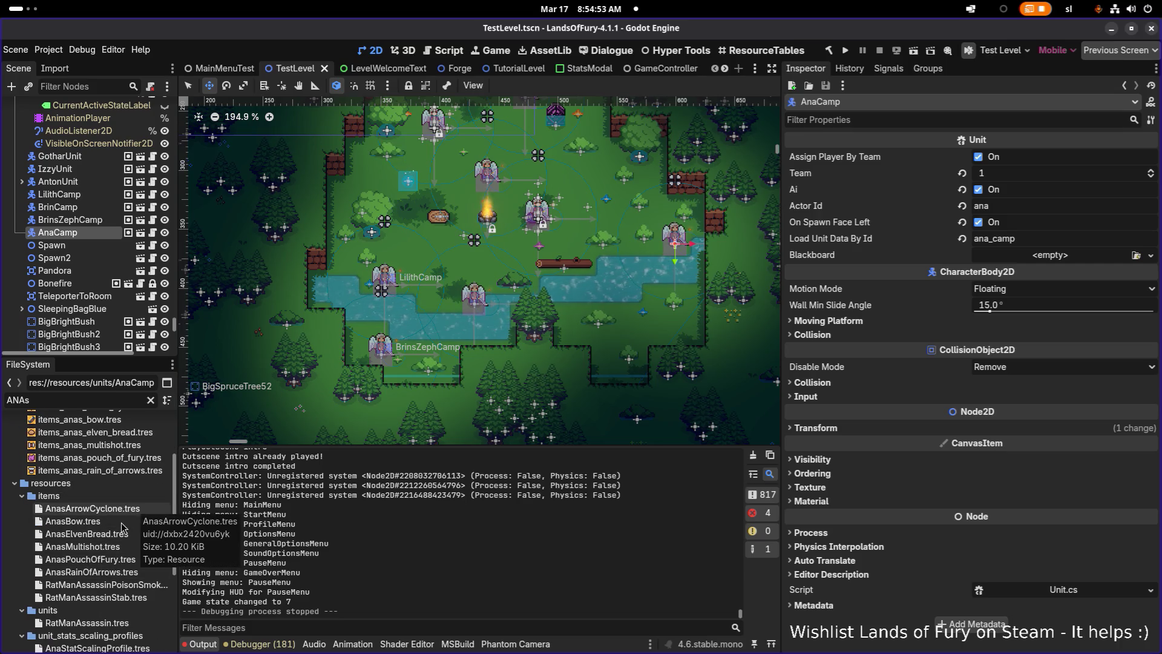
left_click(128, 546)
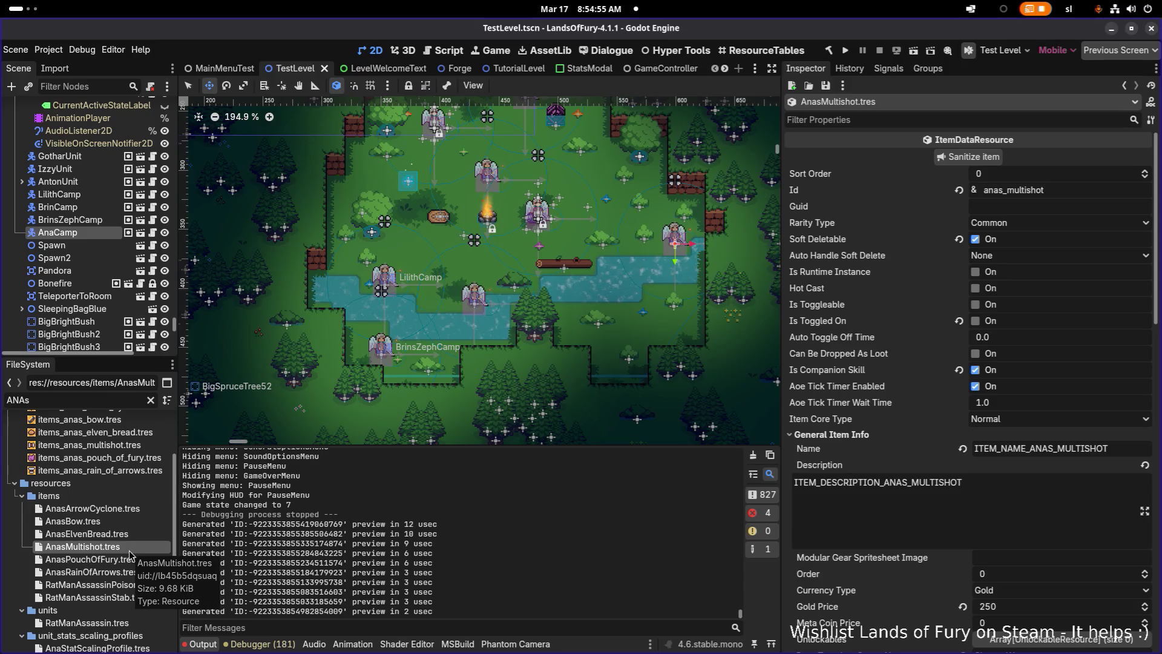
Set AnasMultishot to MetaCoin currency with Gold Price 0 and Meta Coin Price 1, and save.
left_click(1015, 592)
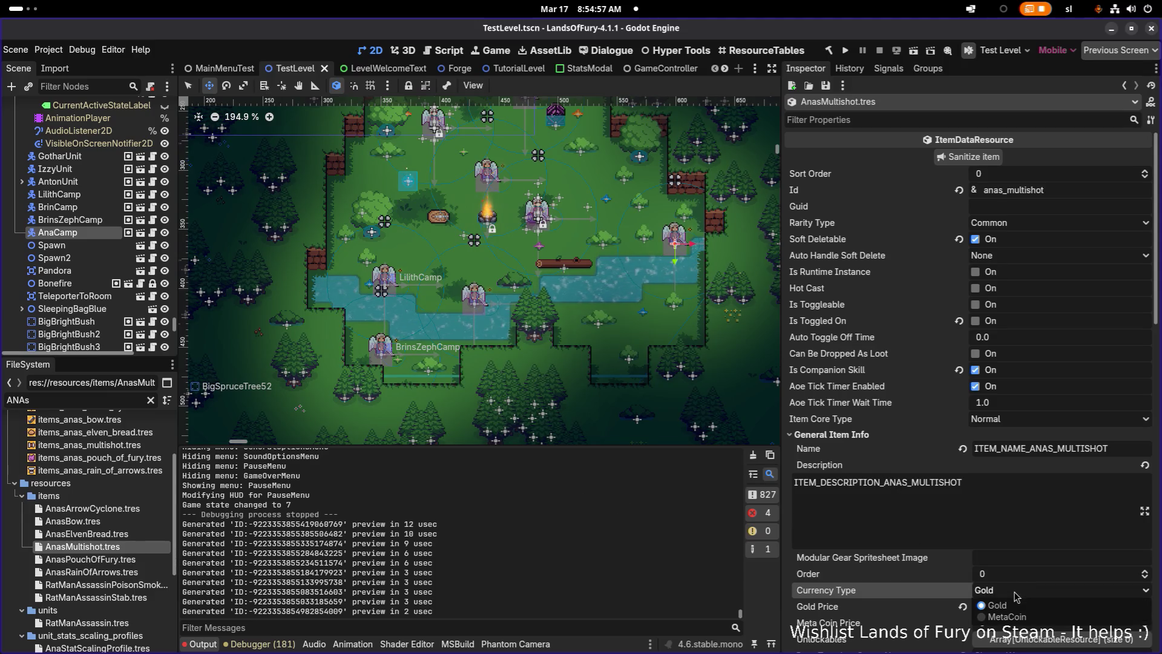
left_click(1018, 617)
scroll(1016, 484, "down", 3)
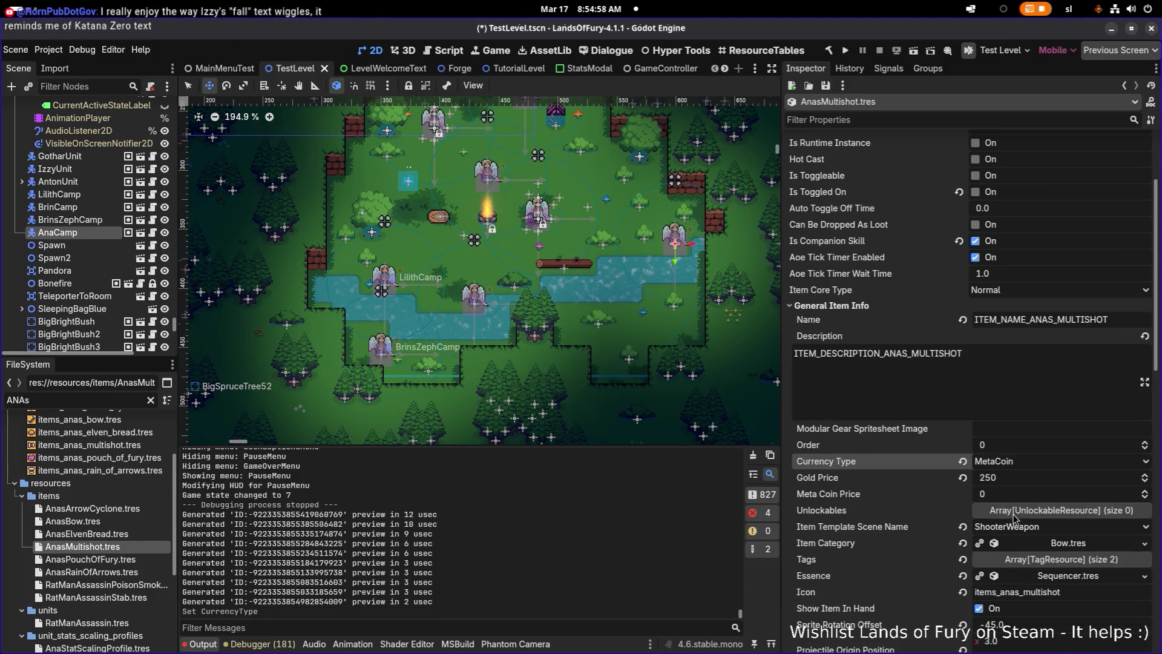
left_click(1015, 478)
type("0")
key("Return")
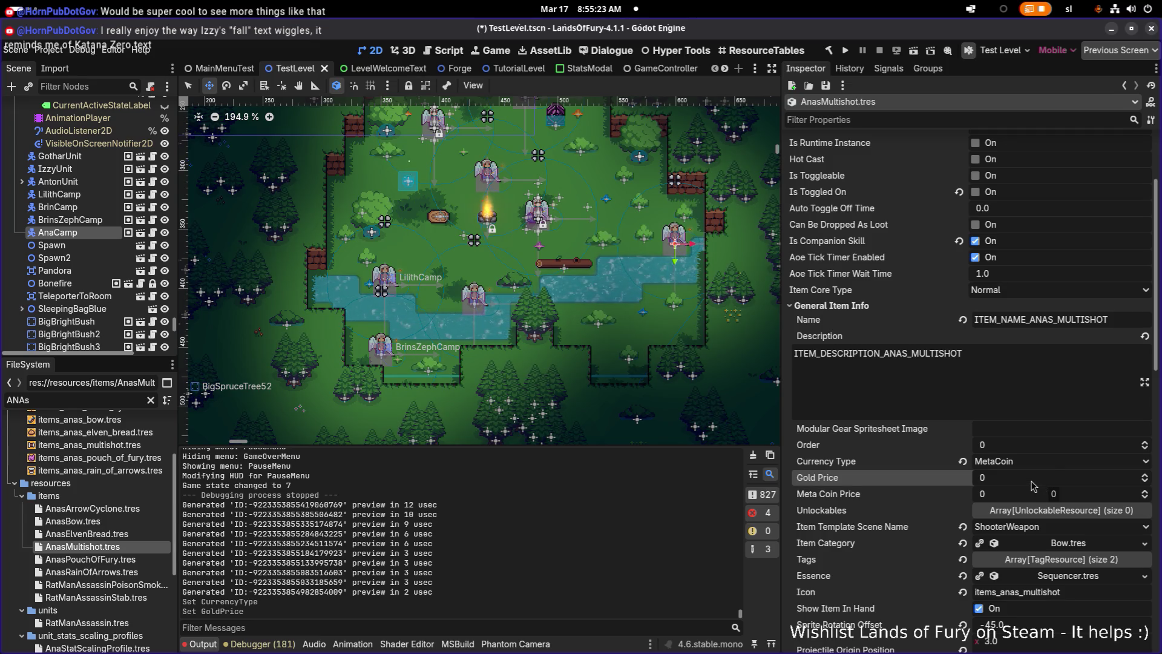
left_click(1046, 492)
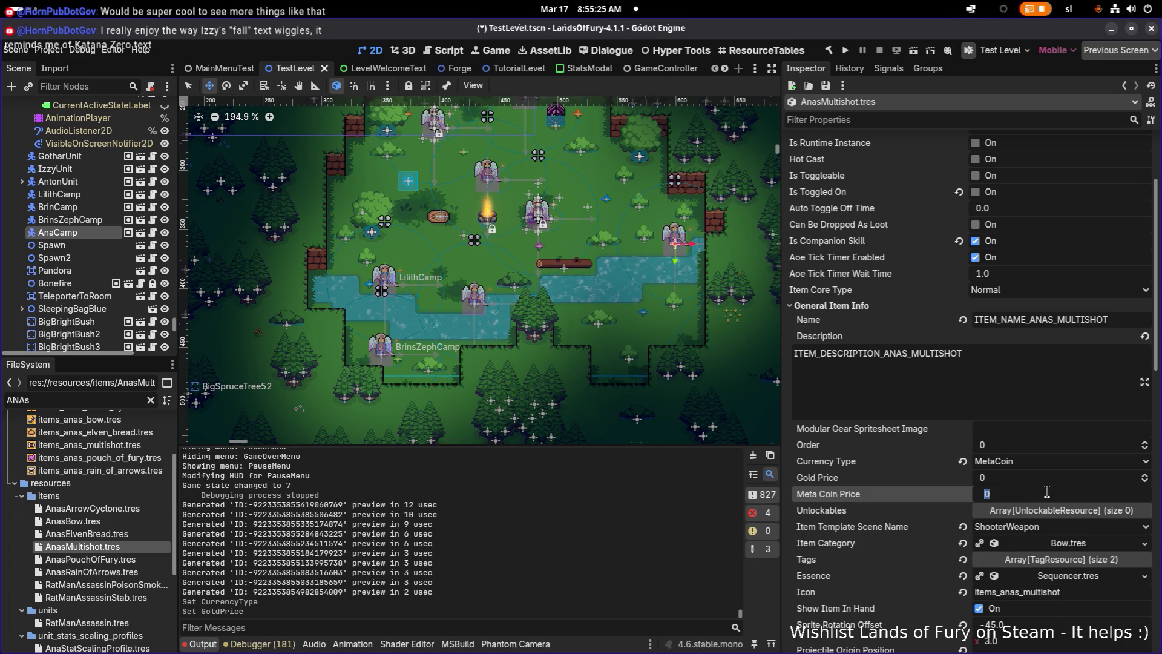
type("1")
key("Return")
key("ctrl+s")
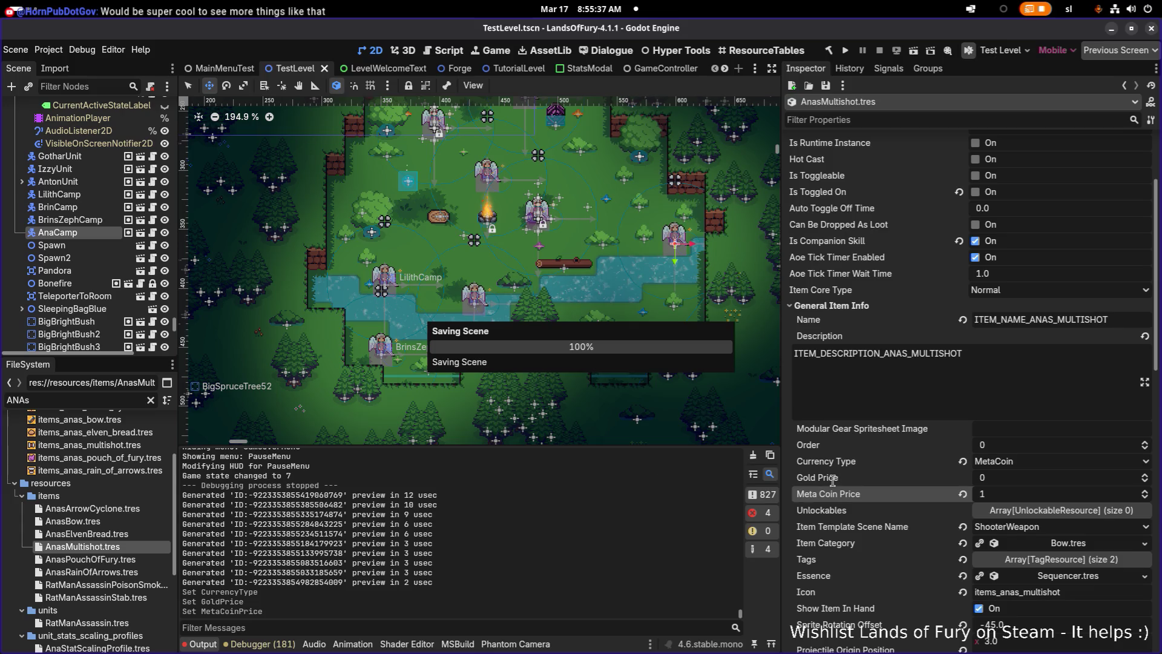
key("alt+Tab")
key("Tab")
key("Tab")
key("Tab")
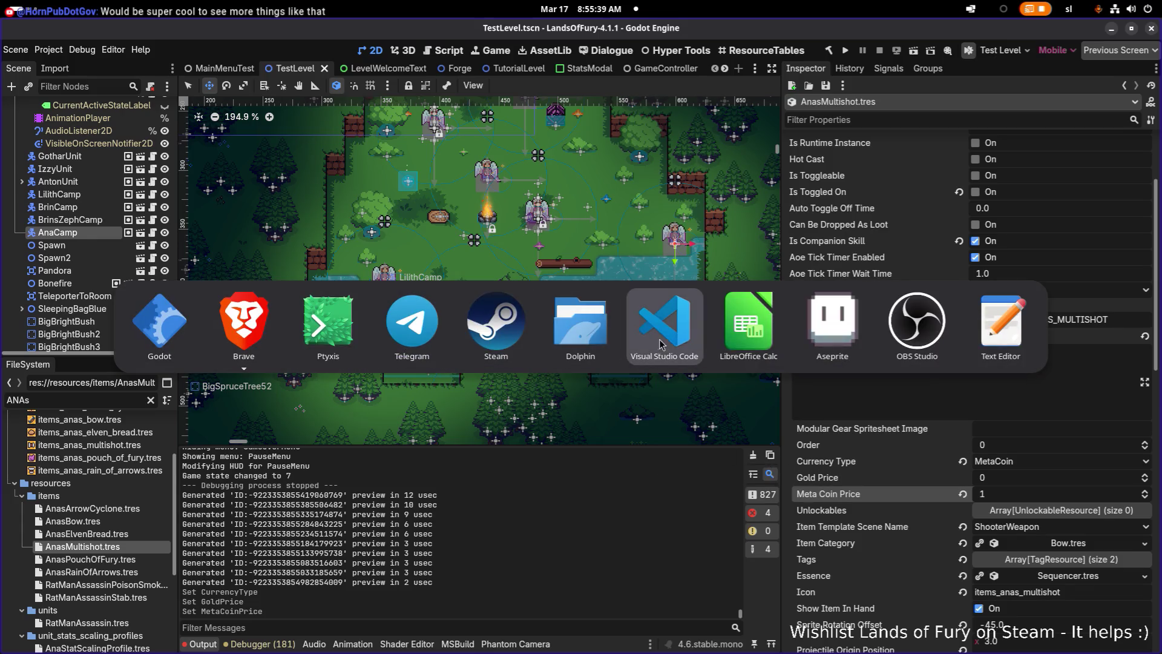
Search the project in VS Code for 'metacoin' and scan other items' meta coin prices.
key("ctrl+shift+f")
type("metacoins =")
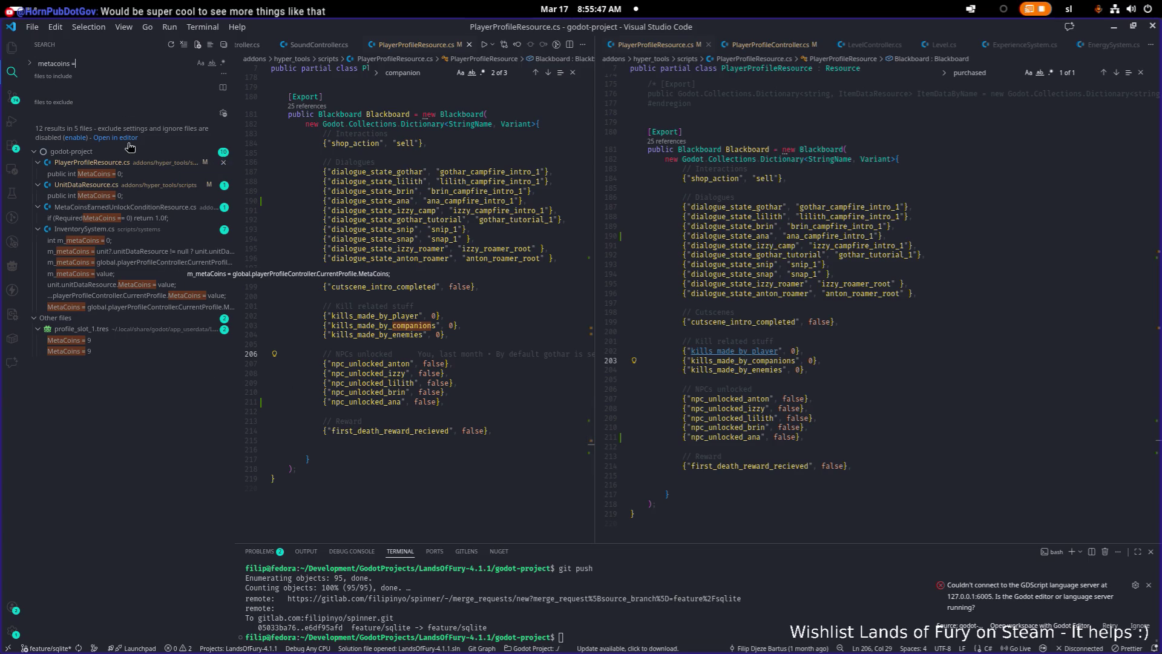
key("super+h")
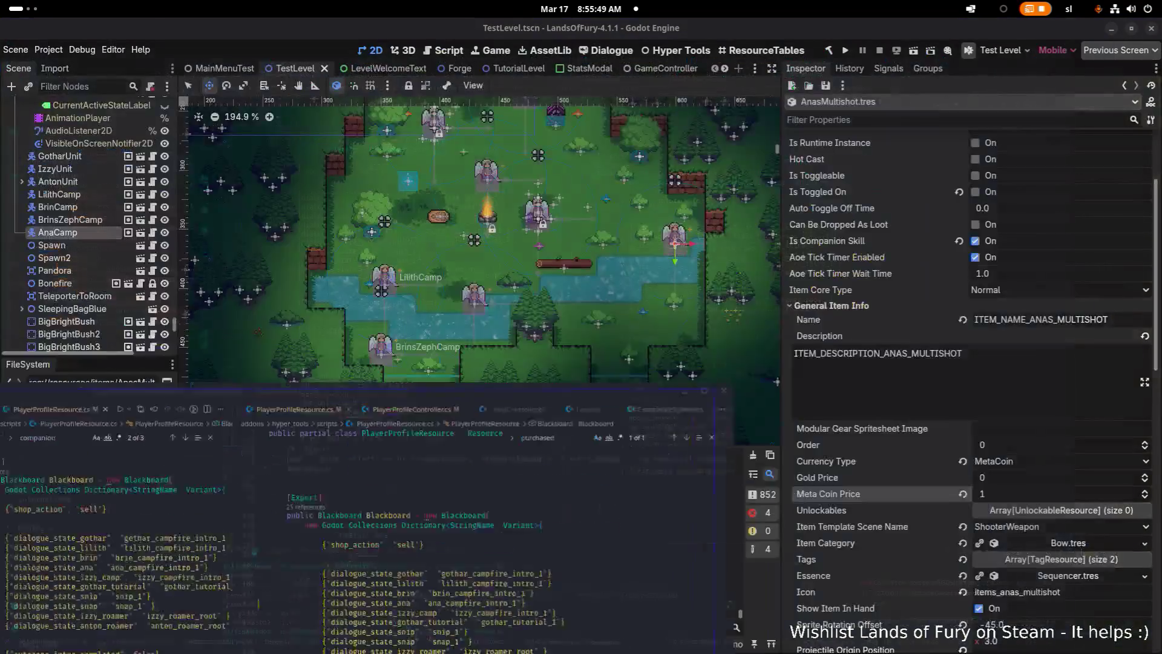
key("alt+Tab")
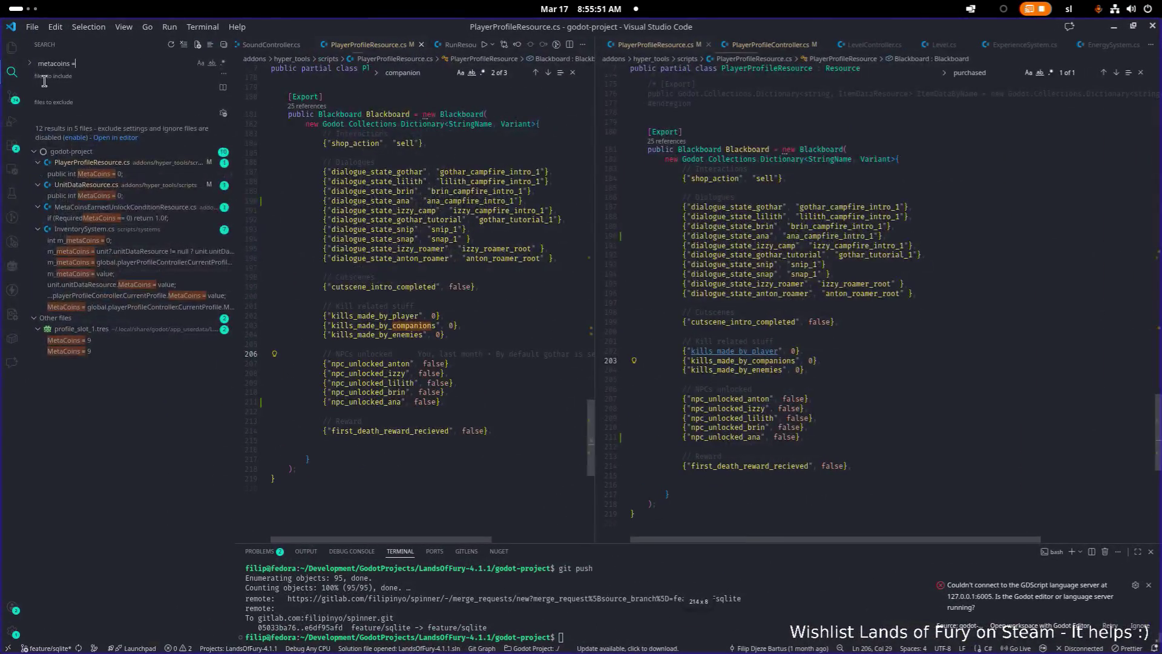
key("BackSpace")
type("price")
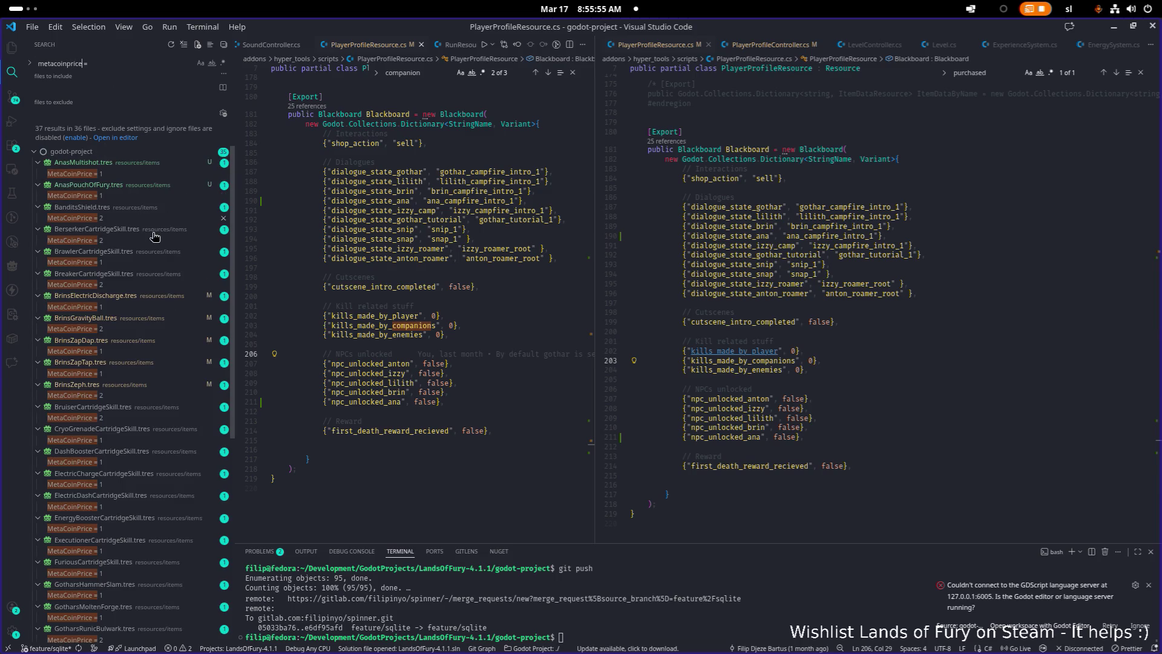
scroll(152, 282, "down", 3)
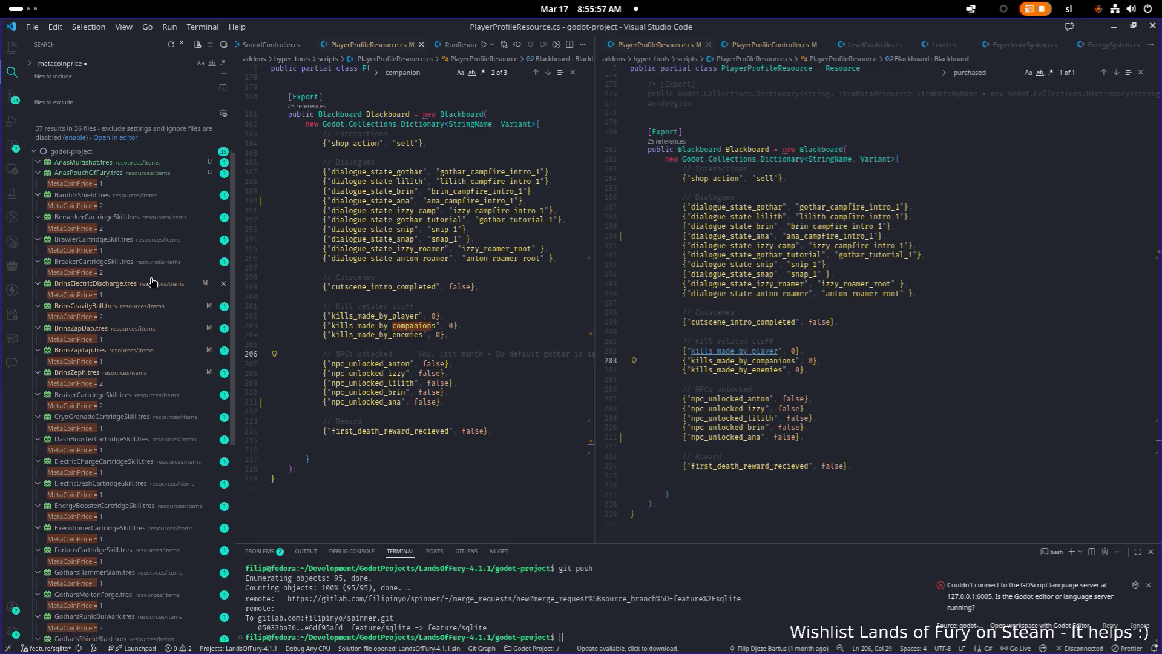
scroll(156, 282, "down", 4)
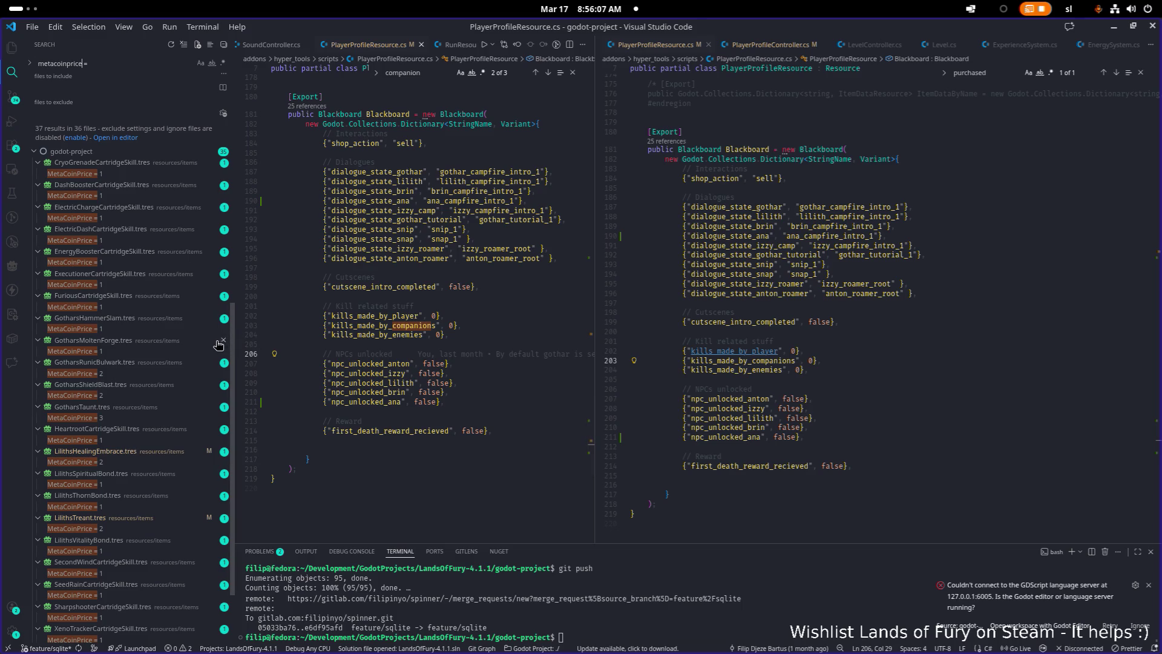
scroll(919, 101, "down", 1)
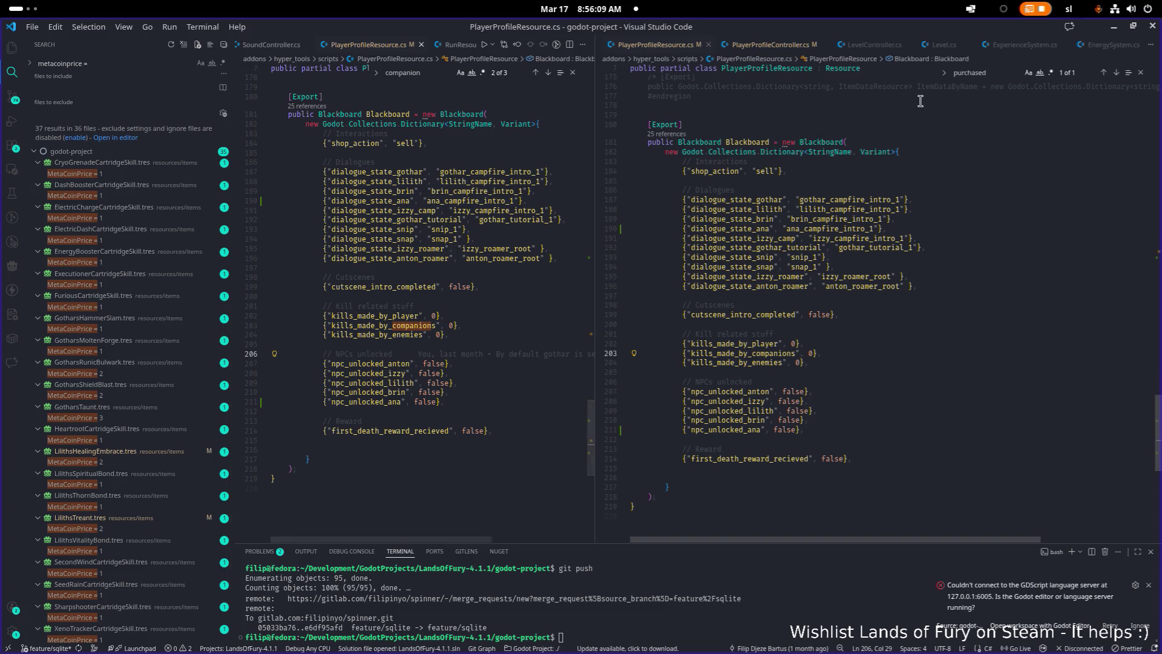
left_click(1113, 27)
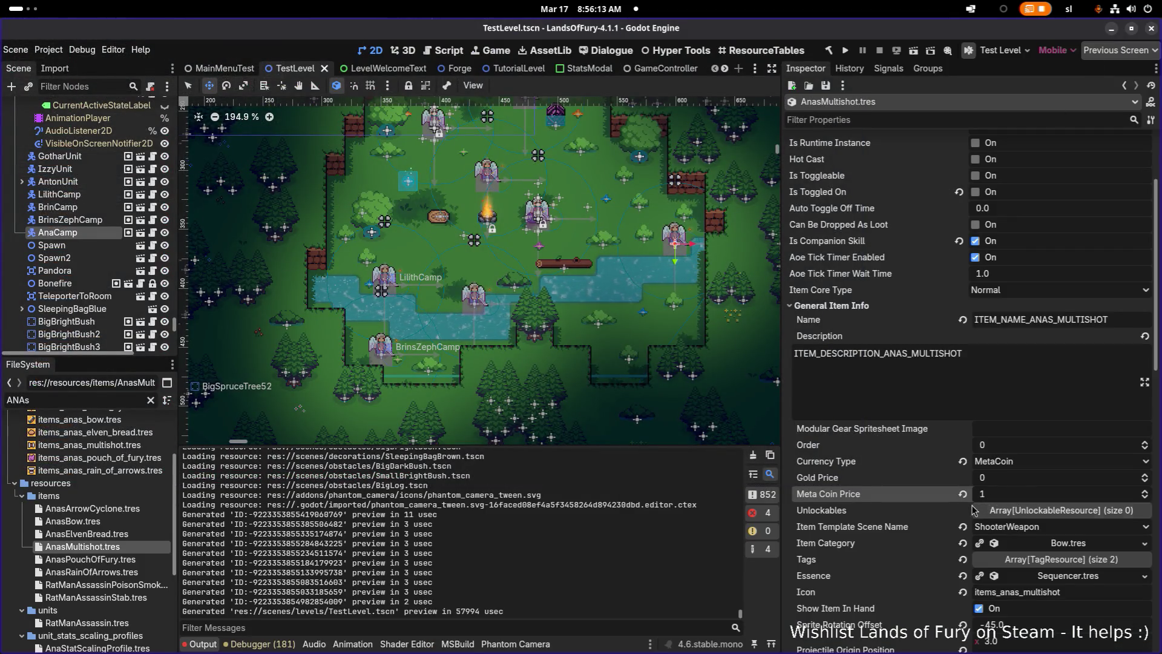
Confirm AnasPouchOfFury already uses MetaCoin currency, then bring up AnasElvenBread.tres in the Inspector.
scroll(973, 510, "down", 2)
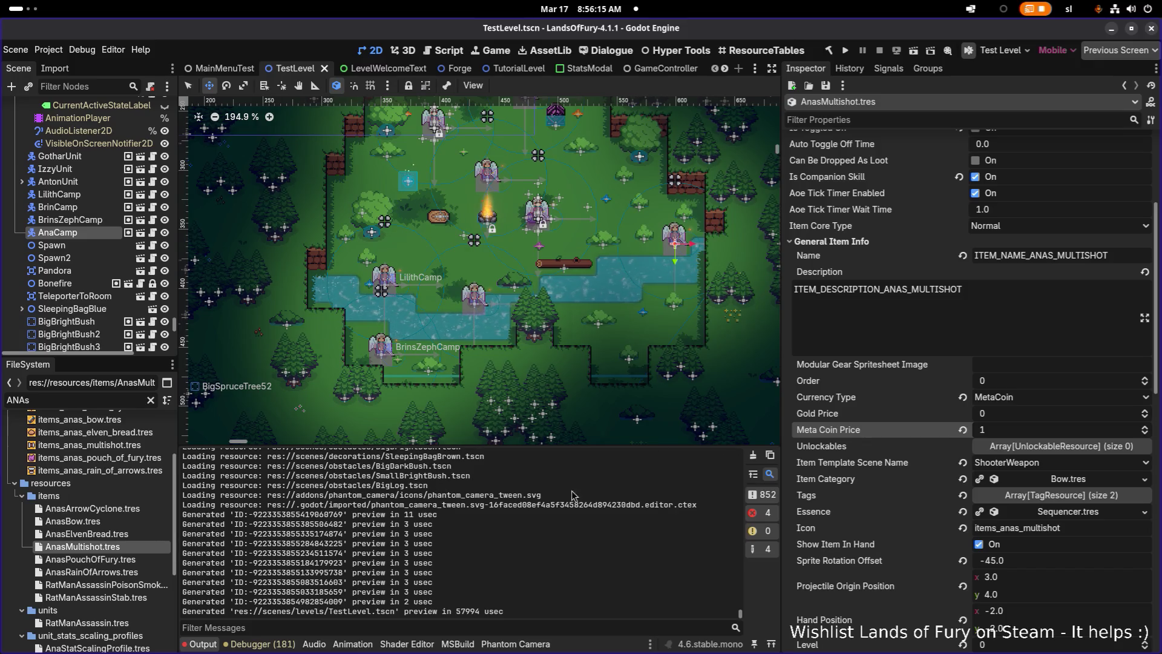
left_click(118, 559)
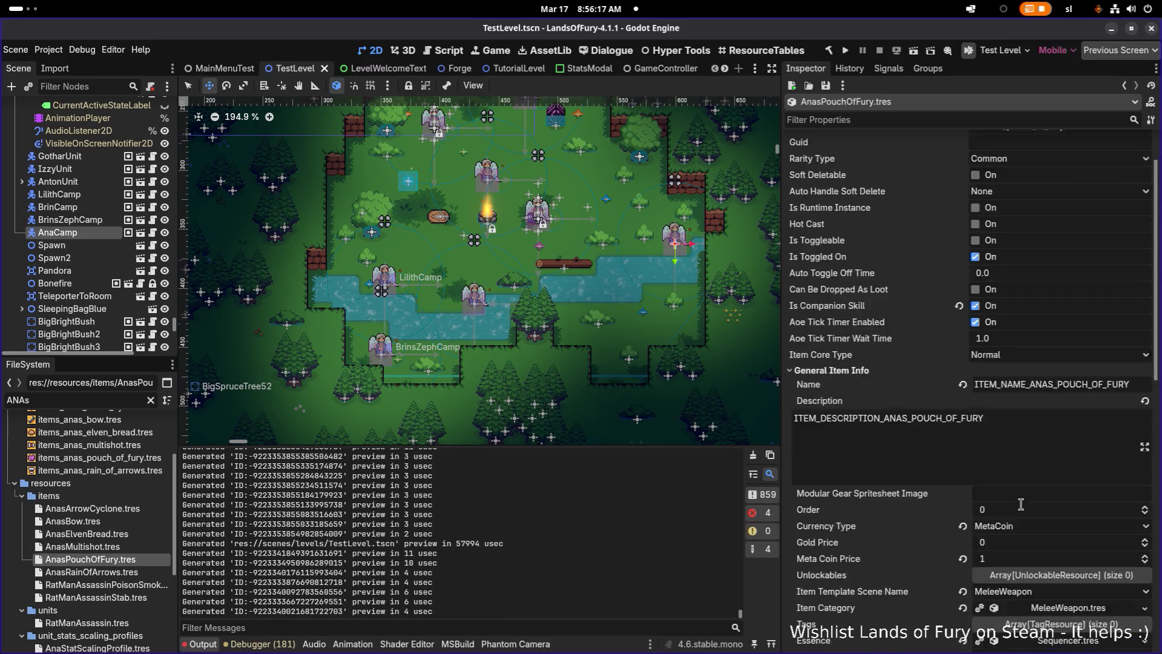
scroll(1020, 504, "down", 4)
left_click(1007, 399)
left_click(1008, 399)
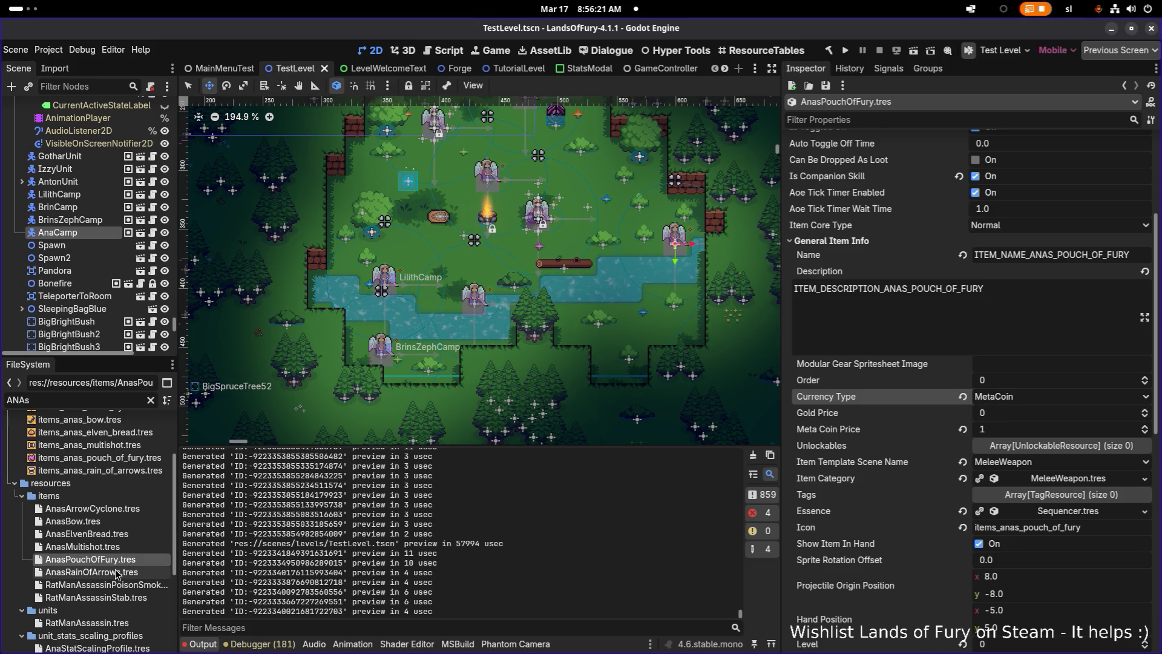
left_click(87, 534)
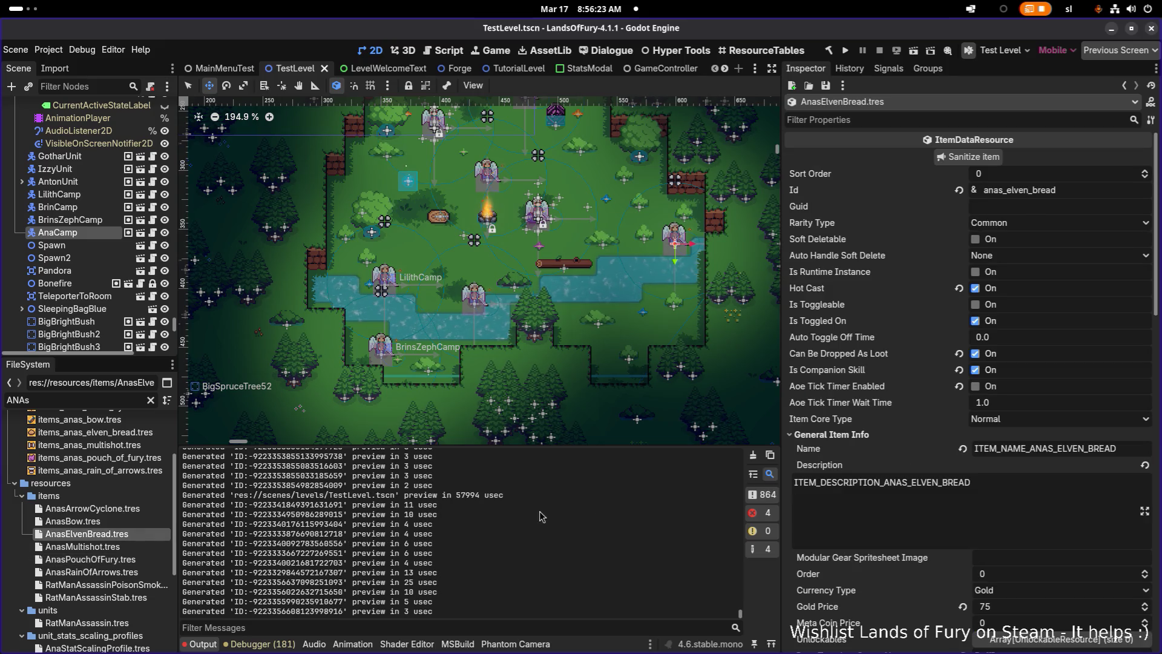
scroll(1017, 509, "down", 2)
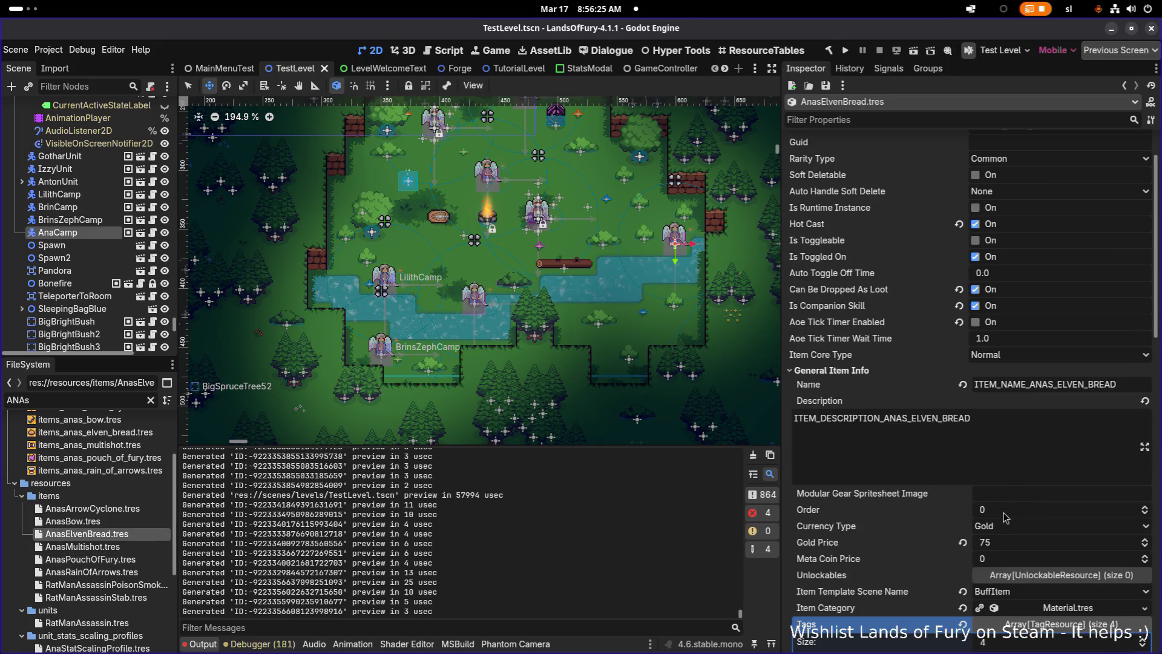
Filter the Inspector to 'meta' and set AnasElvenBread's Meta Coin Price to 2.
scroll(1004, 517, "down", 15)
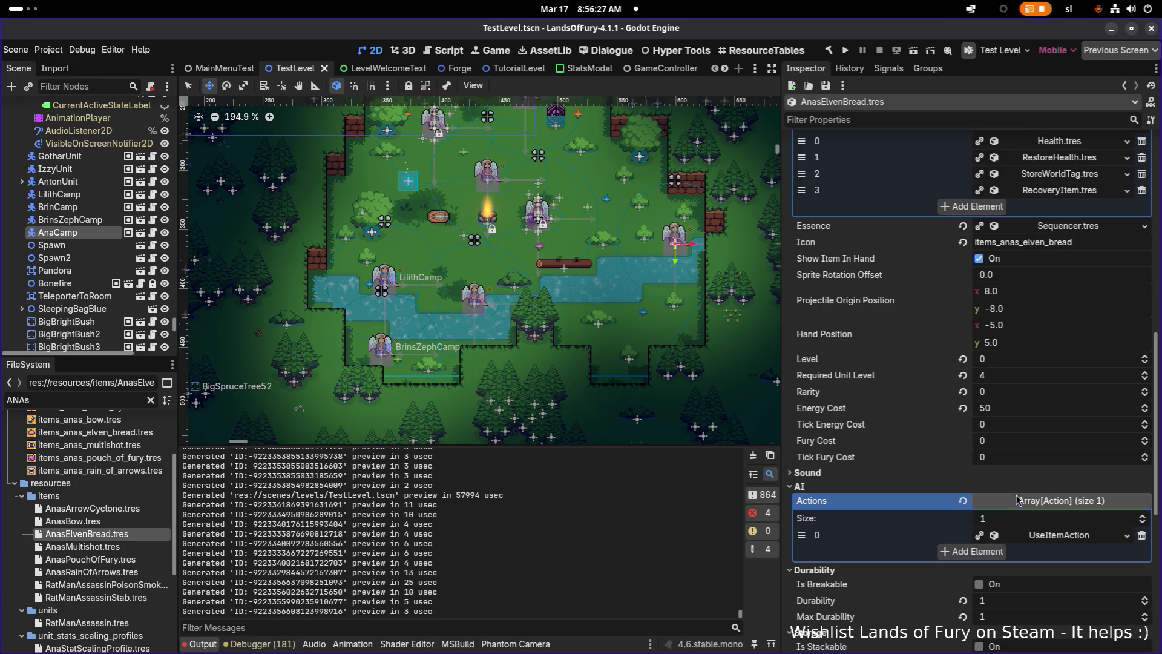
left_click(879, 119)
type("metac")
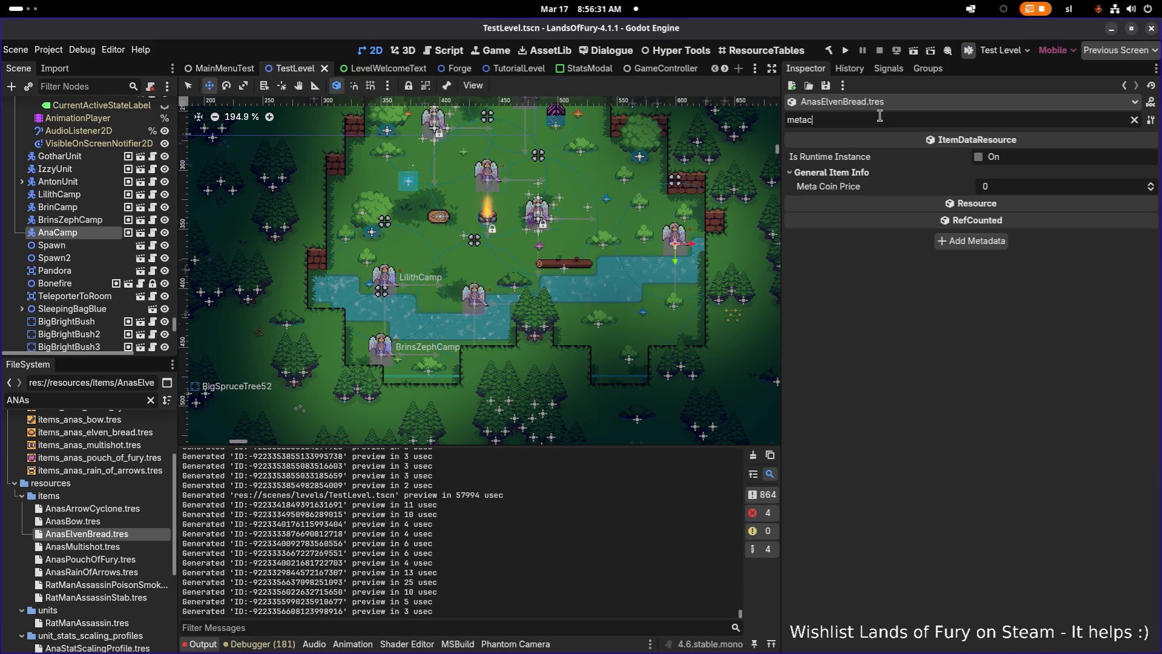
key("BackSpace")
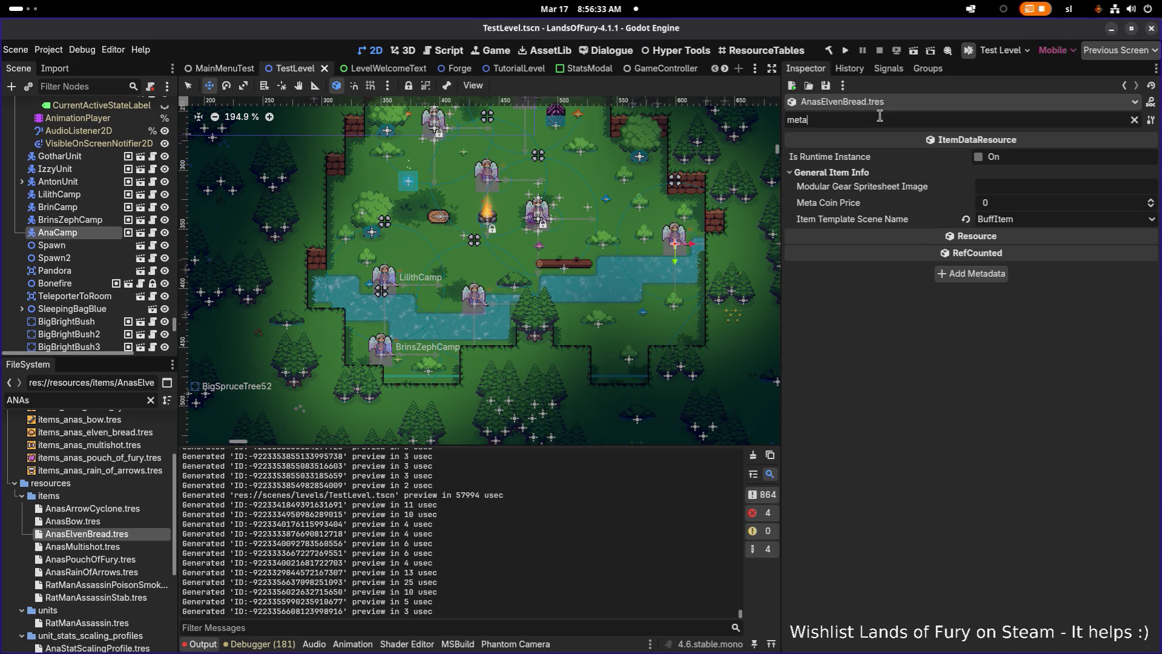
left_click(1017, 208)
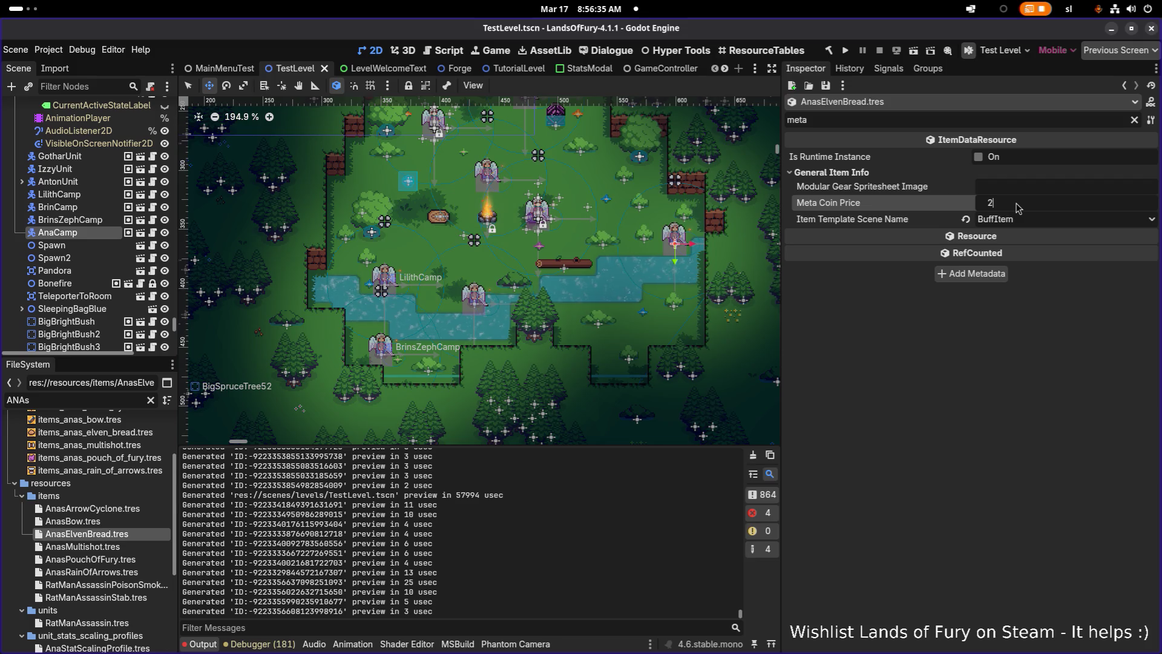
key("Return")
Switch AnasElvenBread's currency to MetaCoin with Gold Price 0 and save it.
left_click(1134, 119)
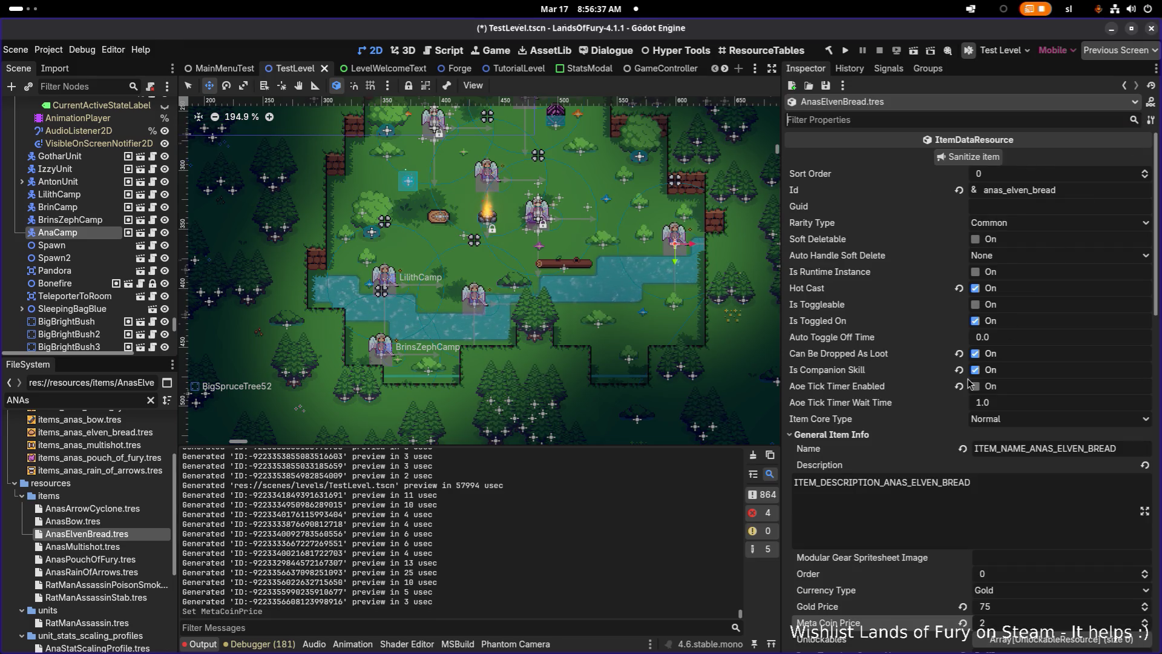
scroll(968, 383, "down", 5)
left_click(1002, 269)
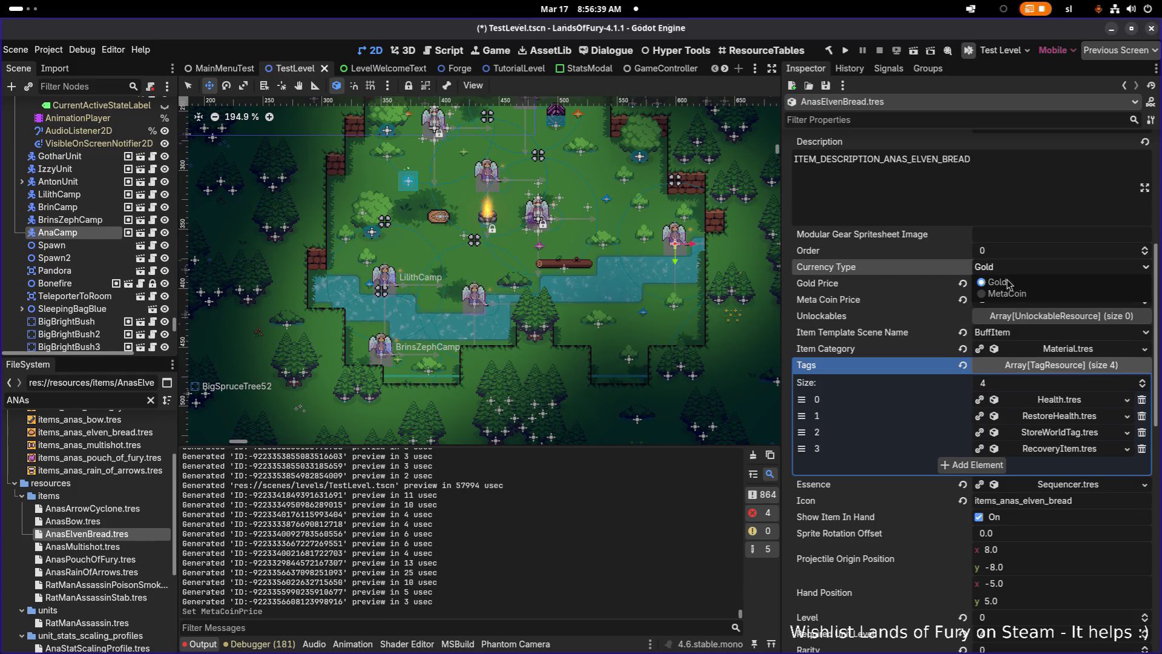
left_click(1007, 293)
left_click(1007, 283)
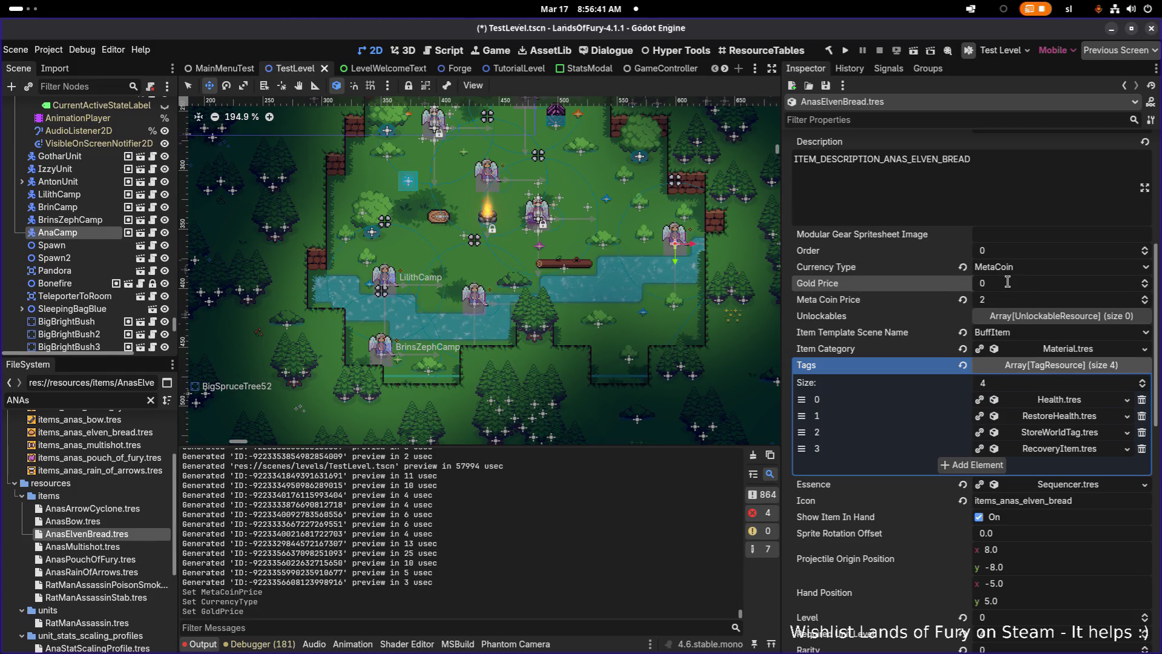
key("ctrl+s")
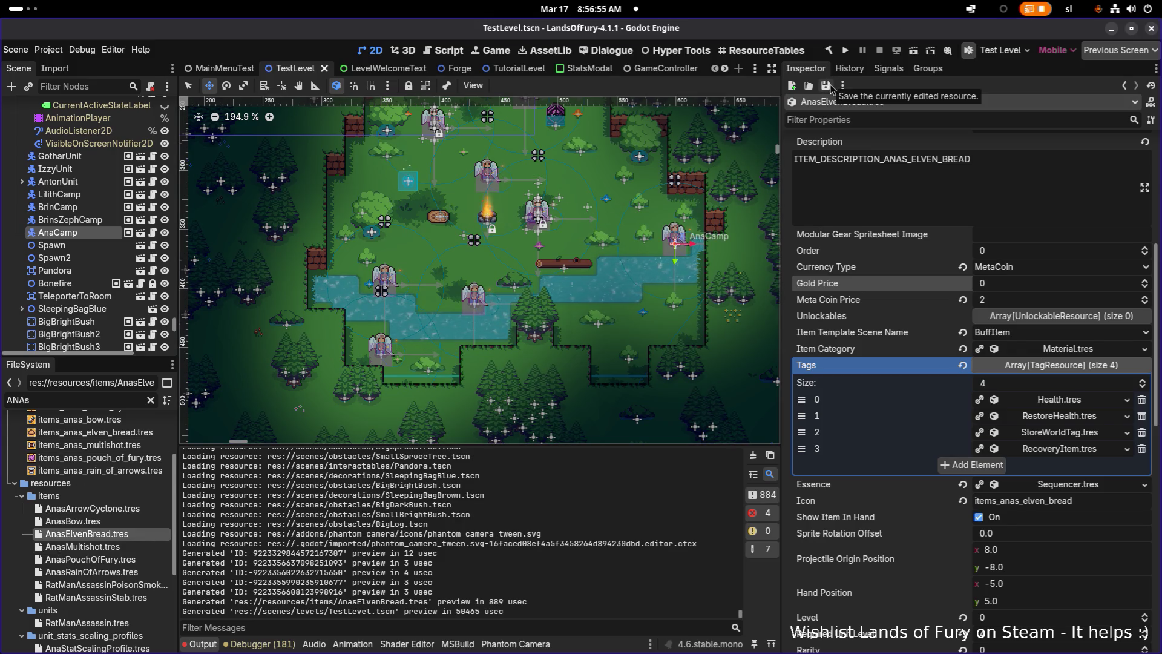
scroll(727, 123, "down", 1)
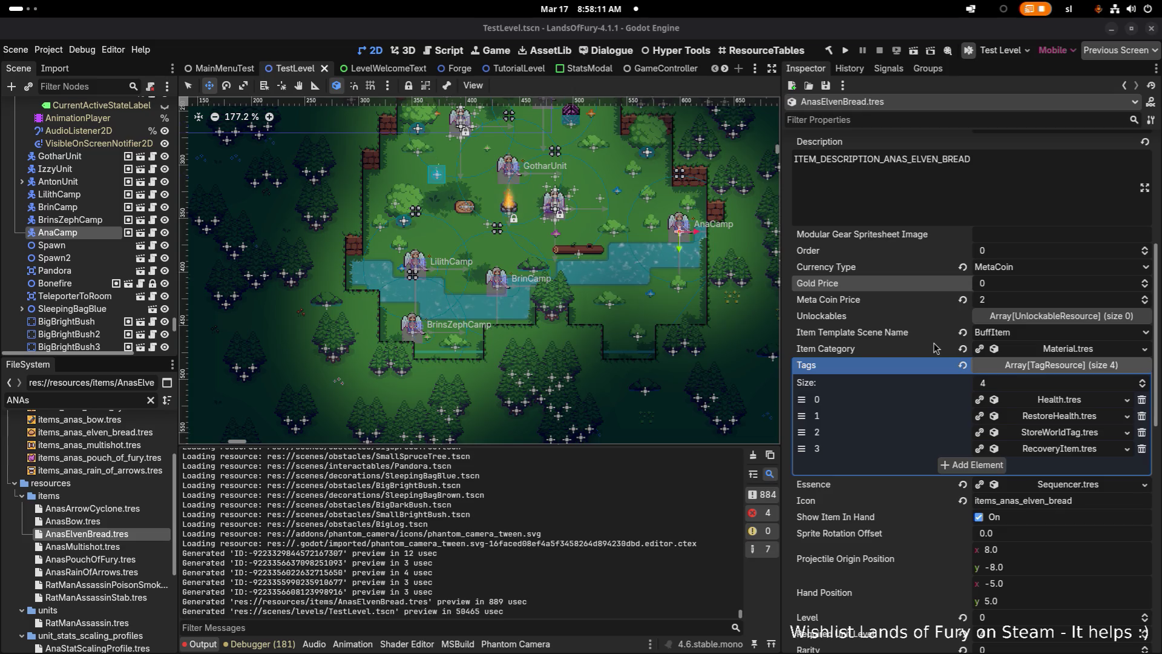
left_click(122, 547)
Revisit AnasElvenBread, then save the AnasPouchOfFury item resource from the Inspector.
left_click(91, 534)
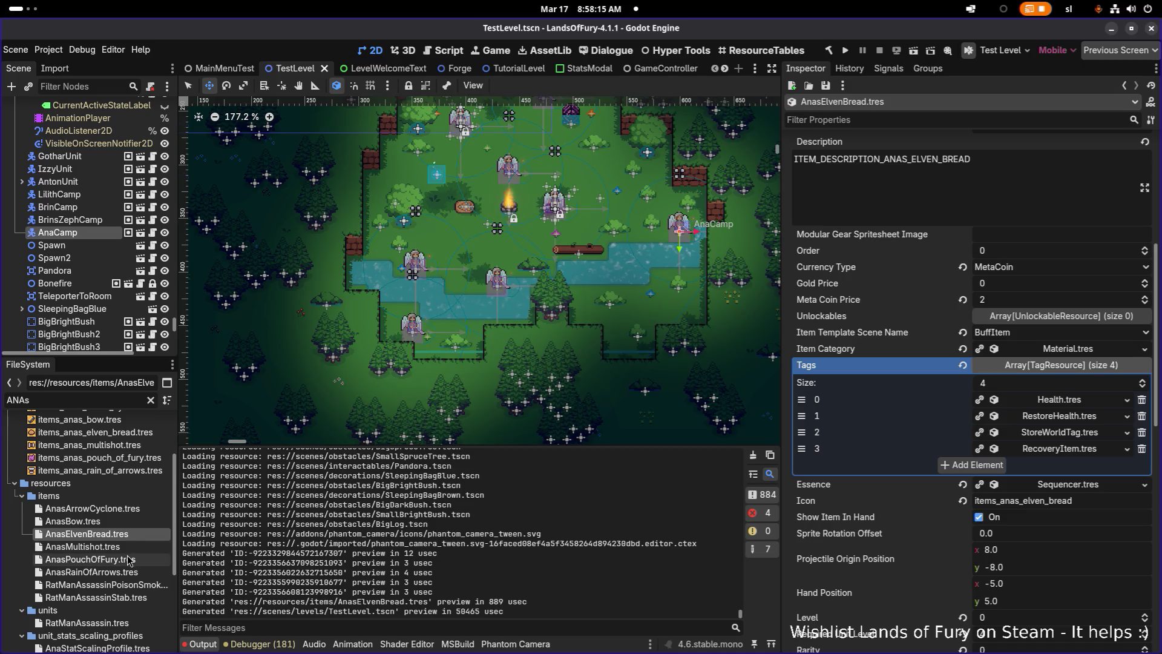
left_click(128, 560)
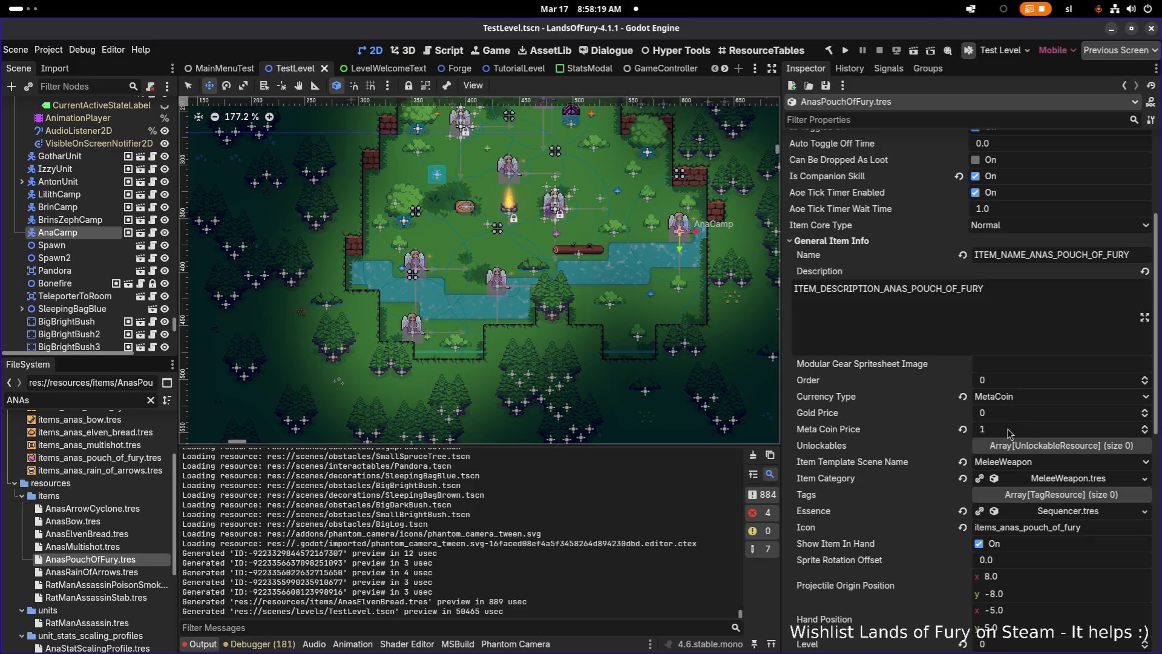
scroll(1009, 431, "up", 1)
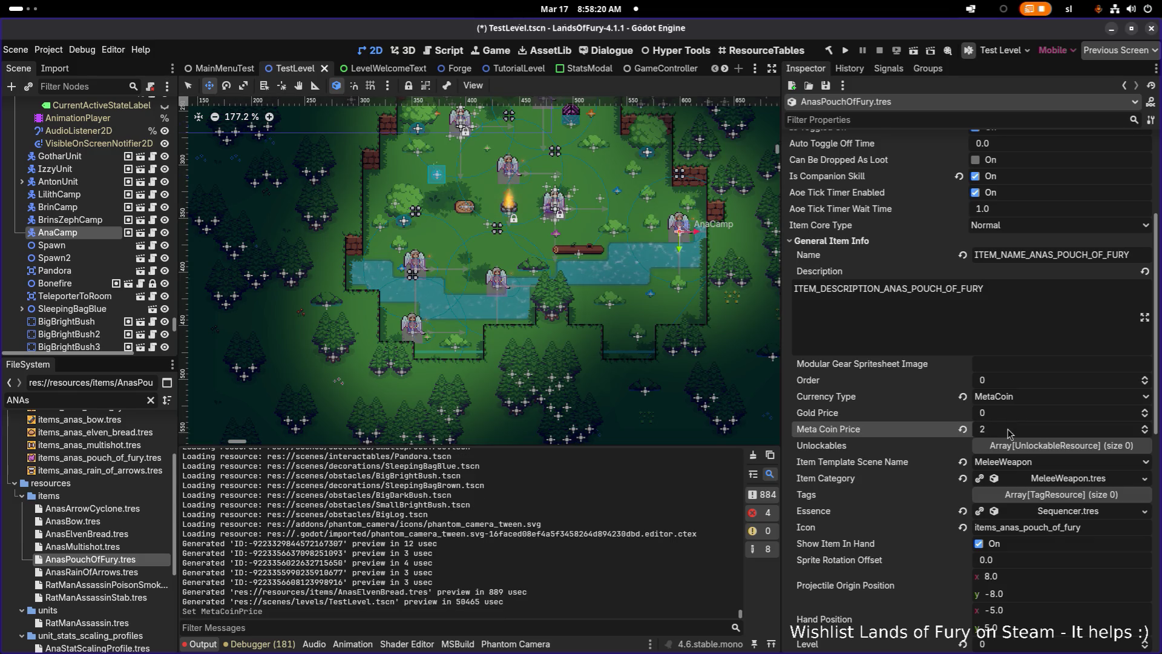
left_click(825, 87)
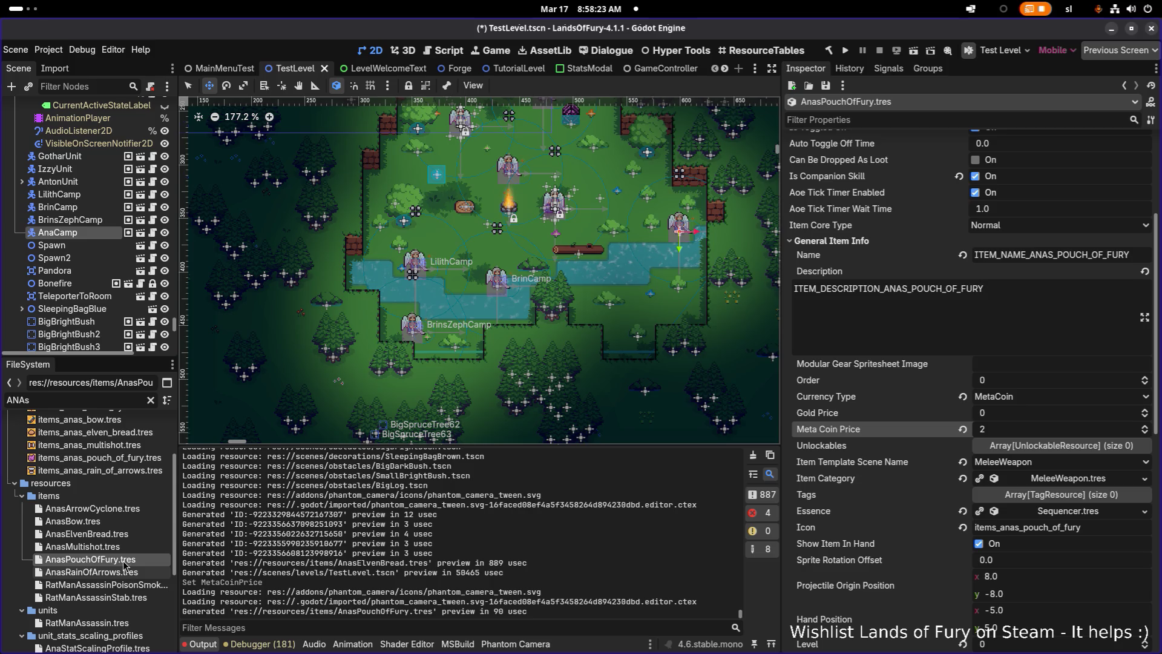
Open AnasArrowCyclone.tres and bring its price properties into view.
key("Up")
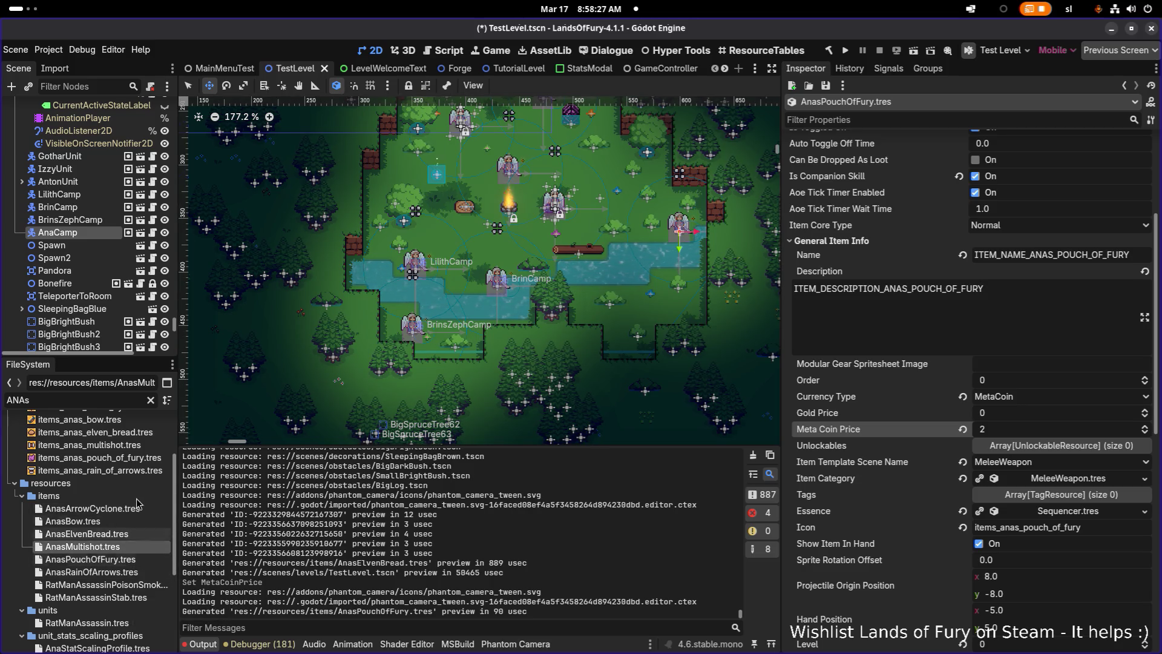
left_click(121, 508)
scroll(1018, 478, "down", 3)
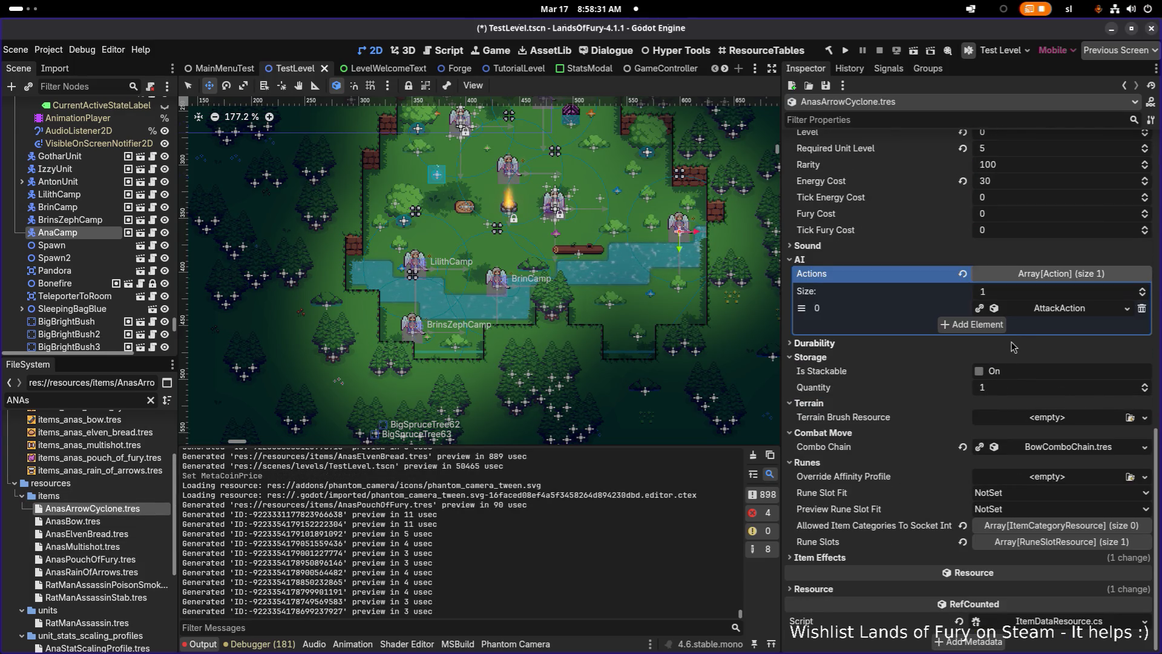
scroll(1013, 346, "up", 6)
scroll(1019, 336, "up", 1)
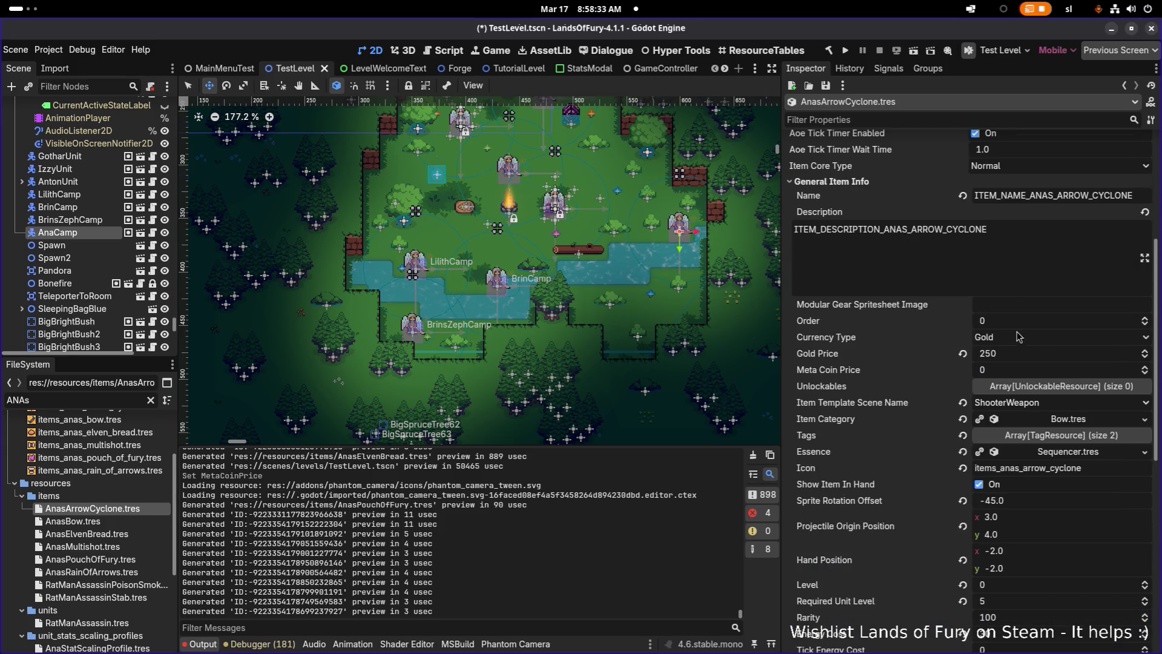
Set AnasArrowCyclone to MetaCoin currency, Meta Coin Price 2, Gold Price 0, and save it.
left_click(1017, 341)
left_click(1029, 351)
left_click(1017, 366)
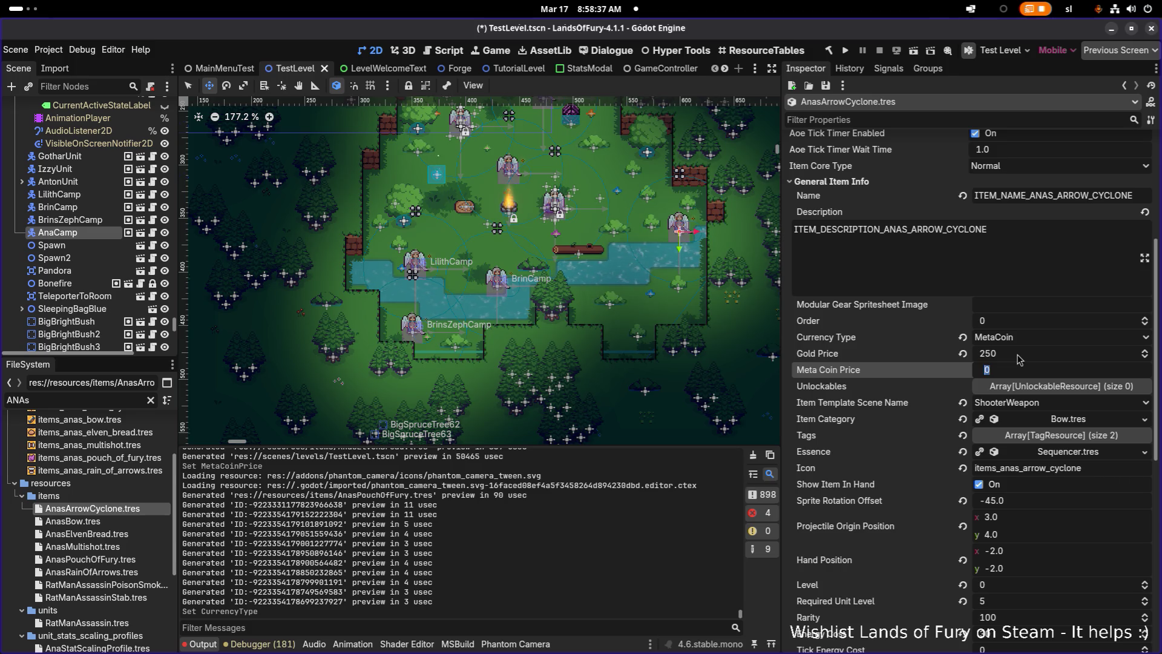
type("2")
left_click(1022, 351)
type("0")
key("Return")
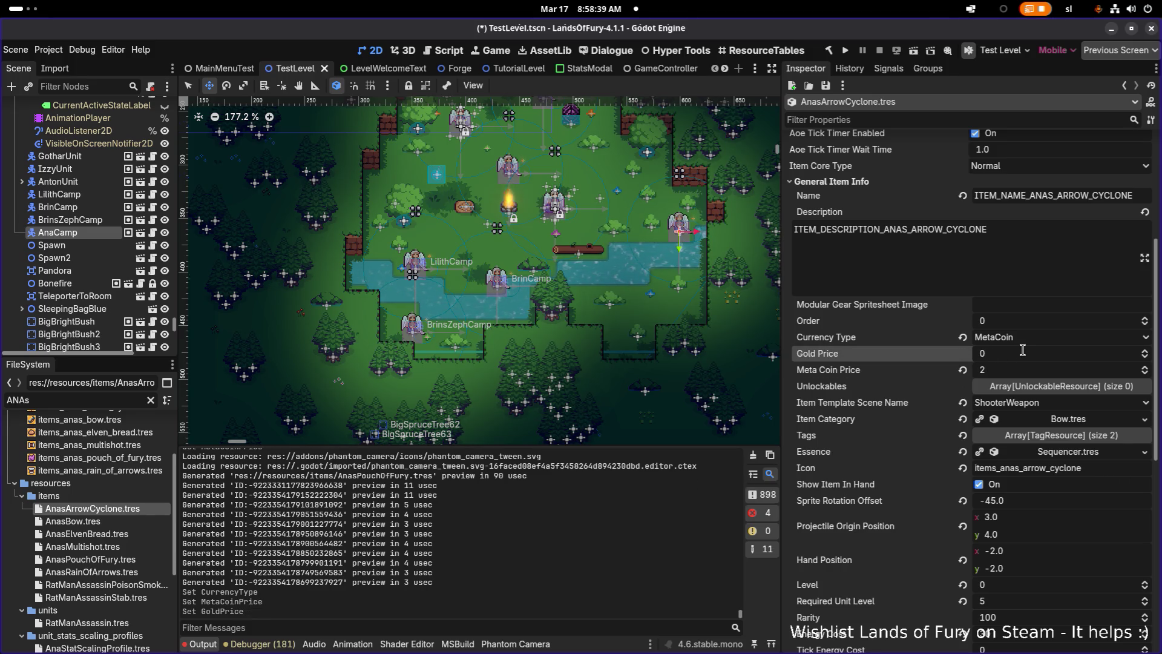
left_click(825, 86)
left_click(841, 101)
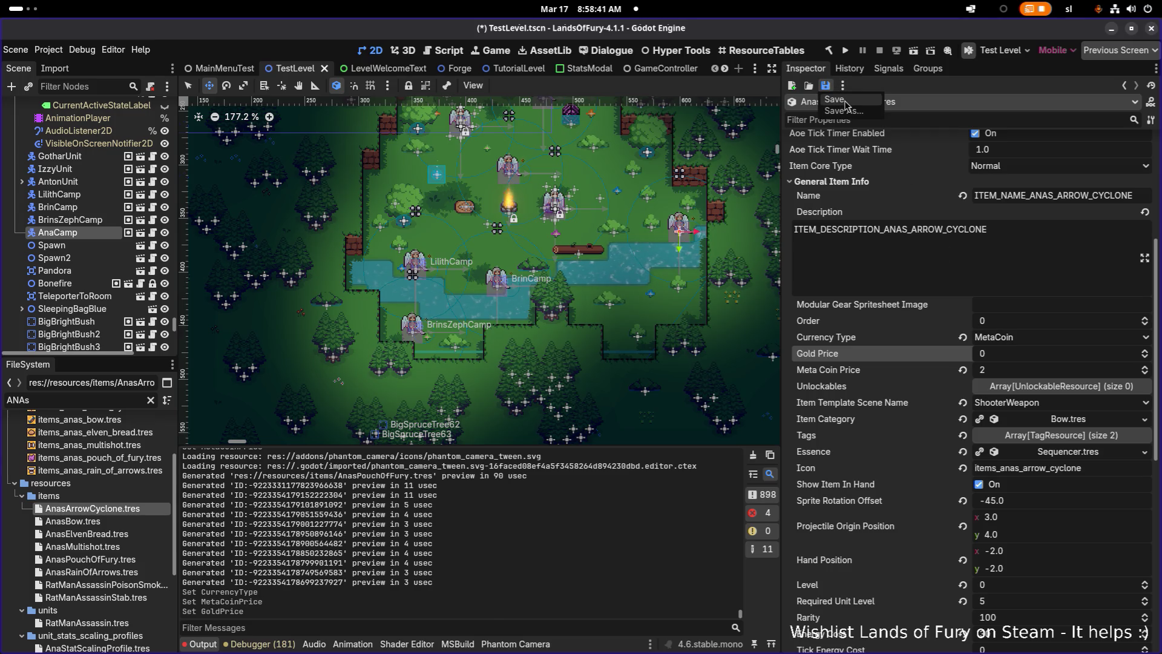
left_click(110, 572)
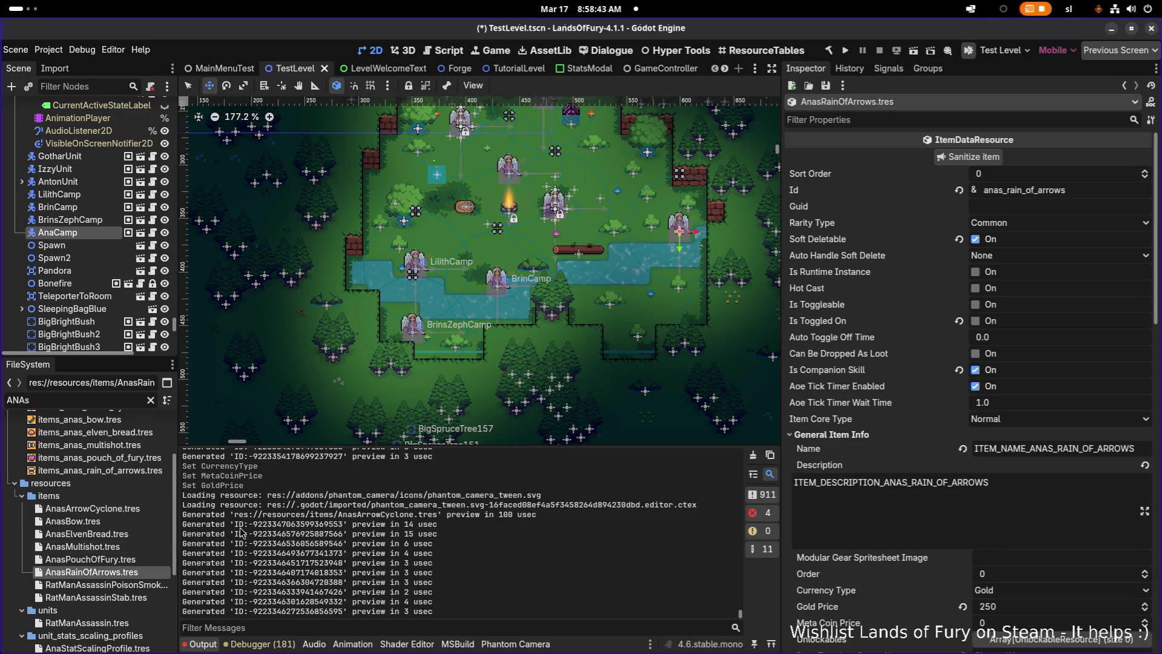
Set AnasRainOfArrows to MetaCoin currency with Meta Coin Price 3 and Gold Price 0.
scroll(1010, 417, "down", 5)
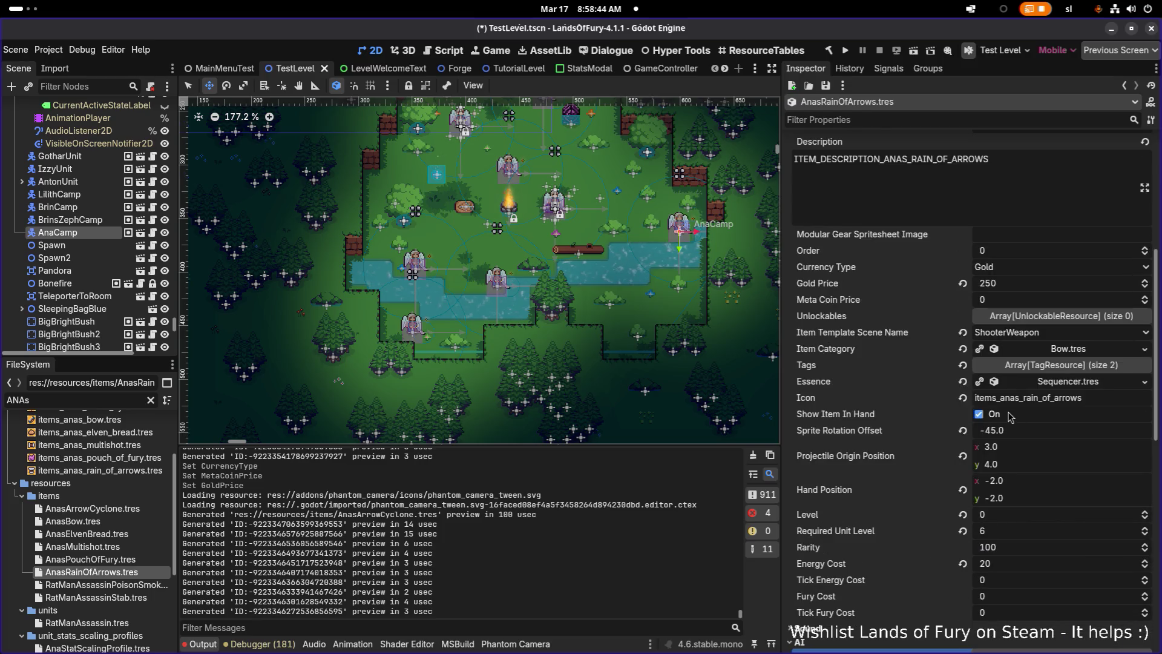
left_click(1013, 266)
left_click(1015, 298)
left_click(1016, 299)
type("3")
left_click(1025, 284)
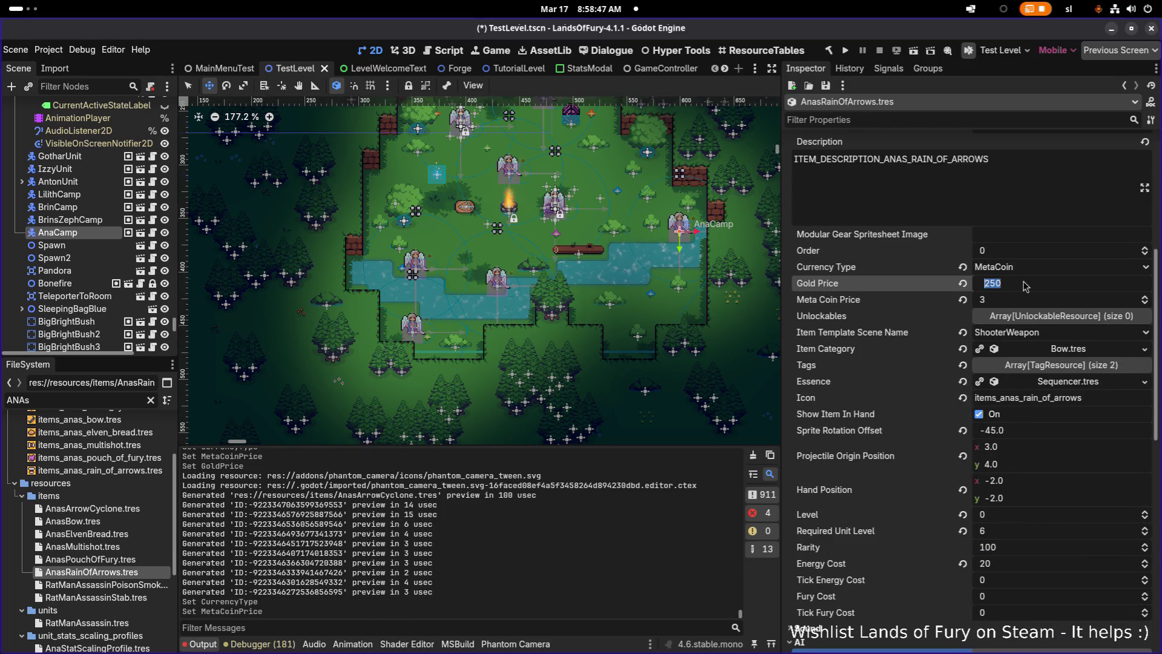
type("0")
key("Return")
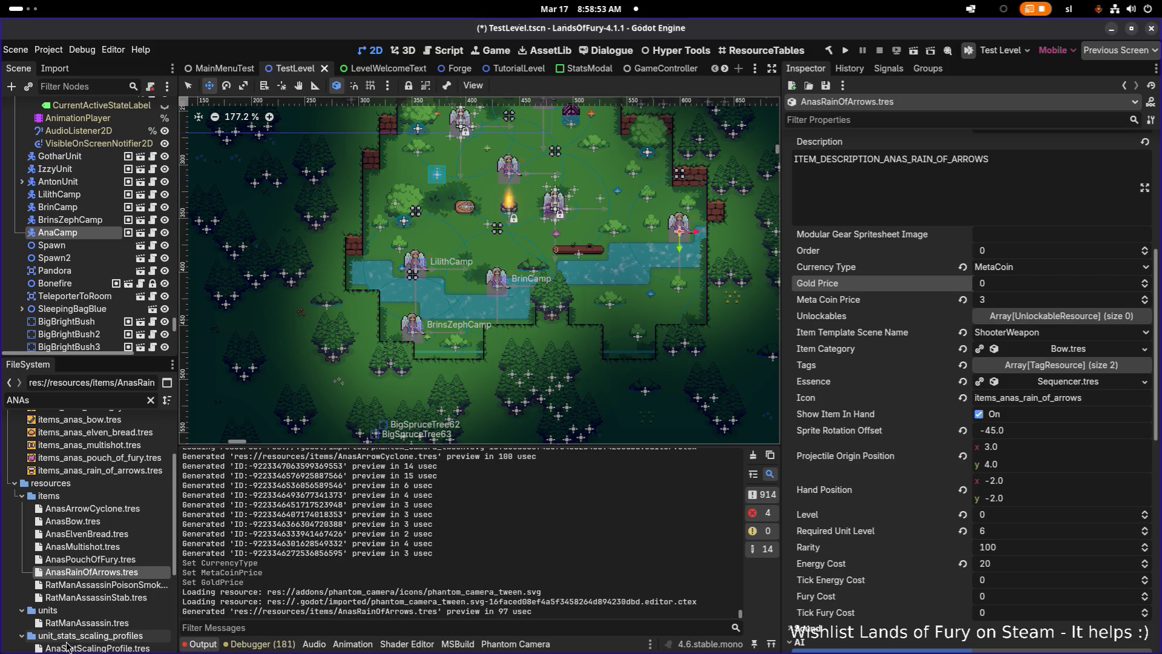
Check the other Ana item files' current prices and open AnasBow.tres.
left_click(100, 560)
left_click(107, 546)
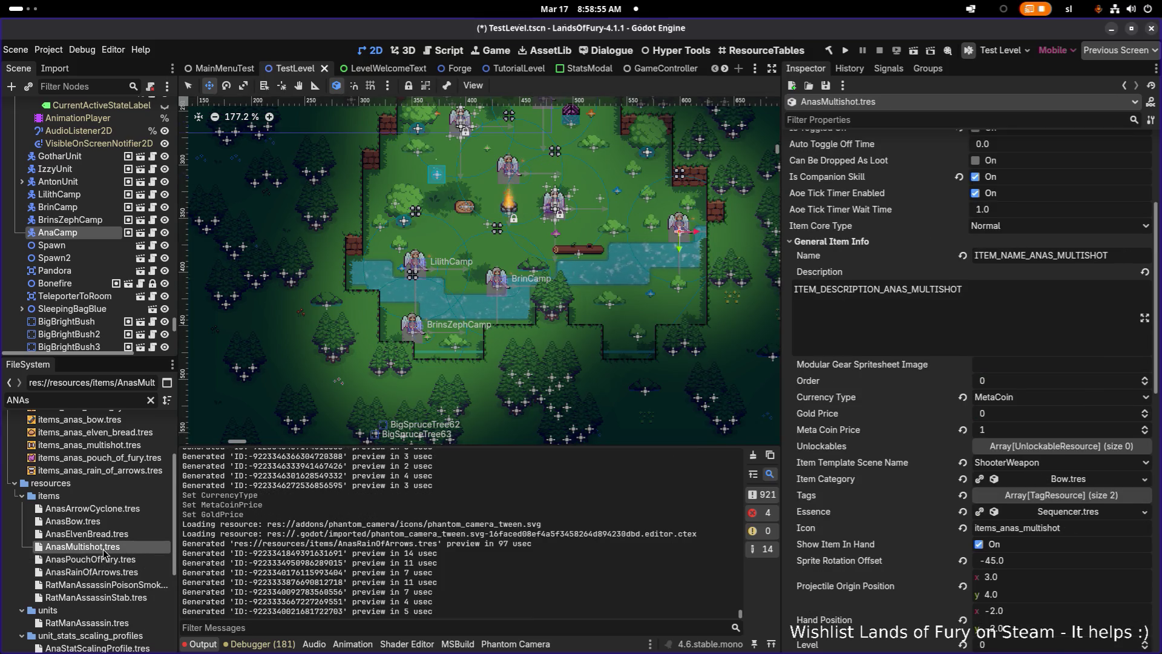
left_click(109, 540)
left_click(112, 523)
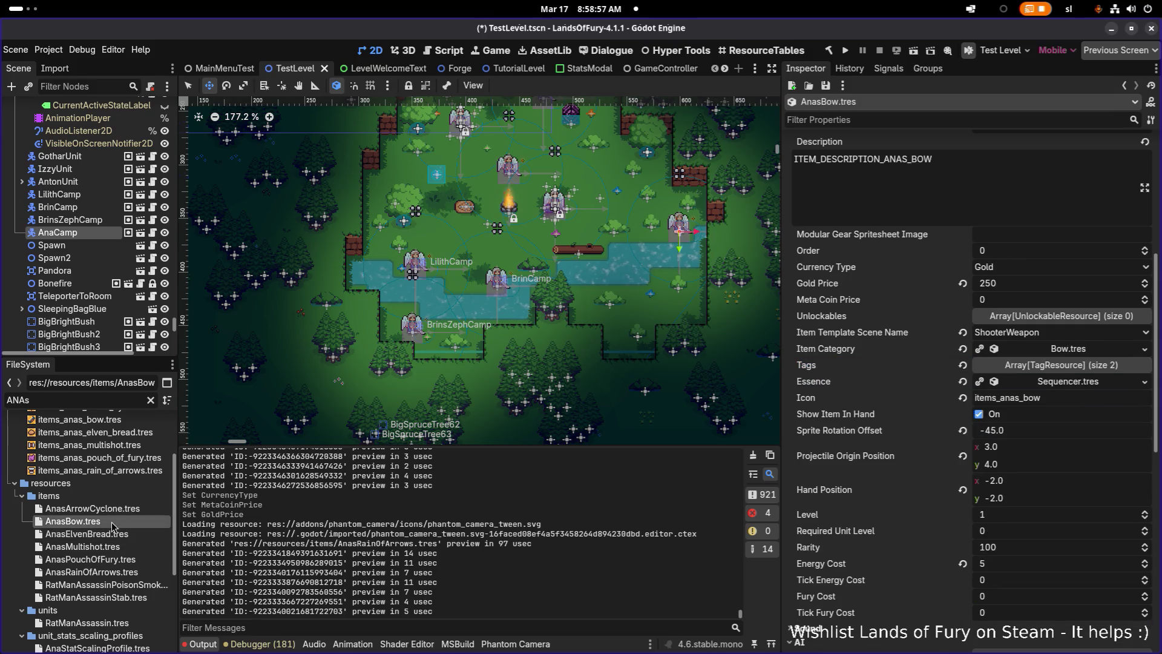
left_click(111, 534)
left_click(109, 526)
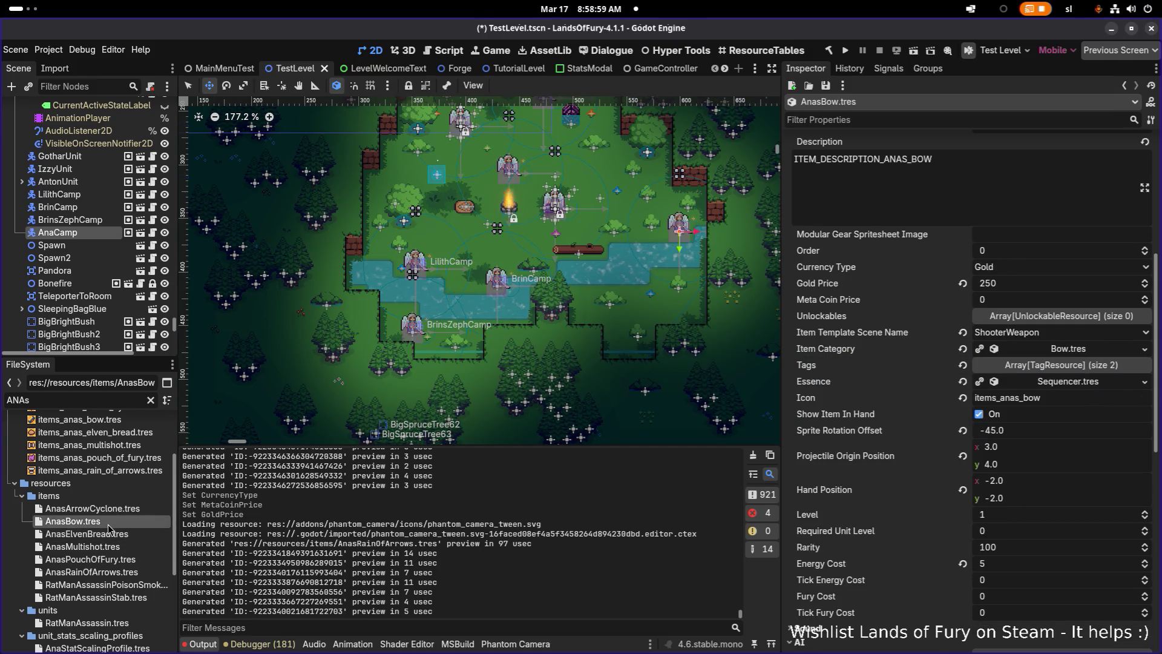
Set AnasBow to MetaCoin currency with Gold Price 0 and Meta Coin Price 1, and save it.
left_click(1016, 268)
left_click(1015, 293)
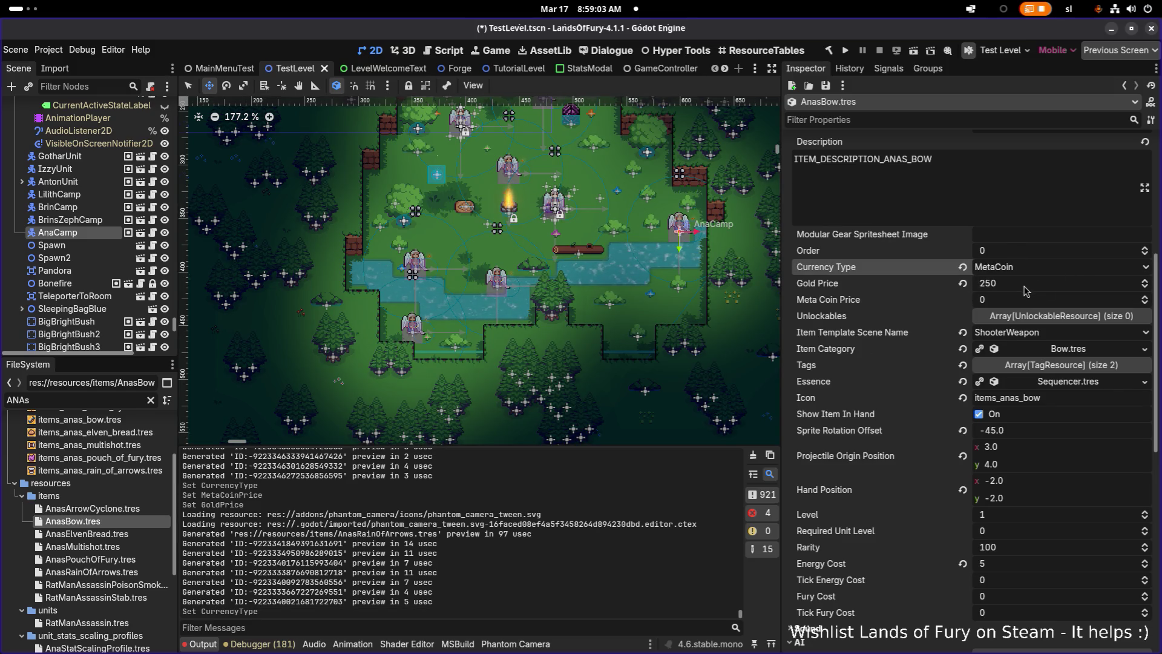
left_click(1043, 285)
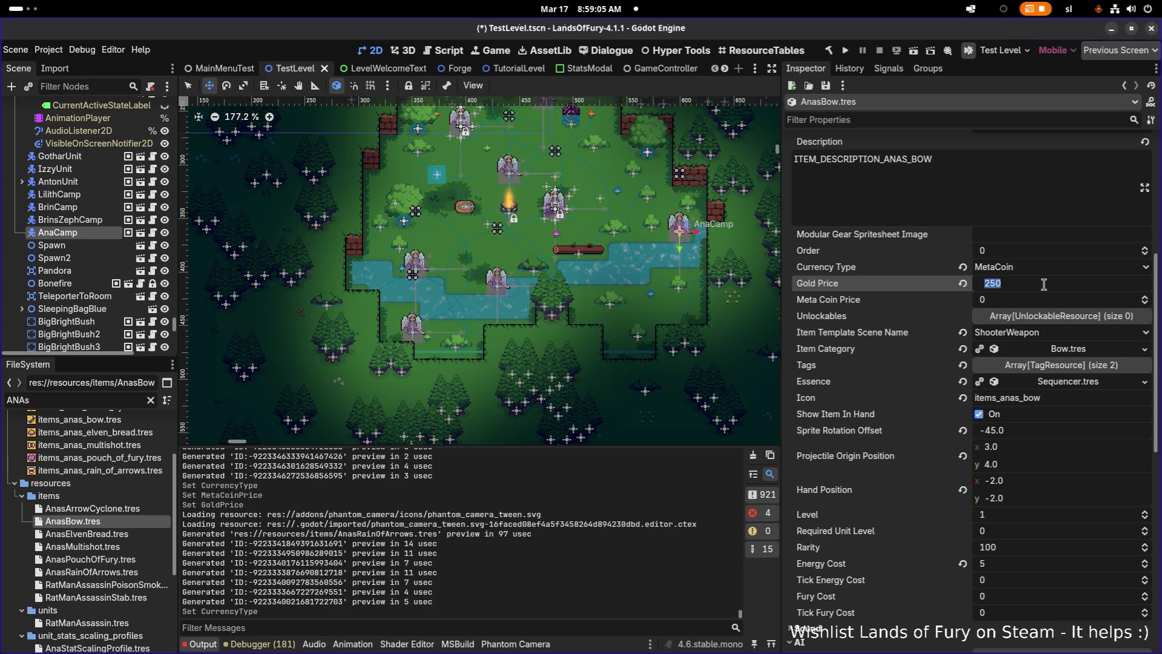
type("0")
key("Return")
left_click(1051, 299)
type("1")
key("Return")
left_click(825, 85)
left_click(845, 102)
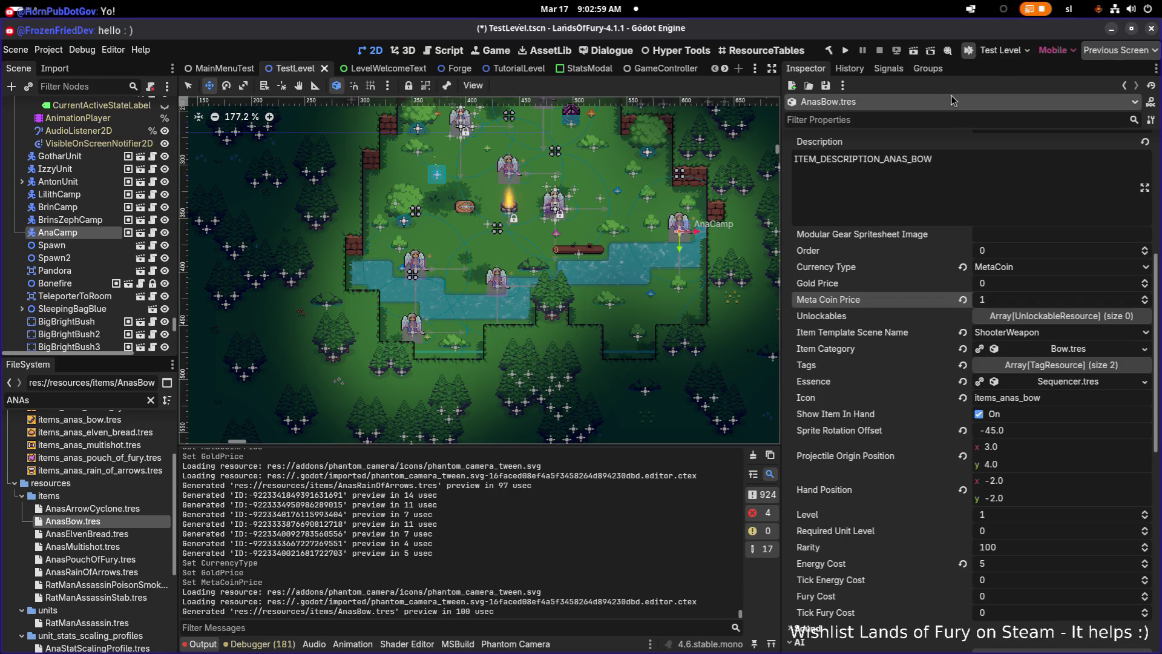
key("alt+Tab")
Back in Godot, look over AnasBow's Inspector and save TestLevel.tscn with Ctrl+S.
key("Escape")
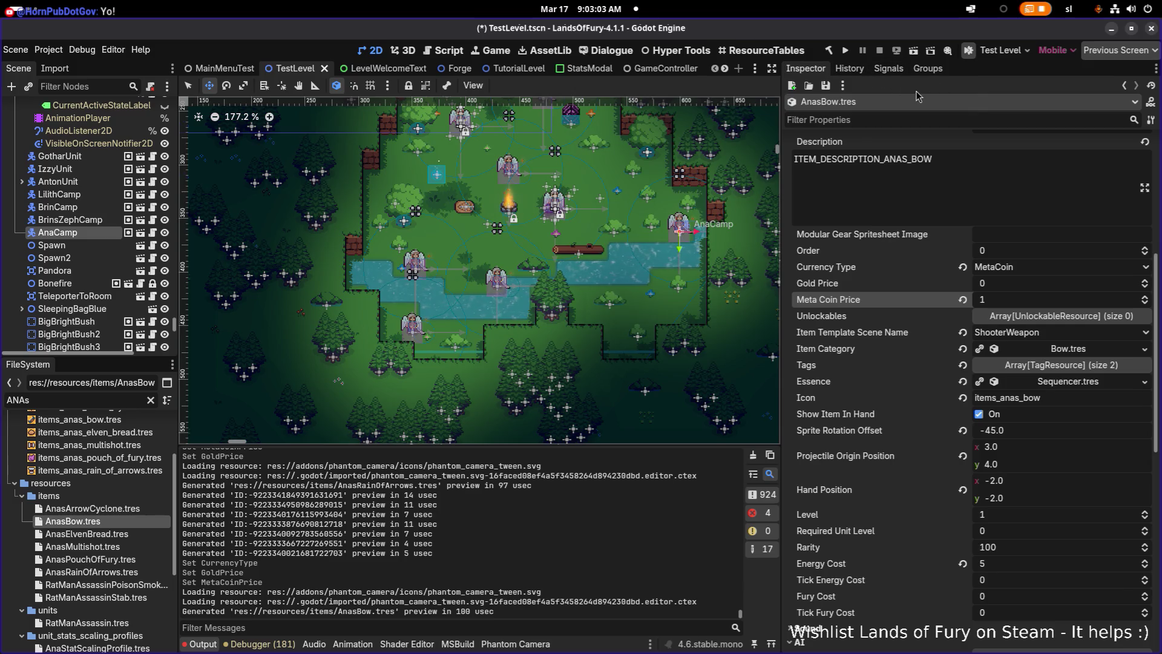
scroll(986, 272, "down", 10)
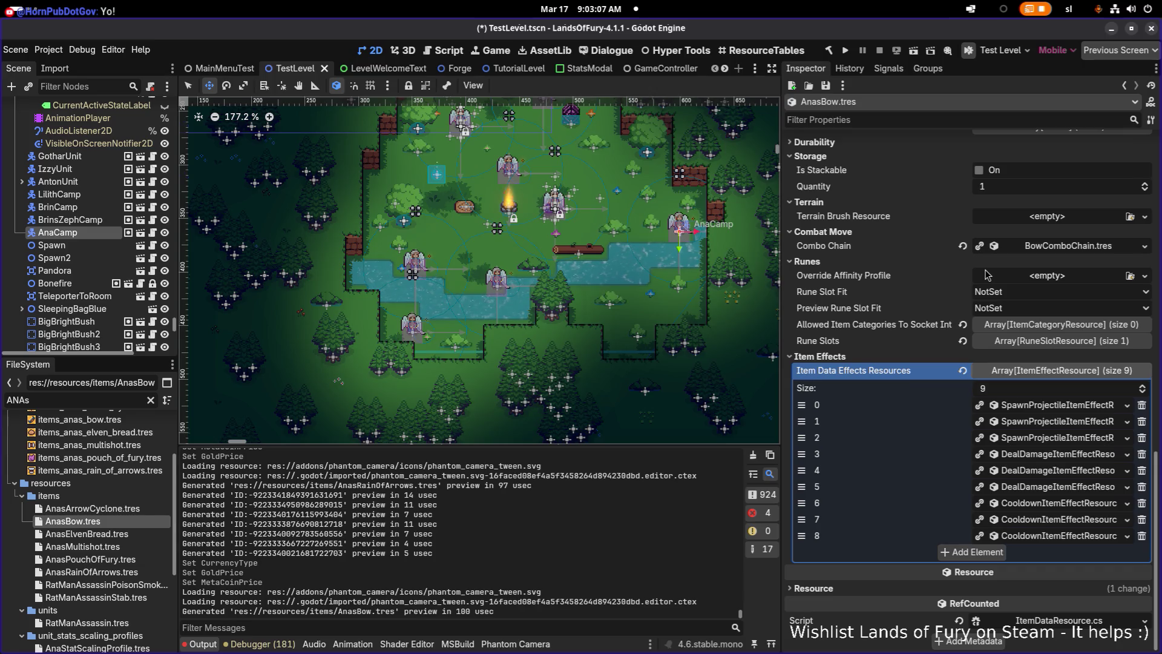
scroll(986, 275, "up", 5)
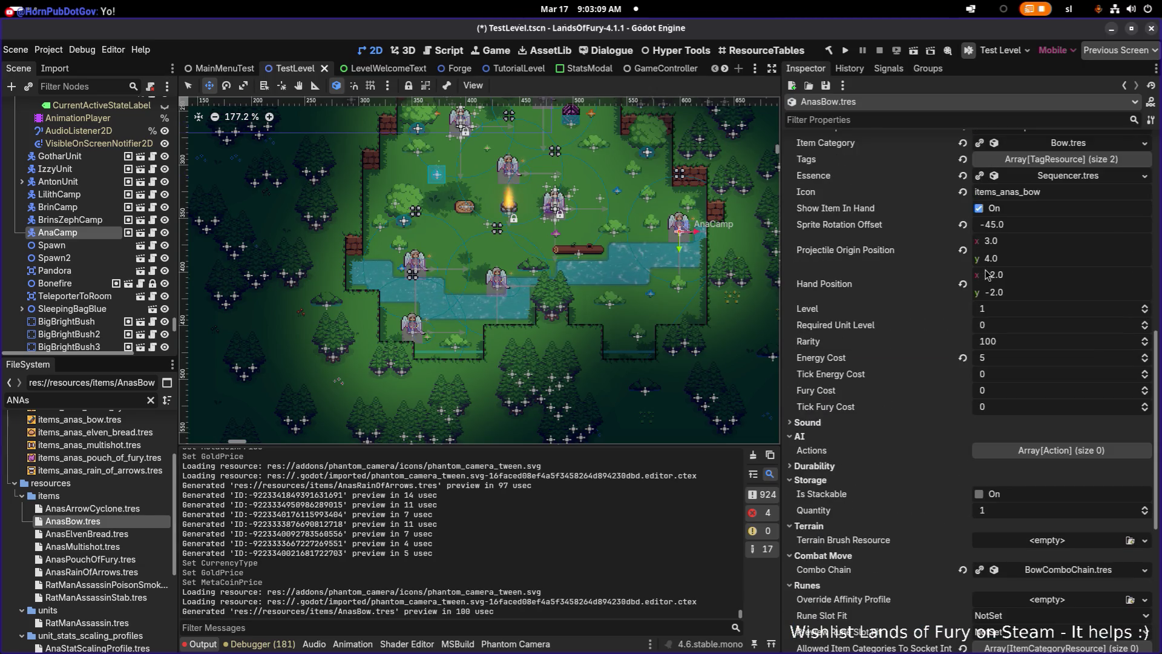
scroll(986, 275, "up", 10)
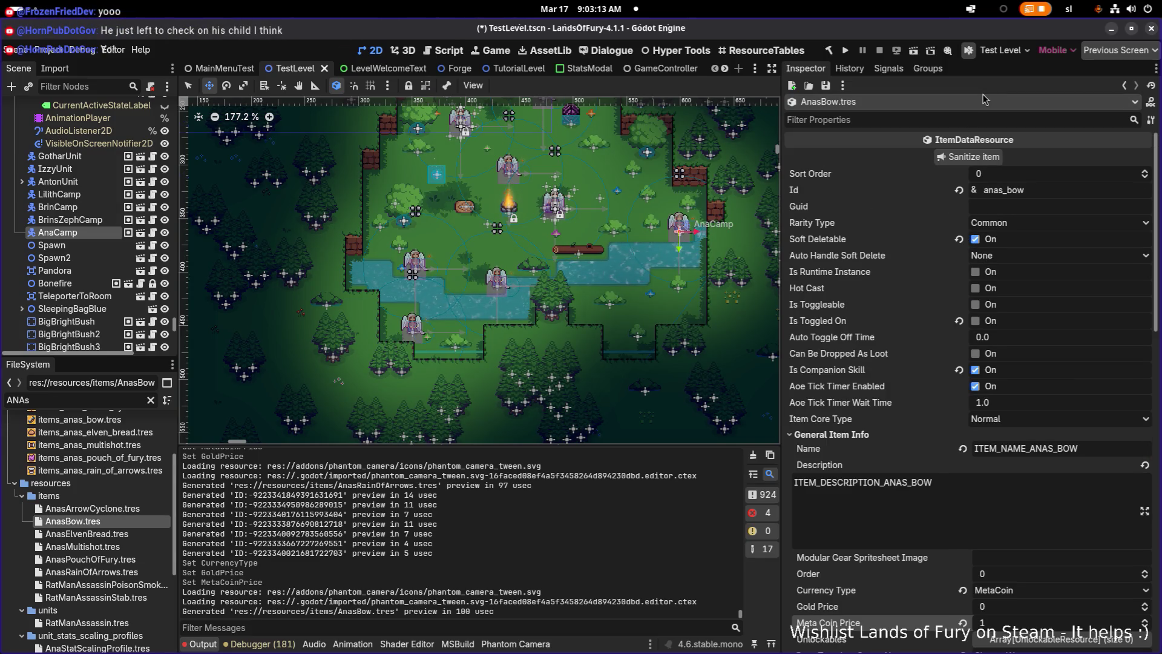
key("ctrl+s")
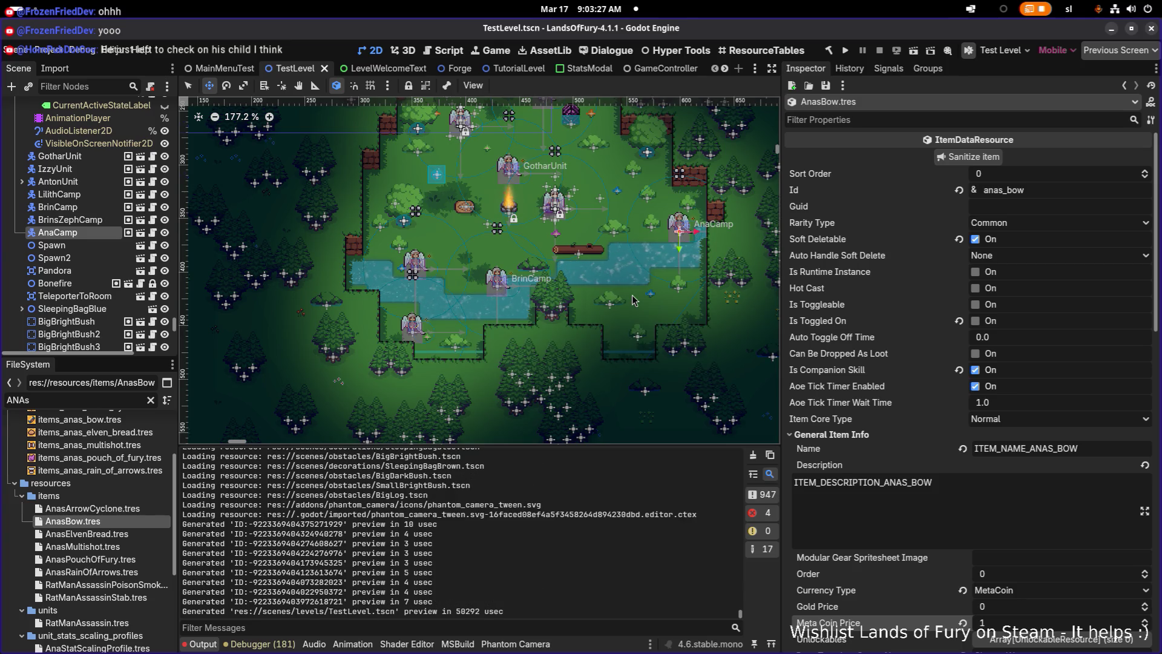
Play the game, start from the main menu, walk the hero to Ana, and talk with her.
left_click(846, 52)
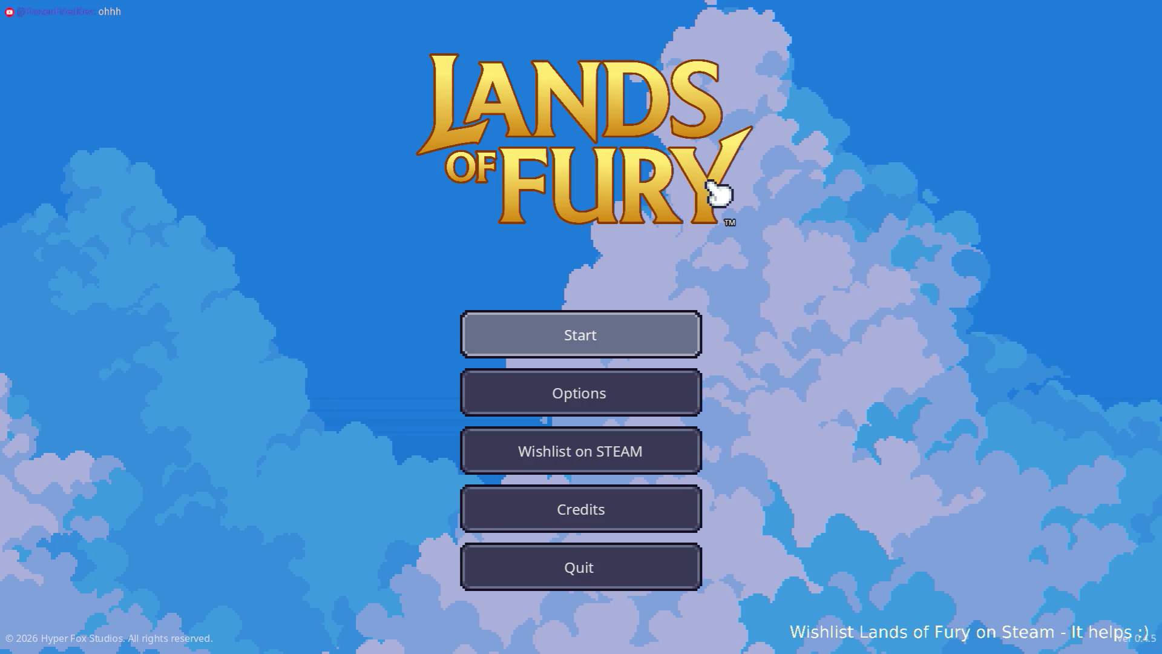
key("Return")
key("Return")
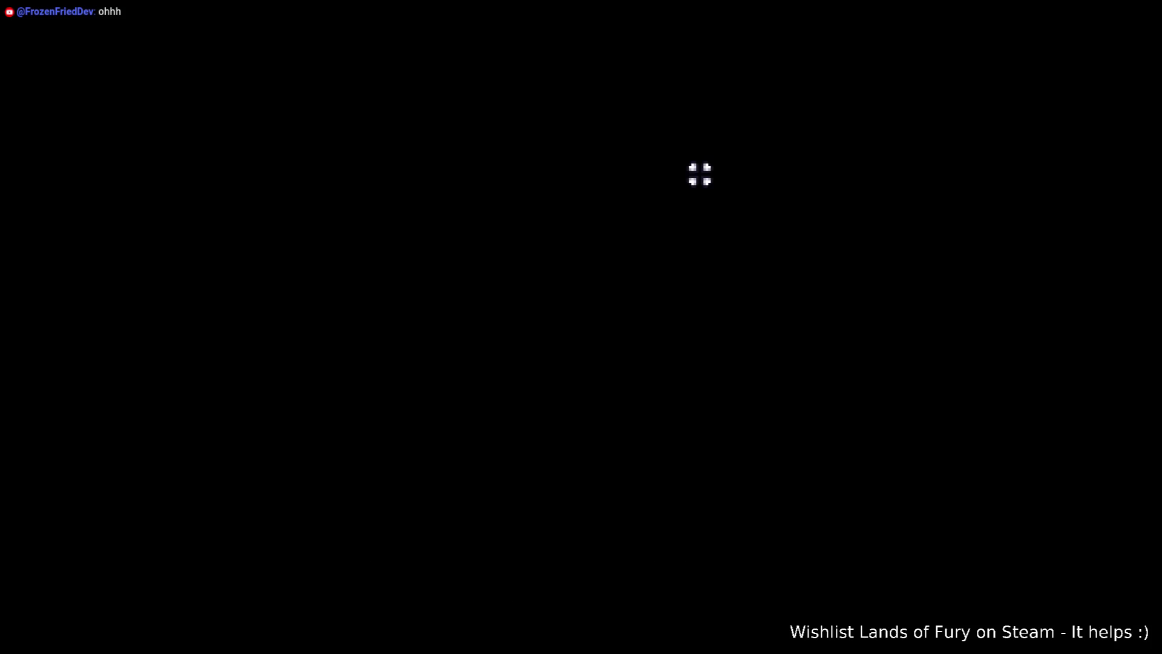
key("d")
key("s")
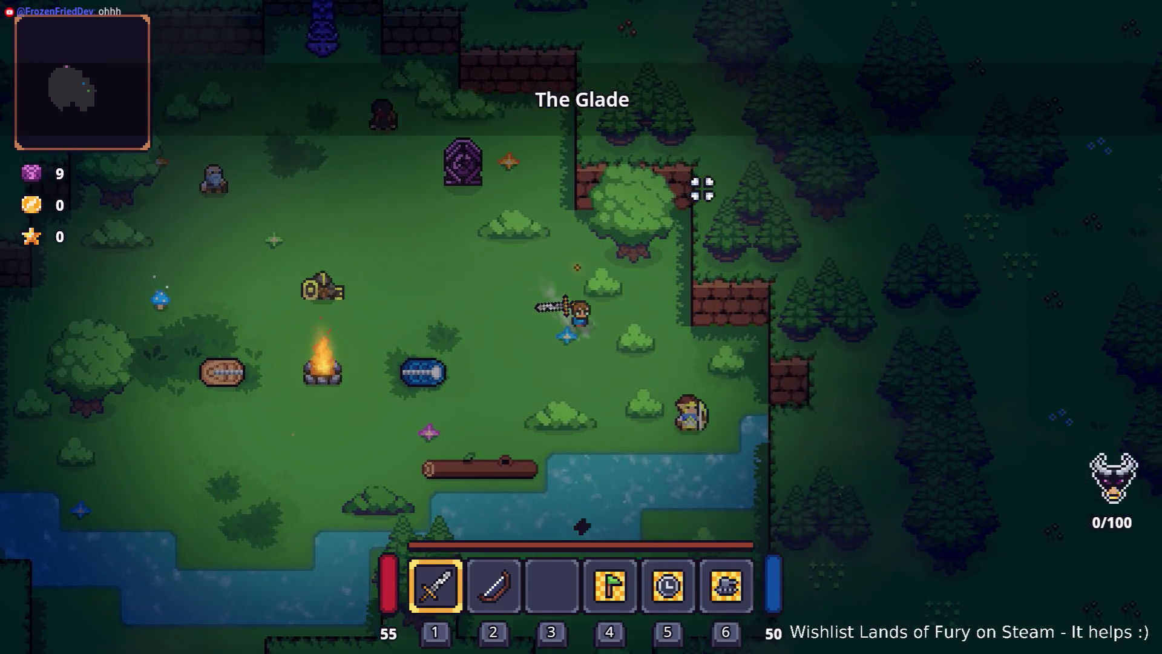
key("e")
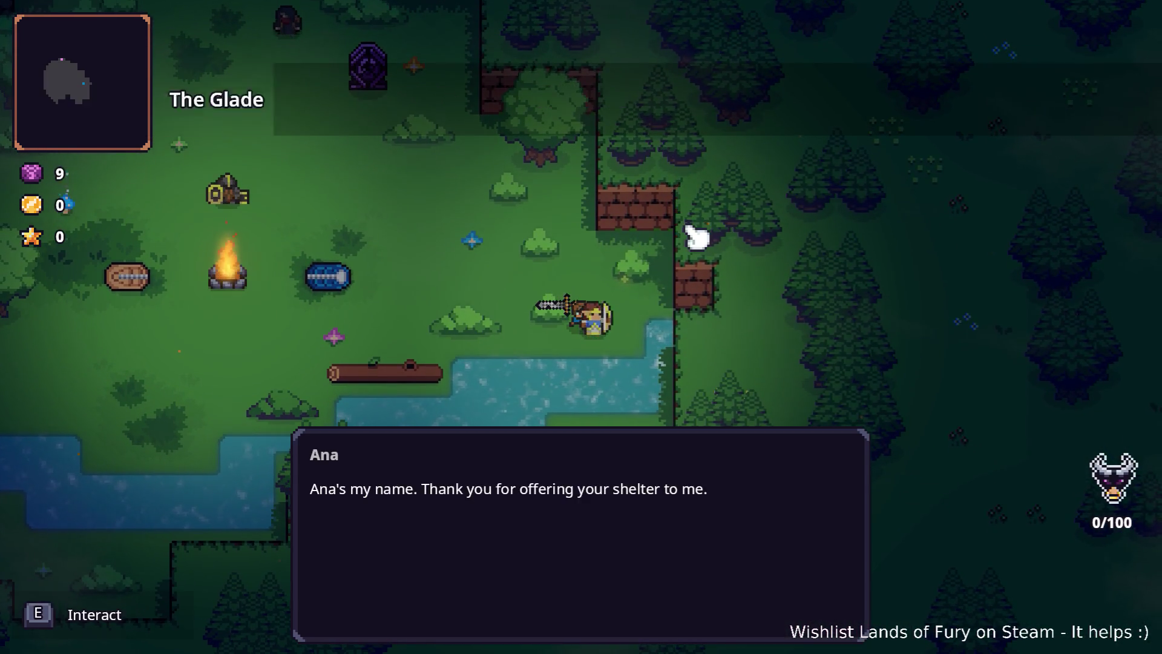
key("e")
key("e")
key("e")
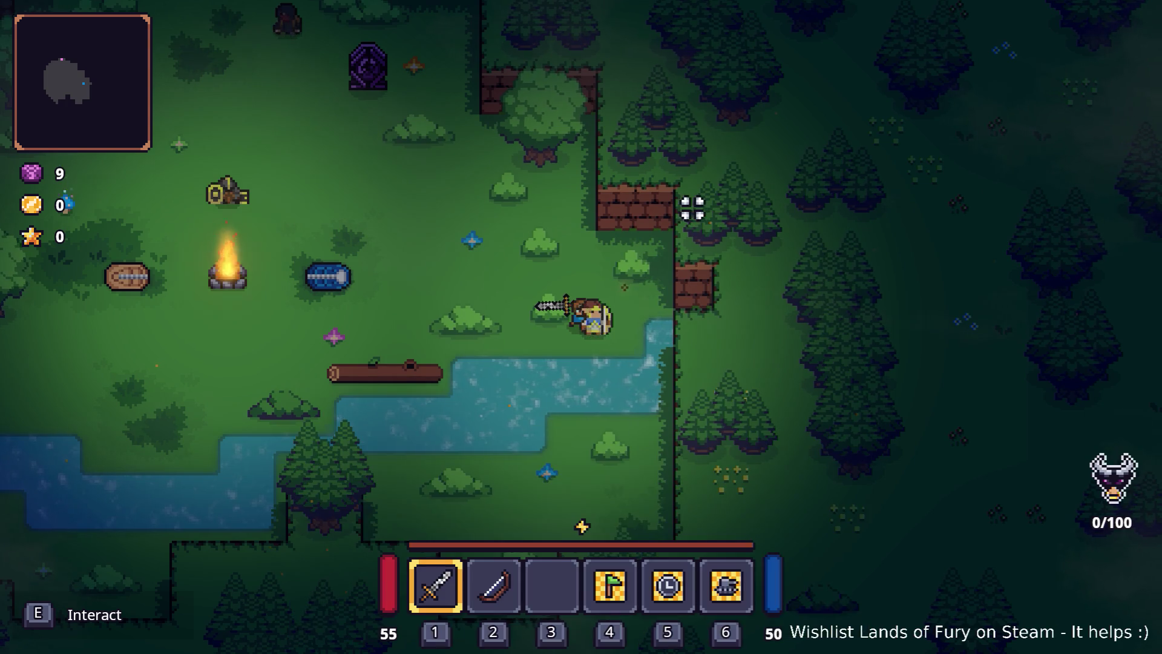